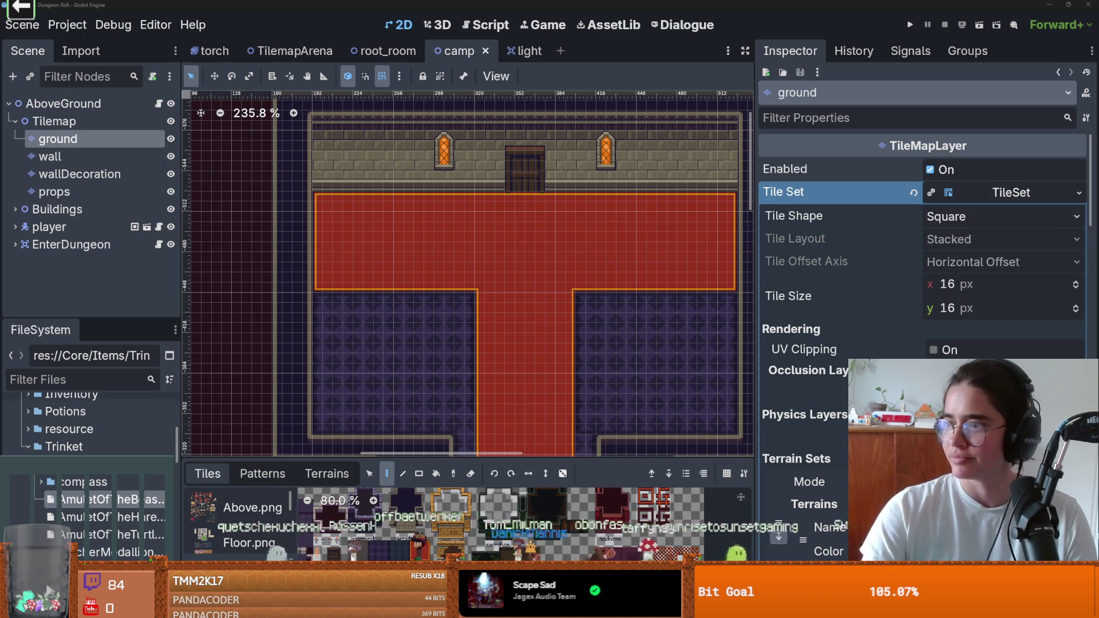
Launch Snipping Tool from a 'snip' system search
key("super")
type("snip")
key("Return")
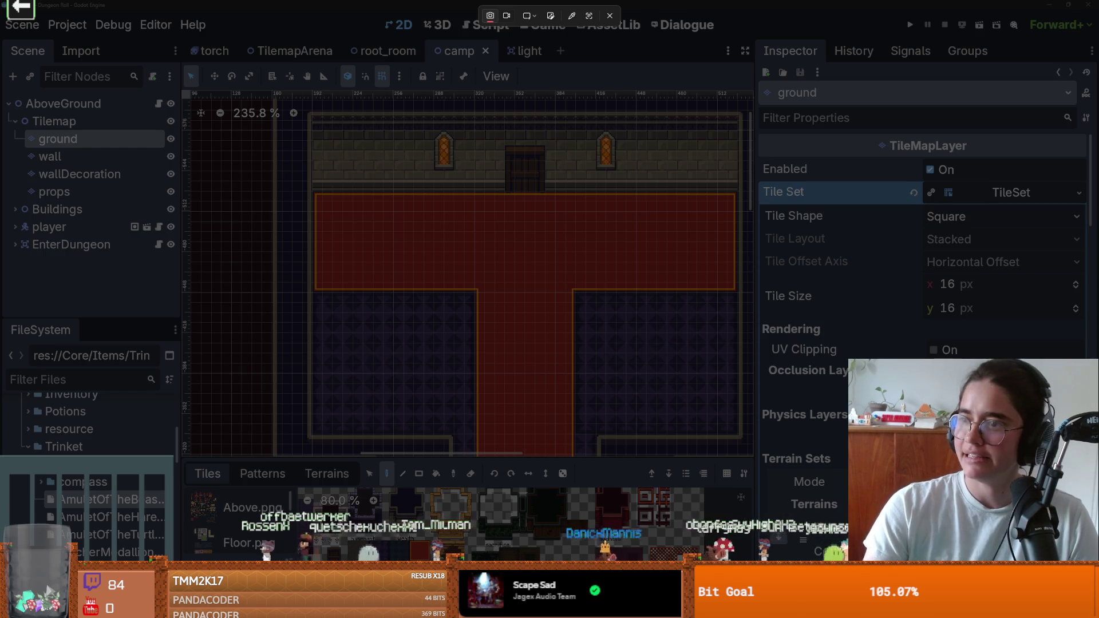
Snip the Dungeon Roll Steam store page and close the capture window
key("Escape")
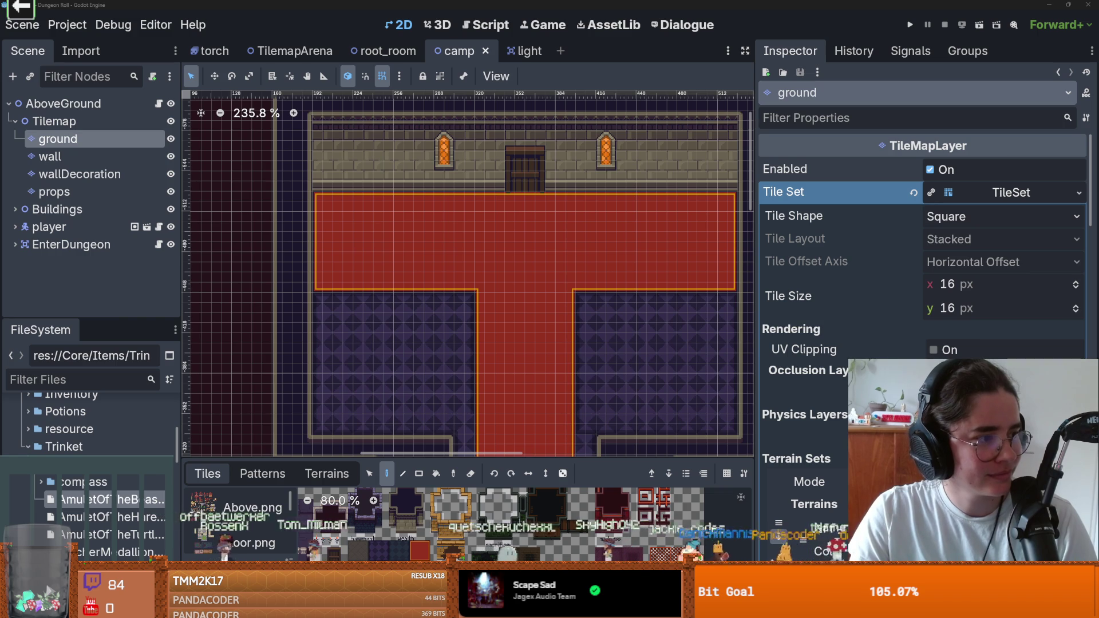
key("super+shift+s")
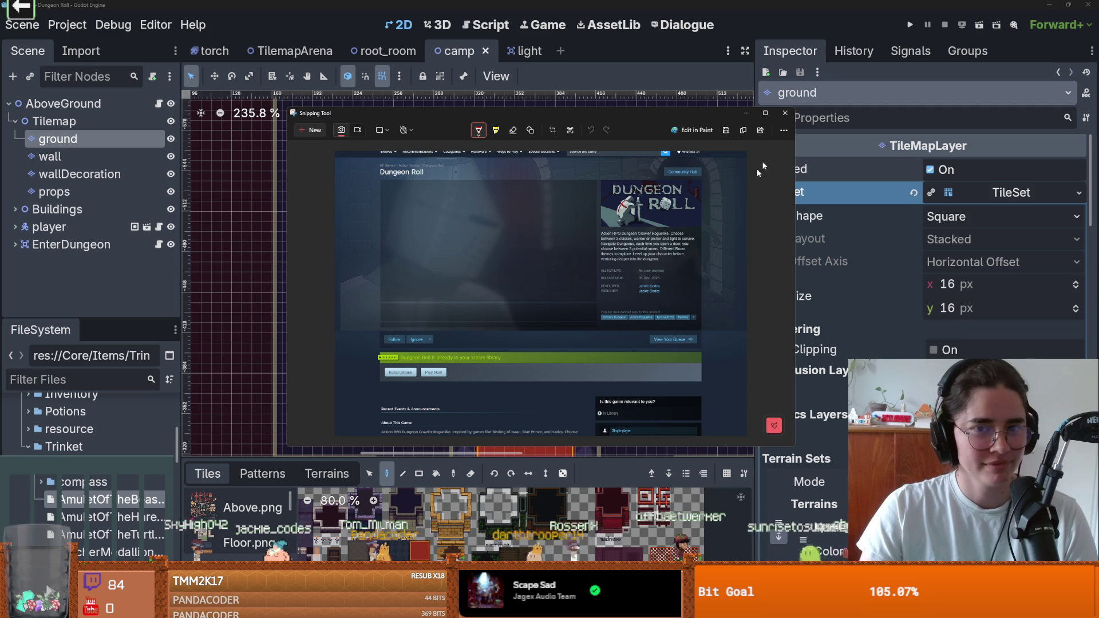
left_click(783, 115)
Zoom around the camp tilemap and save the camp scene
scroll(467, 315, "up", 2)
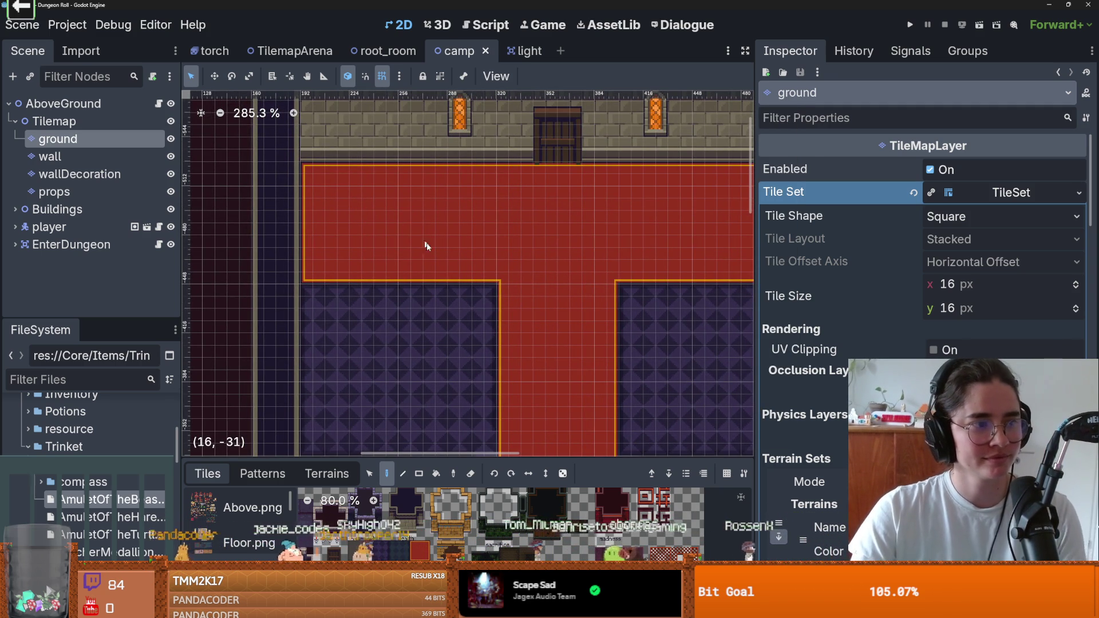
scroll(432, 265, "up", 2)
scroll(432, 266, "down", 3)
key("ctrl+s")
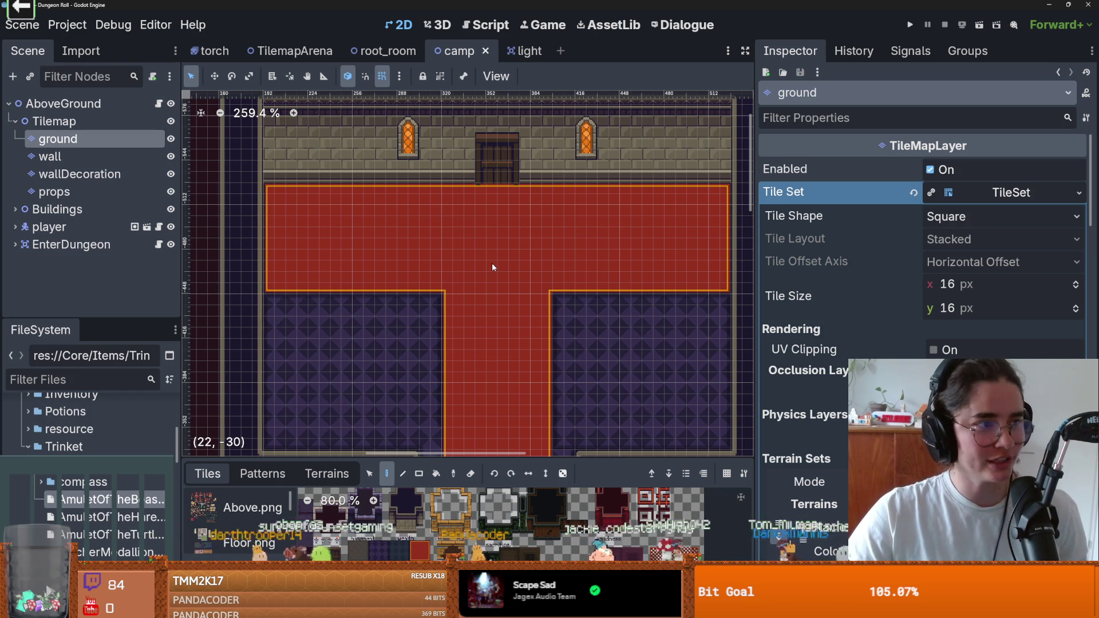
scroll(446, 269, "up", 1)
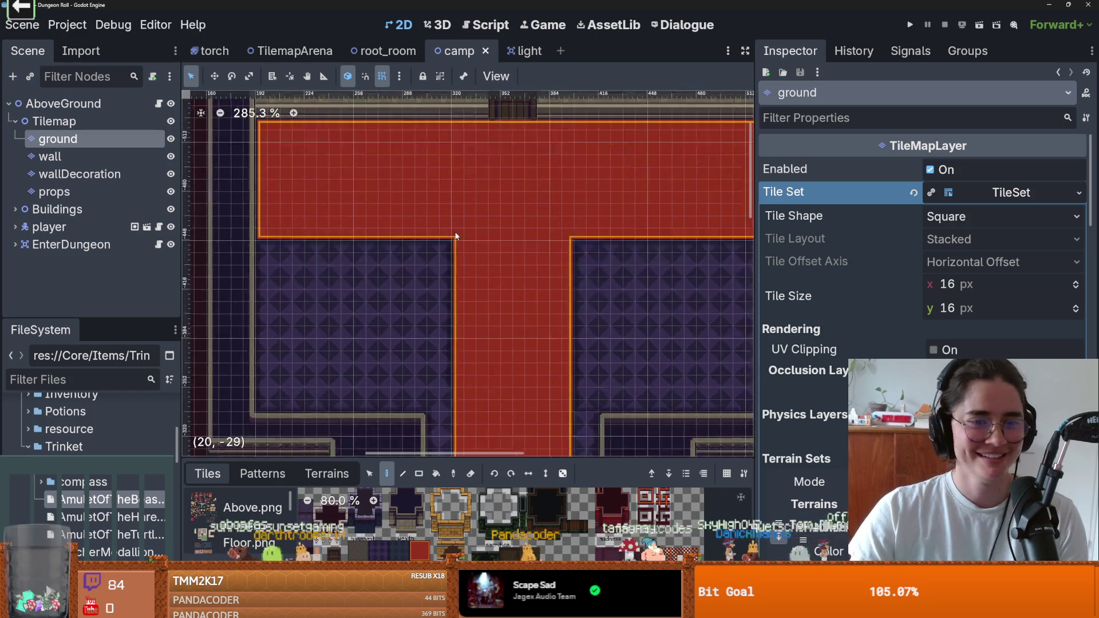
scroll(529, 246, "down", 1)
scroll(519, 275, "down", 2)
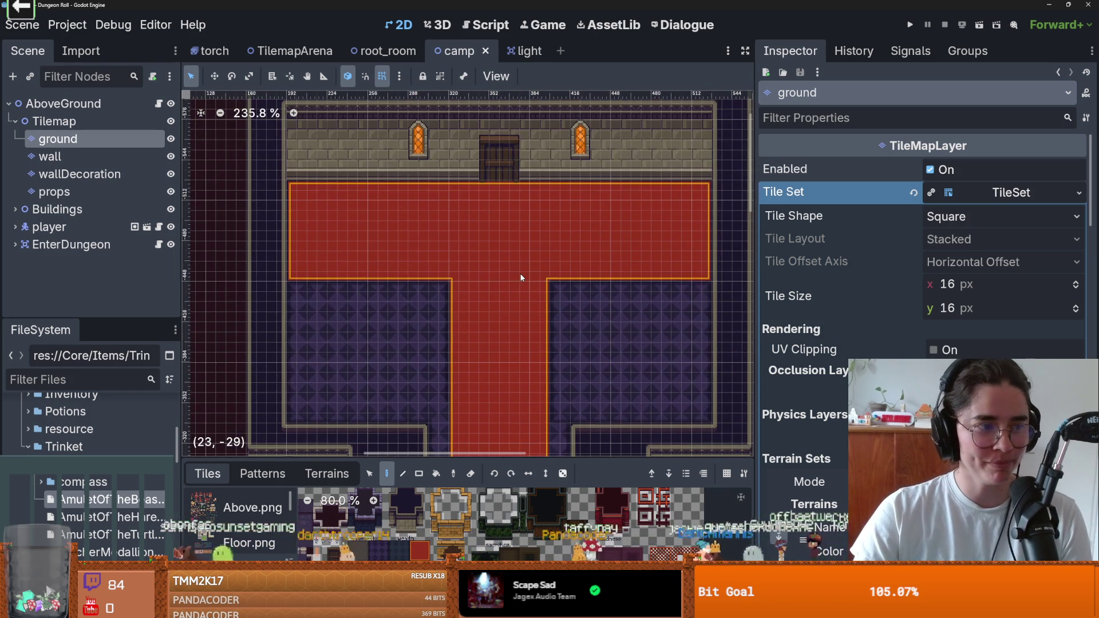
scroll(526, 279, "down", 1)
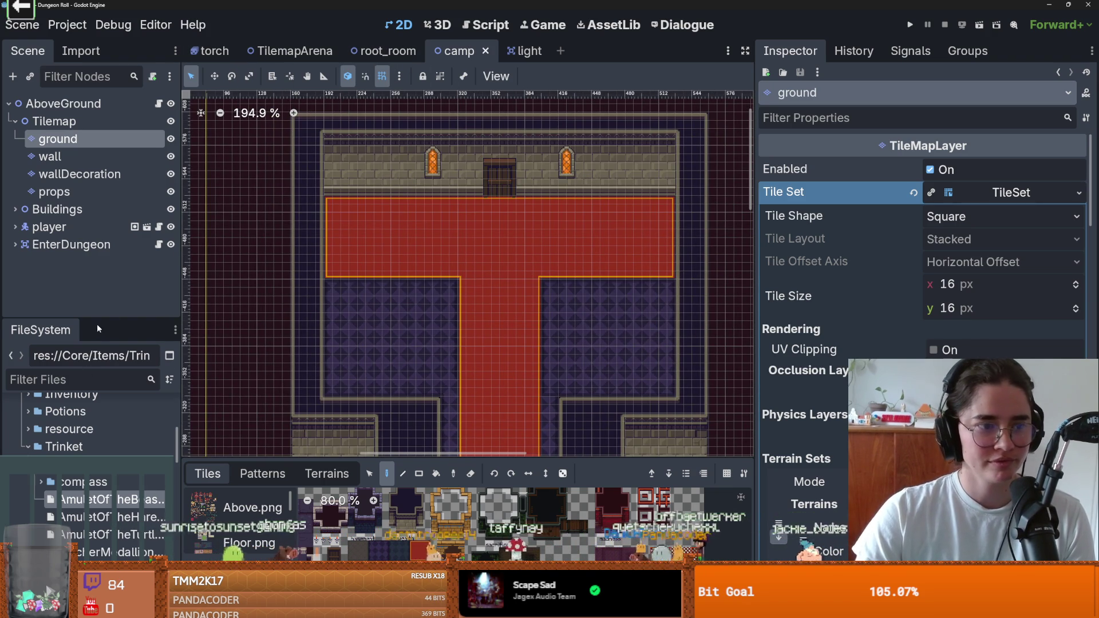
key("ctrl+s")
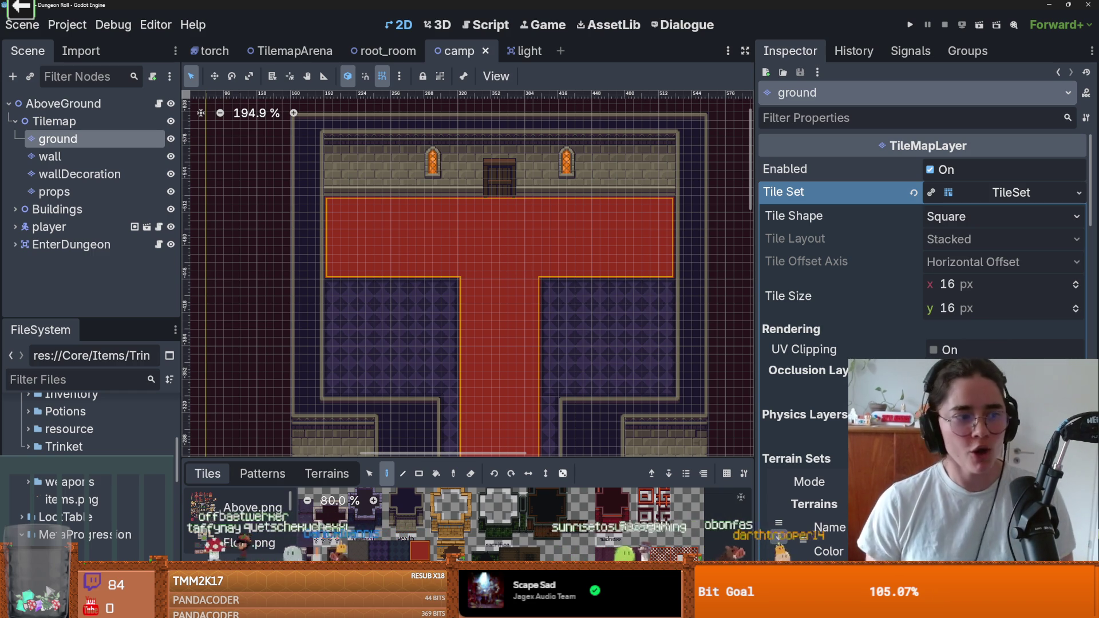
Pan the room view slightly and collapse the Tilemap node's child layers
scroll(351, 314, "up", 2)
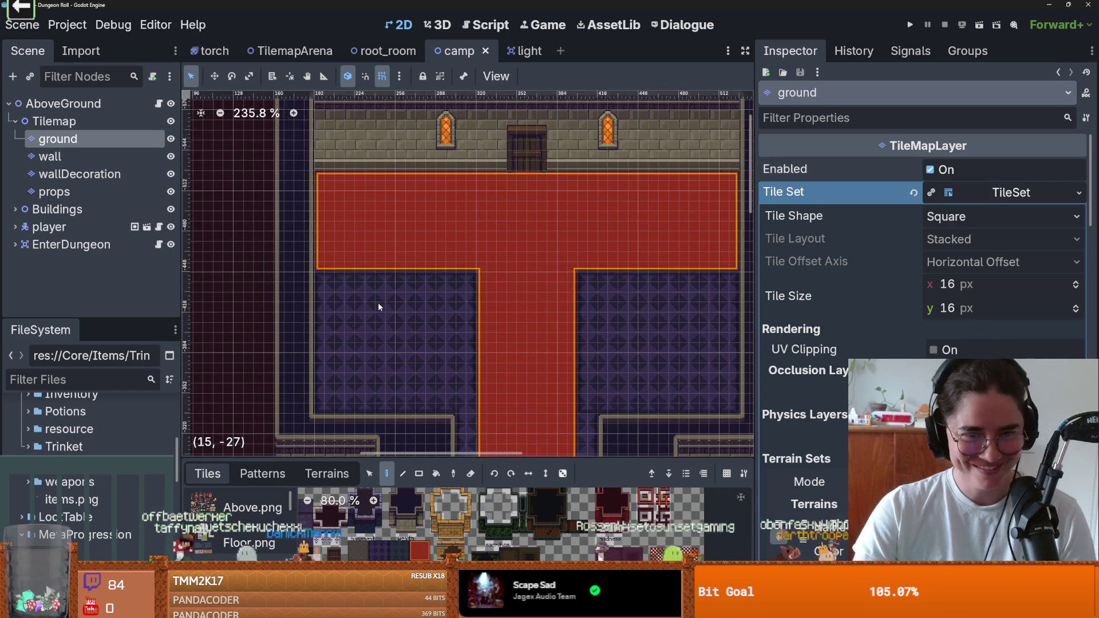
scroll(322, 312, "right", 2)
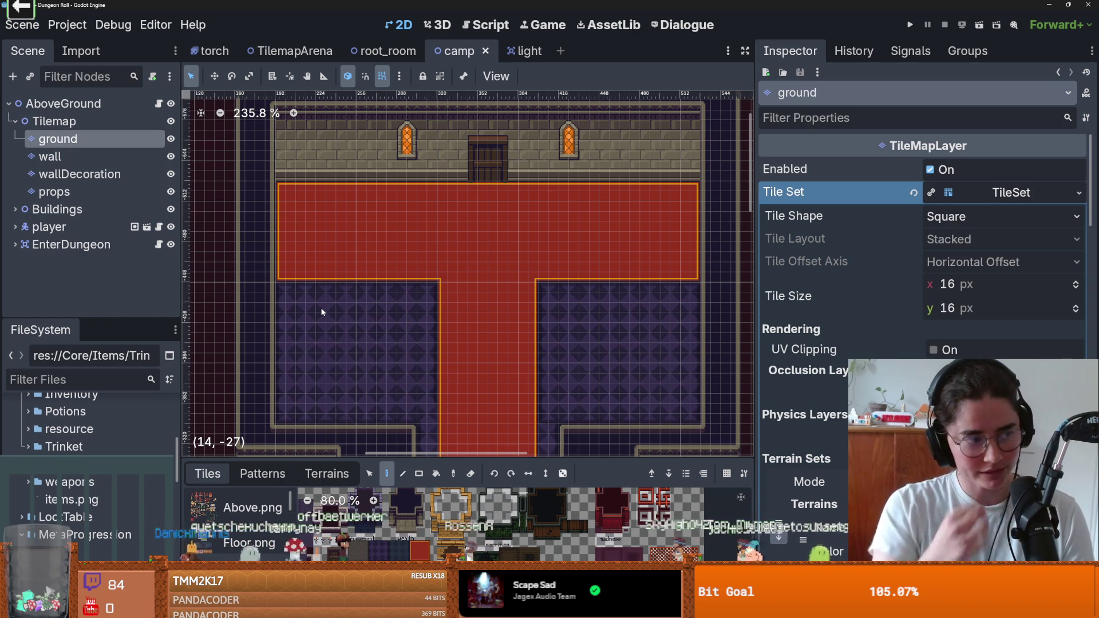
scroll(508, 277, "up", 1)
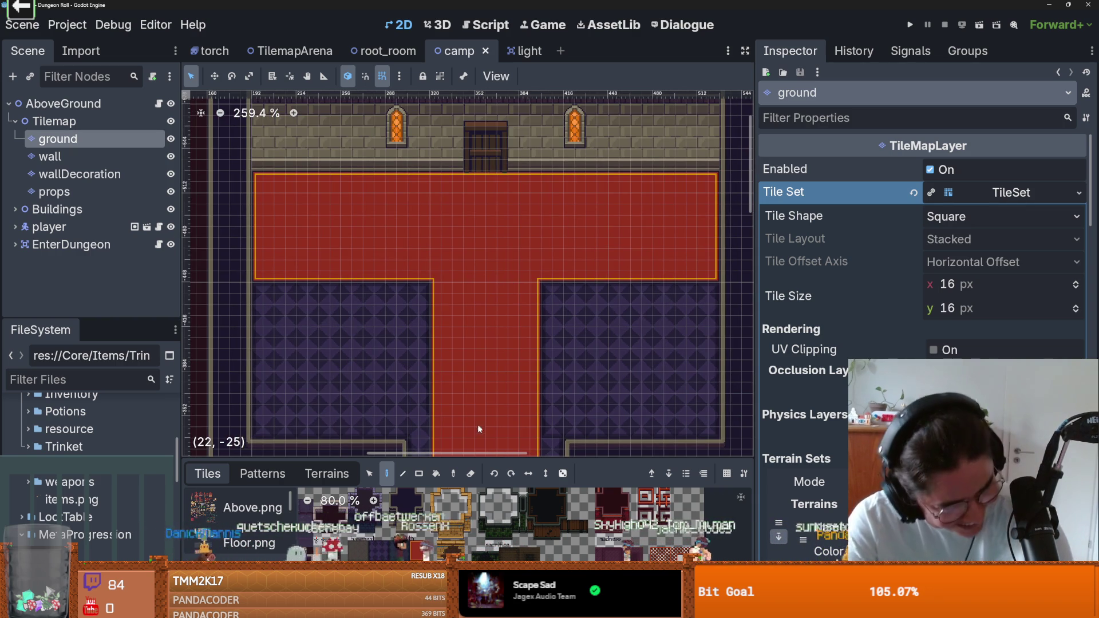
left_click_drag(477, 197, 461, 206)
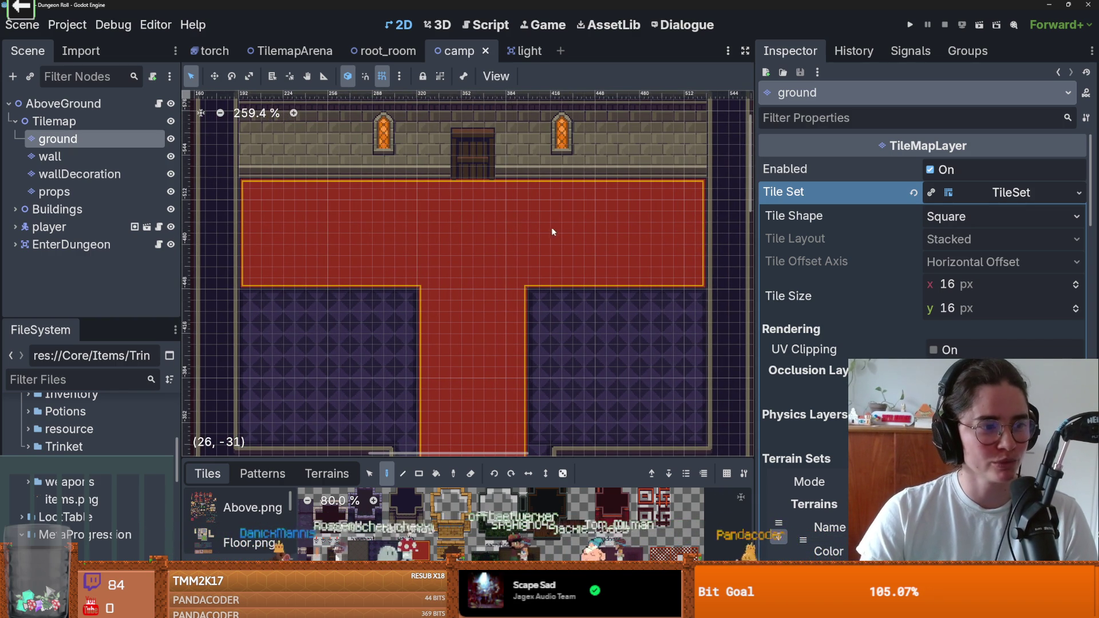
scroll(535, 229, "down", 1)
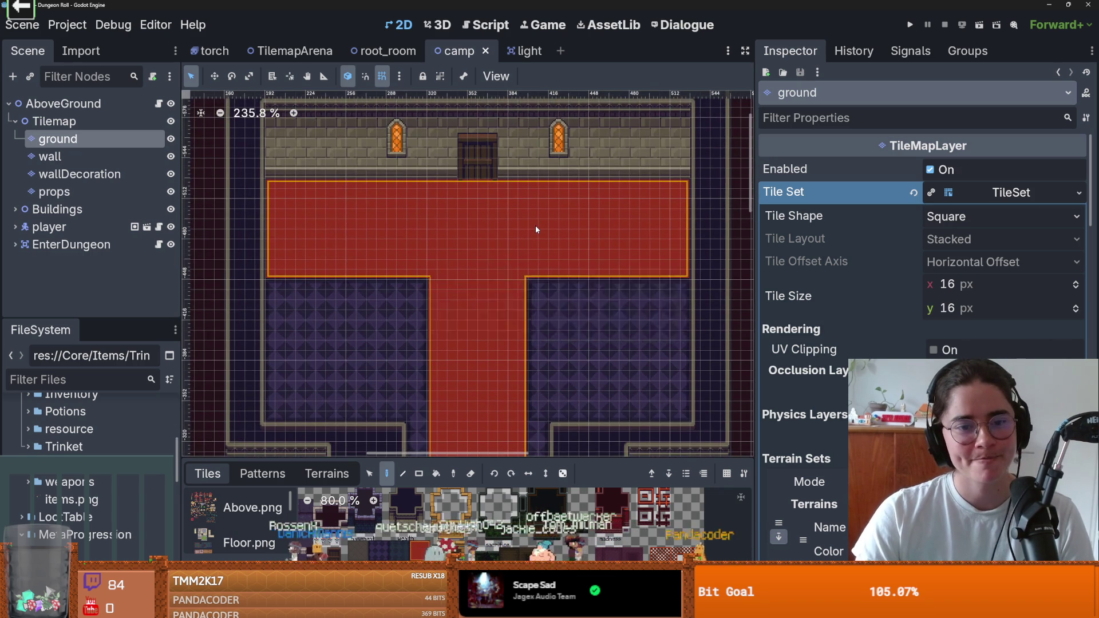
scroll(536, 229, "down", 3)
left_click(15, 122)
Save the camp scene again while zooming over the room
key("ctrl+s")
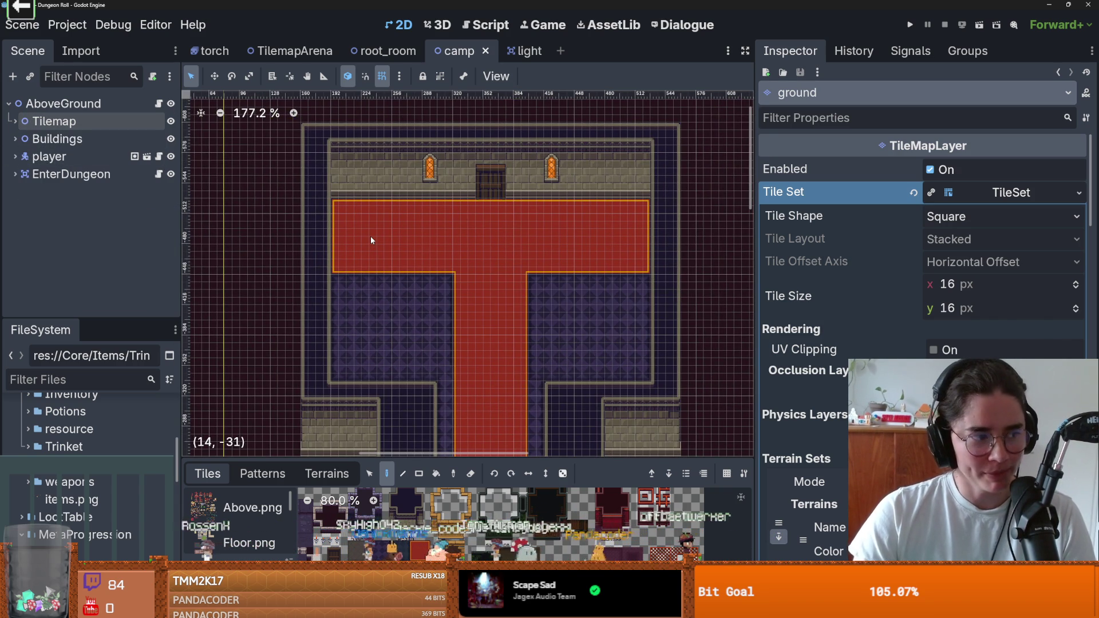
scroll(378, 246, "down", 1)
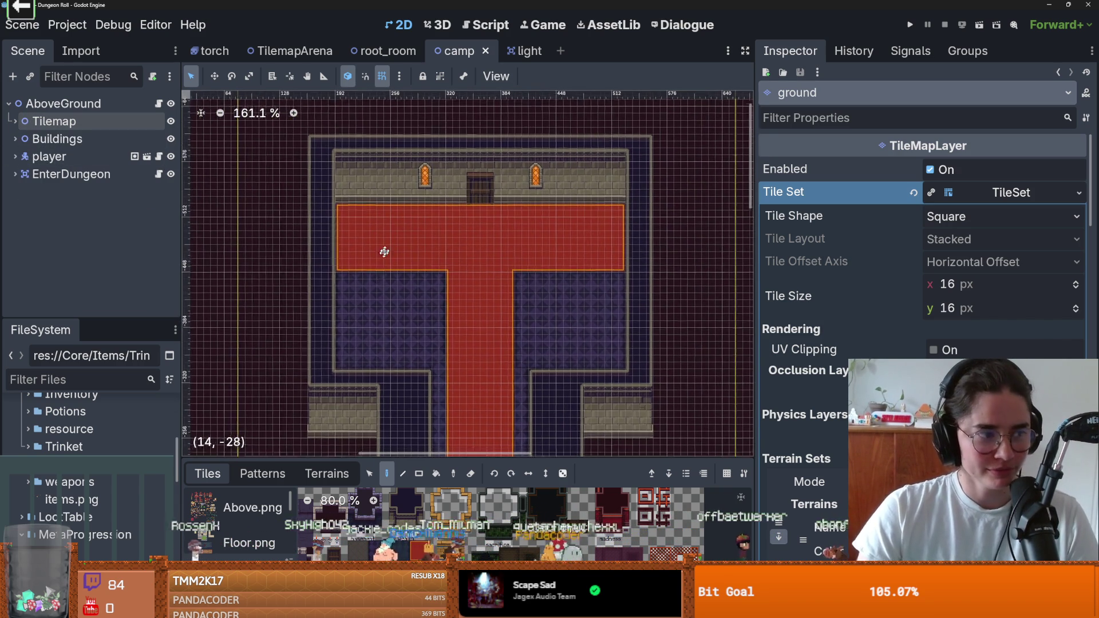
scroll(378, 267, "up", 2)
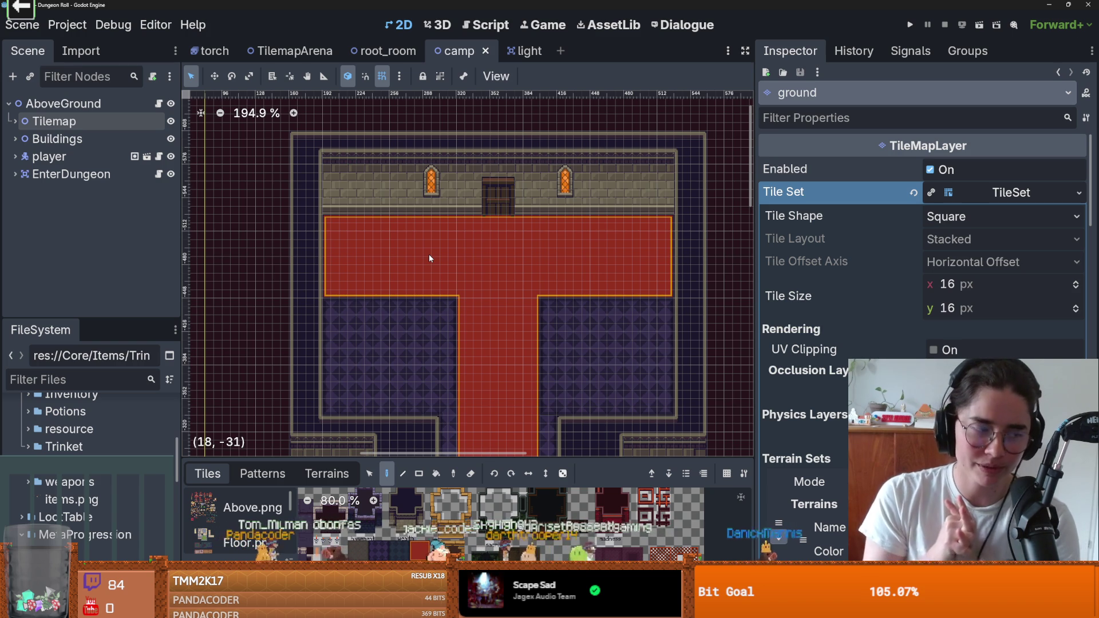
scroll(428, 254, "up", 3)
key("ctrl+s")
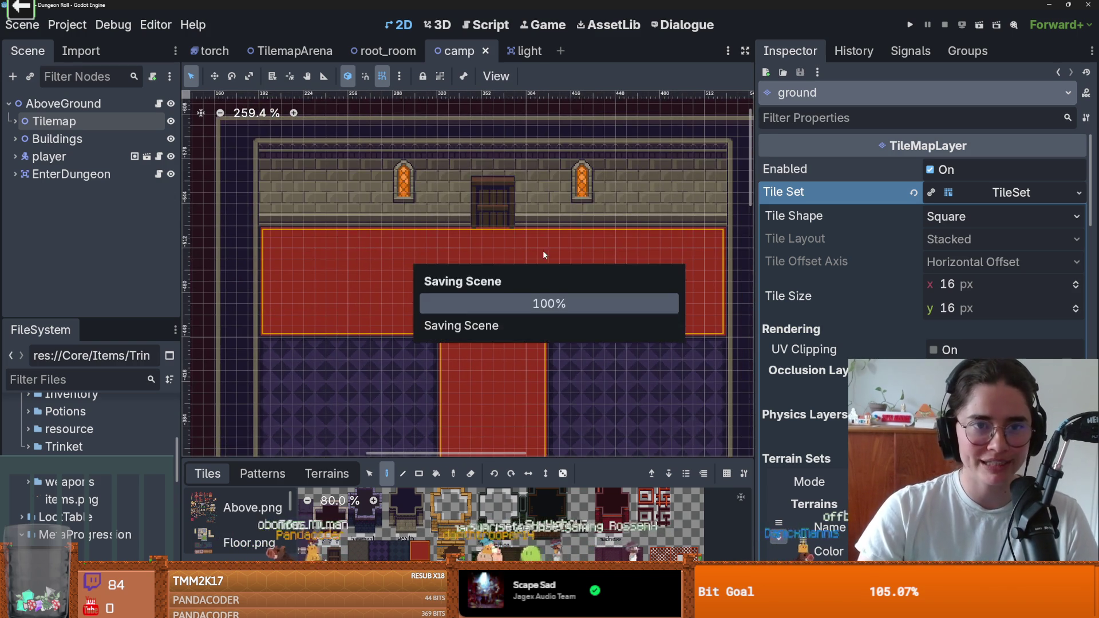
scroll(400, 258, "down", 1)
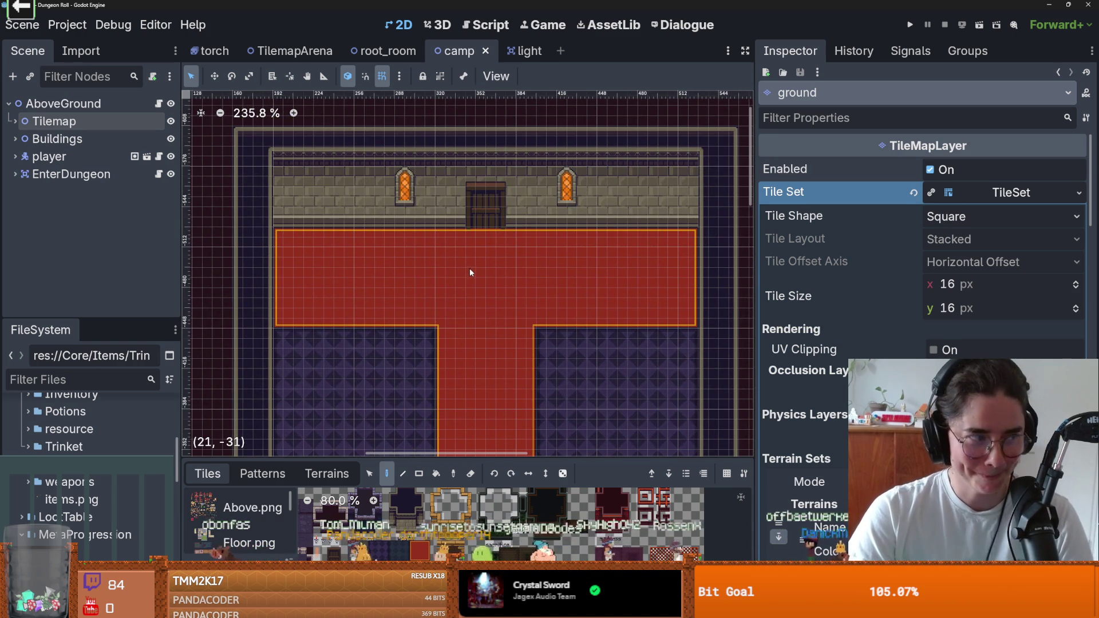
scroll(498, 252, "up", 2)
key("ctrl+s")
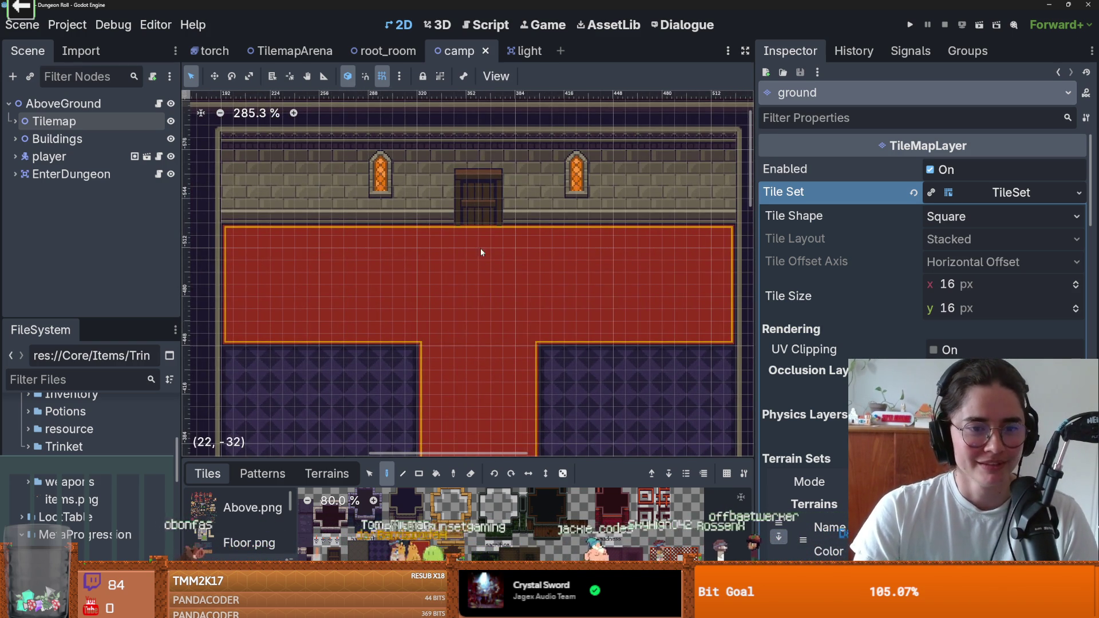
Pan the room view up and left, then switch to the root_room scene
scroll(492, 248, "down", 2)
scroll(502, 245, "down", 1)
left_click_drag(498, 238, 492, 210)
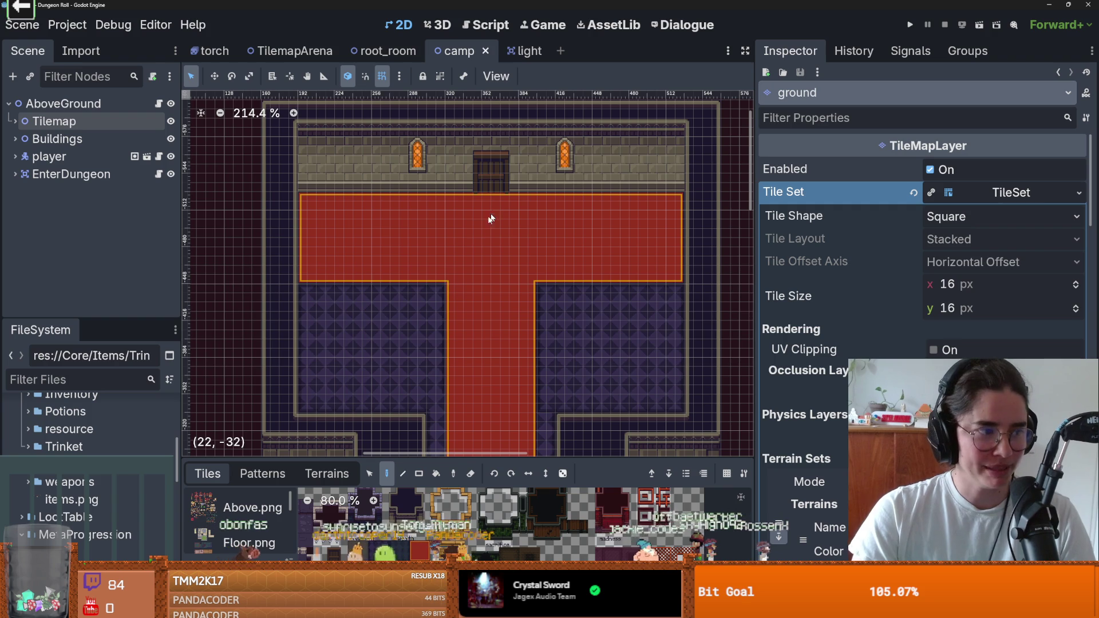
left_click(384, 52)
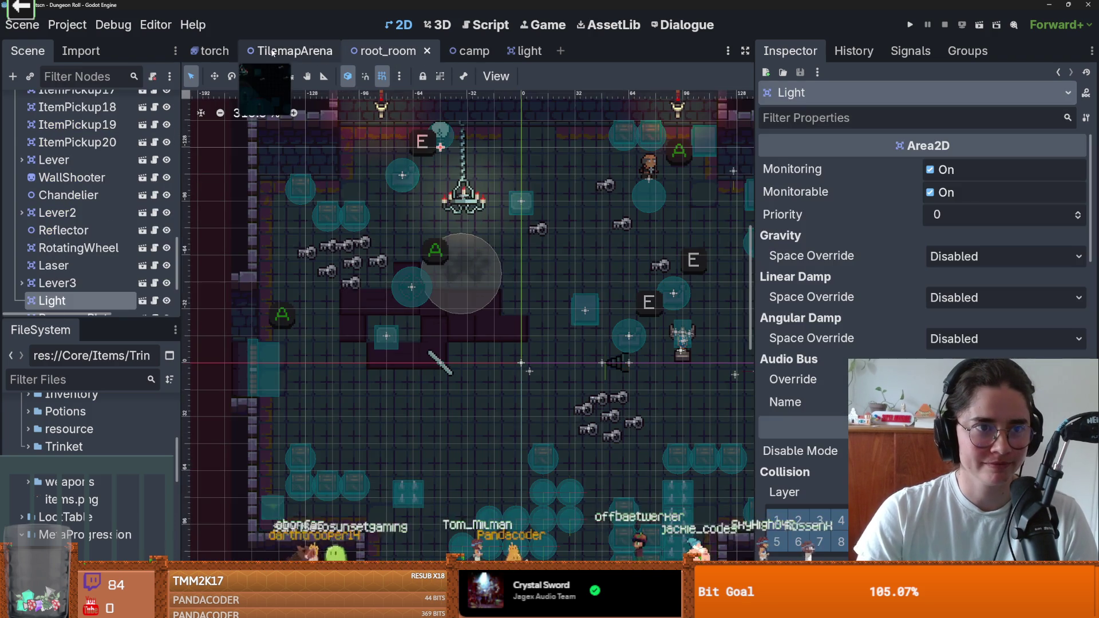
Save the root_room scene, nudging the dock splitter along the way
scroll(246, 117, "down", 2)
key("ctrl+s")
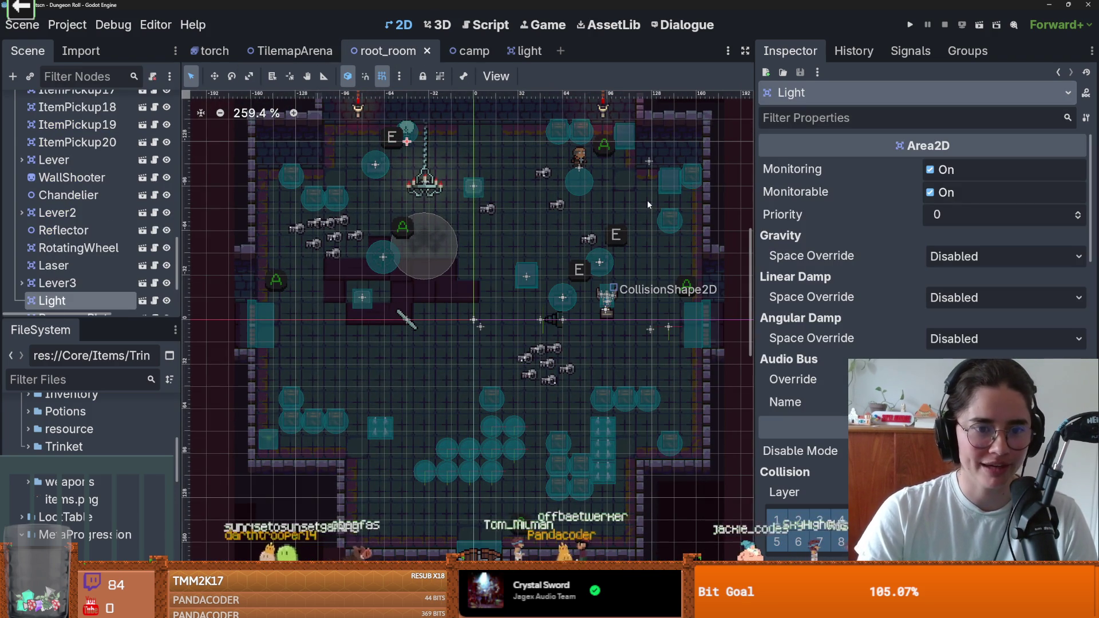
mouse_move(92, 320)
left_mouse_down()
mouse_move(91, 409)
mouse_move(143, 317)
left_mouse_up()
scroll(85, 241, "up", 5)
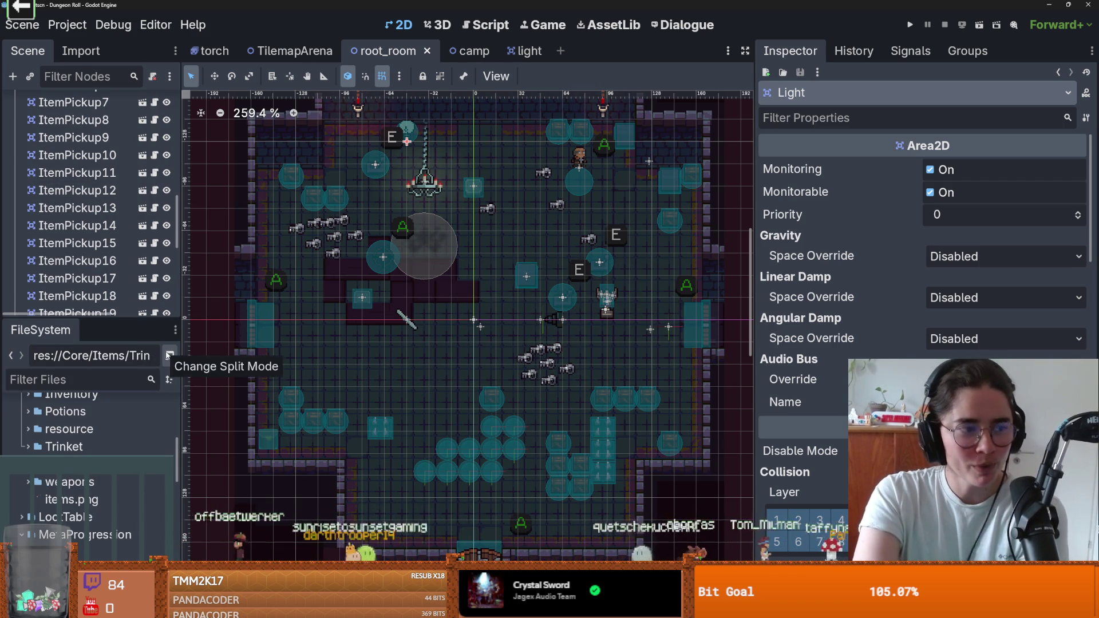
scroll(404, 288, "down", 2)
key("ctrl+s")
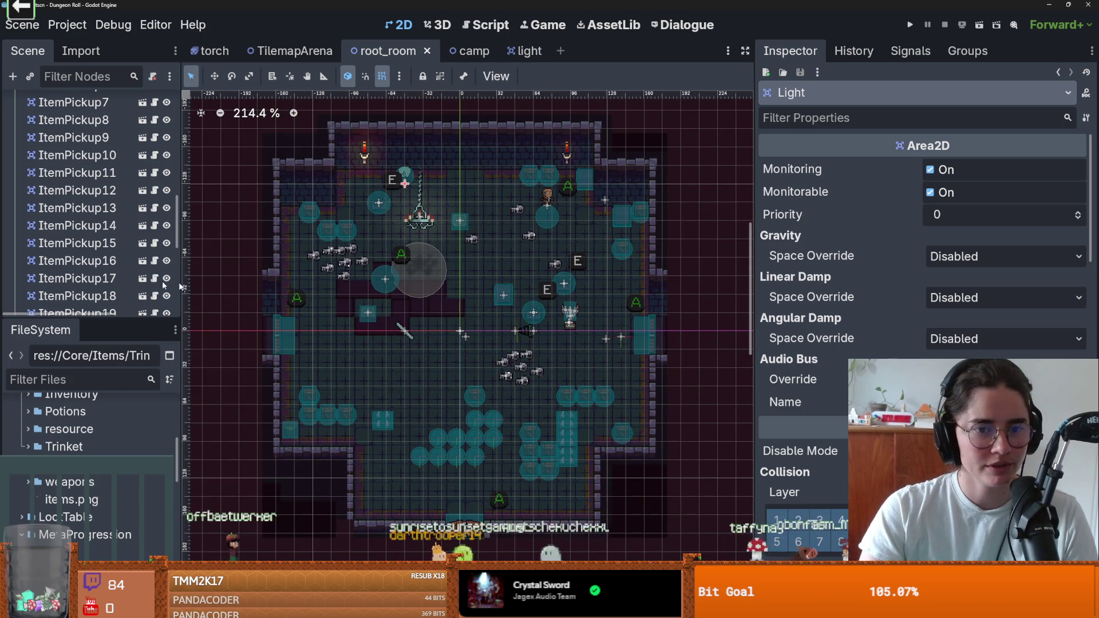
Give the scene tree more vertical room, then move to GitHub Desktop and the Google search
mouse_move(147, 319)
left_mouse_down()
mouse_move(147, 359)
mouse_move(111, 407)
left_mouse_up()
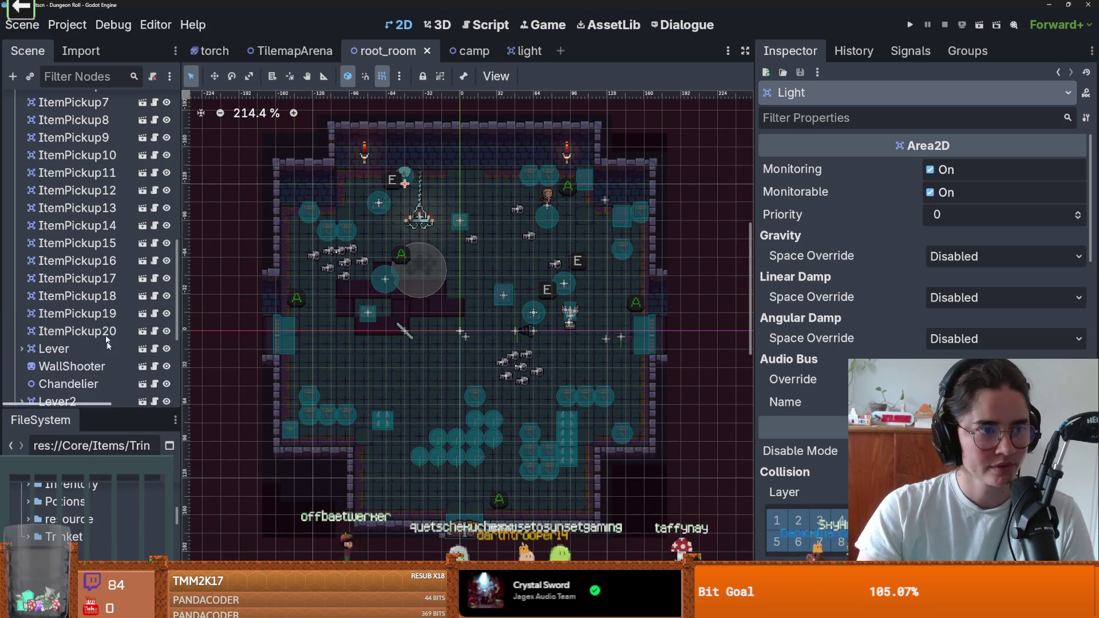
scroll(109, 386, "up", 10)
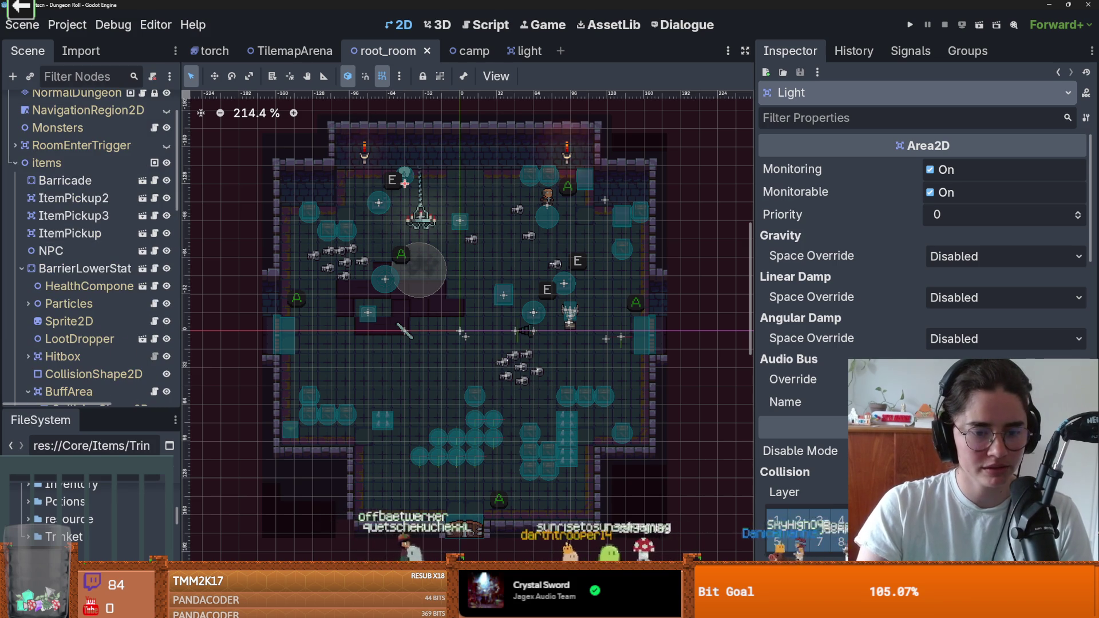
key("alt+Tab")
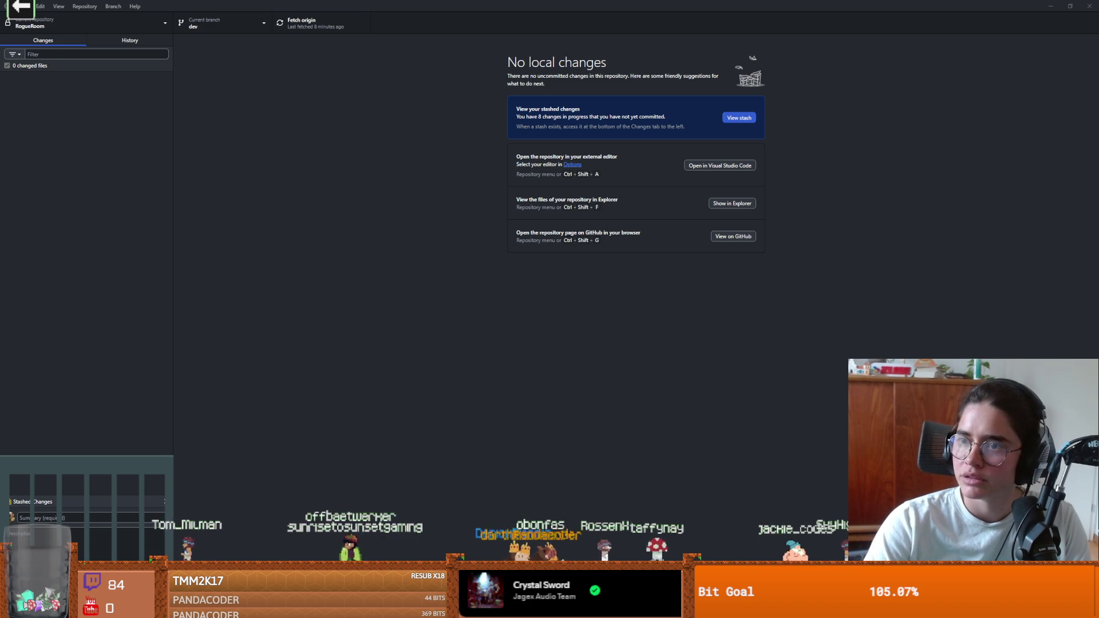
key("alt+Tab")
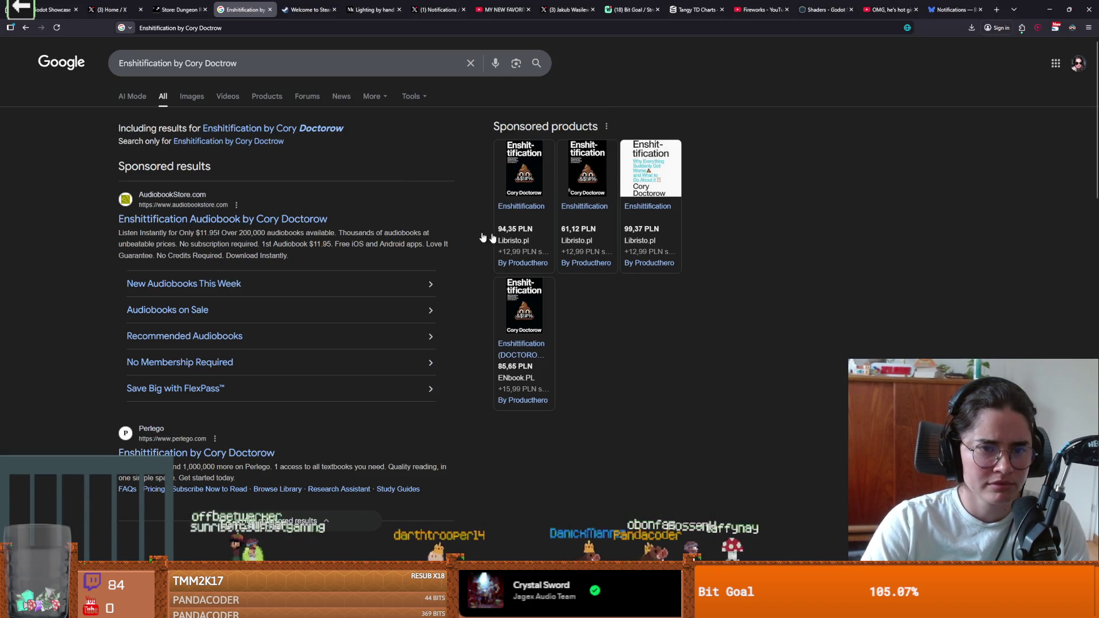
Scroll through the Enshittification search results, then minimize Chrome to reveal GitHub Desktop
scroll(269, 303, "down", 3)
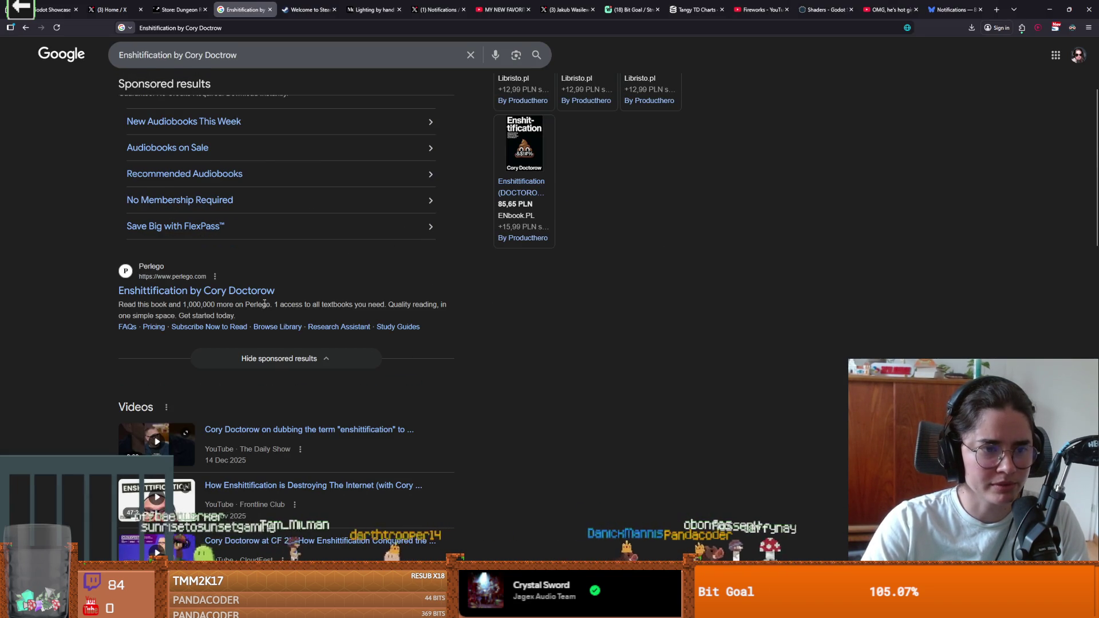
scroll(264, 305, "up", 2)
scroll(303, 306, "up", 1)
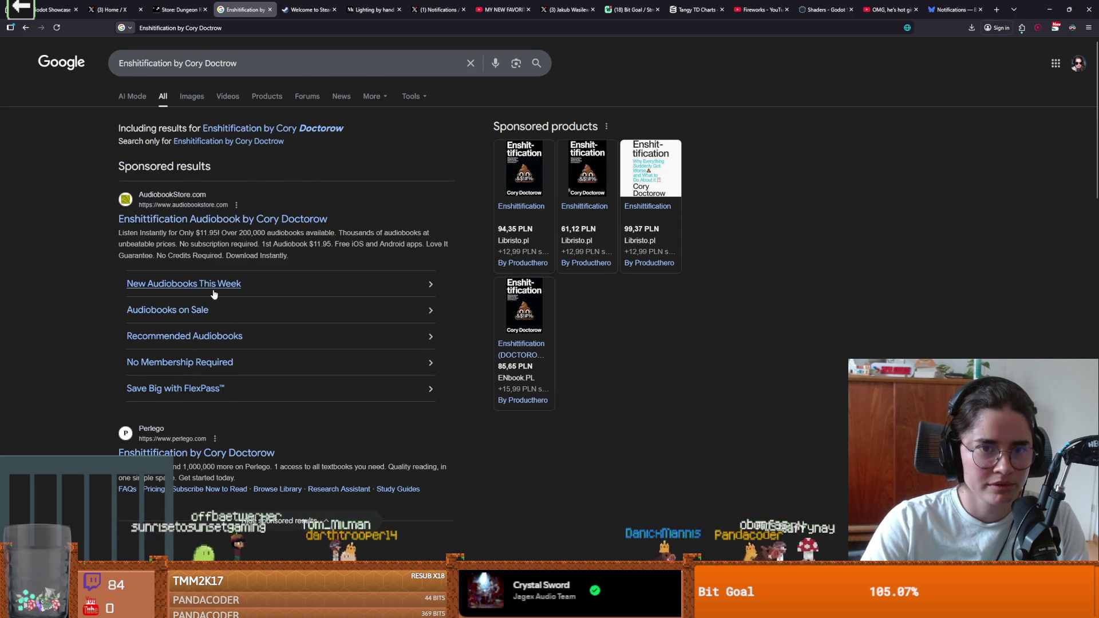
scroll(212, 295, "down", 1)
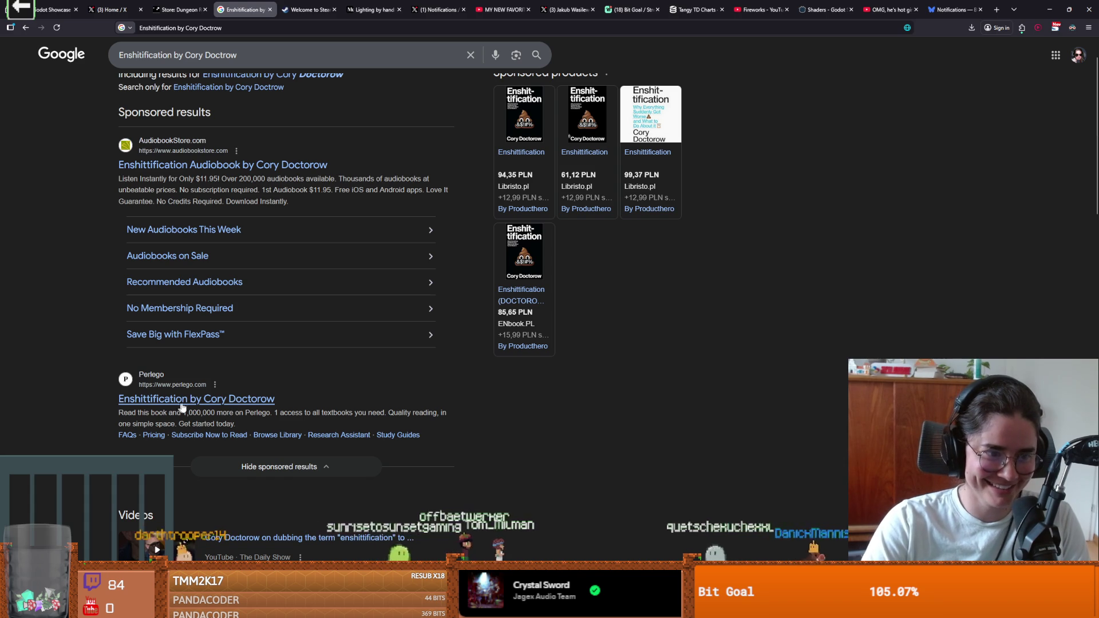
scroll(227, 403, "up", 1)
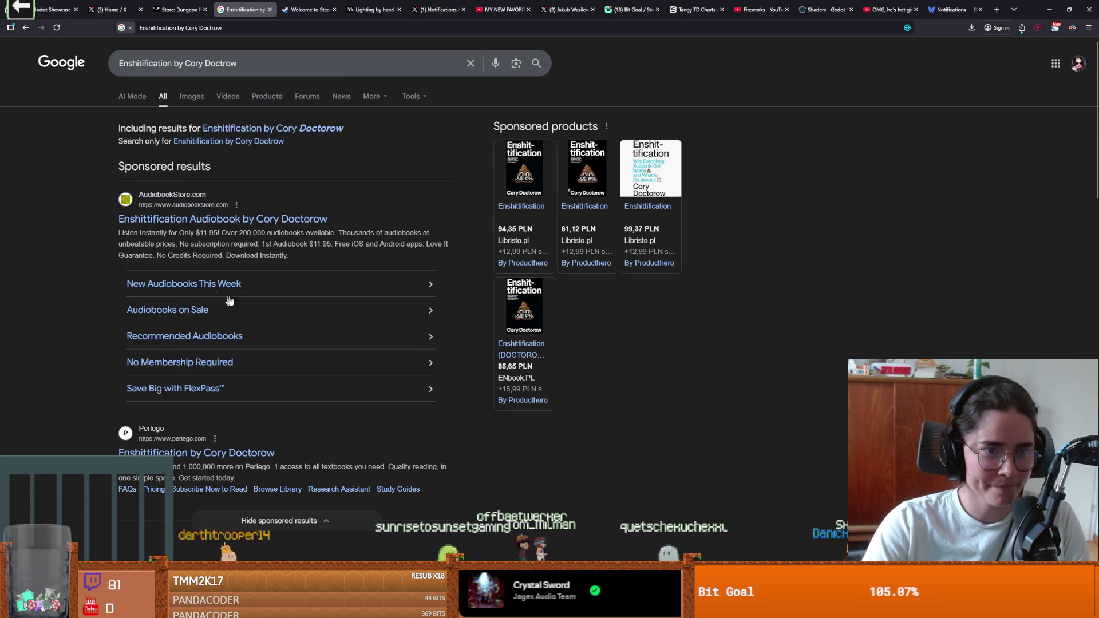
scroll(260, 360, "down", 8)
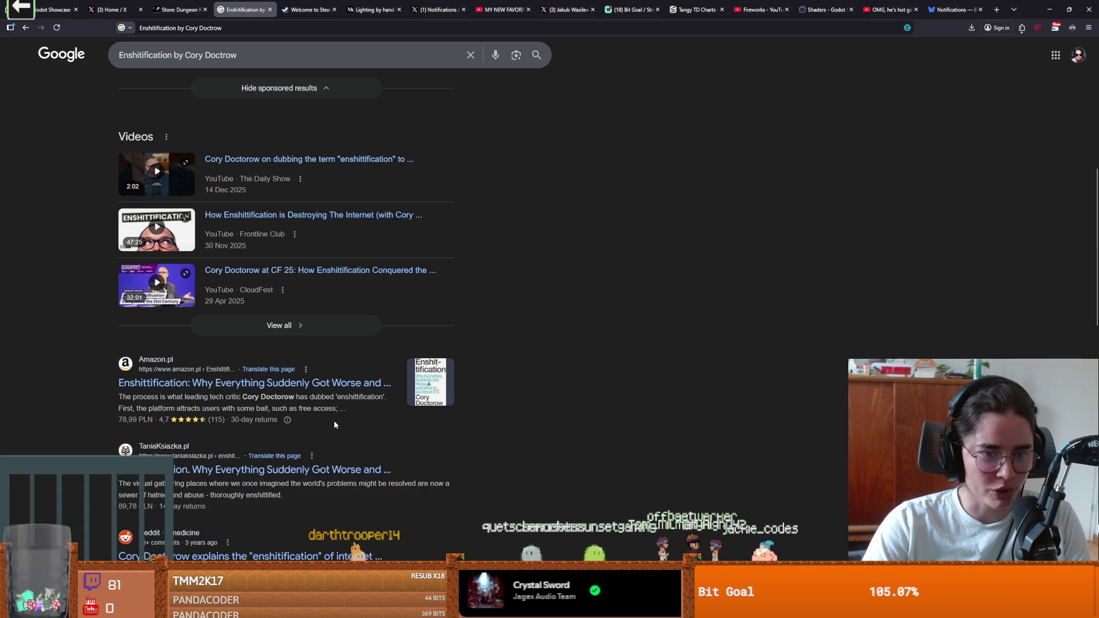
scroll(273, 431, "down", 1)
scroll(235, 427, "down", 1)
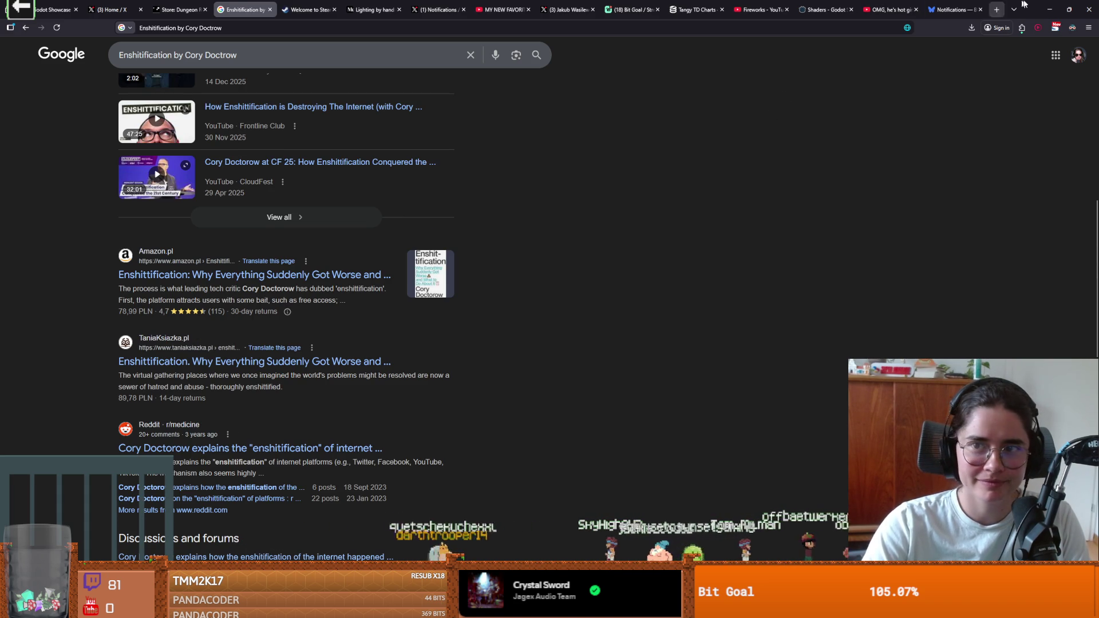
left_click(1049, 9)
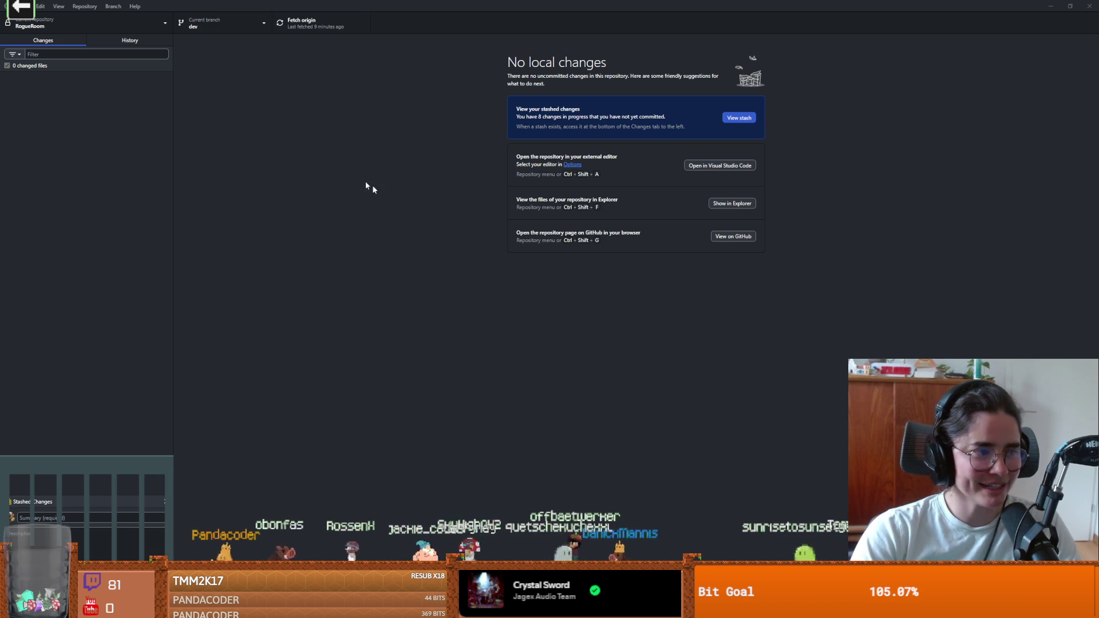
Save the root_room scene in Godot and close the Godot editor
key("ctrl+Print")
key("alt+Tab")
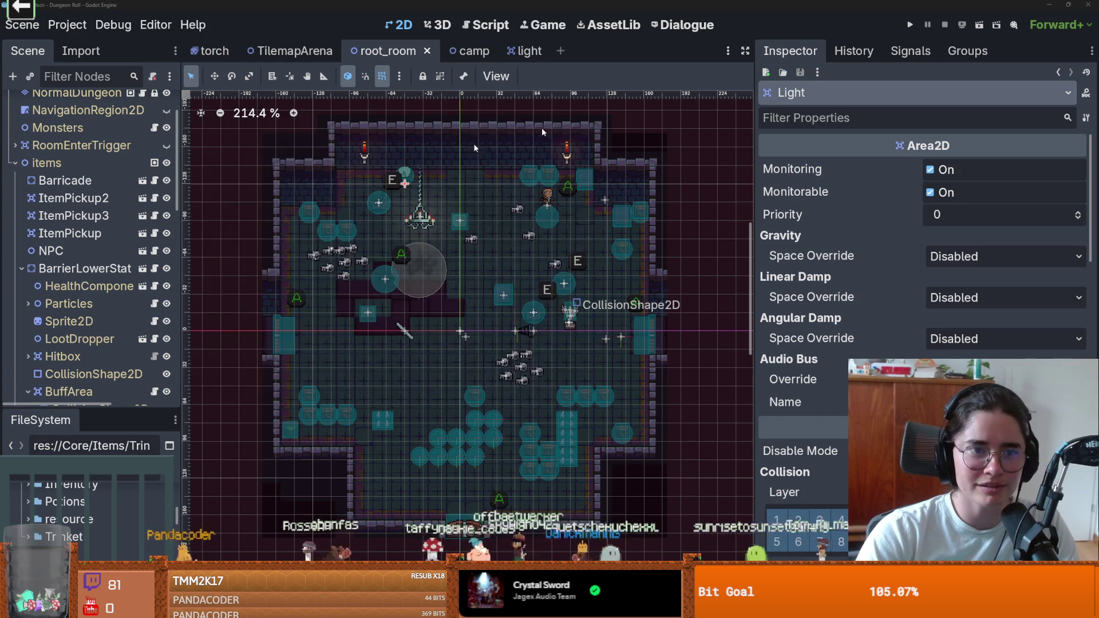
key("ctrl+s")
scroll(528, 204, "up", 2)
scroll(458, 343, "down", 2)
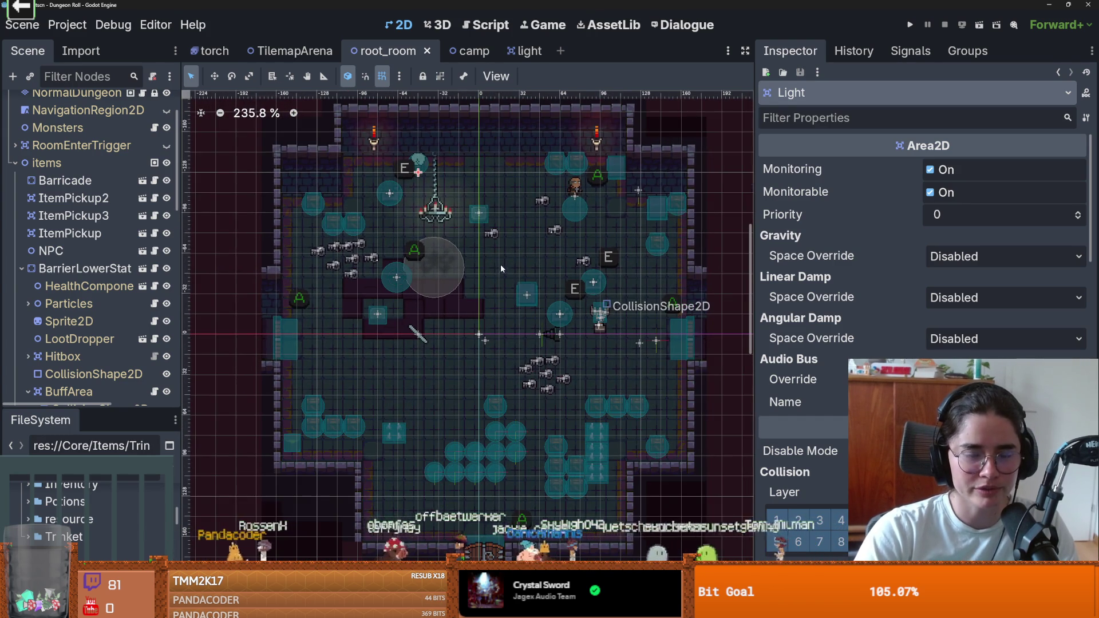
key("alt+Tab")
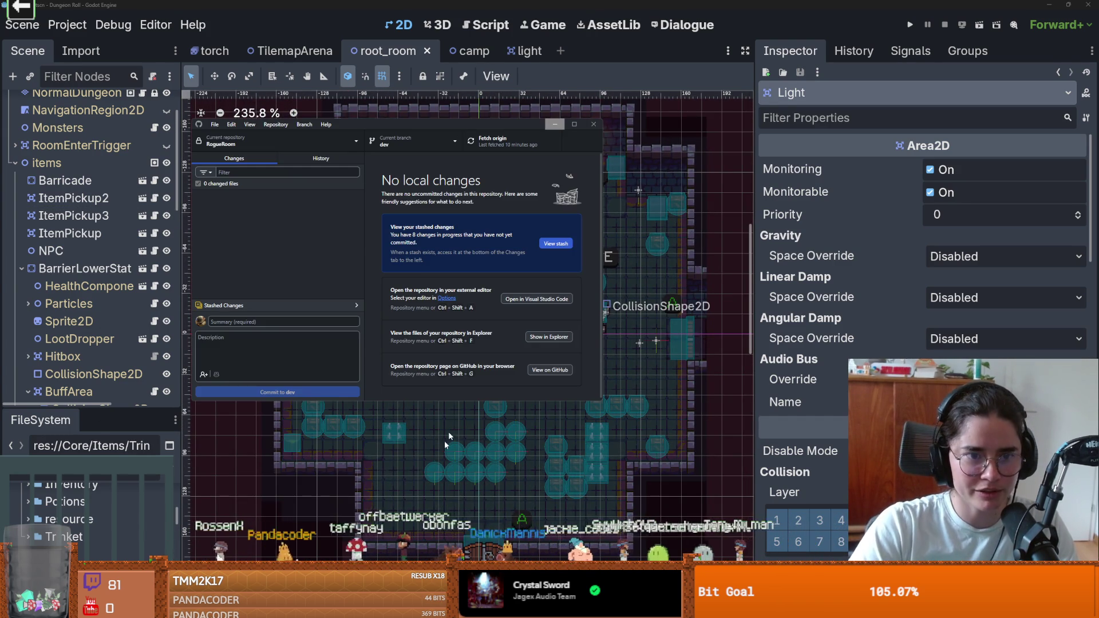
left_click(377, 143)
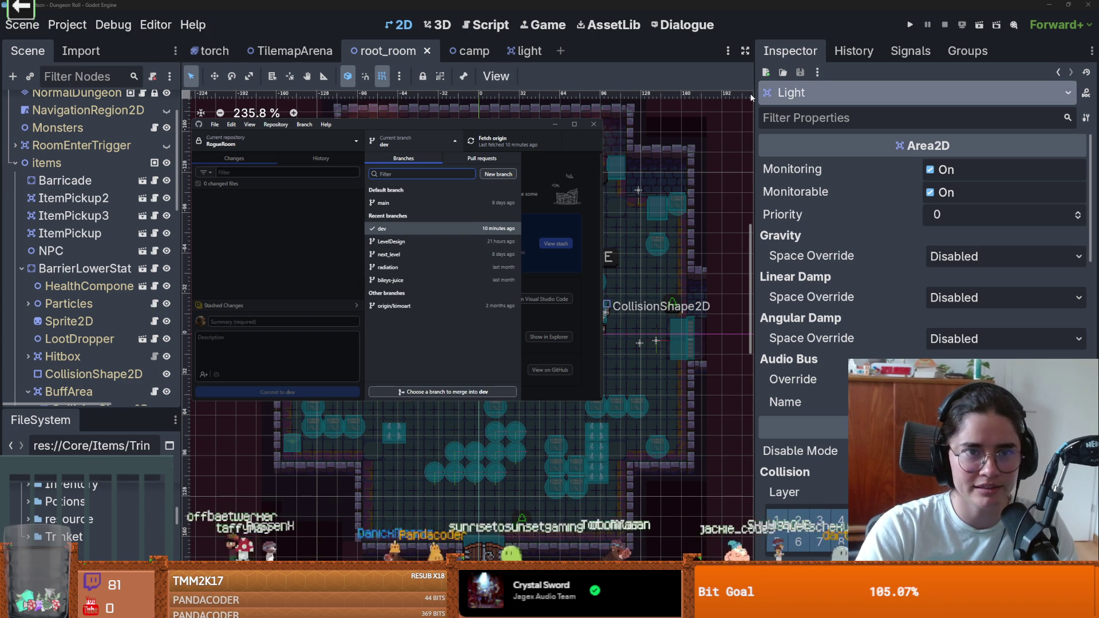
left_click(1086, 4)
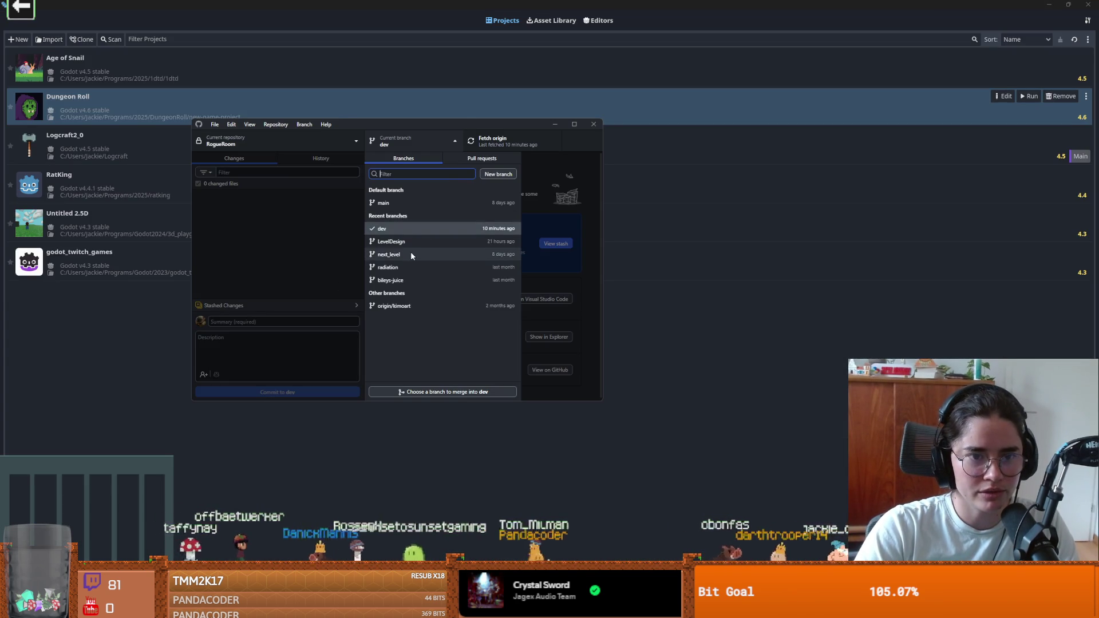
Delete the next_level branch locally and on the remote, then check out dev
left_click(410, 254)
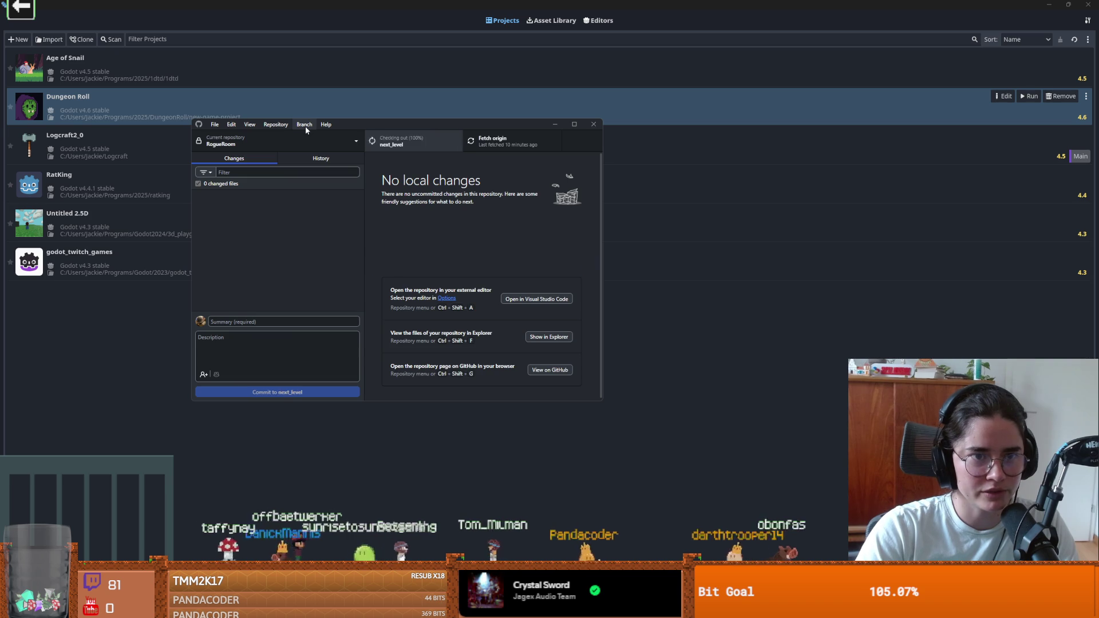
left_click(304, 125)
left_click(320, 163)
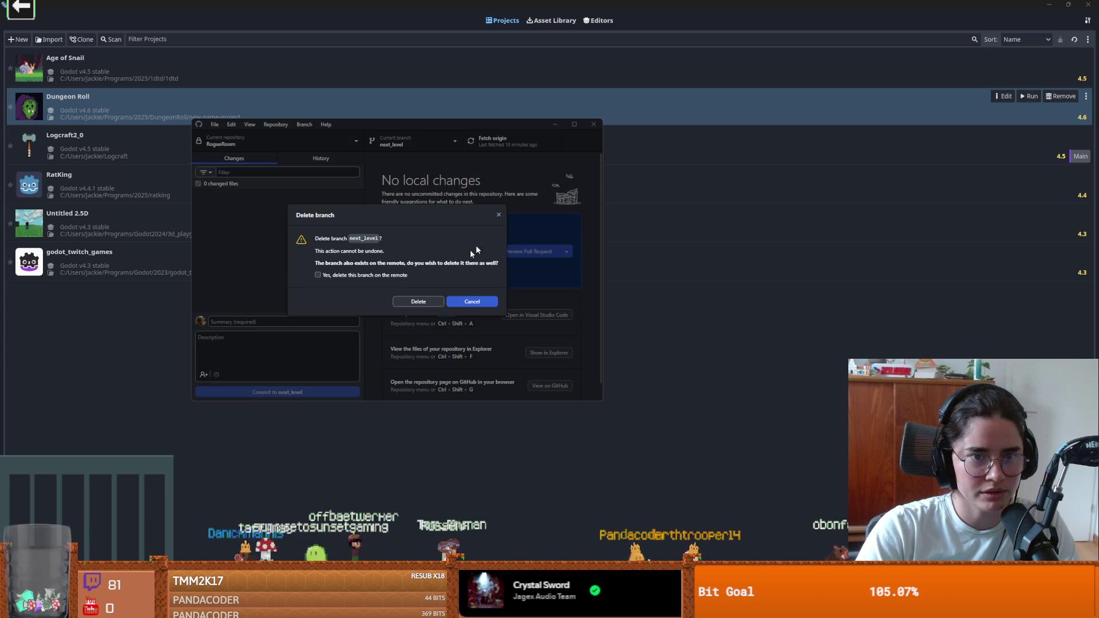
left_click(319, 275)
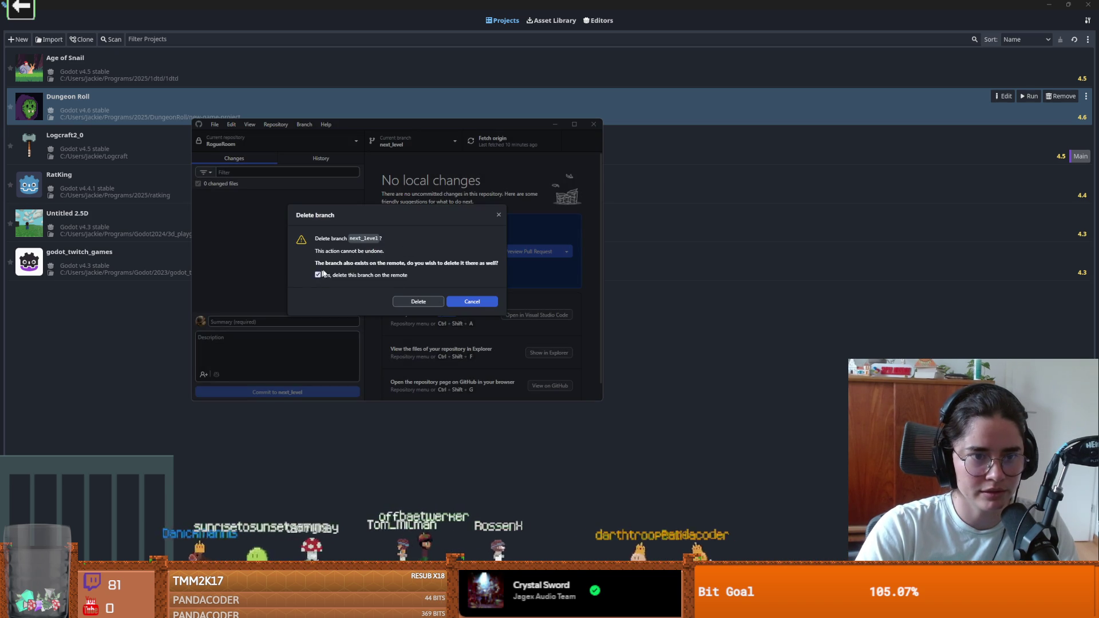
left_click(419, 301)
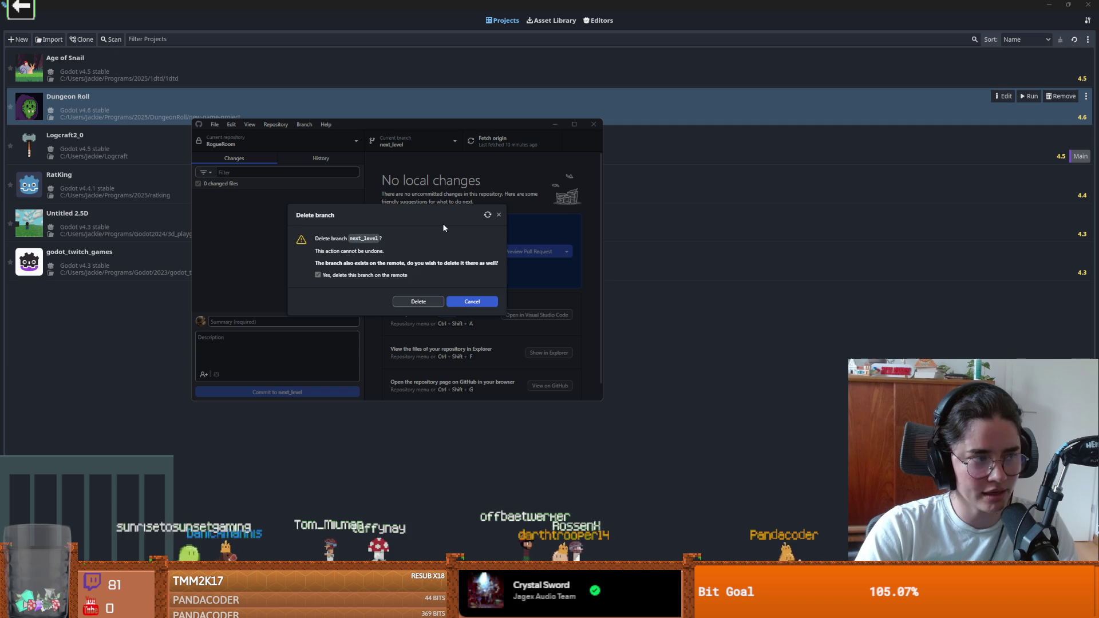
left_click(412, 141)
left_click(400, 235)
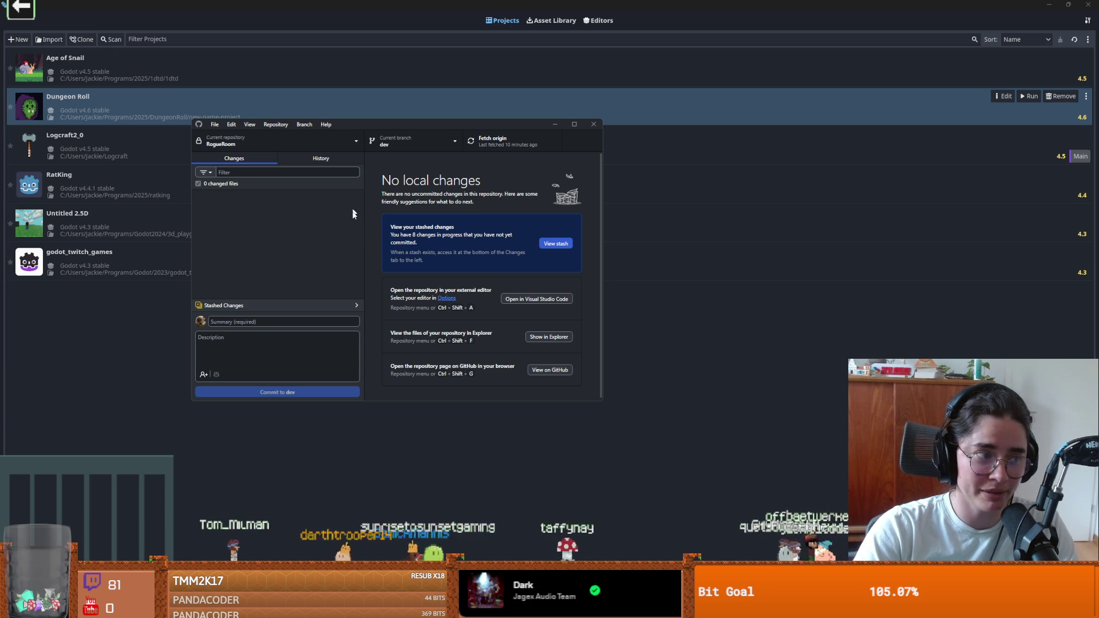
Create the new_architecture branch from dev, then bring up the browser's pixel-art image
left_click(404, 141)
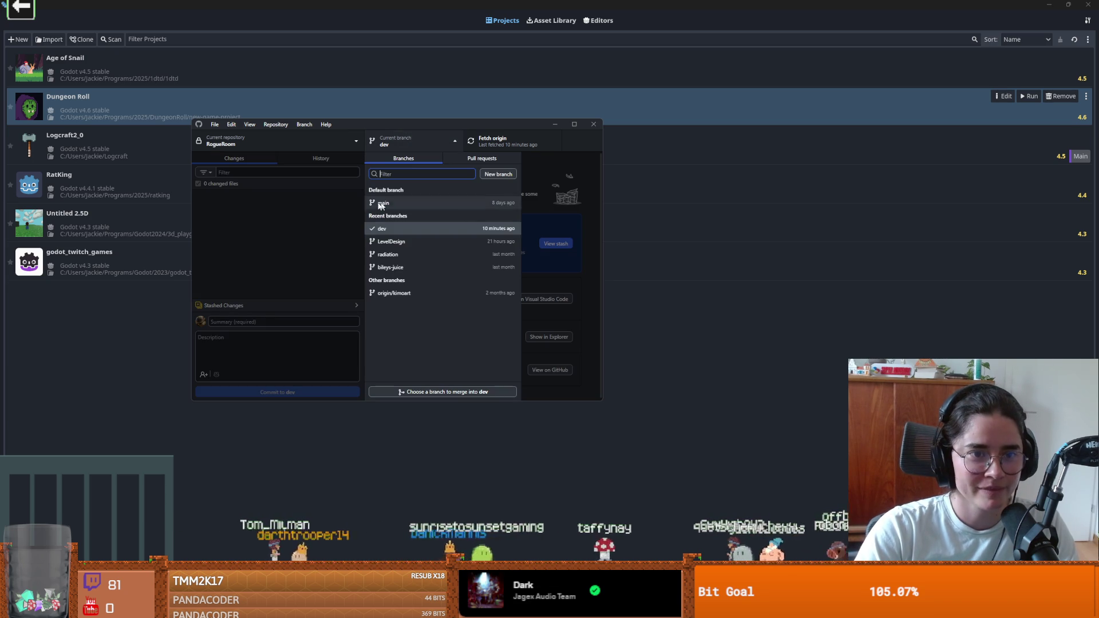
left_click(280, 181)
left_click(304, 124)
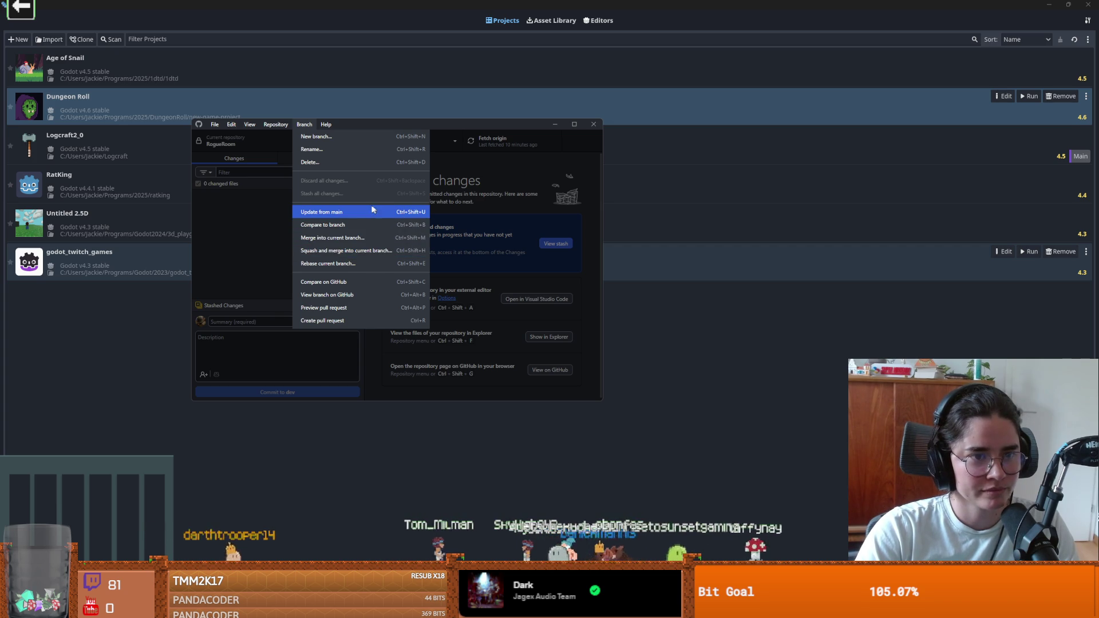
left_click(328, 139)
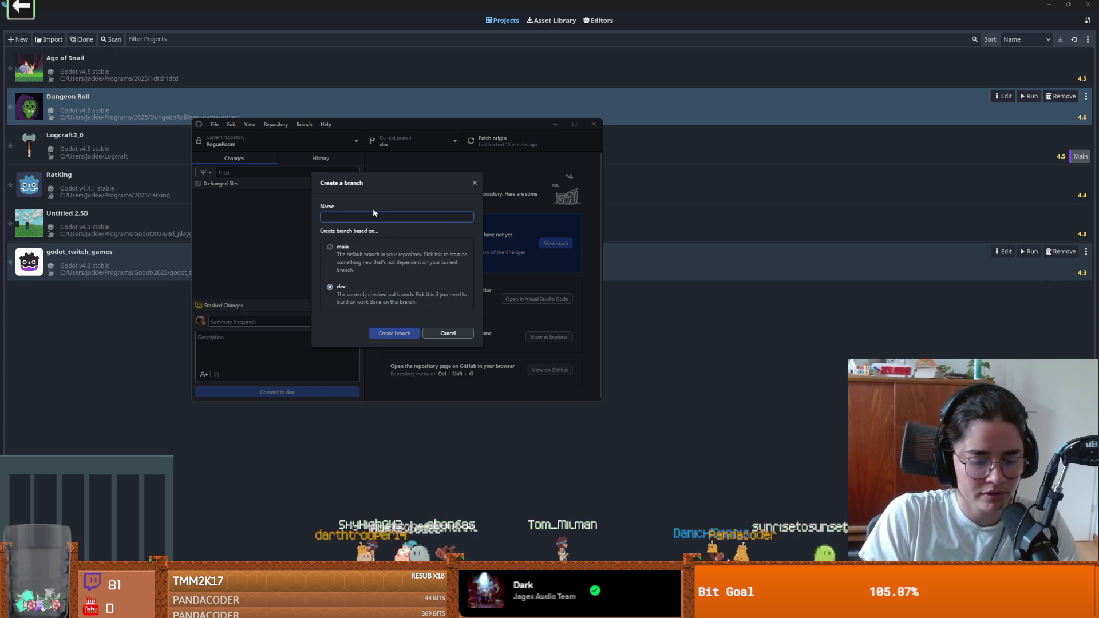
type("new")
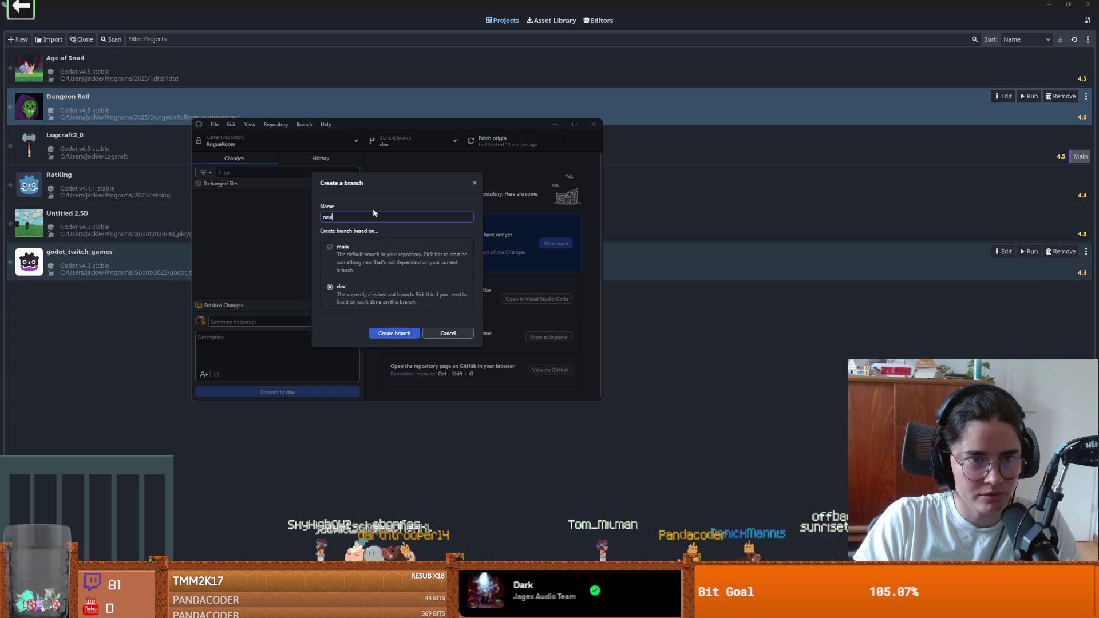
type("_")
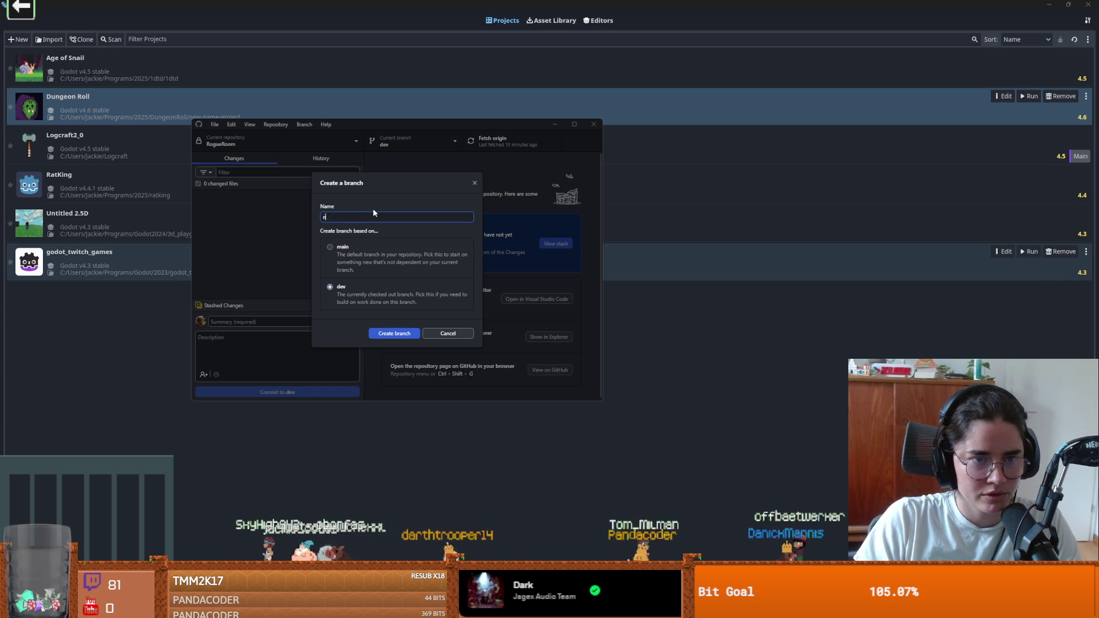
type("archite")
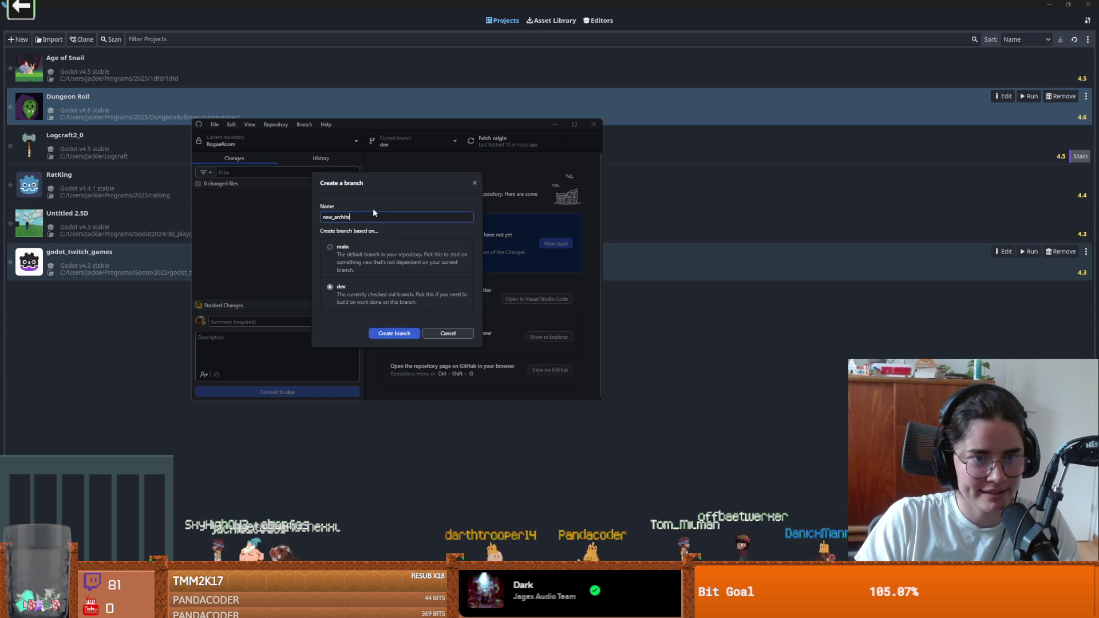
type("cture")
left_click(402, 336)
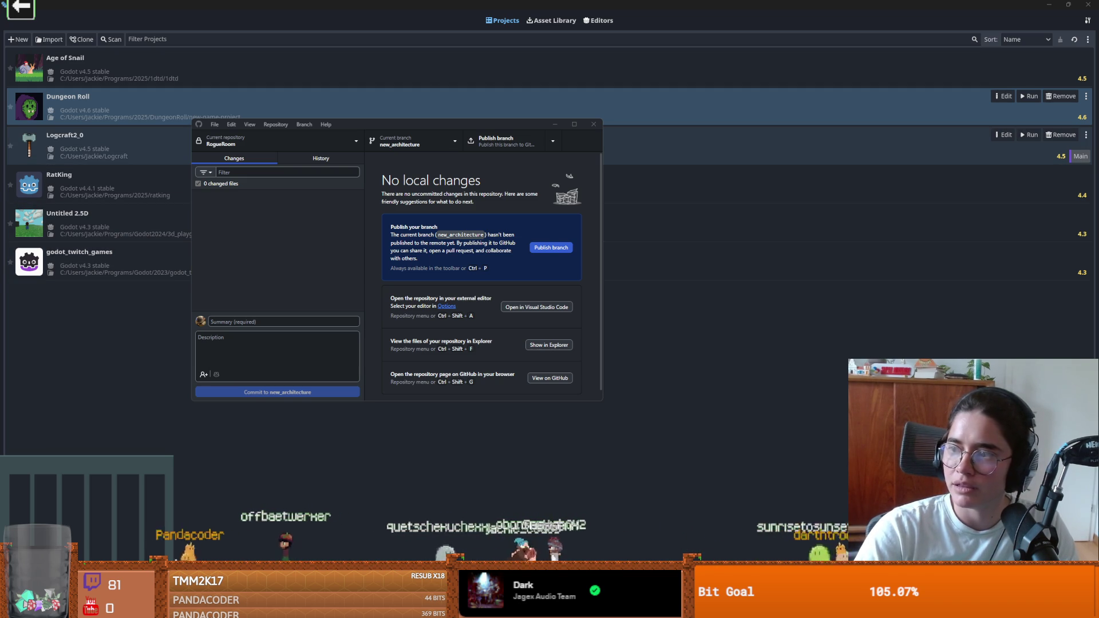
left_click_drag(595, 5, 598, 3)
key("alt+Tab")
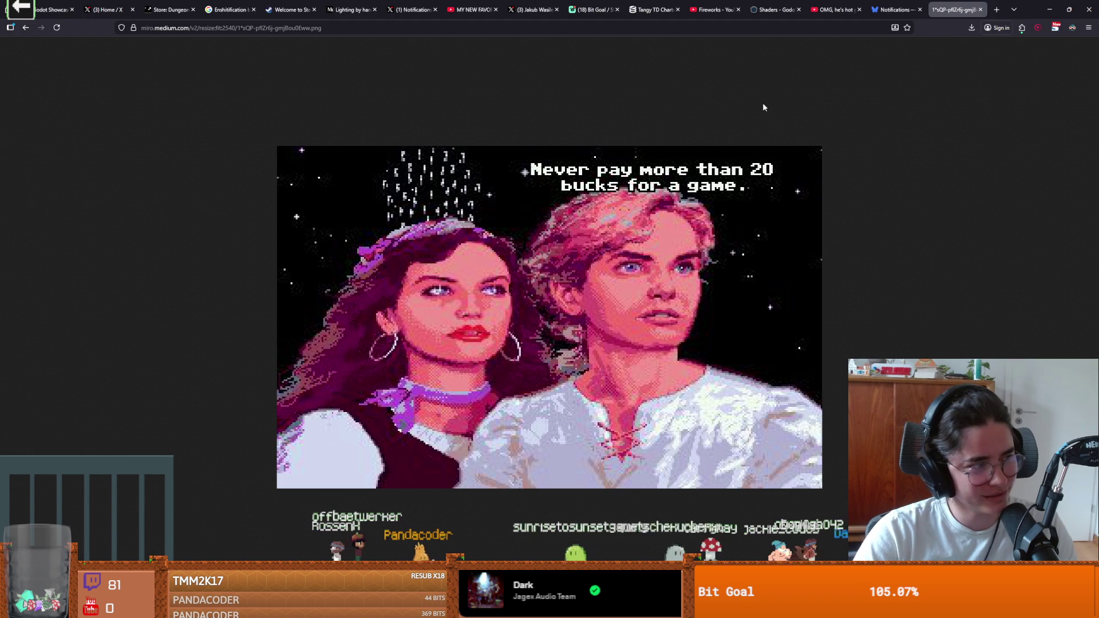
Zoom in and out on the 'Never pay more than 20 bucks' pixel-art image
scroll(537, 334, "up", 4)
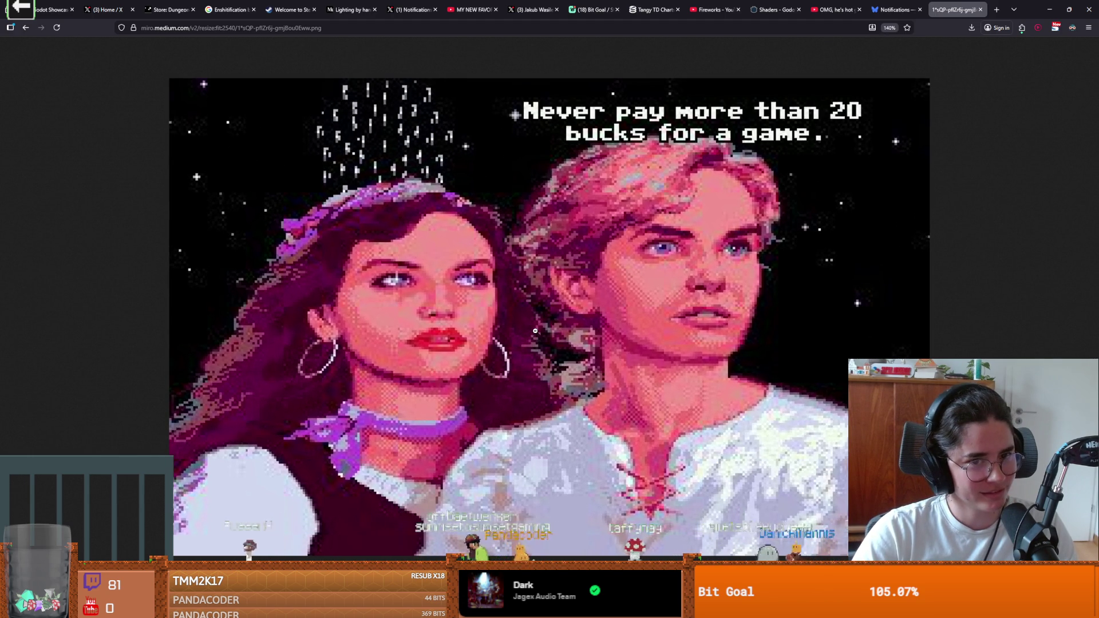
scroll(535, 330, "down", 2)
scroll(536, 330, "up", 2)
scroll(535, 331, "down", 2)
scroll(535, 330, "up", 3)
scroll(535, 330, "up", 1)
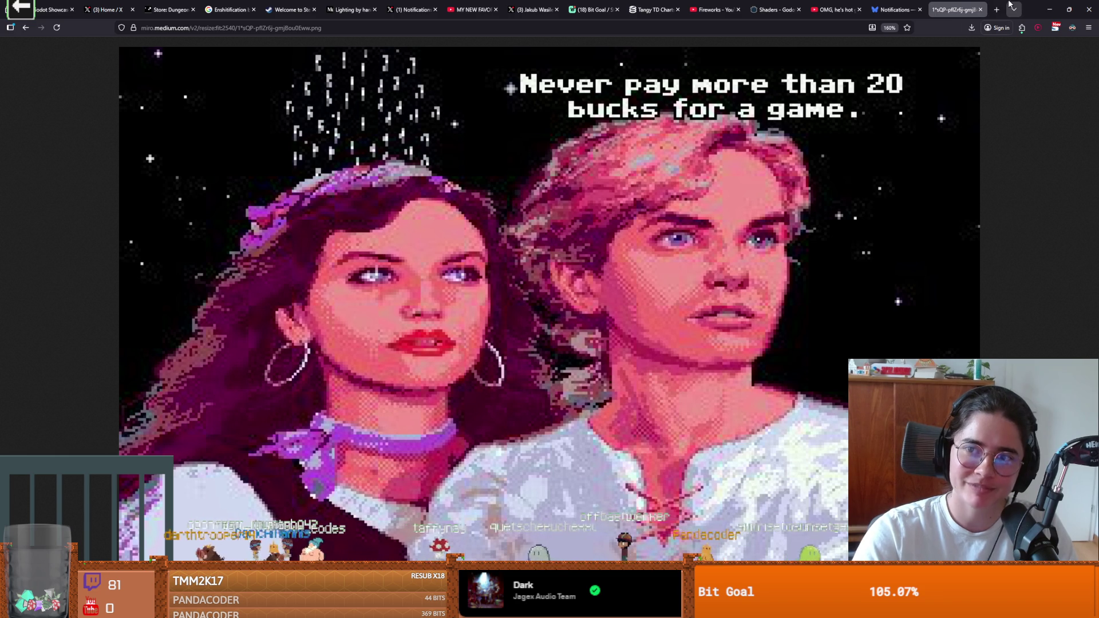
Snip a region of the image, minimize the browser, and bring up Godot's Project Manager
key("super+shift+s")
left_click(1003, 107)
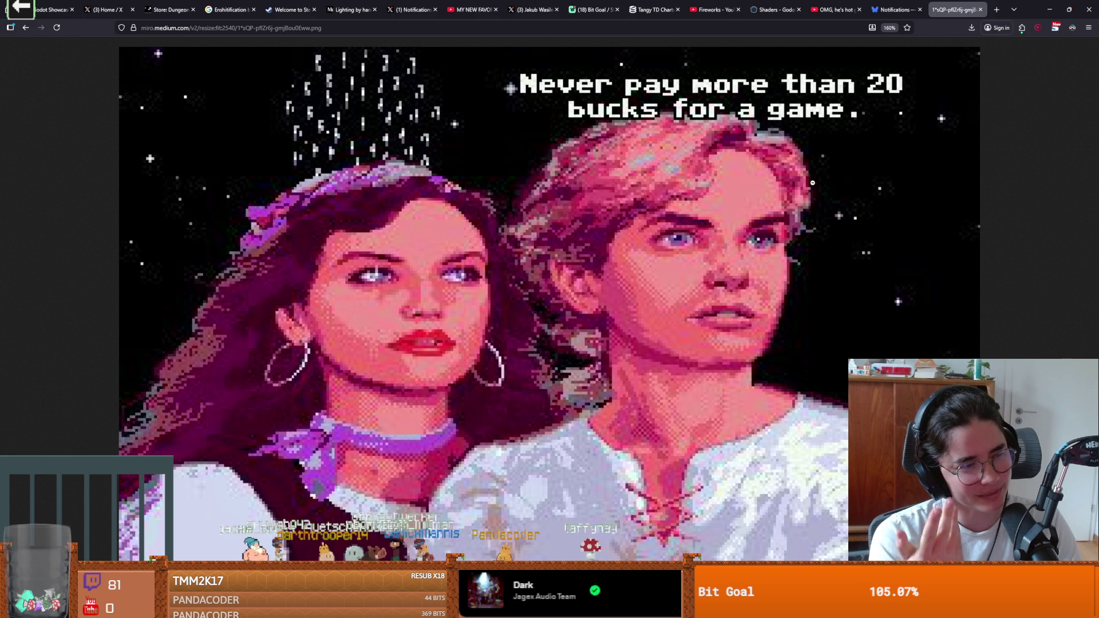
left_click(1049, 9)
left_click(692, 321)
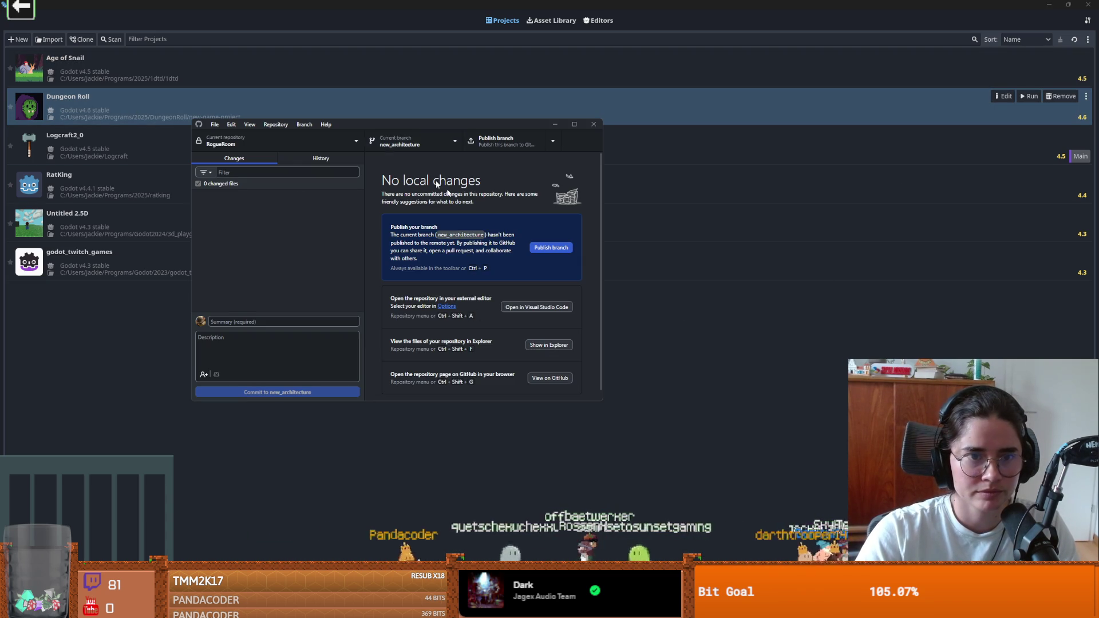
Open the Dungeon Roll project for editing with Godot v4.6 stable
double_click(190, 113)
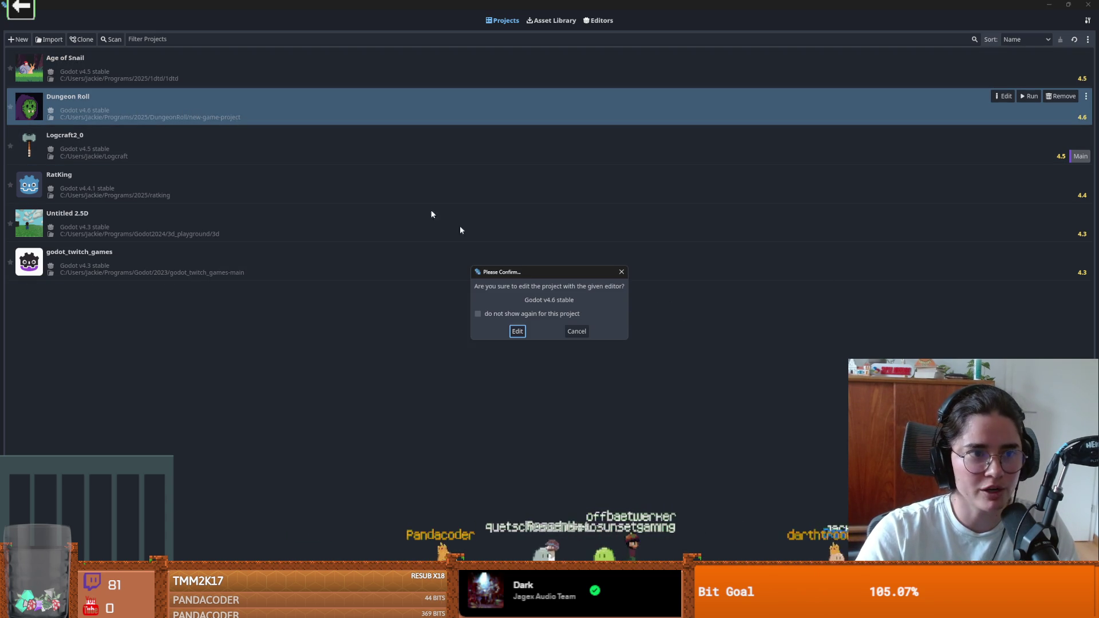
left_click(519, 335)
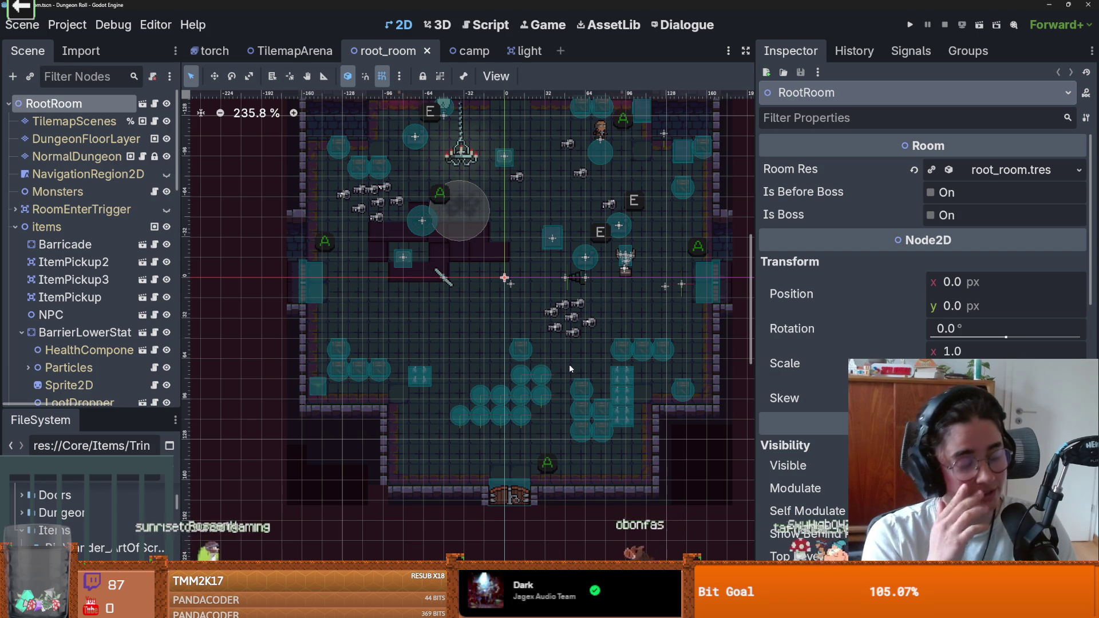
Save root_room, enlarge the scene tree, and collapse the items node
scroll(485, 278, "up", 1)
key("ctrl+s")
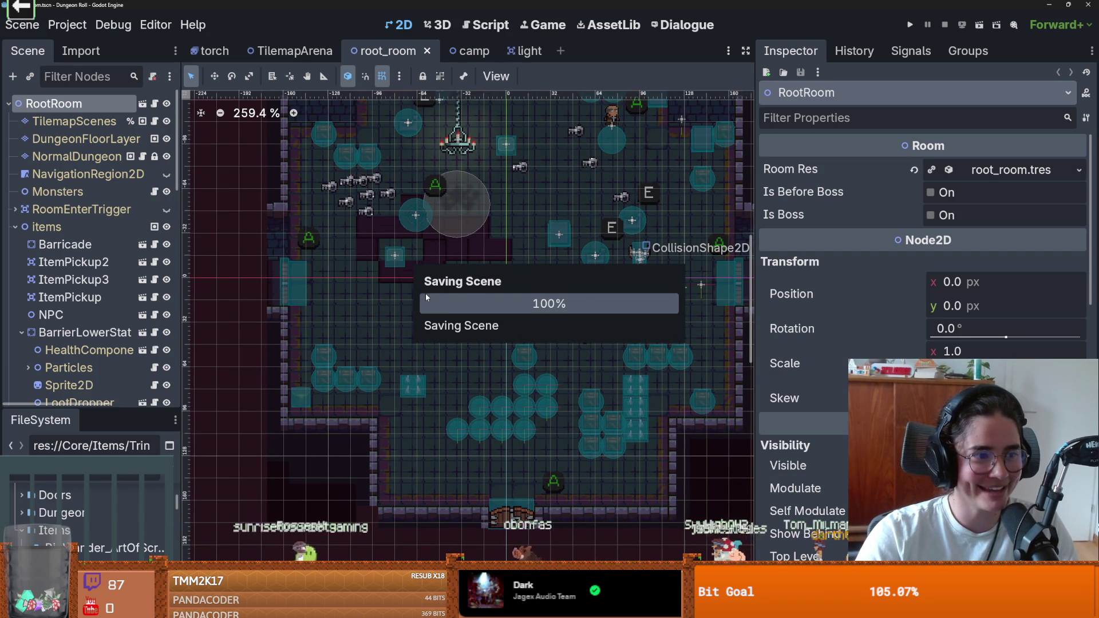
scroll(424, 293, "up", 1)
scroll(490, 287, "down", 2)
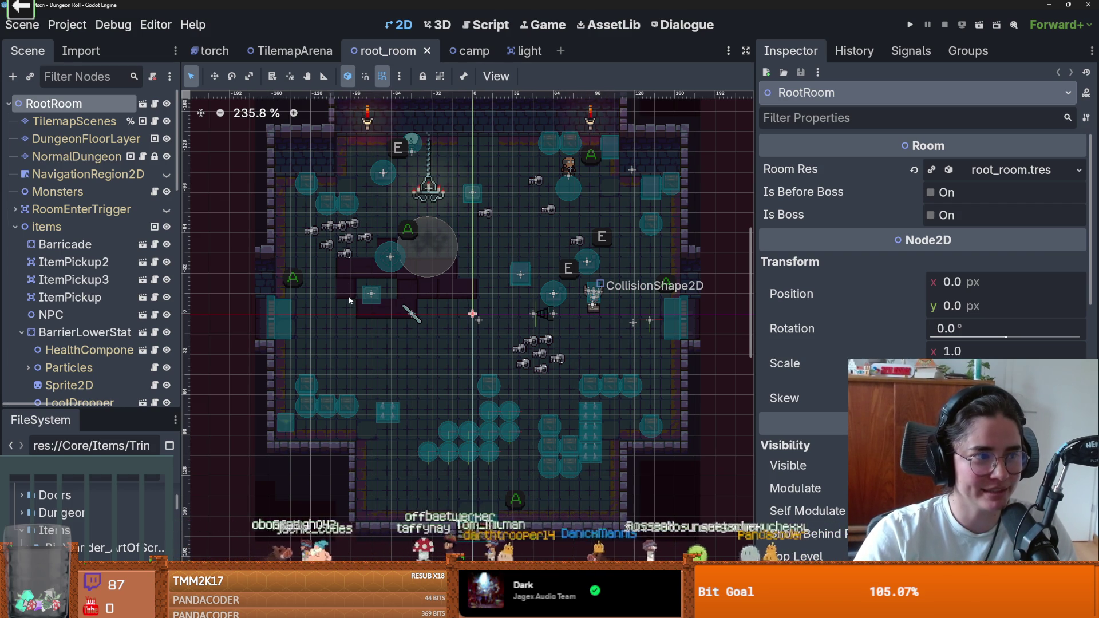
scroll(398, 356, "down", 1)
scroll(400, 355, "up", 1)
key("ctrl+s")
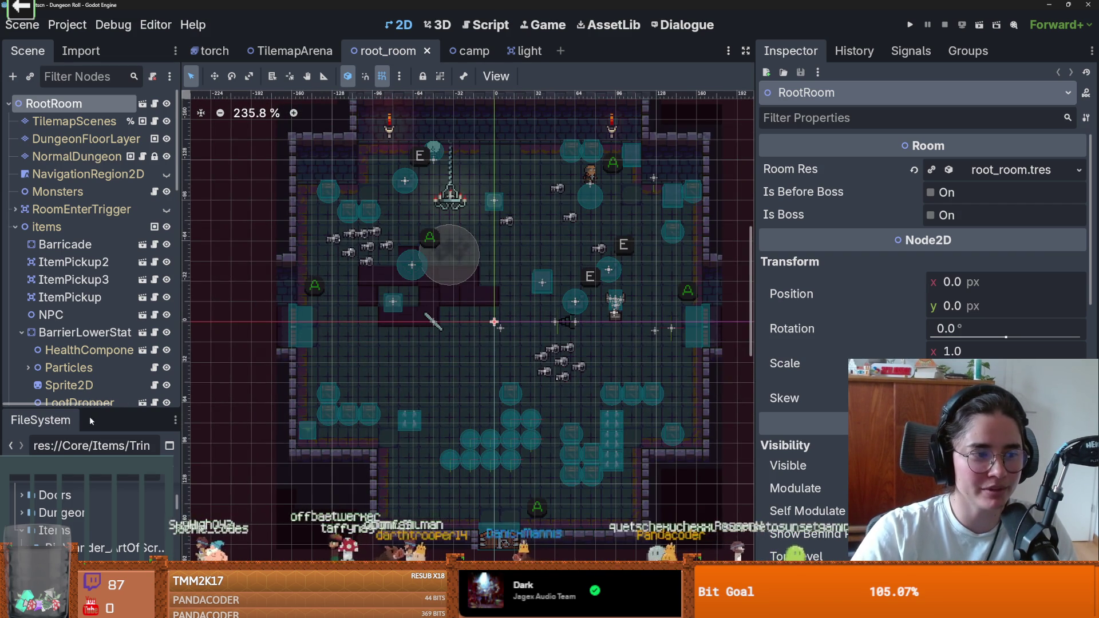
left_click_drag(90, 410, 92, 505)
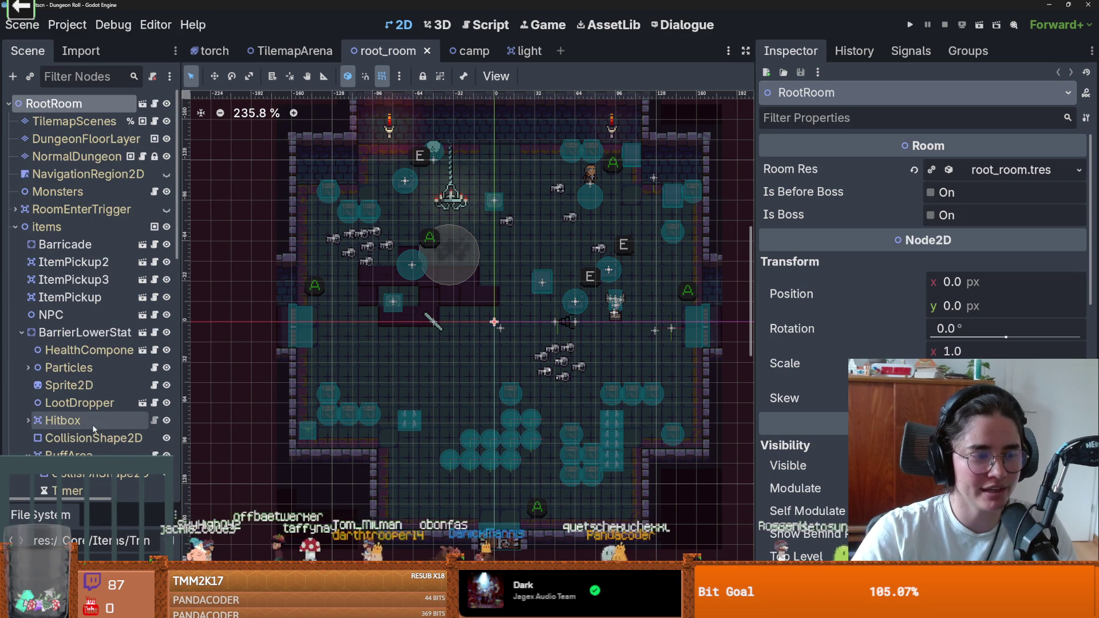
left_click(15, 226)
key("ctrl+s")
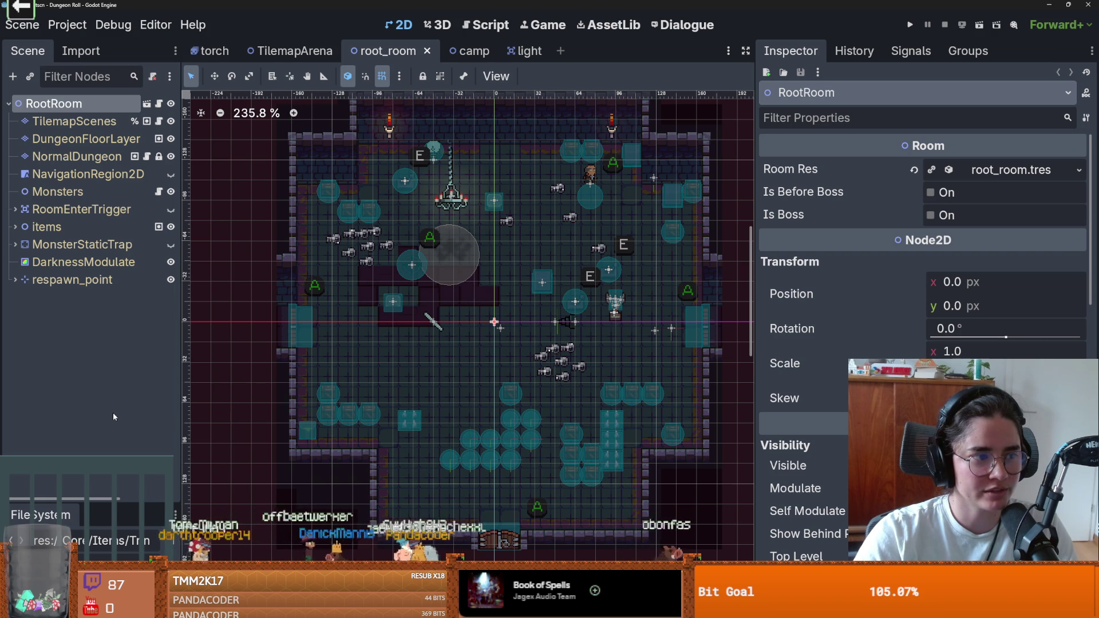
Save again, restore the file browser, collapse the Items folder, and start a new scene
scroll(553, 343, "up", 1)
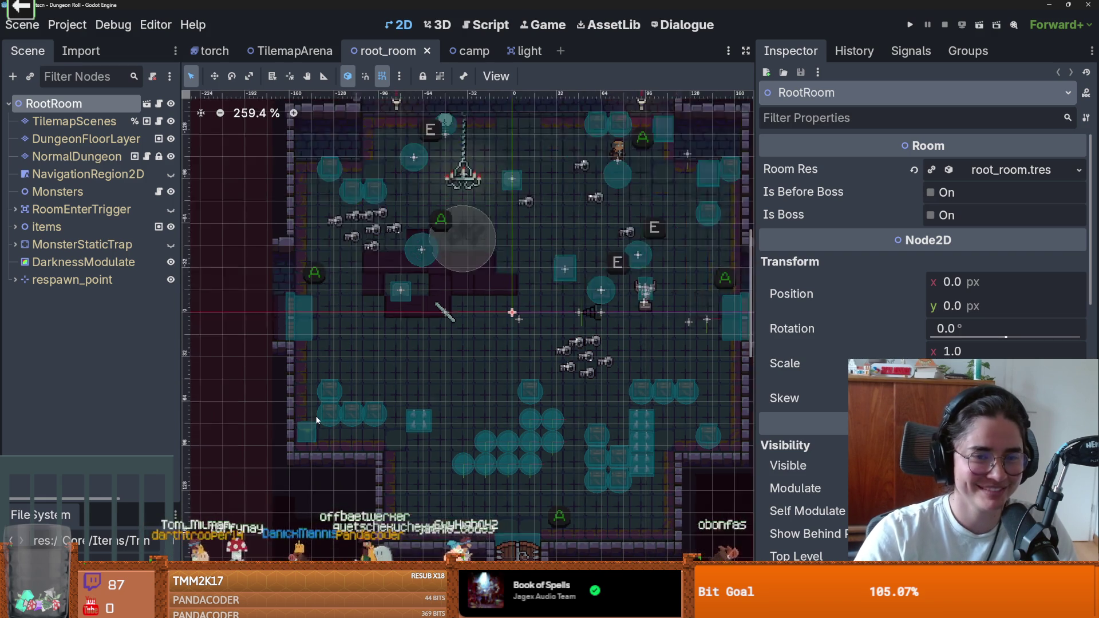
scroll(553, 343, "down", 2)
key("ctrl+s")
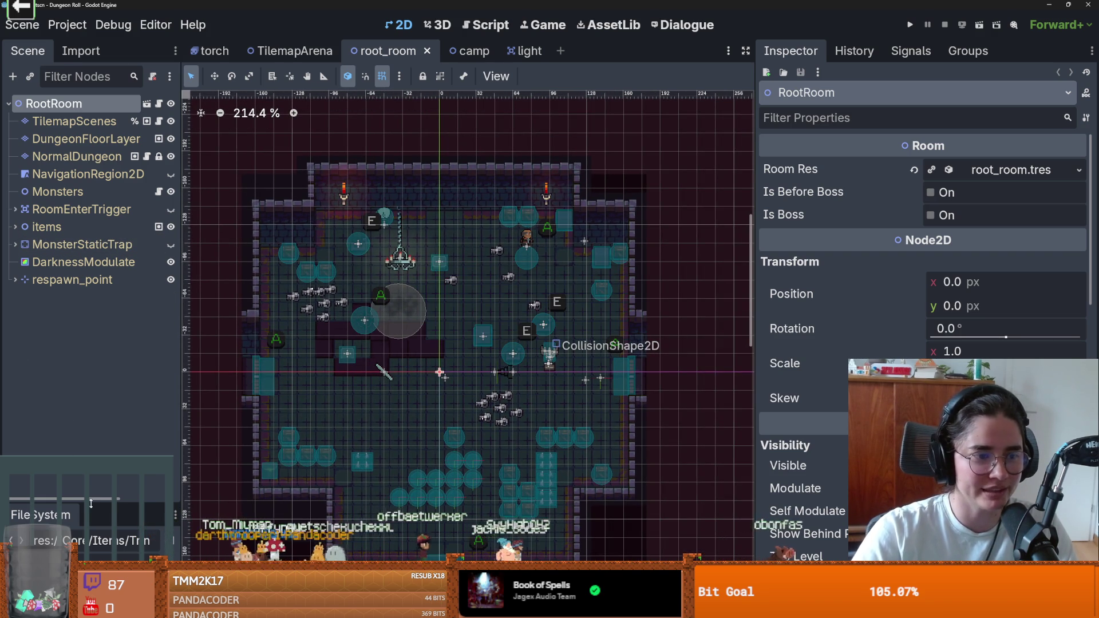
left_click_drag(62, 505, 62, 319)
left_click(22, 440)
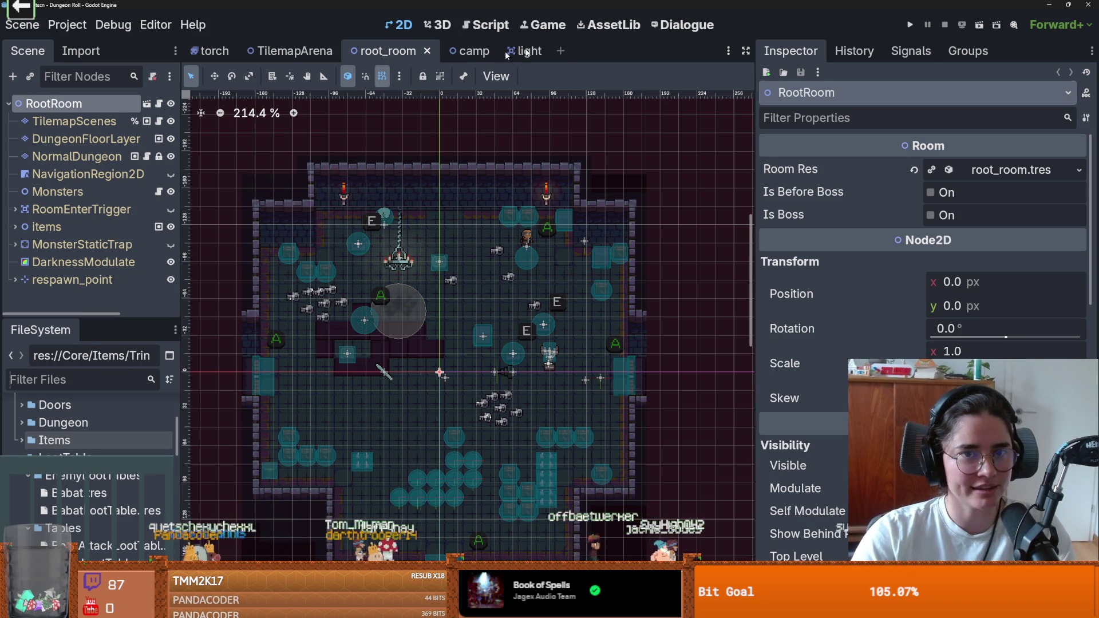
key("ctrl+n")
Create the new scene's root as a plain Node, found by searching 'node'
left_click(97, 204)
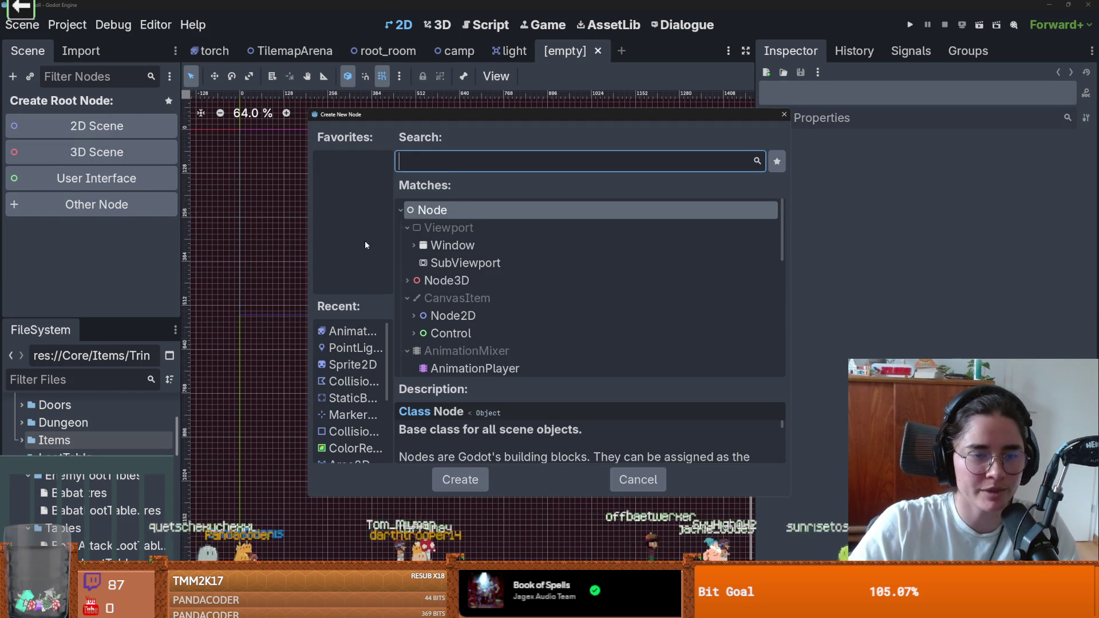
type("game")
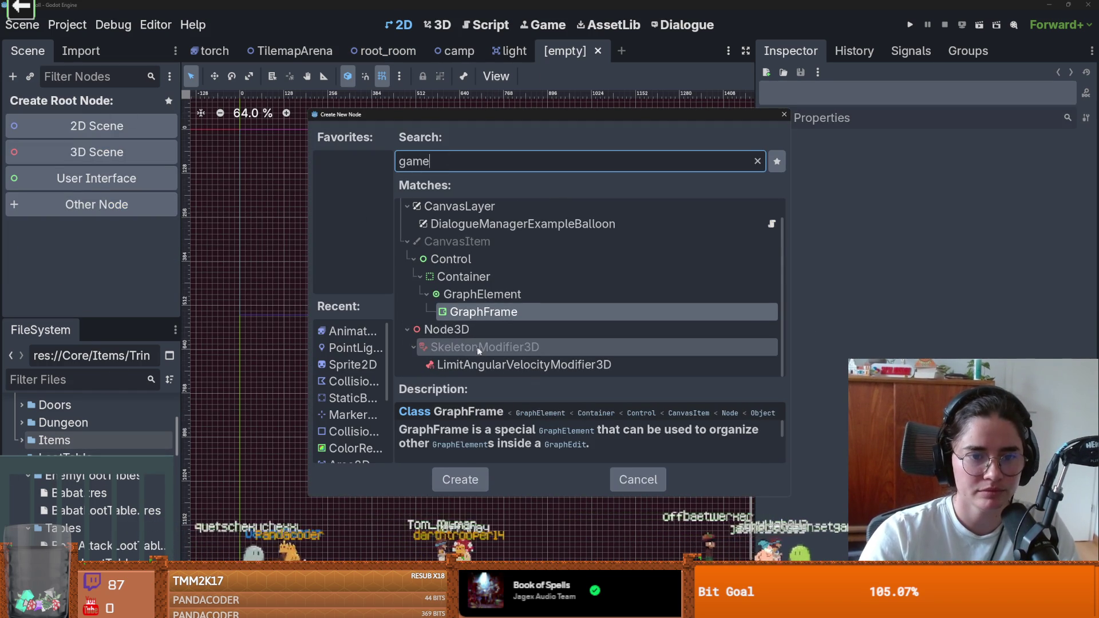
key("BackSpace")
key("BackSpace")
key("BackSpace")
key("BackSpace")
type("node")
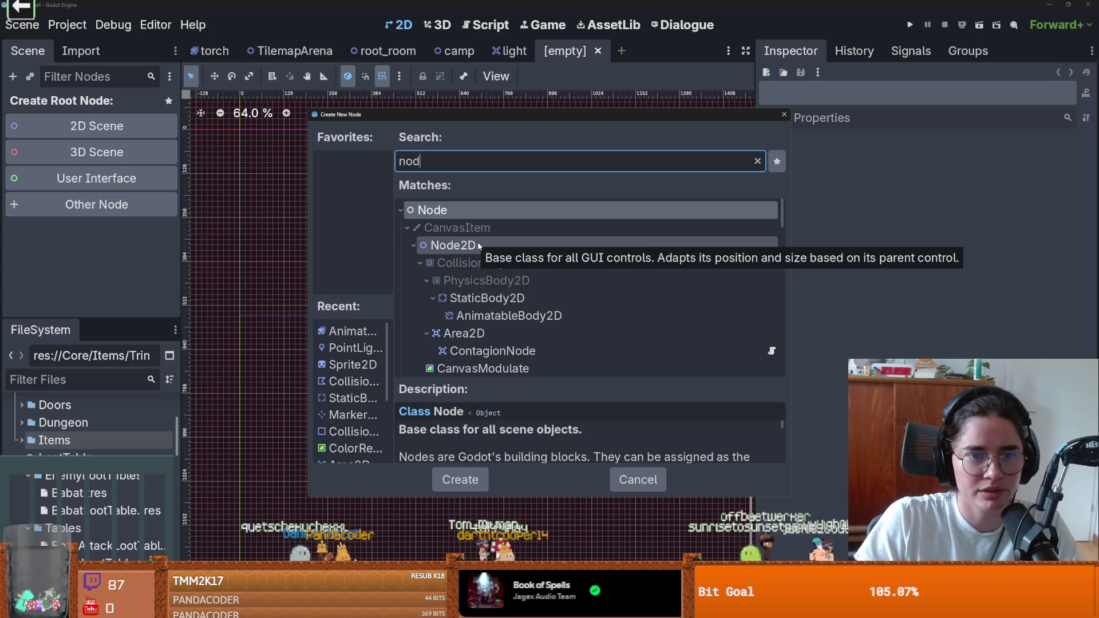
key("Return")
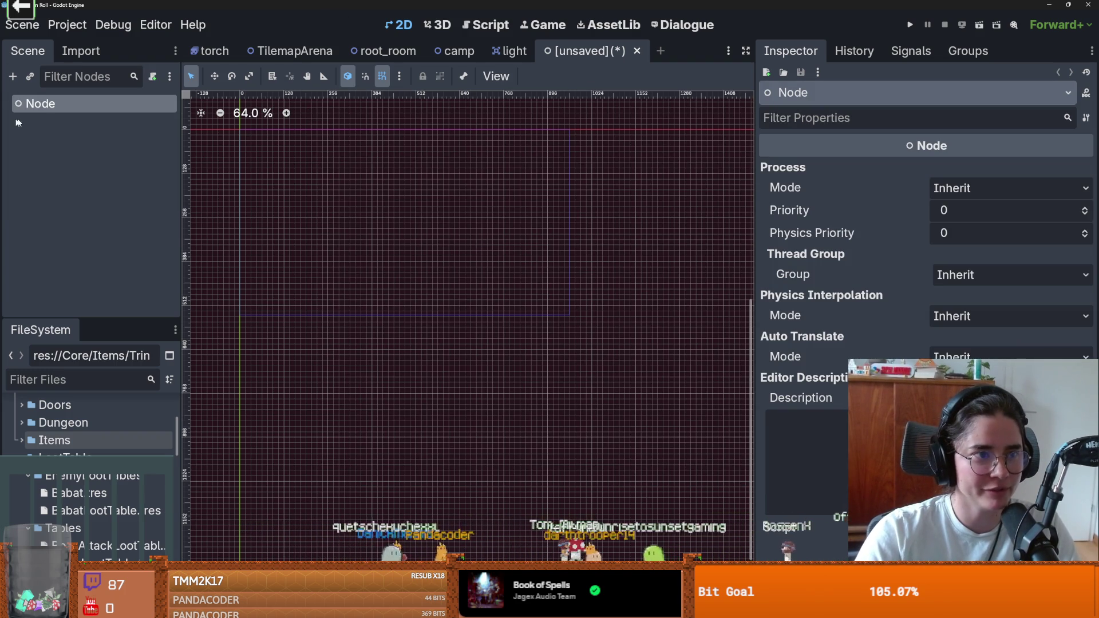
Rename the root Node to Game
right_click(44, 107)
key("Escape")
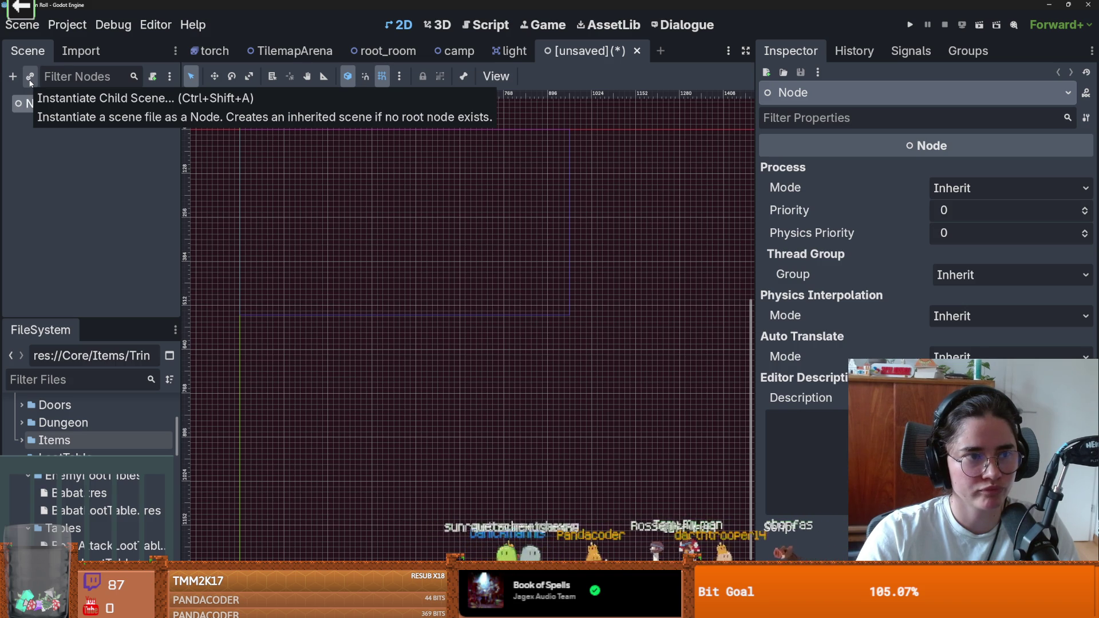
left_click(41, 123)
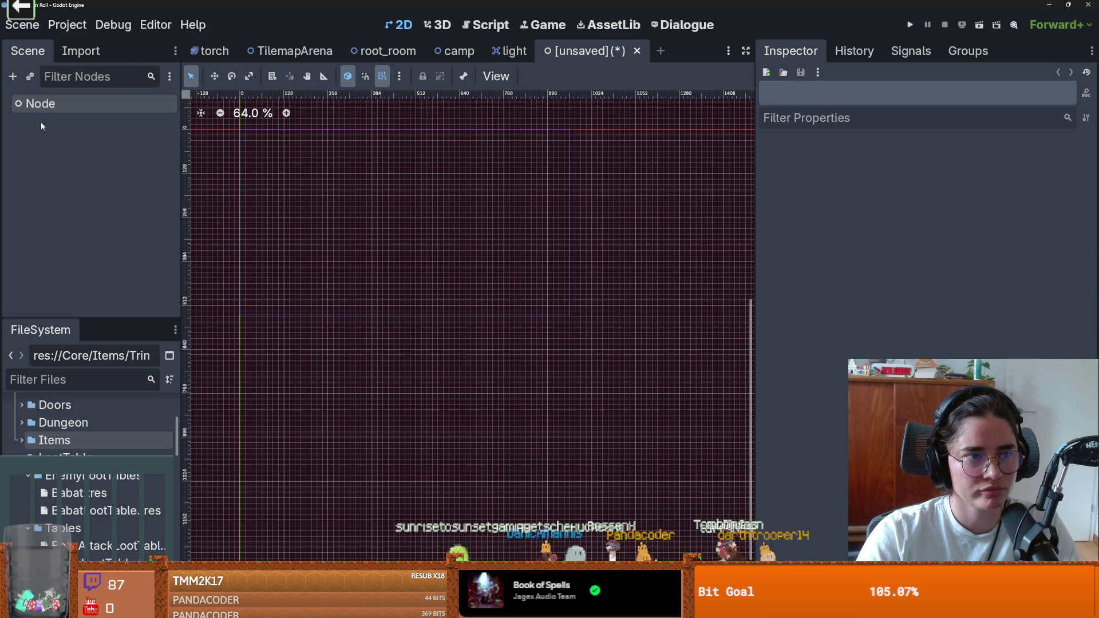
double_click(71, 103)
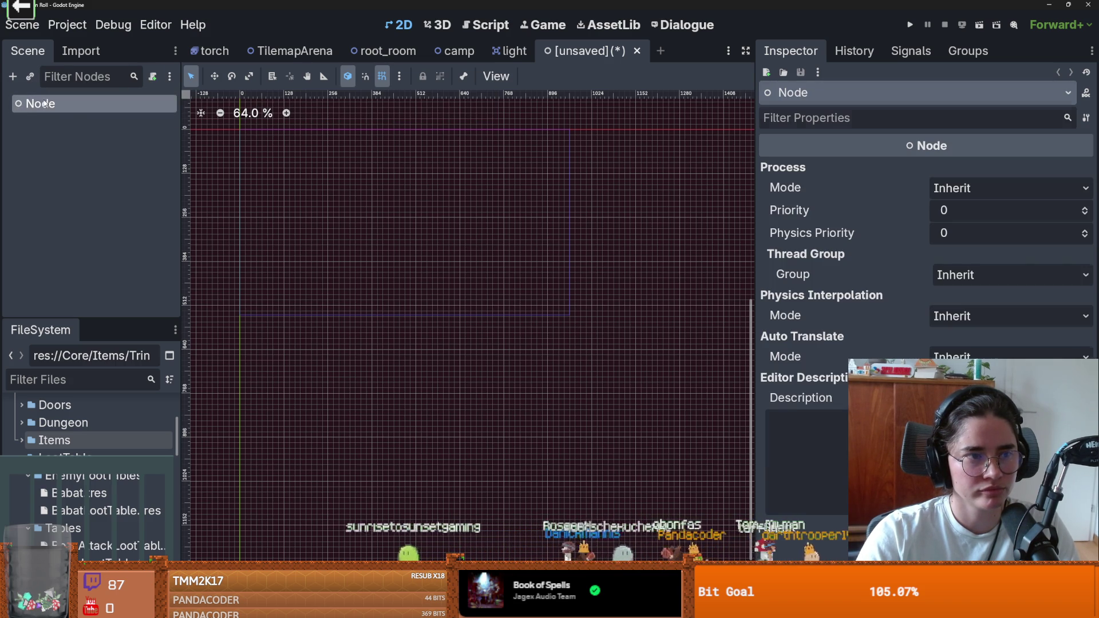
type("Game")
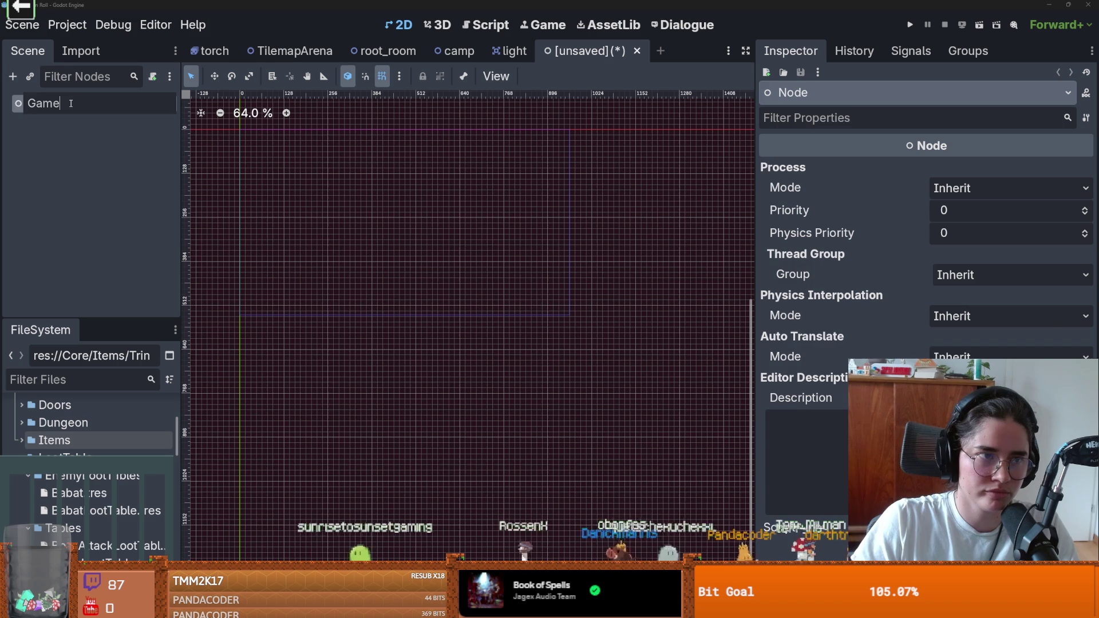
key("Return")
left_click(91, 177)
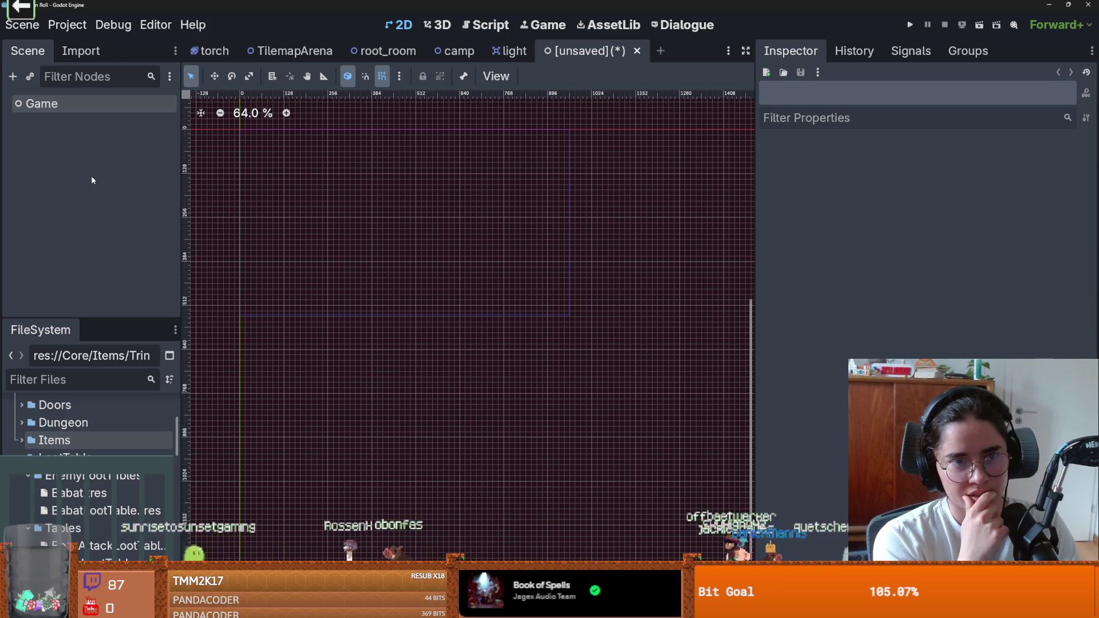
Instance the MainMenu scene (searched as 'menu') under Game, check its script, and reselect Game
left_click(32, 80)
type("menu")
key("Return")
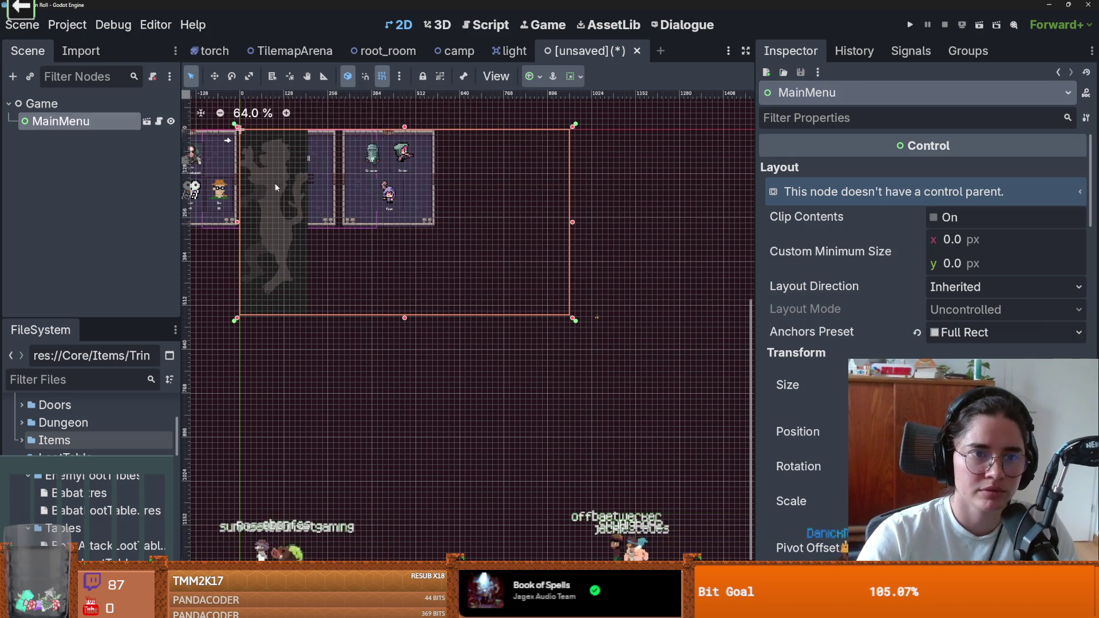
left_click_drag(327, 207, 441, 259)
scroll(415, 253, "up", 3)
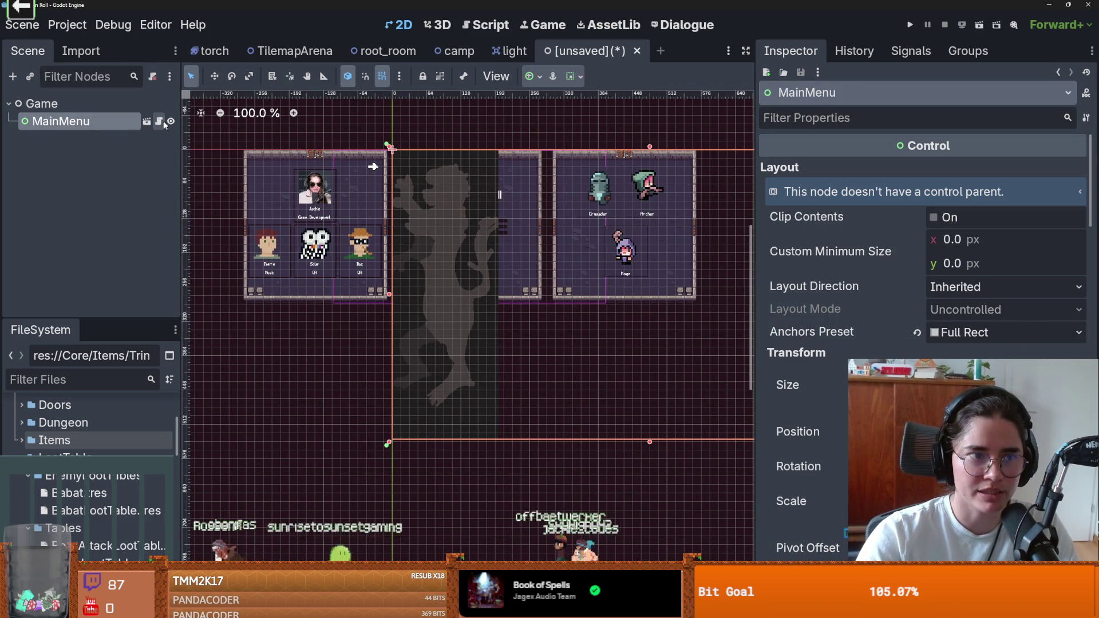
left_click(164, 122)
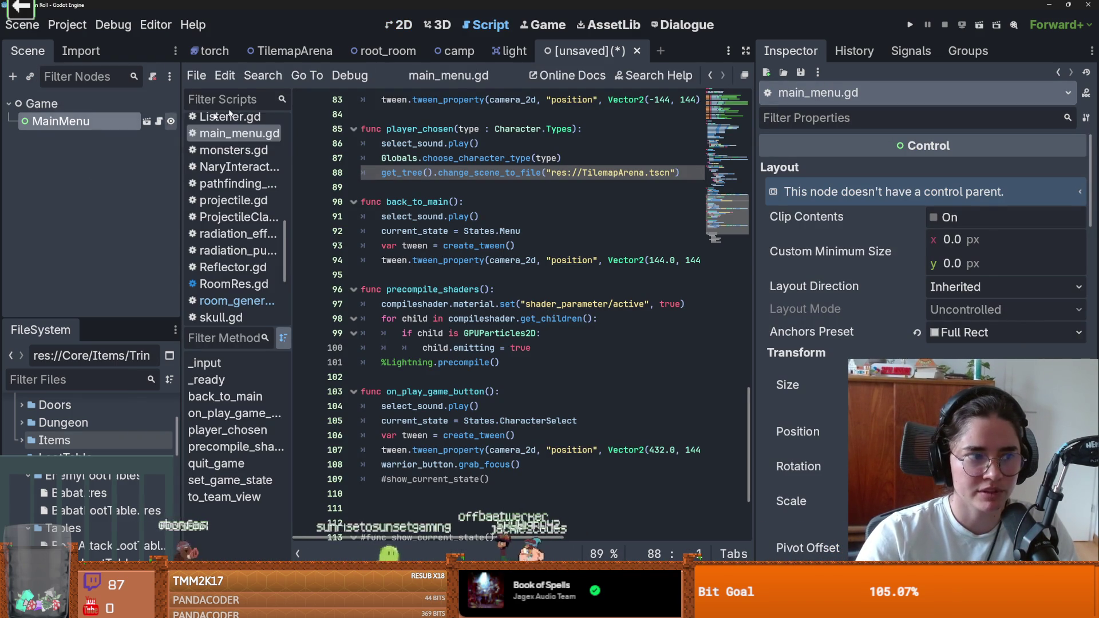
left_click(397, 30)
scroll(516, 230, "up", 4)
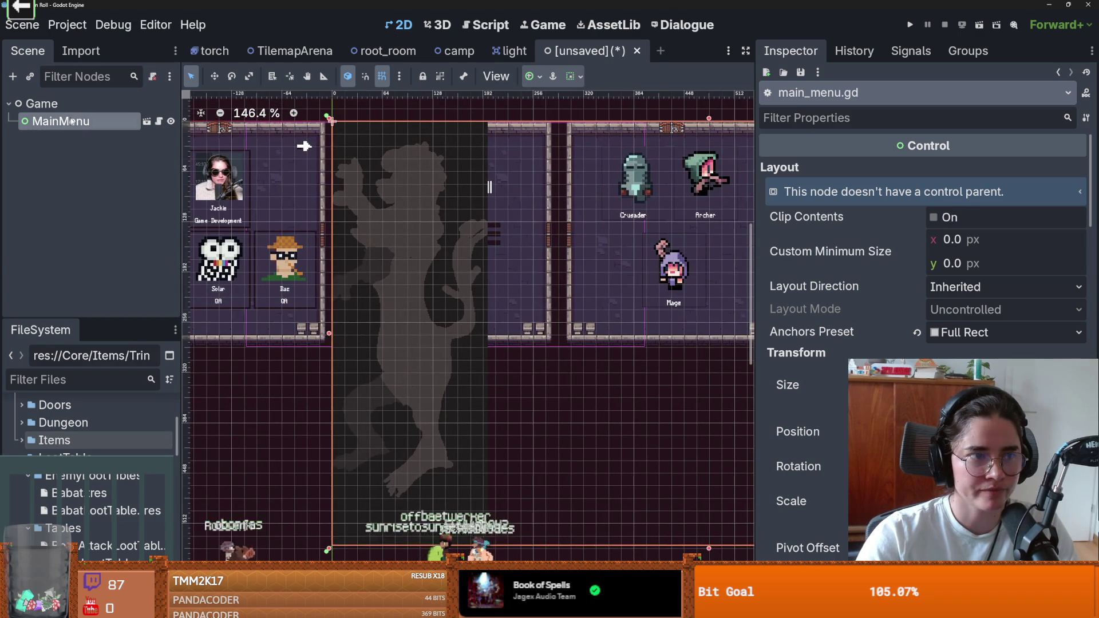
left_click(70, 105)
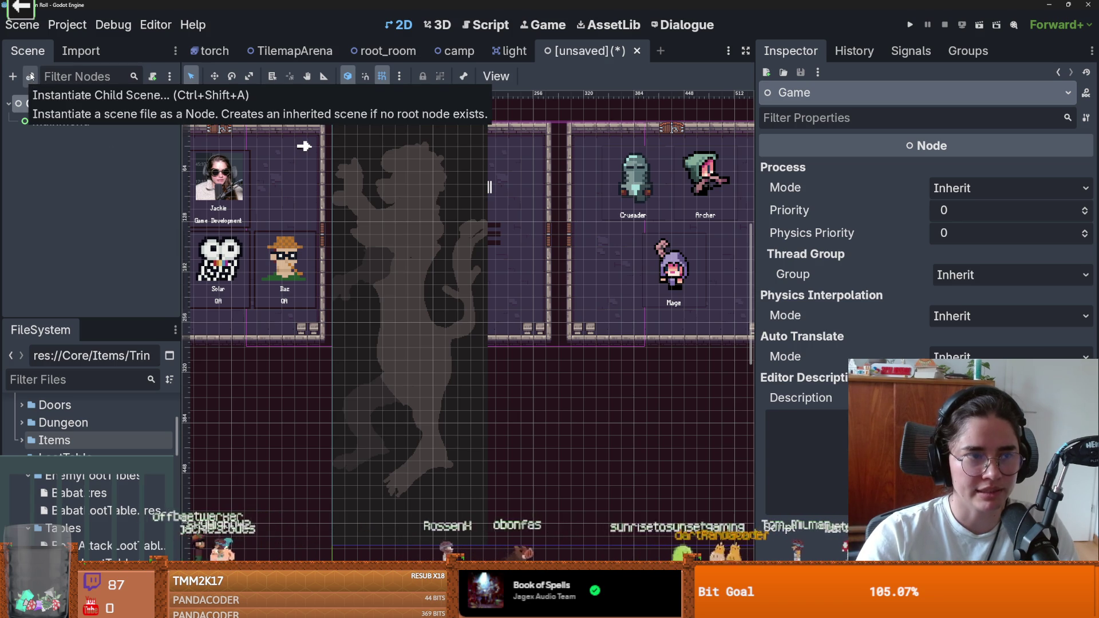
Add a Node2D child under Game and name it Dungeon
left_click(13, 76)
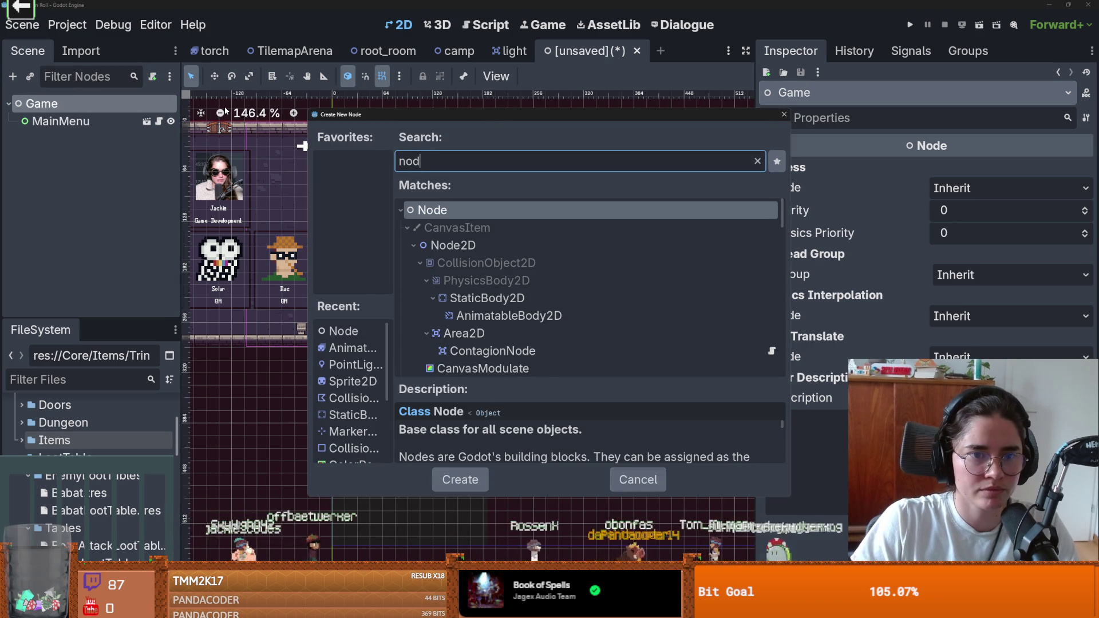
key("Down")
key("Down")
key("Return")
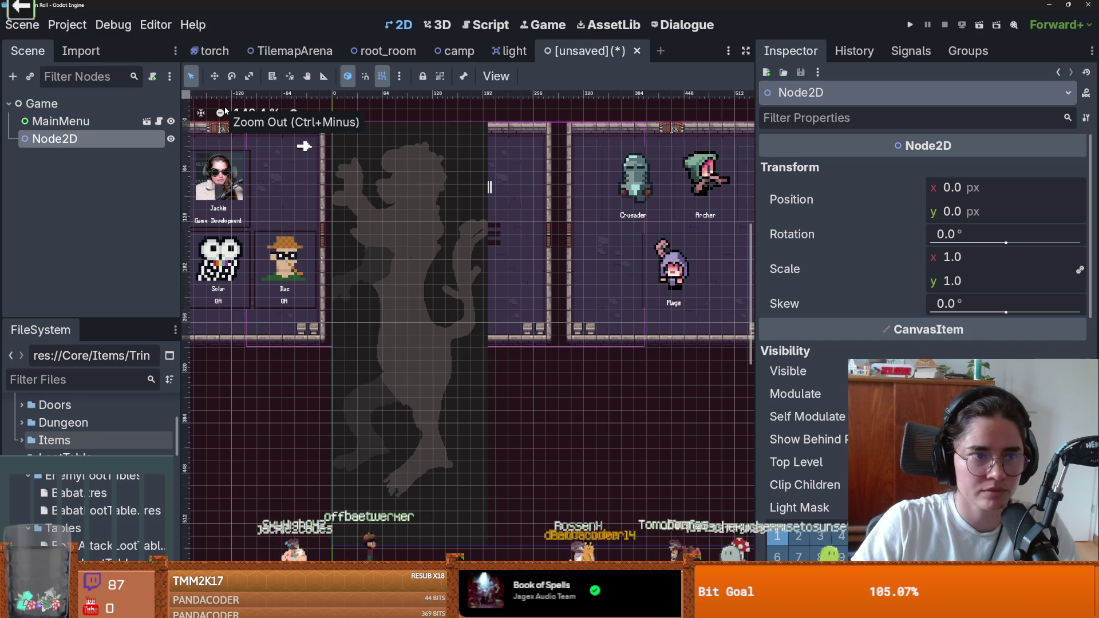
double_click(80, 138)
type("Underworld")
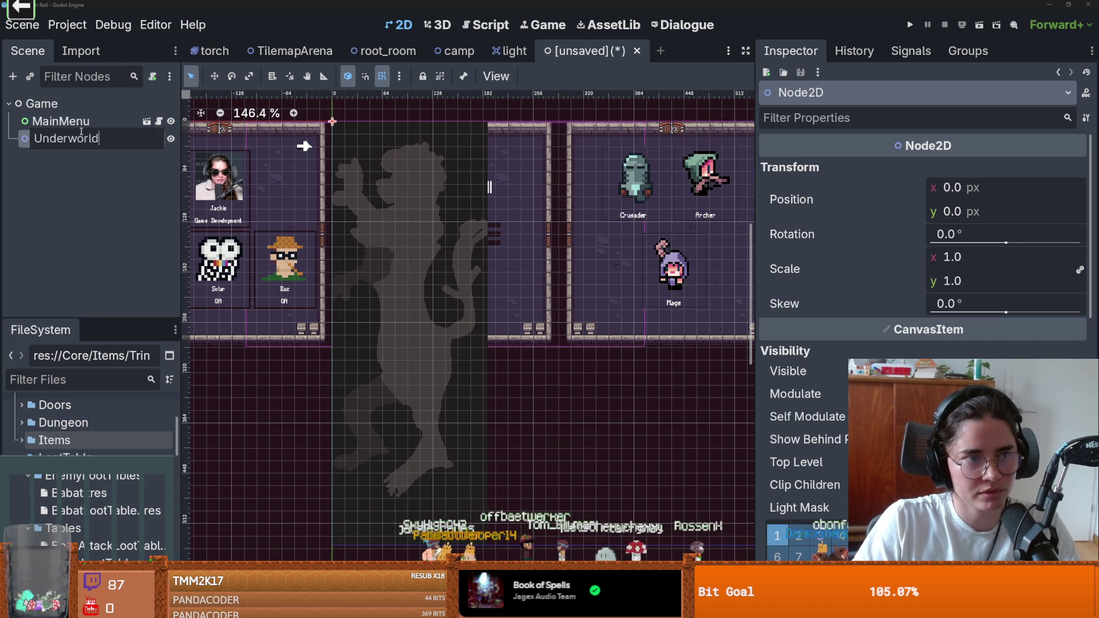
key("Return")
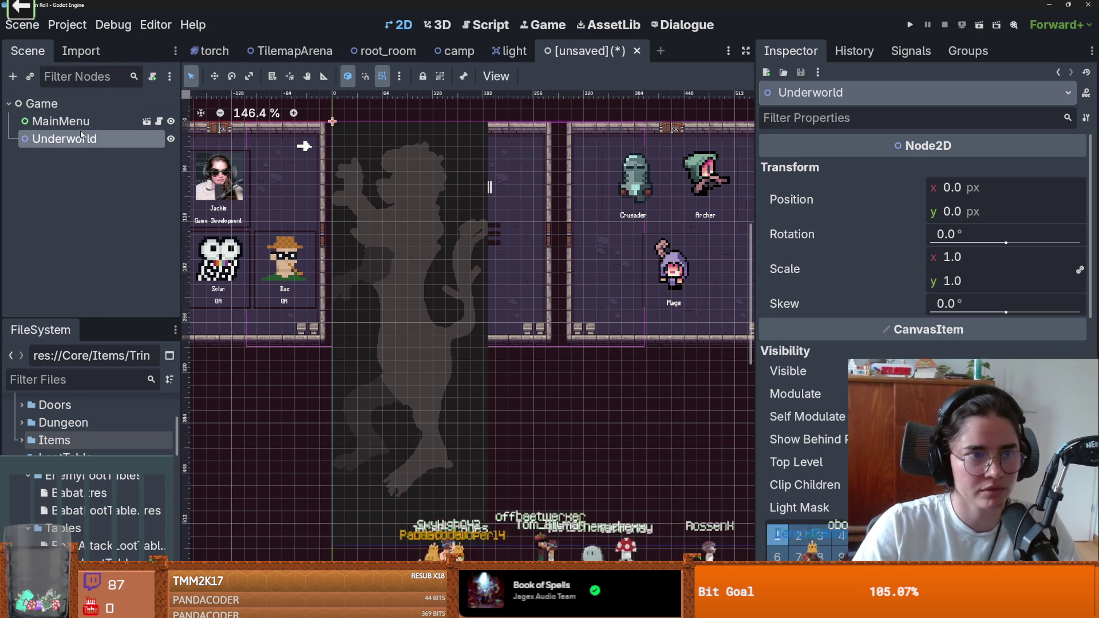
double_click(104, 136)
type("Dungeon")
key("Return")
Add a second Node2D child under Game named Overworld
left_click(56, 107)
right_click(56, 108)
left_click(112, 122)
type("node2d")
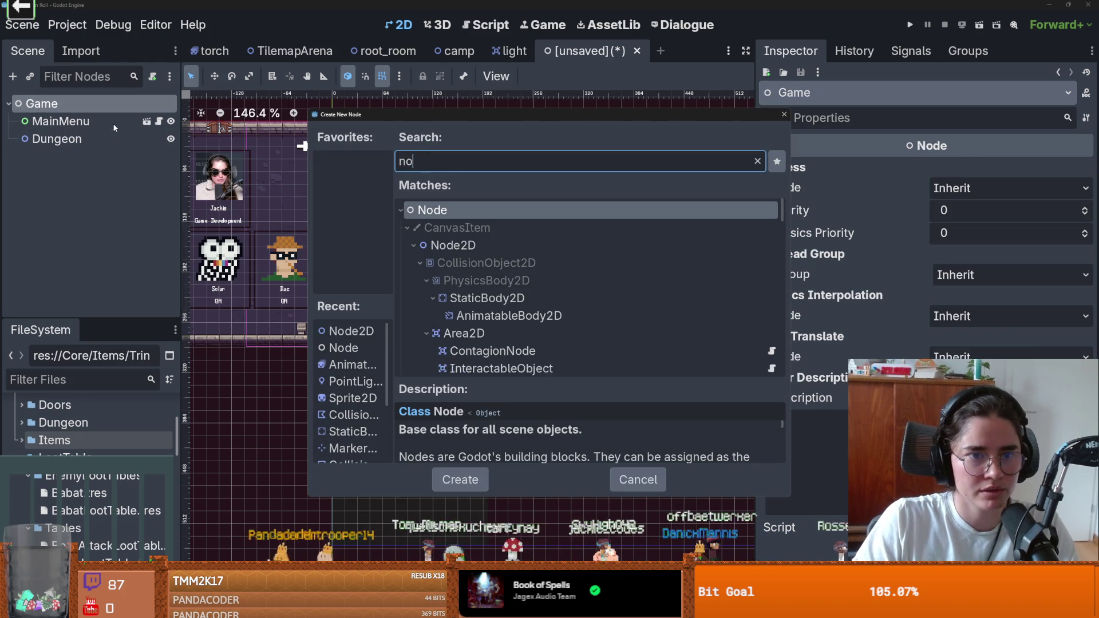
key("Return")
double_click(78, 156)
type("Overworld")
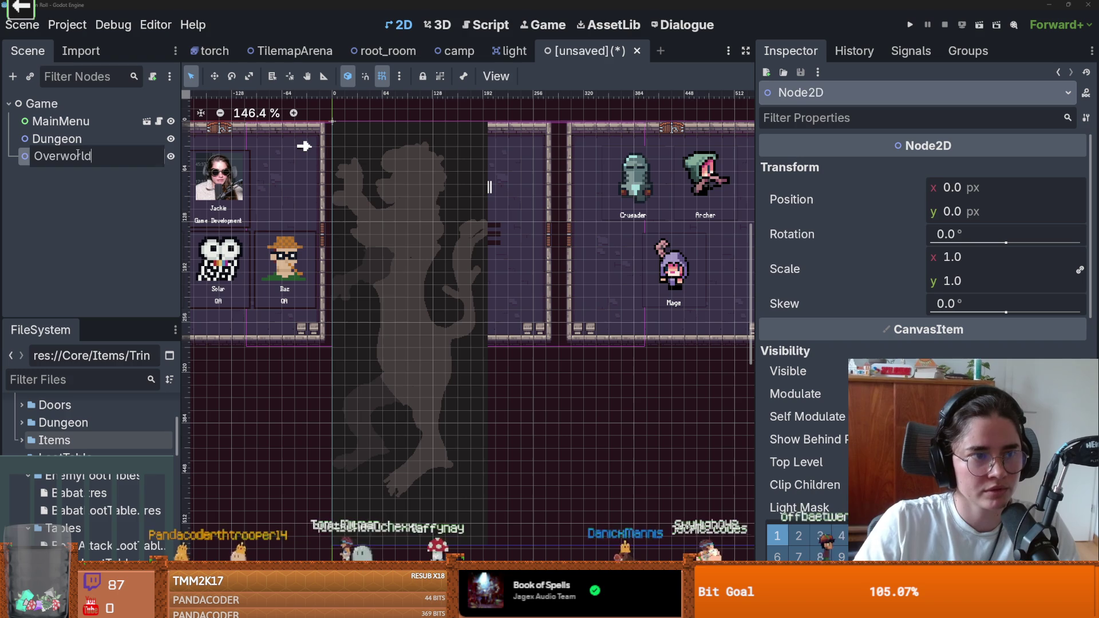
key("Return")
Add a plain Node child under Game named UI
left_click(44, 105)
right_click(70, 108)
left_click(110, 123)
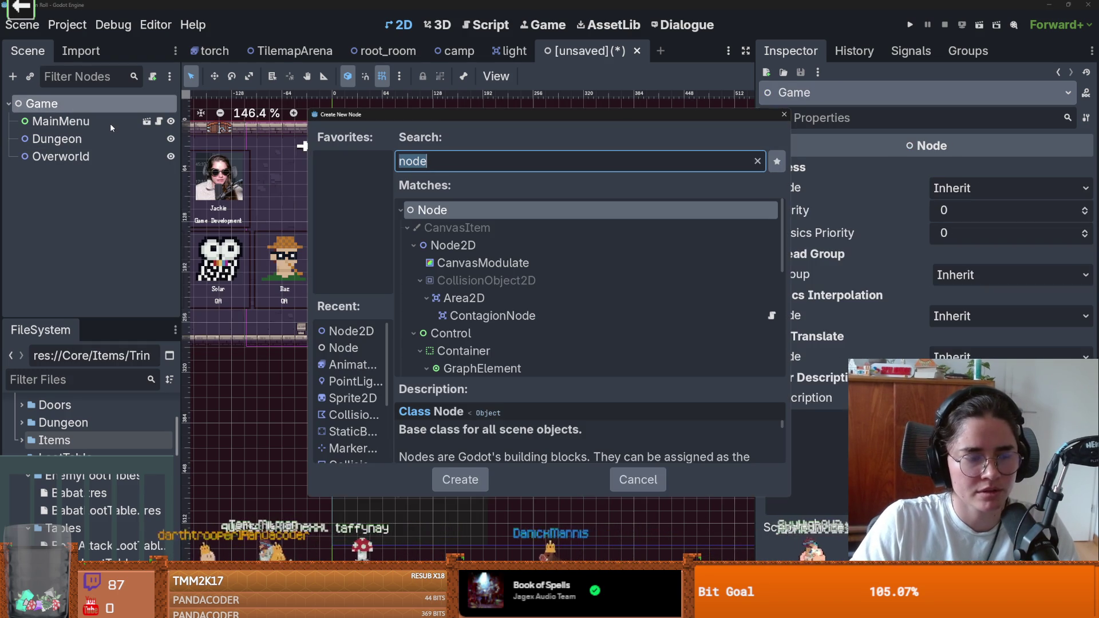
type("Node")
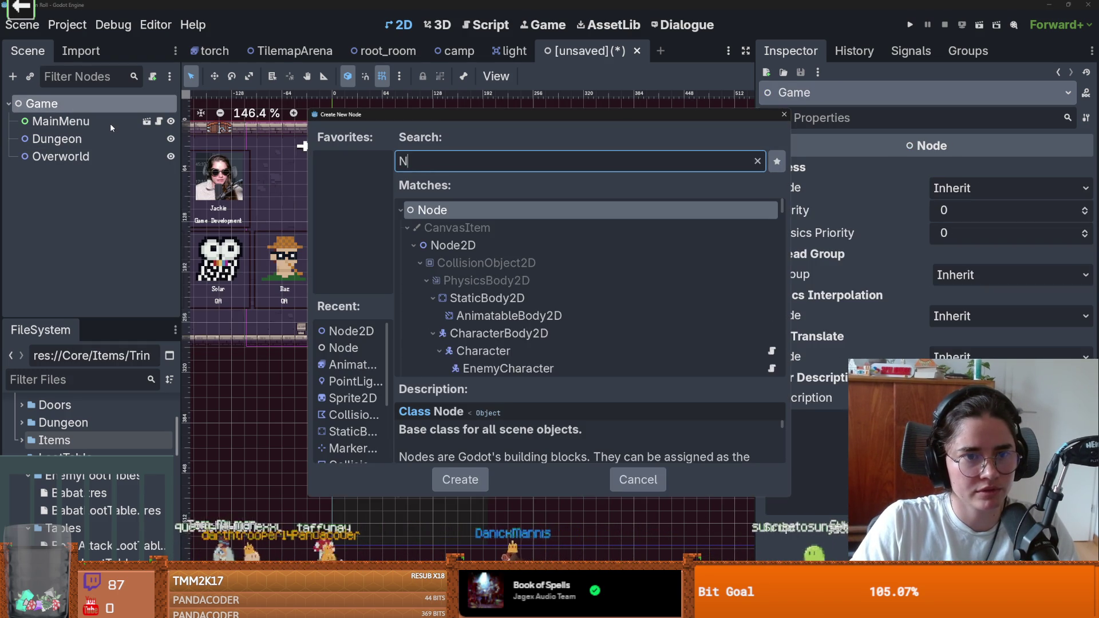
key("Return")
double_click(97, 171)
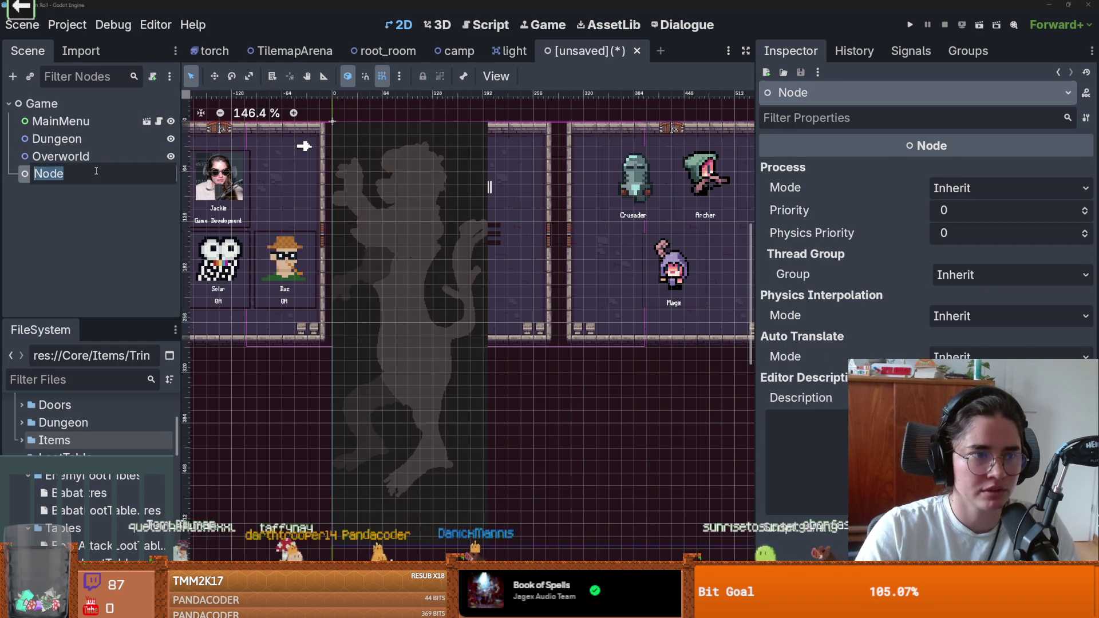
type("UI")
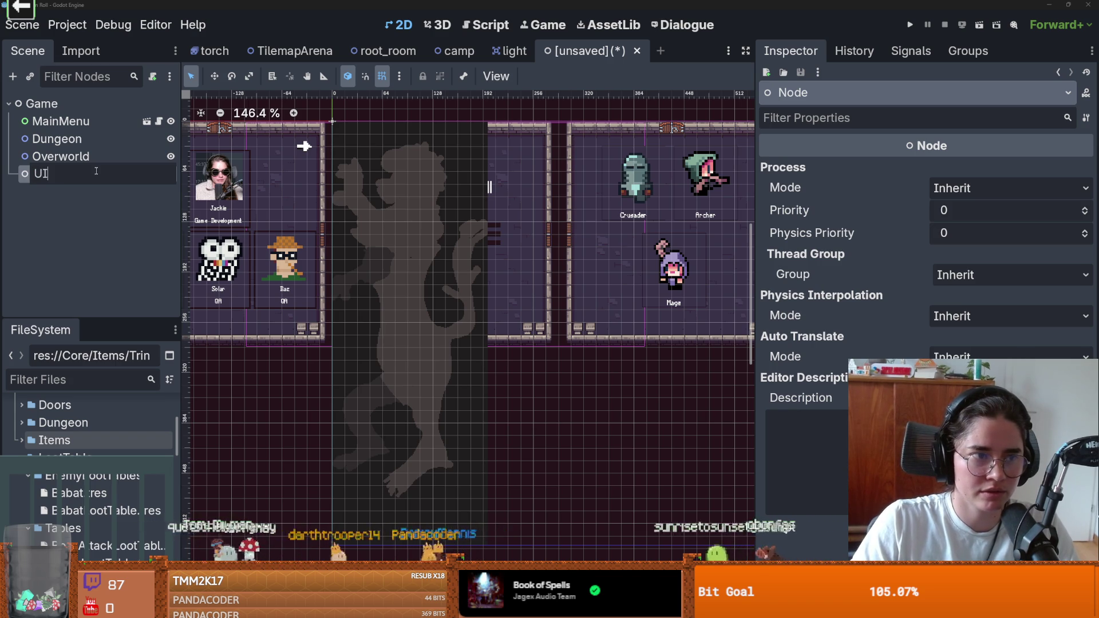
key("Return")
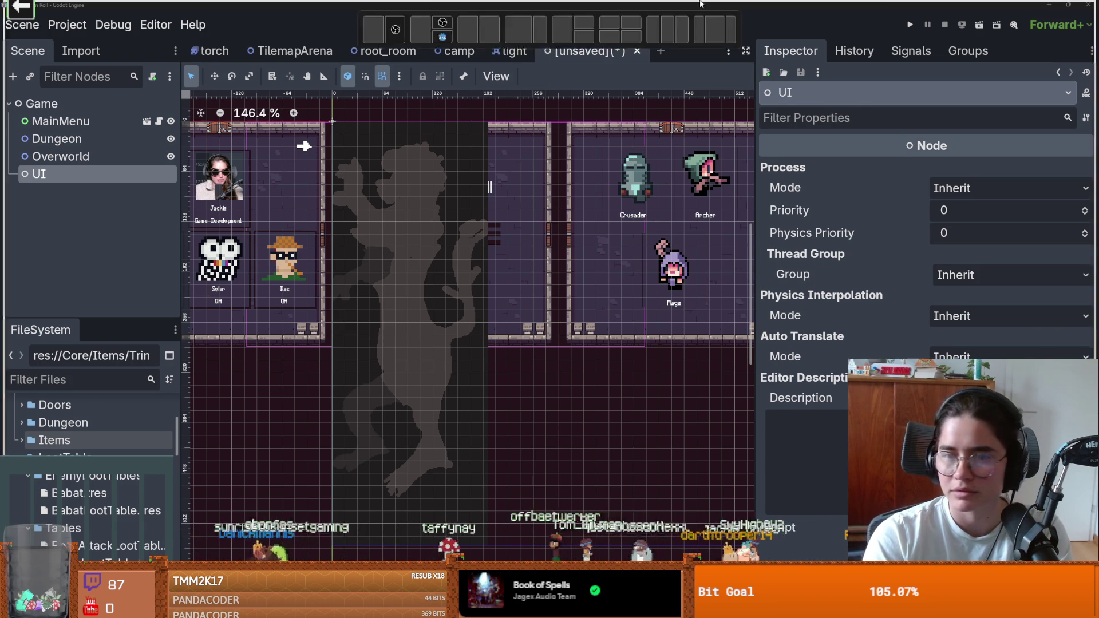
key("alt+Tab")
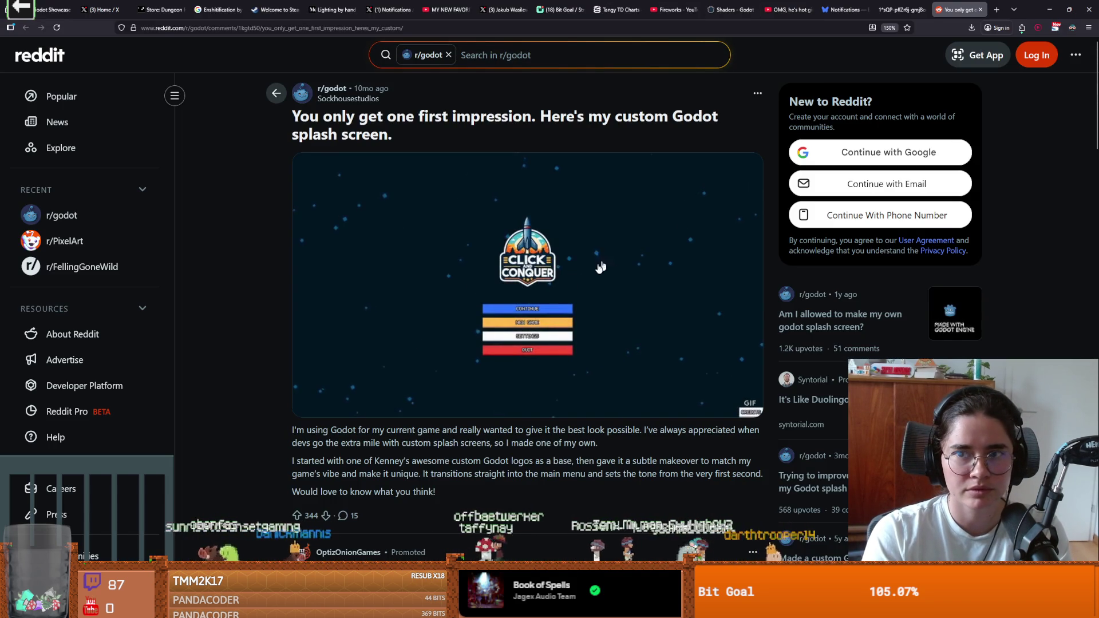
View the r/godot splash-screen GIF full size, then return to Godot
left_click(618, 343)
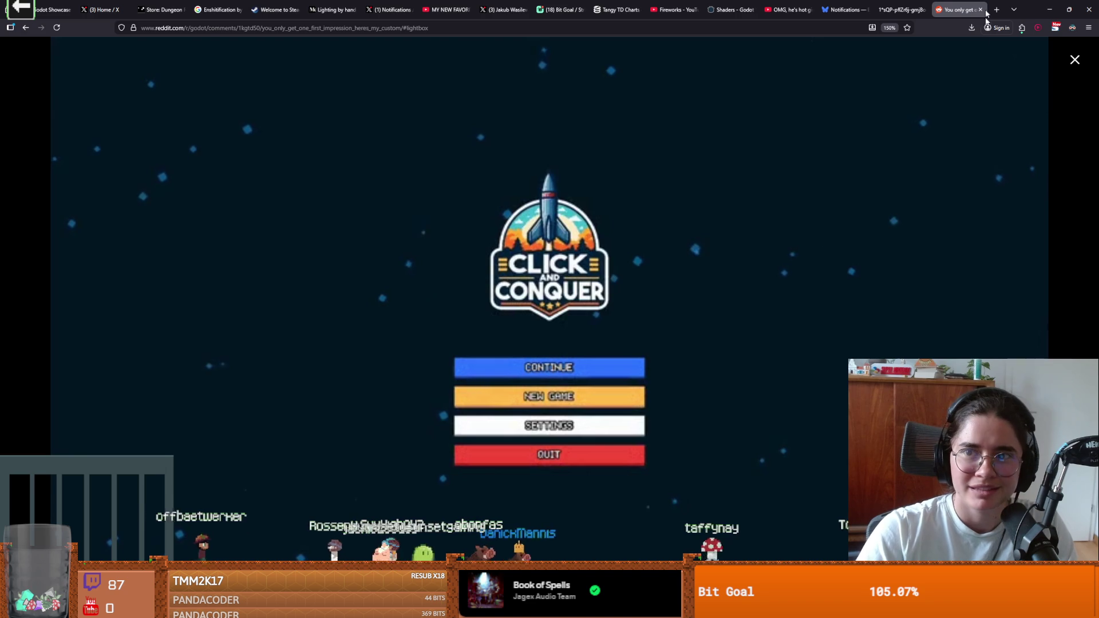
key("alt+Tab")
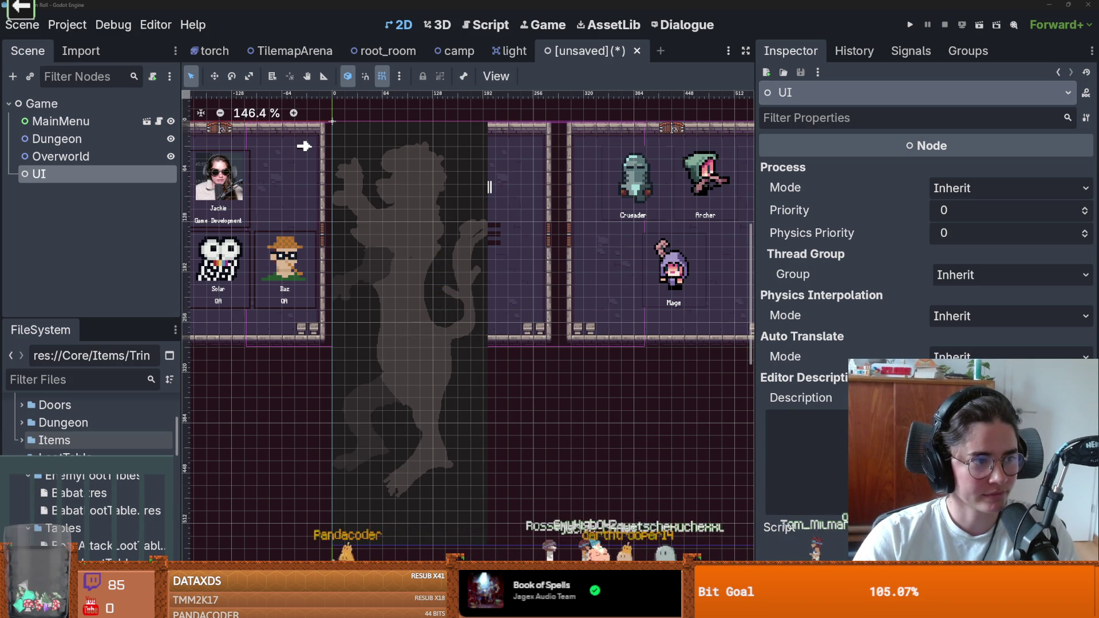
Open the Save Scene As dialog at res:// with game.tscn as the proposed name
scroll(458, 378, "up", 1)
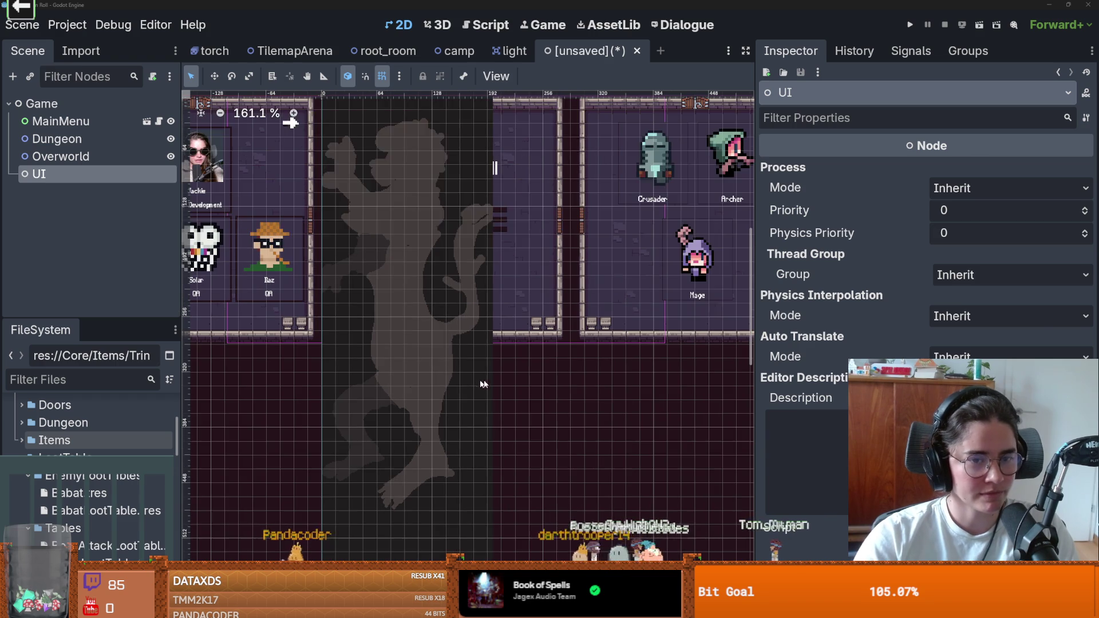
key("ctrl+s")
left_click(651, 480)
scroll(456, 388, "down", 4)
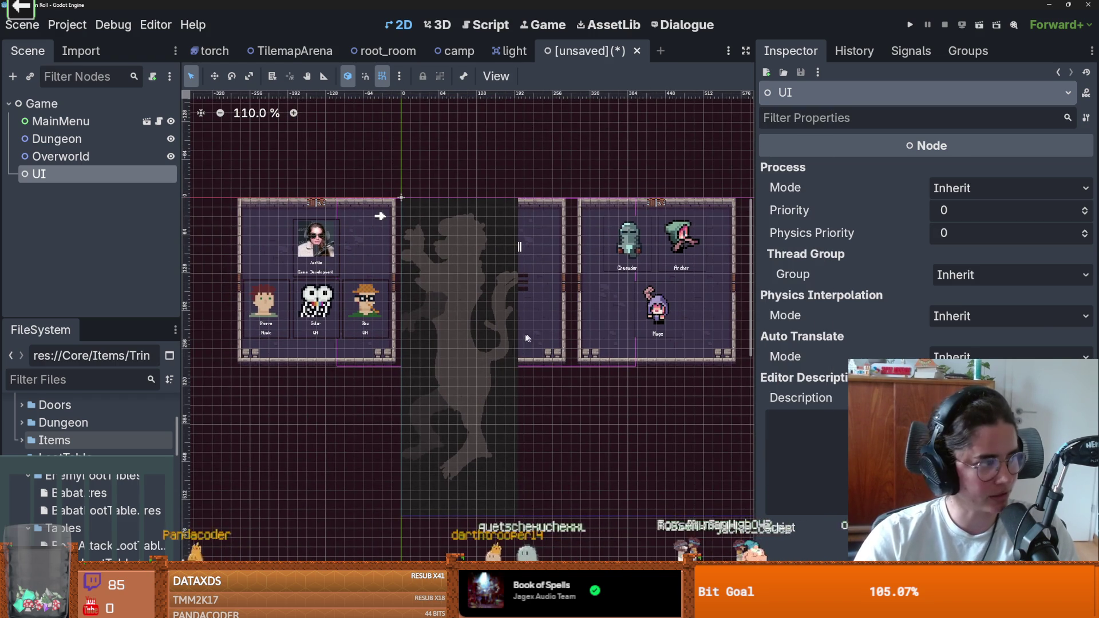
scroll(528, 335, "up", 2)
scroll(517, 382, "down", 2)
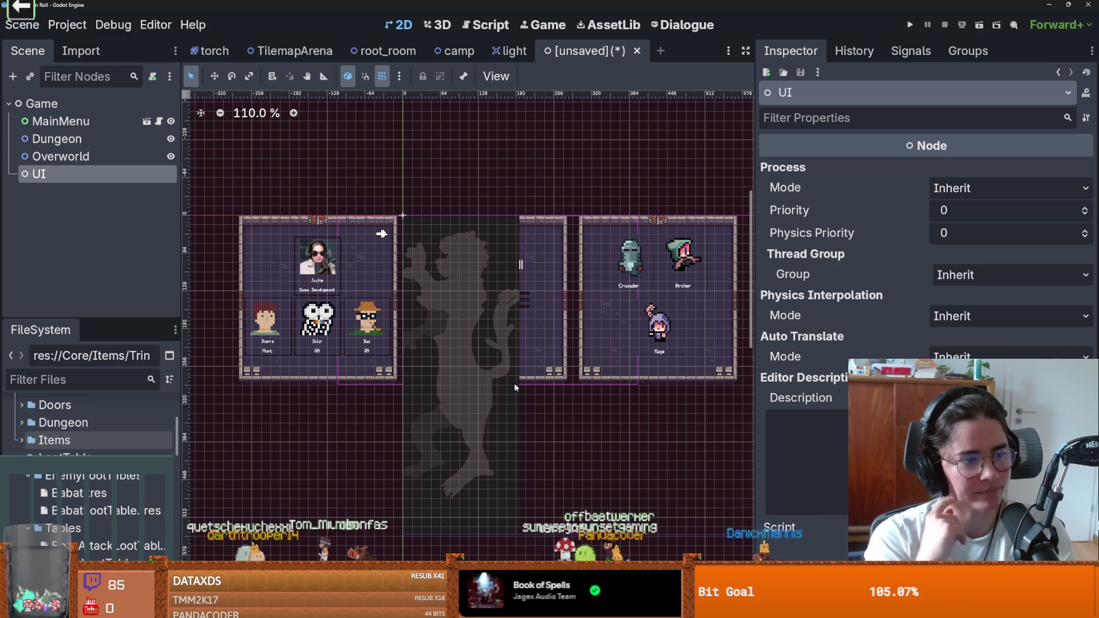
key("ctrl+s")
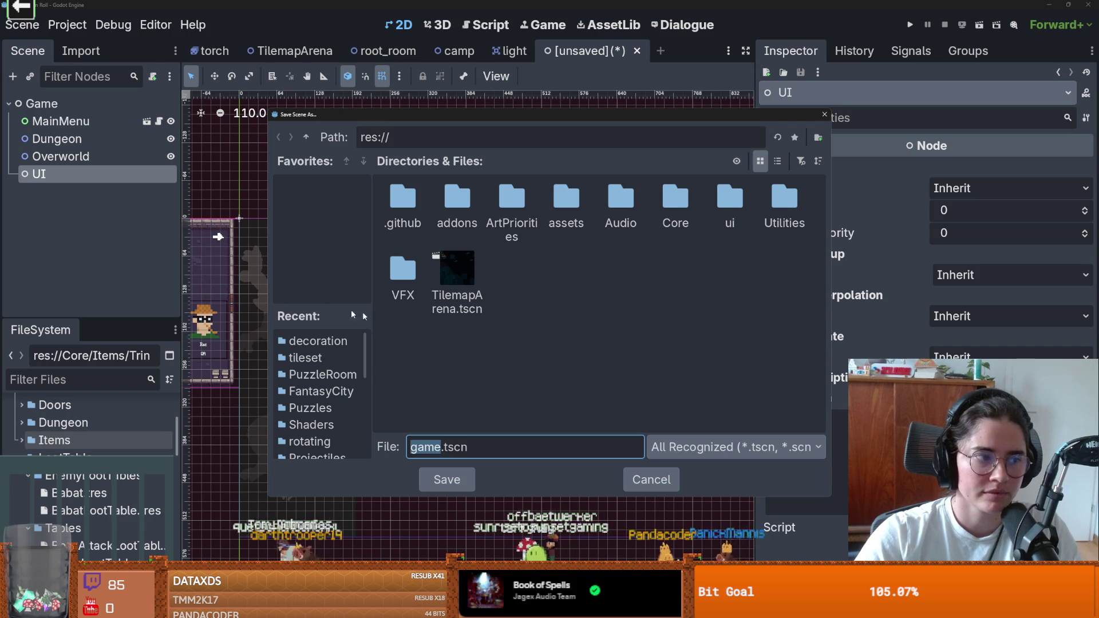
Create a Game folder inside res://Core and save the scene there as game.tscn
double_click(659, 198)
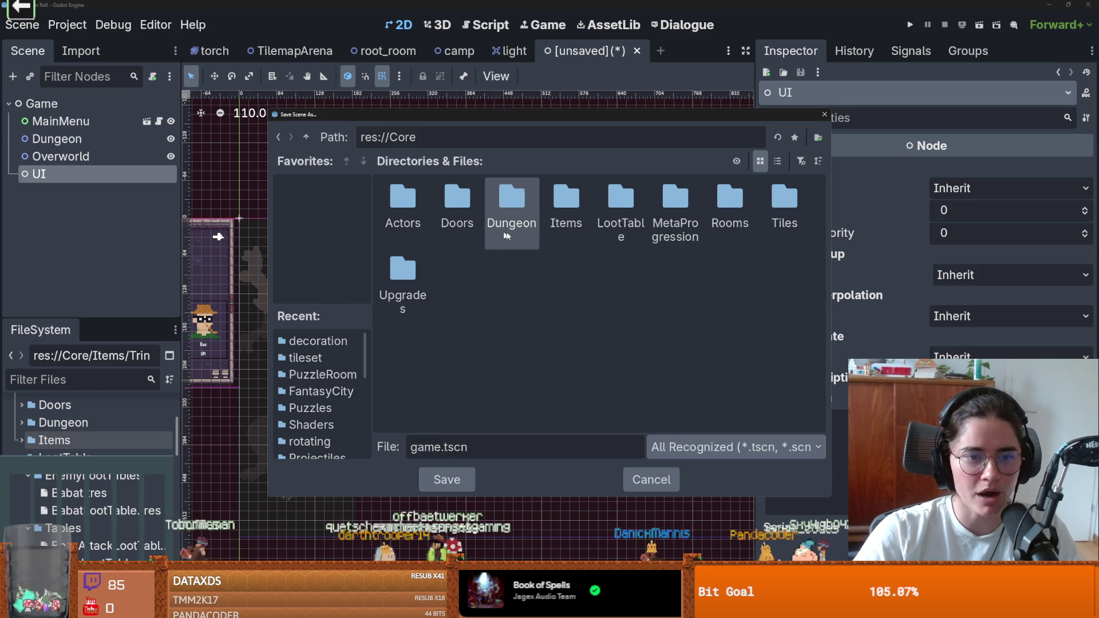
left_click(306, 138)
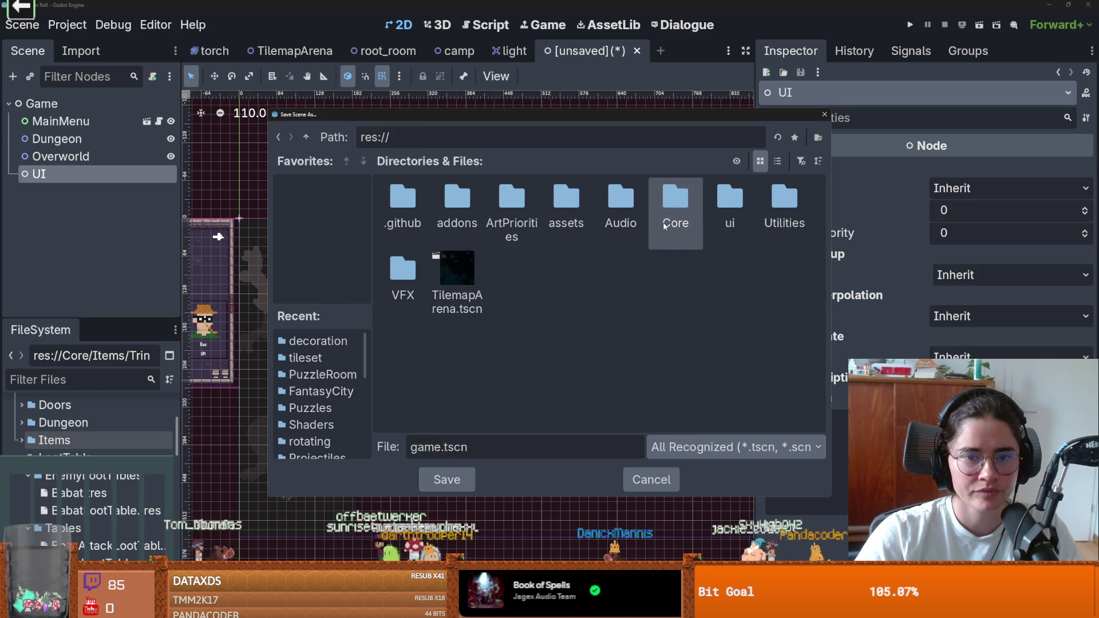
double_click(664, 198)
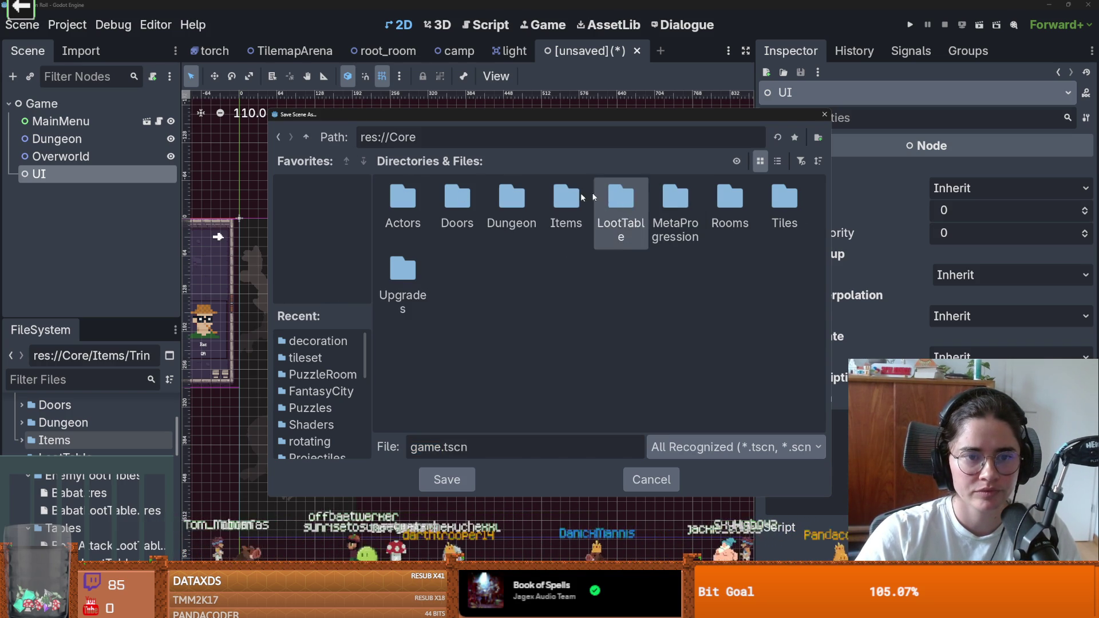
left_click(818, 138)
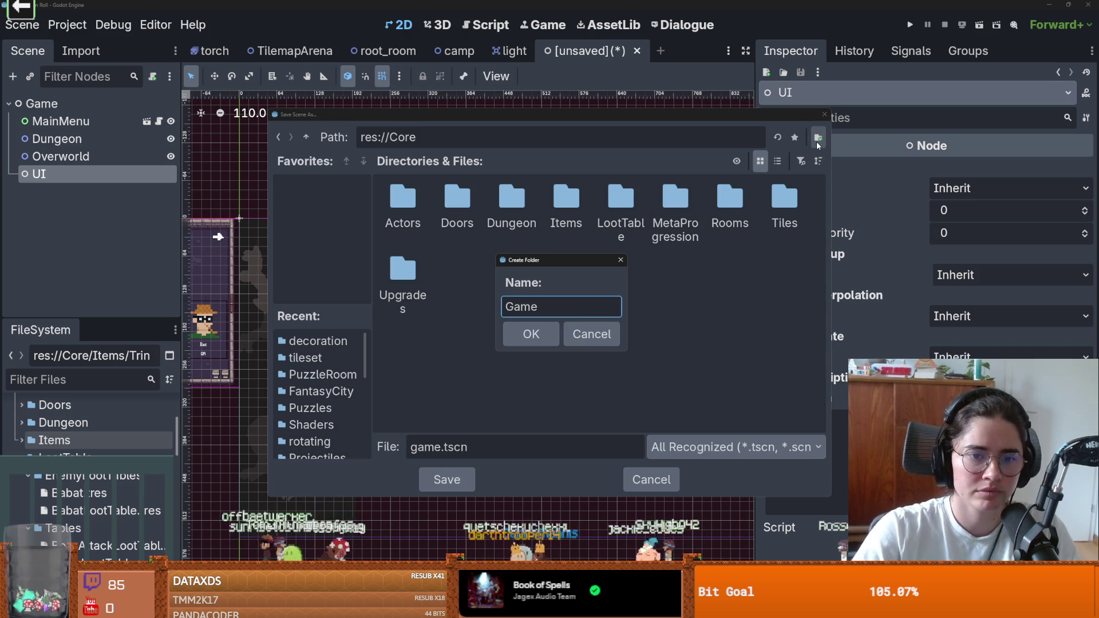
key("Return")
left_click(446, 479)
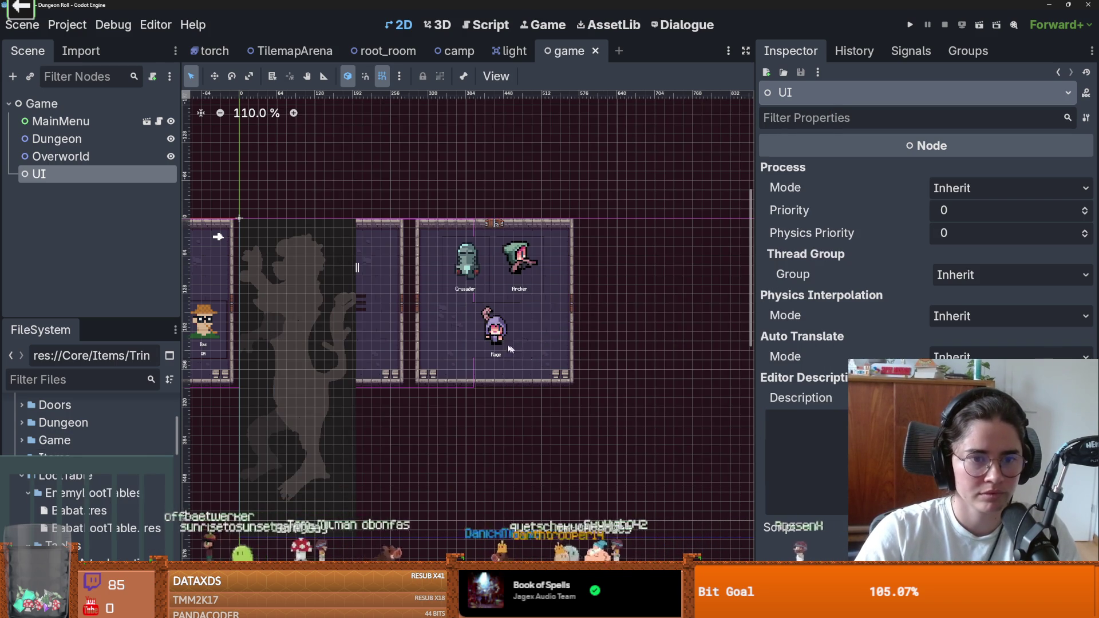
scroll(229, 240, "up", 3)
left_click(97, 101)
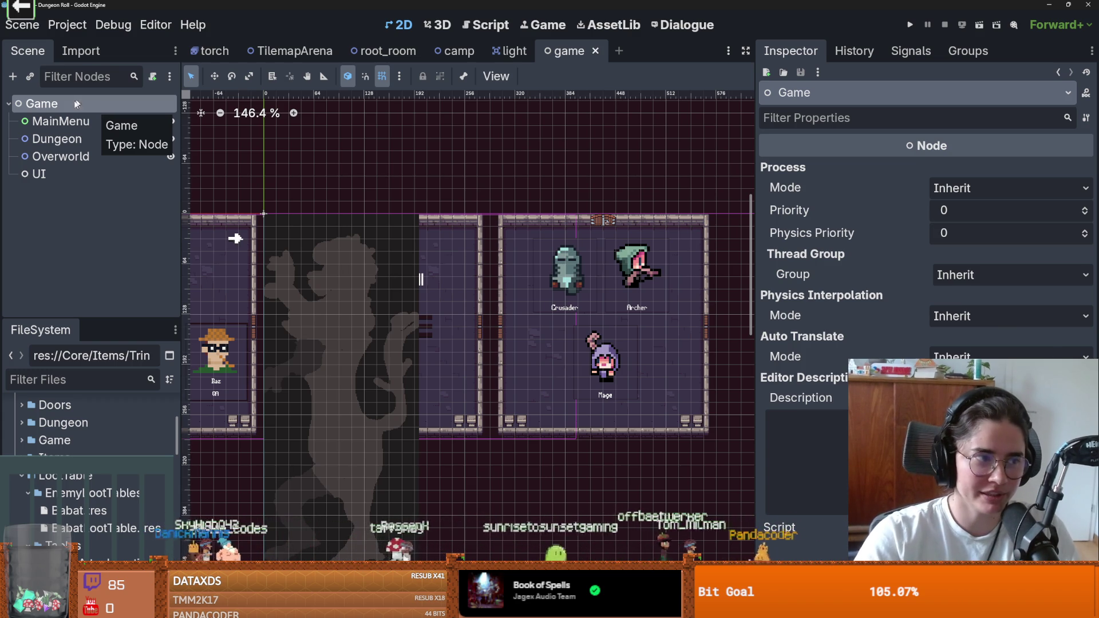
Save the game scene again and recentre the canvas on the rooms
scroll(340, 181, "up", 2)
key("ctrl+s")
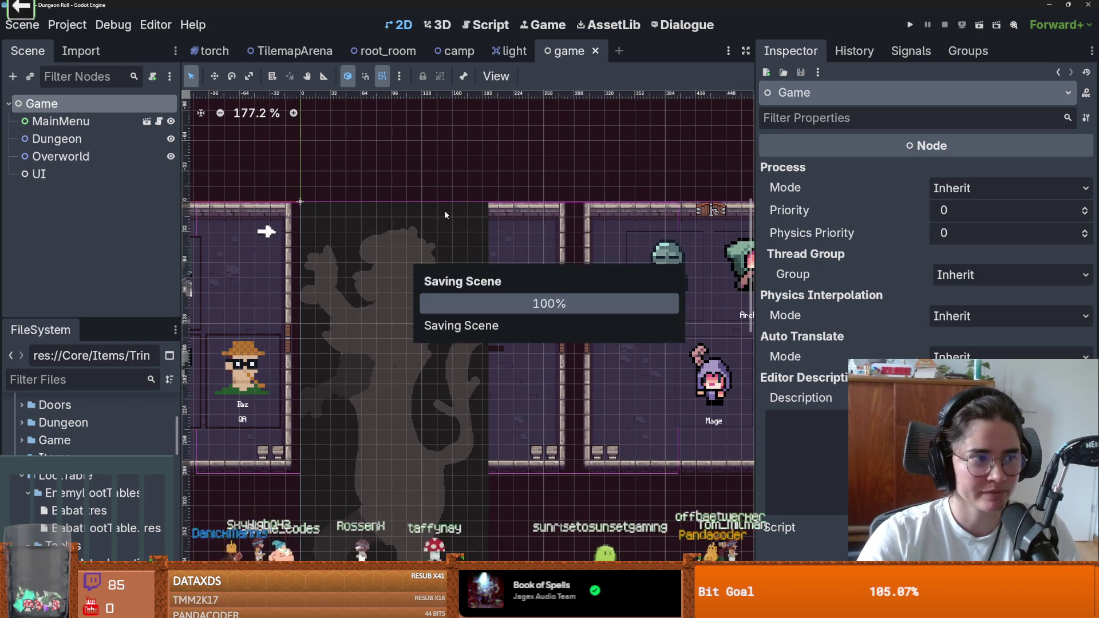
scroll(486, 222, "up", 2)
key("ctrl+s")
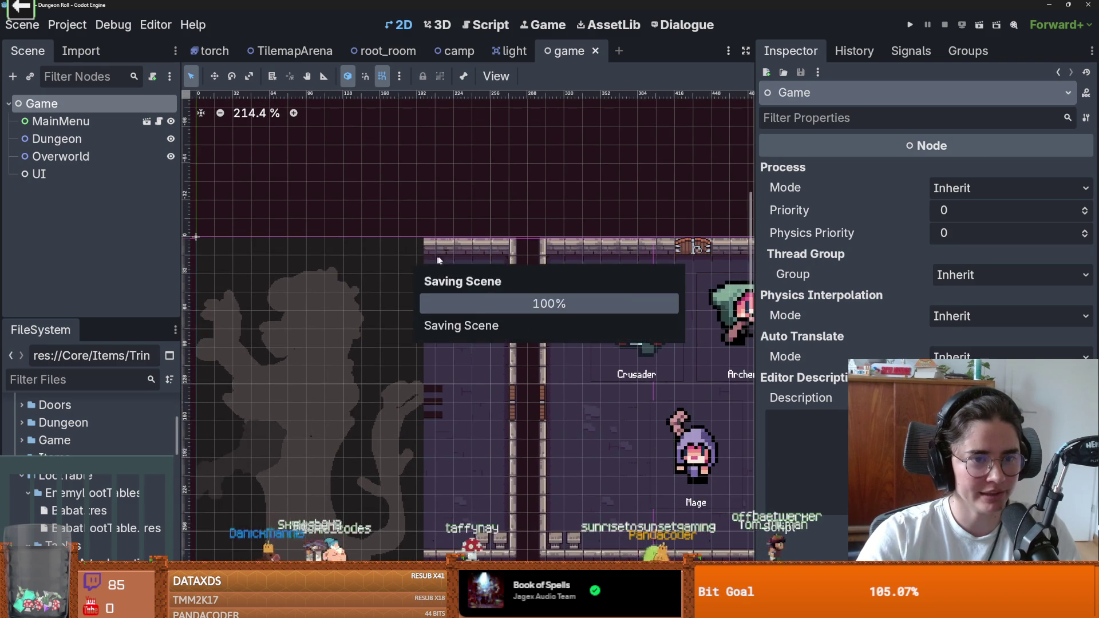
scroll(401, 258, "down", 5)
scroll(392, 251, "up", 1)
scroll(392, 253, "up", 3)
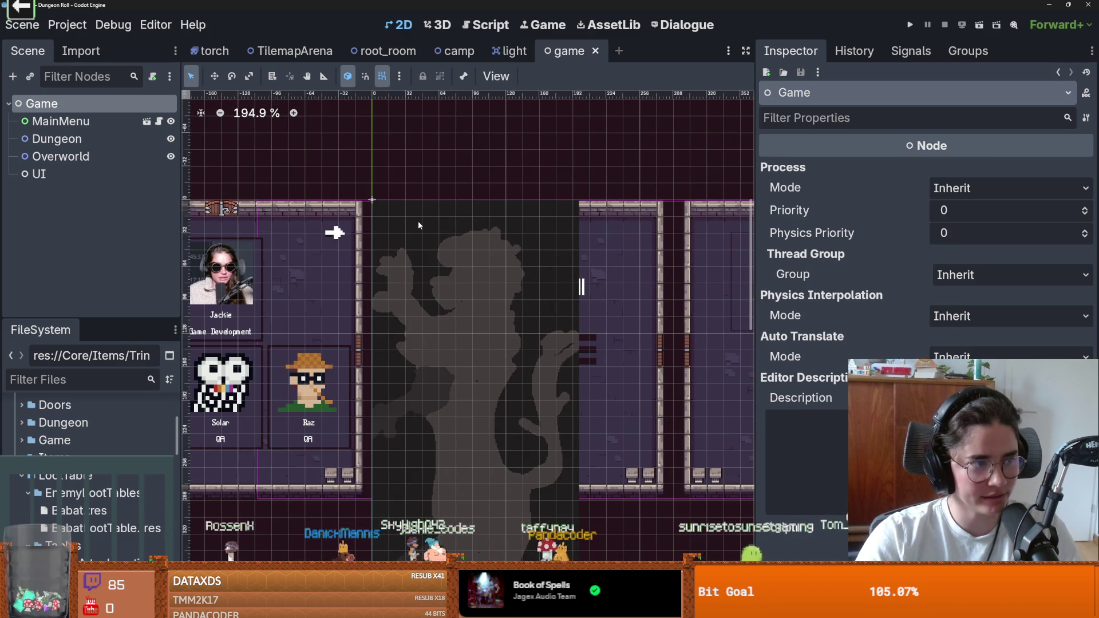
scroll(419, 229, "up", 1)
scroll(423, 236, "down", 2)
left_click_drag(428, 232, 450, 225)
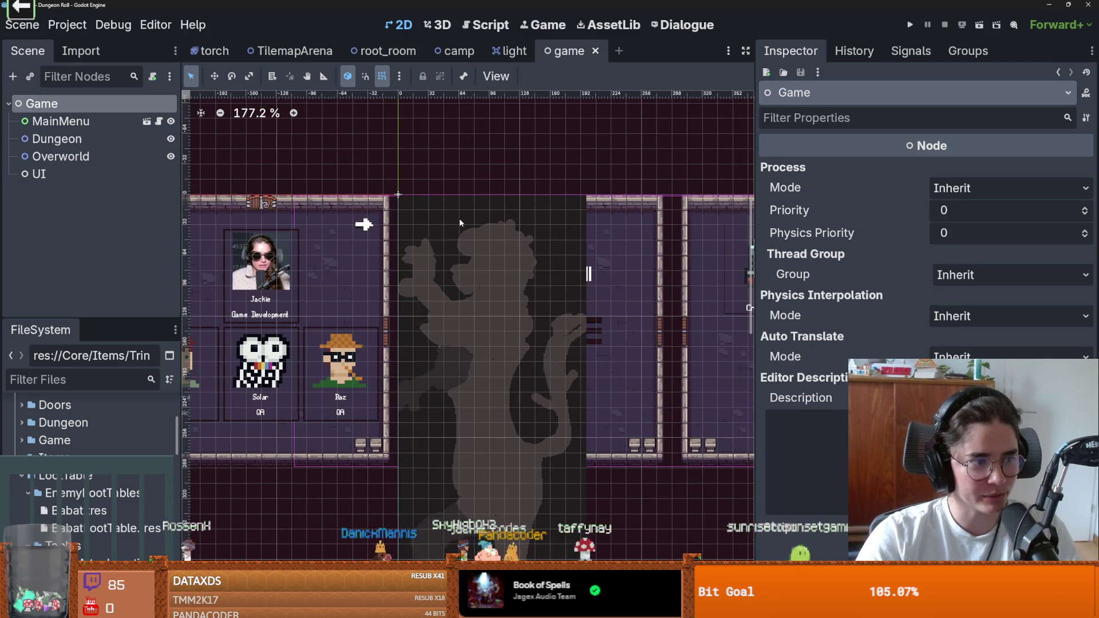
scroll(454, 234, "down", 1)
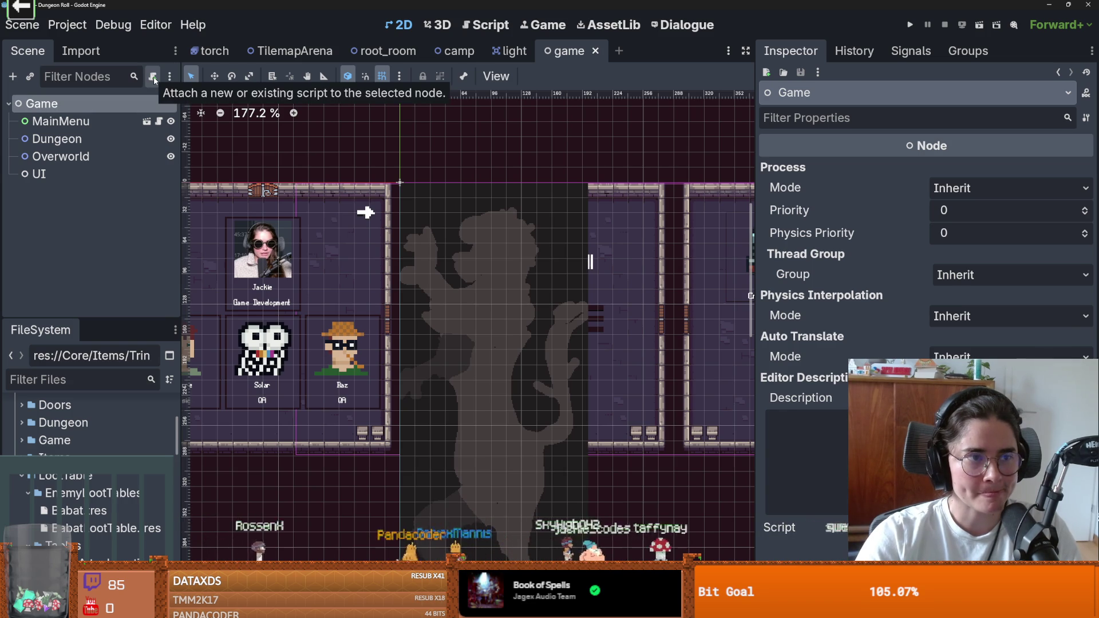
left_click(99, 139)
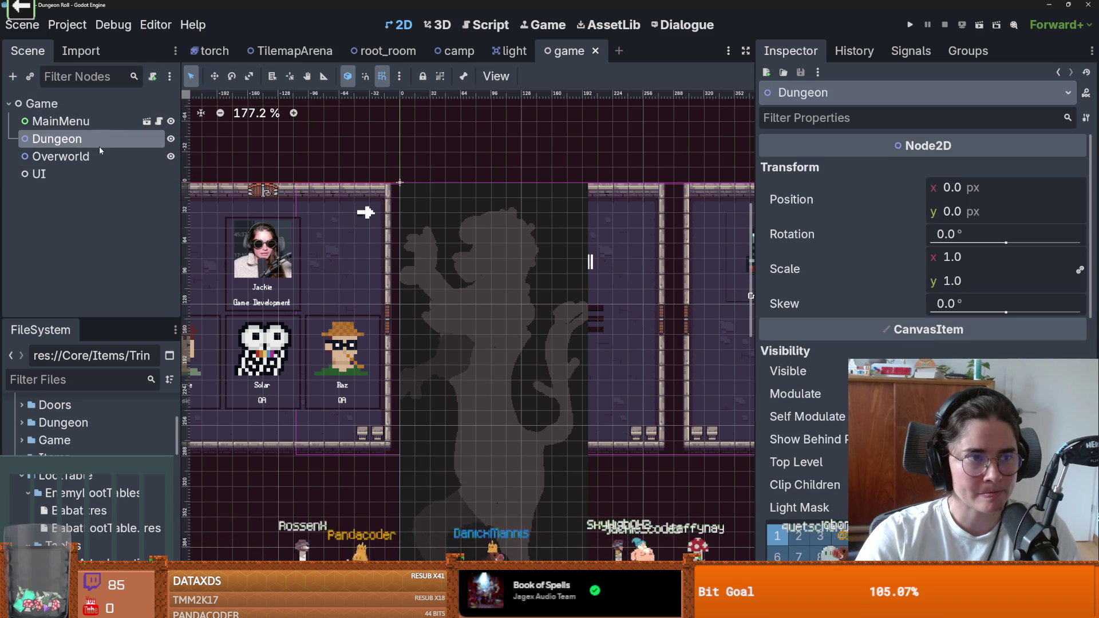
Instance ui.tscn as a child of the Game node
left_click(91, 156)
left_click(81, 171)
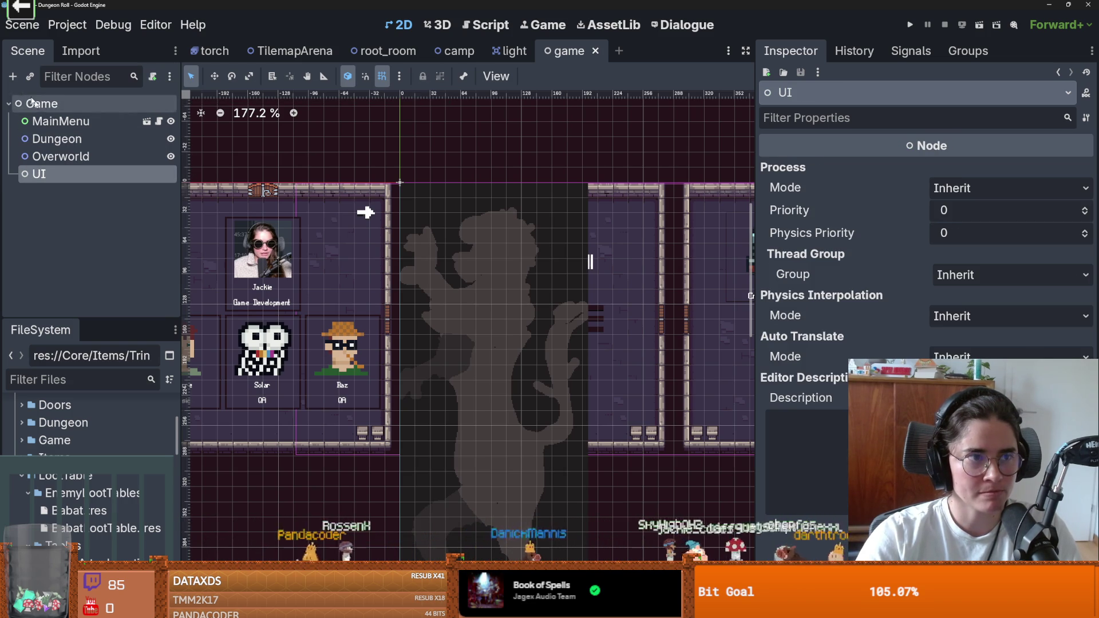
left_click(29, 77)
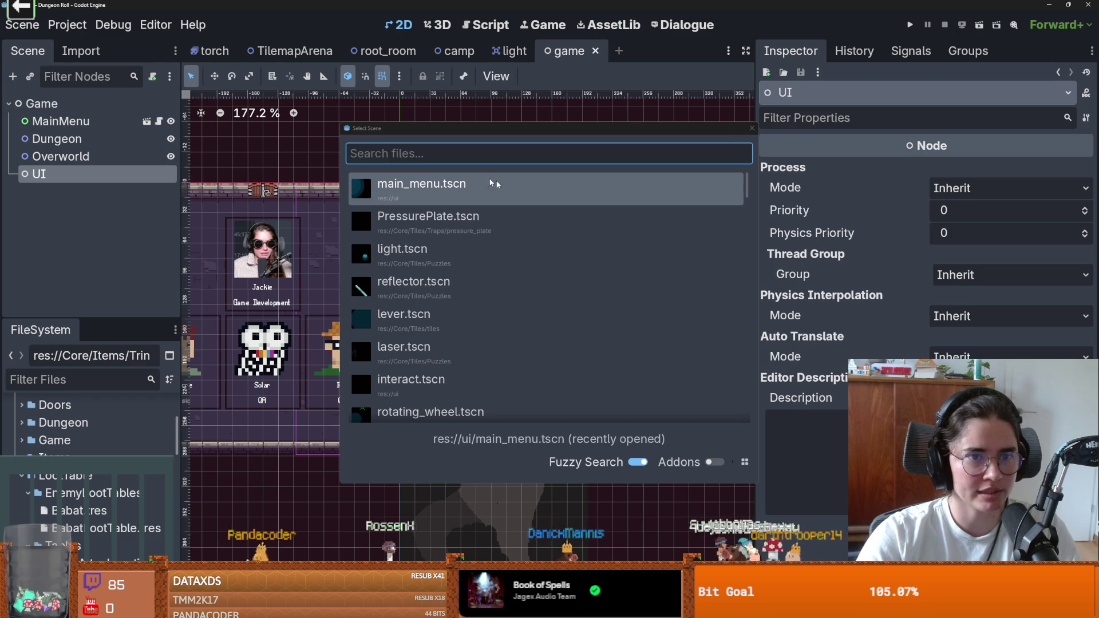
left_click(749, 127)
left_click(57, 103)
left_click(29, 77)
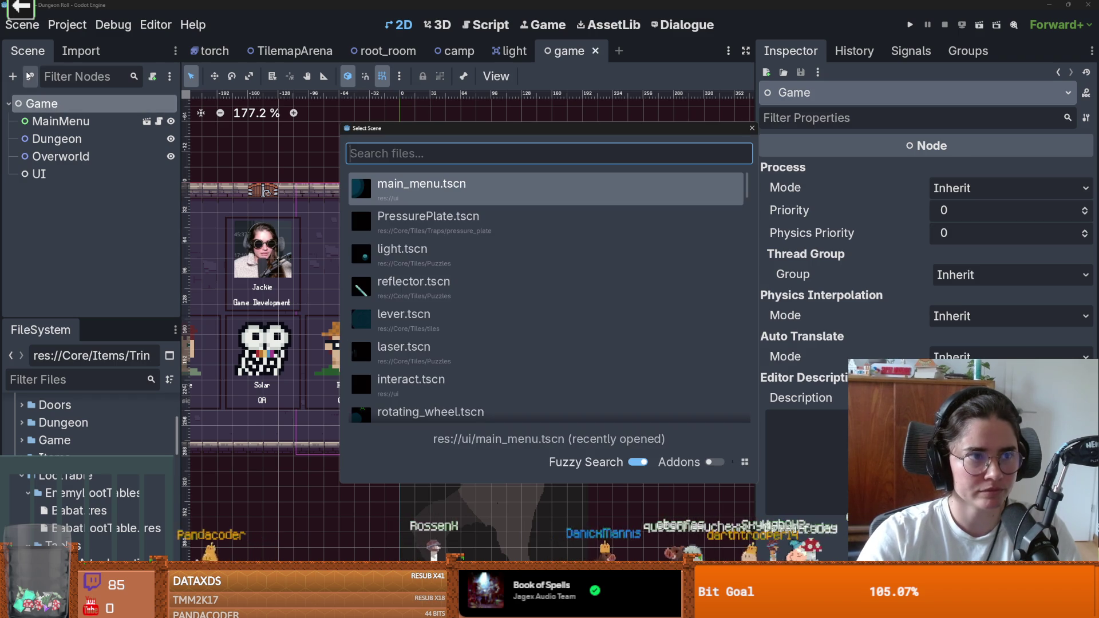
type("ui")
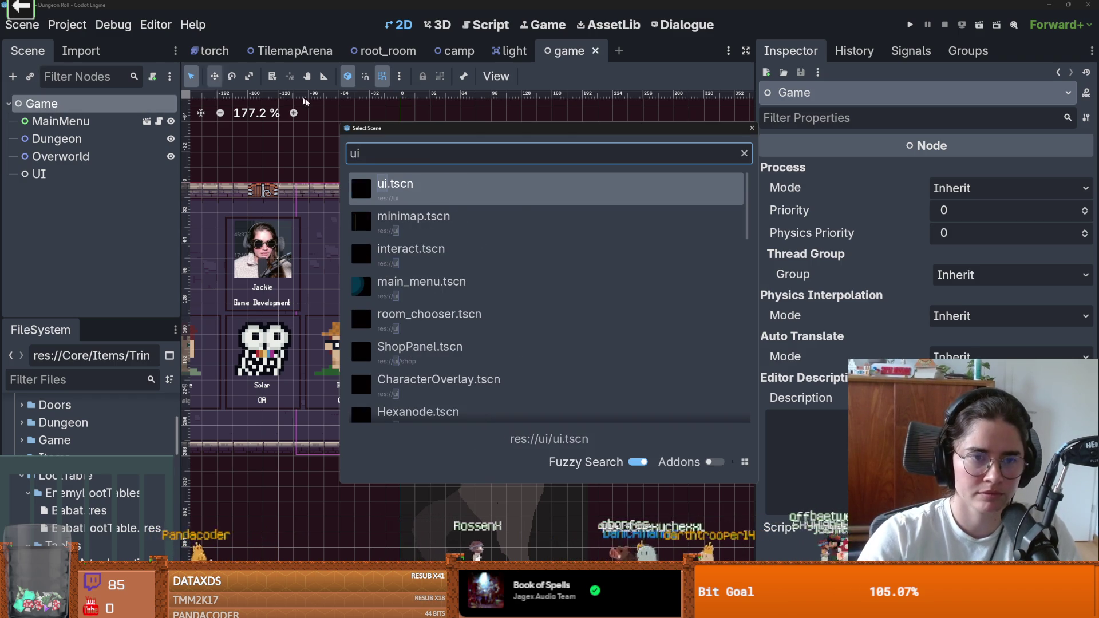
double_click(454, 195)
Delete the old plain UI node, rename UI2 to UI, and save the scene
left_click(39, 173)
right_click(73, 174)
left_click(97, 522)
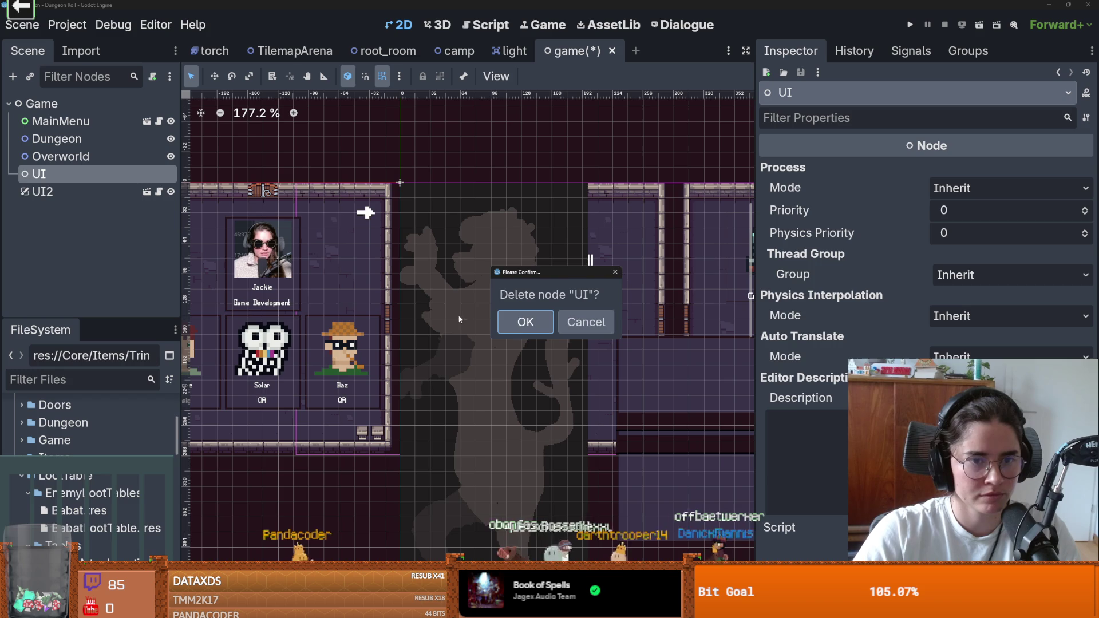
left_click(525, 322)
scroll(403, 319, "down", 3)
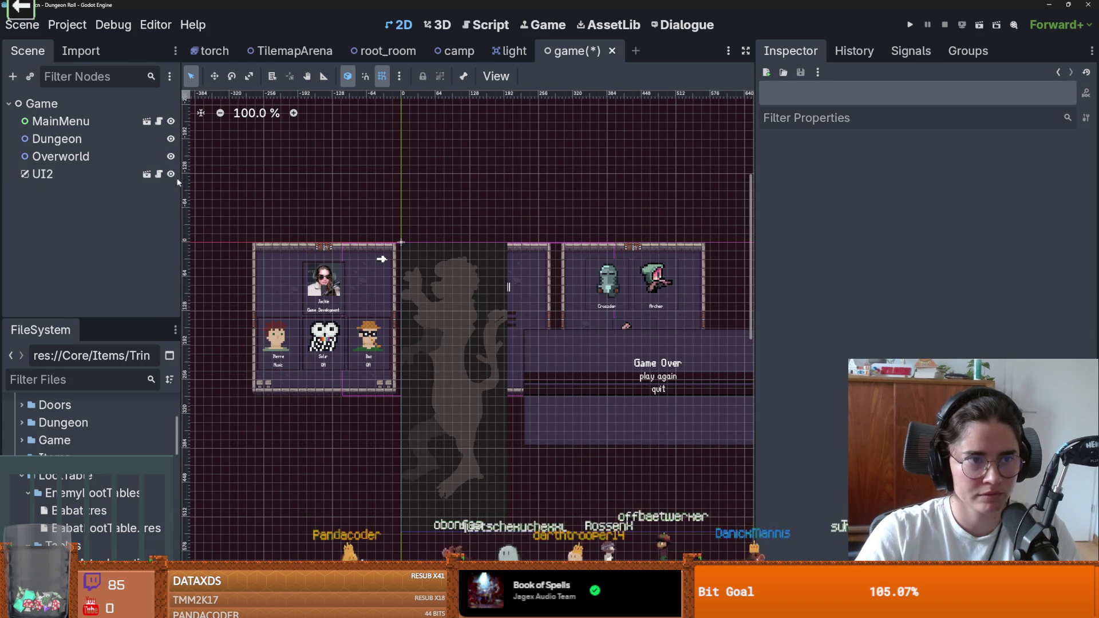
double_click(63, 173)
type("UI")
key("Return")
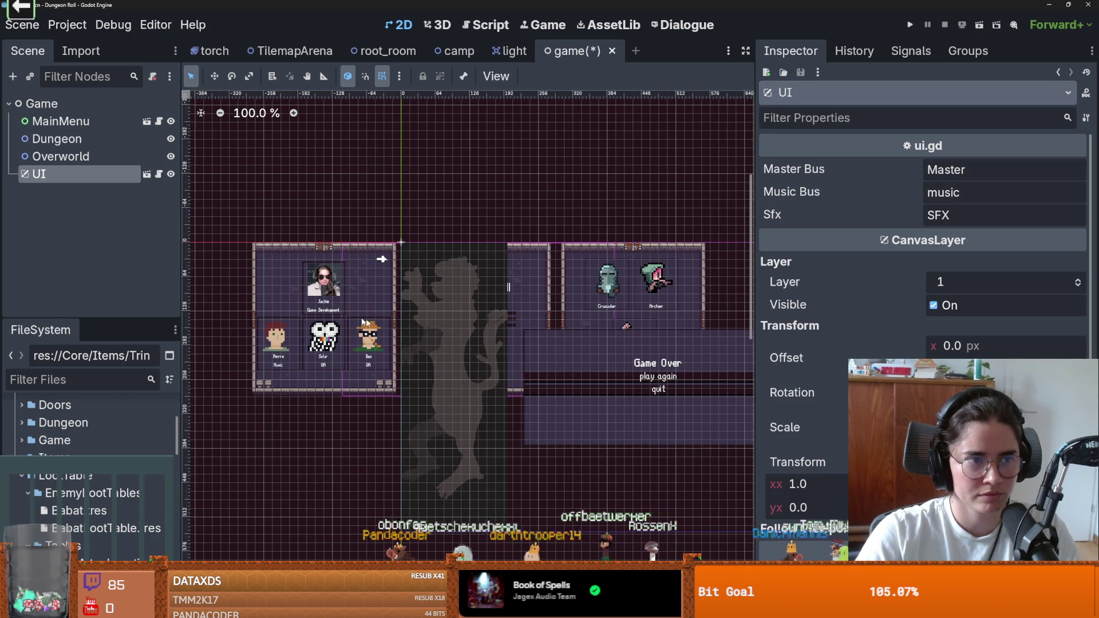
scroll(393, 322, "down", 3)
scroll(397, 324, "up", 1)
scroll(410, 296, "up", 2)
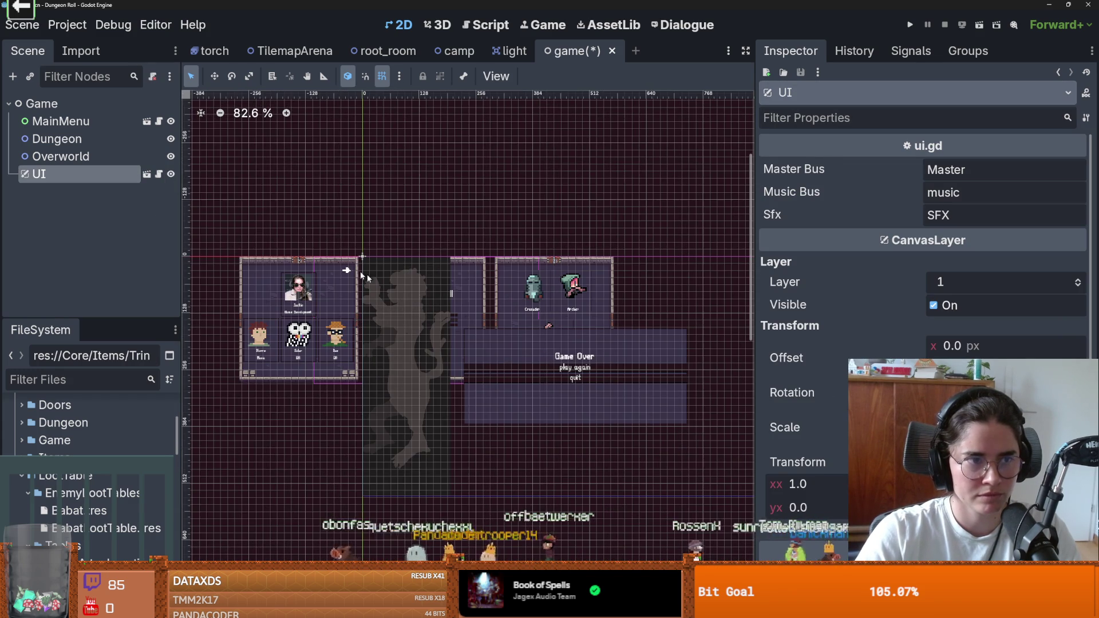
key("ctrl+s")
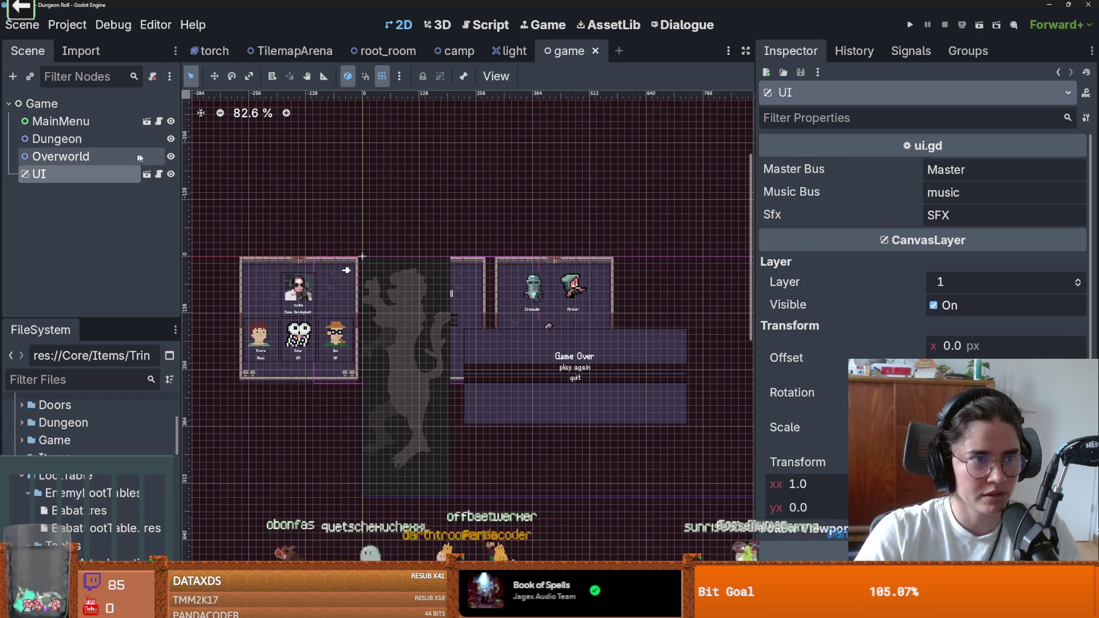
left_click(94, 143)
Switch to TilemapArena, inspect its Game Over screen, and save the scene
left_click(275, 51)
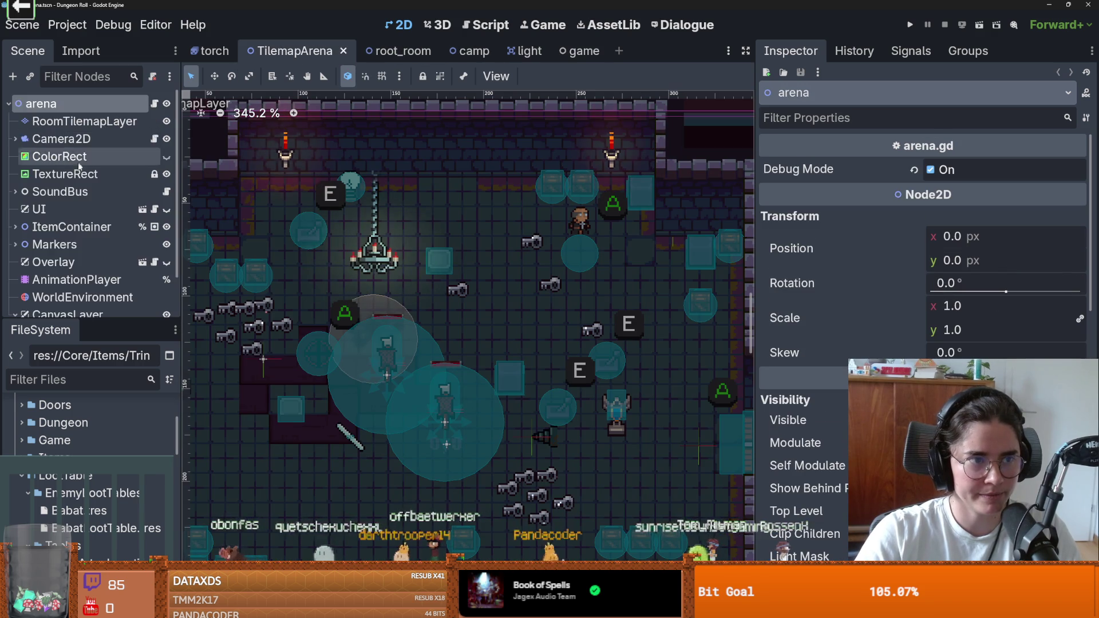
scroll(553, 337, "down", 4)
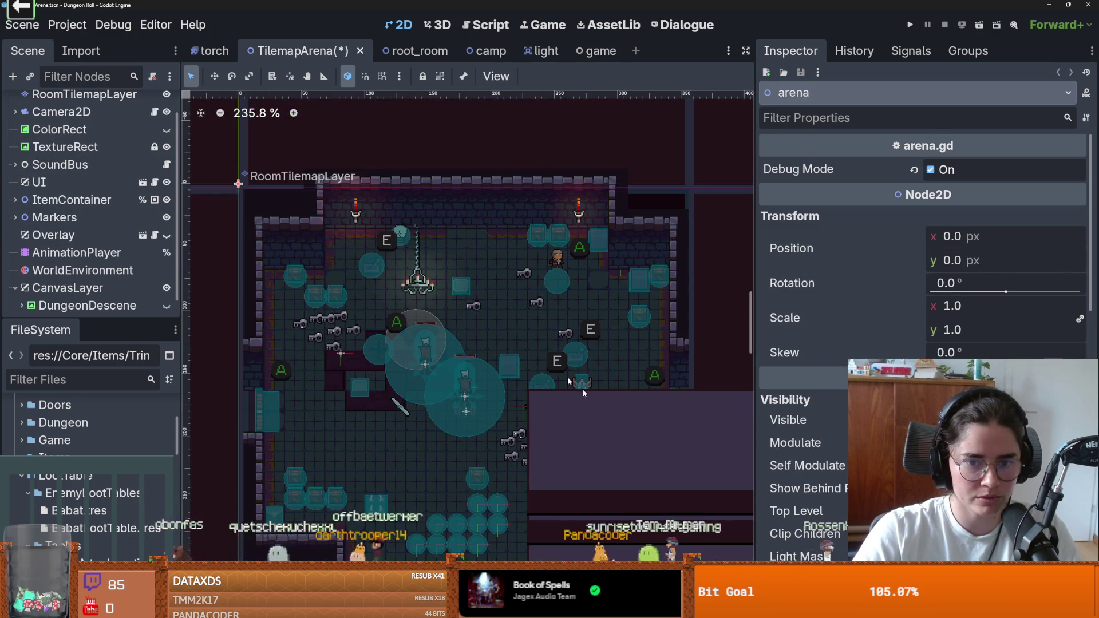
left_click_drag(553, 337, 393, 247)
scroll(393, 246, "down", 1)
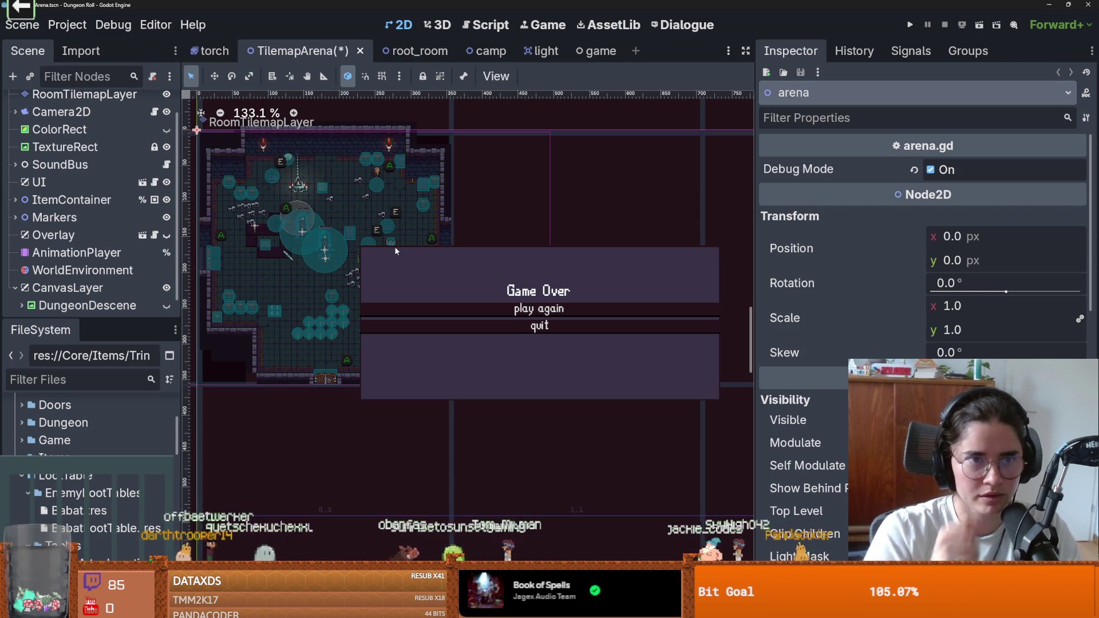
scroll(365, 146, "up", 1)
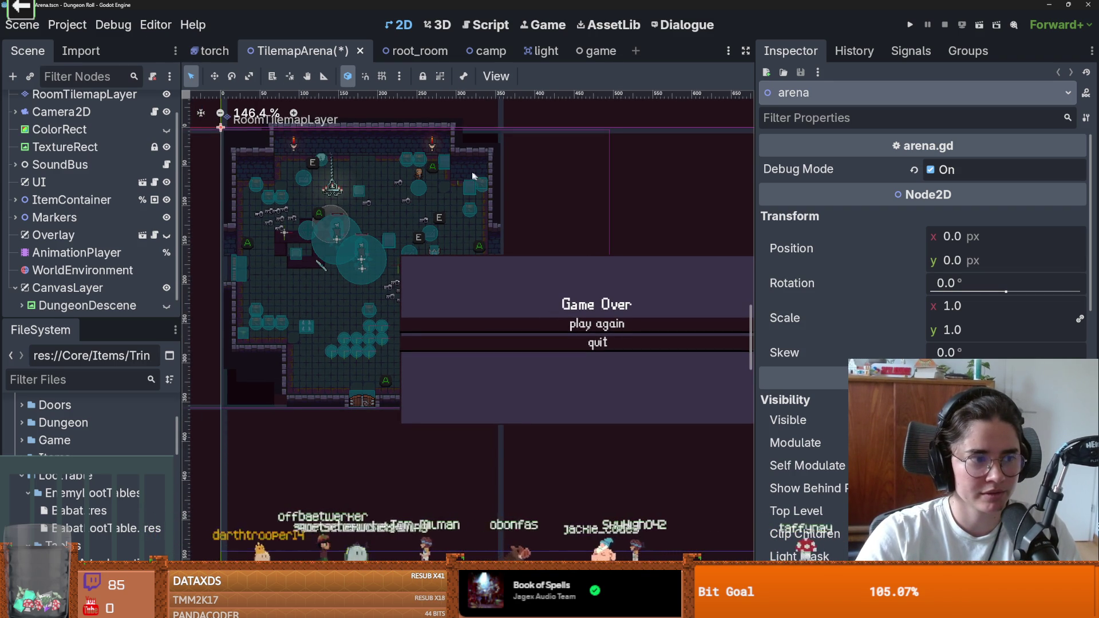
scroll(446, 169, "down", 1)
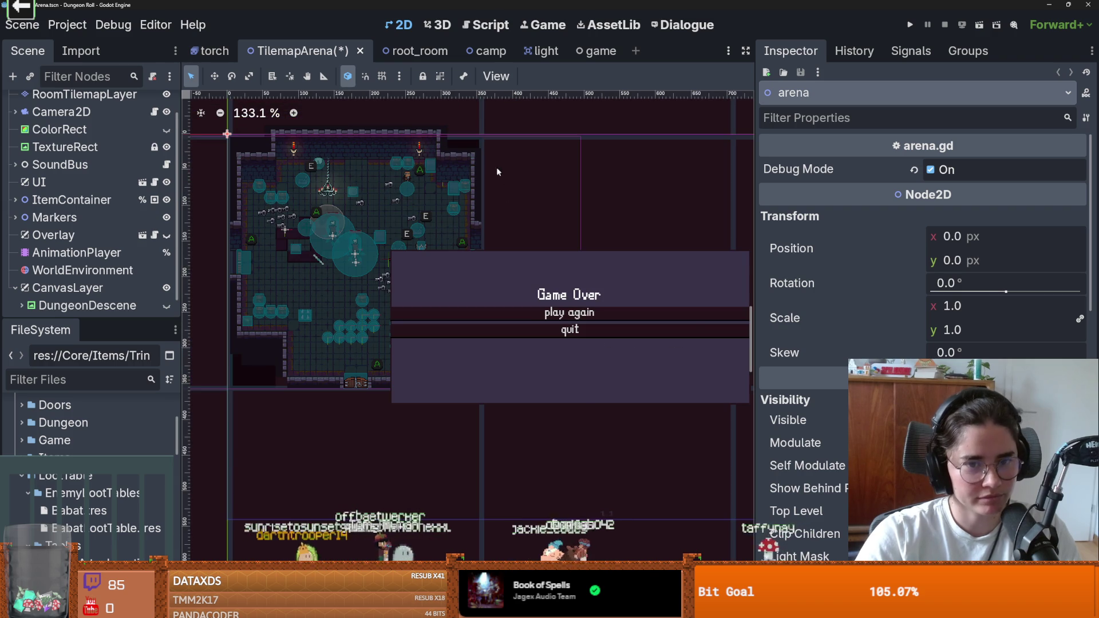
key("ctrl+s")
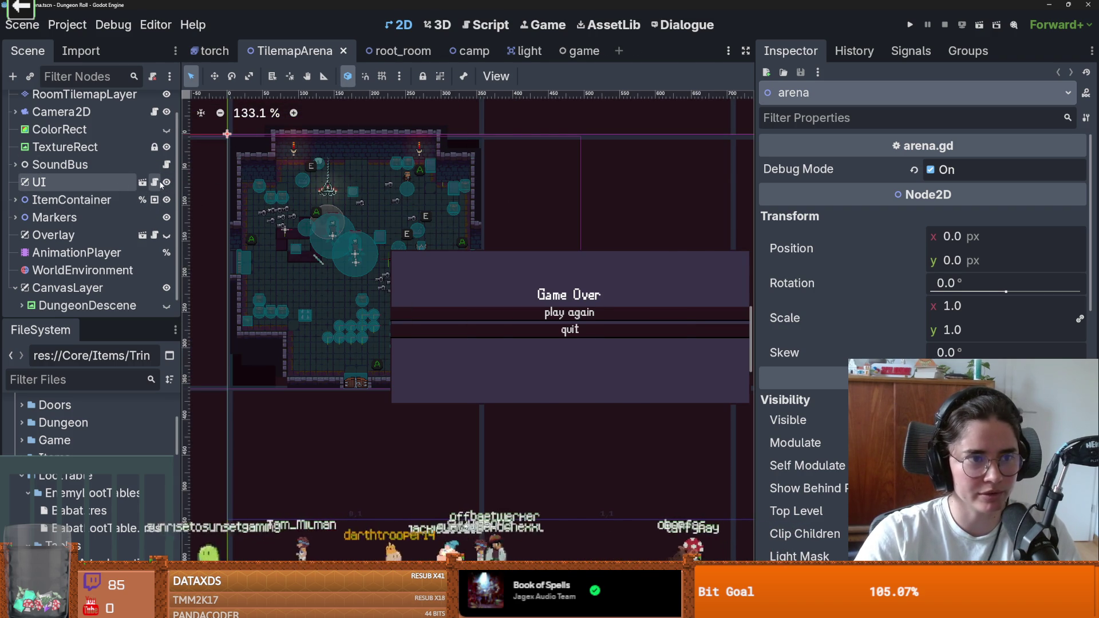
left_click(155, 182)
scroll(547, 265, "down", 10)
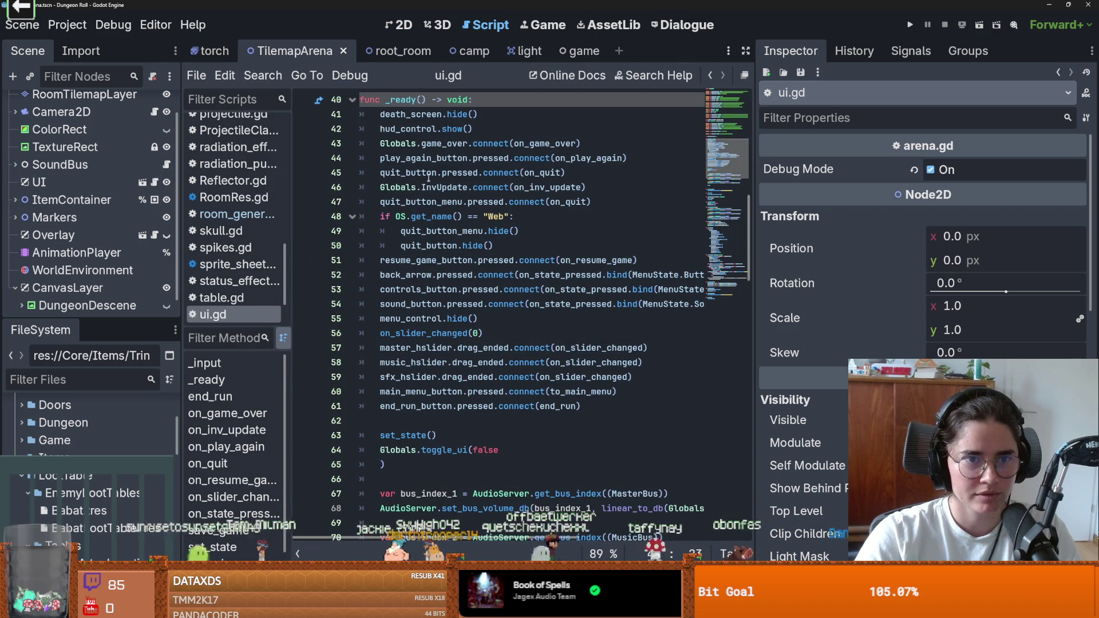
Review hud_control, play_again, quit, resume and controls button connections in ui.gd's _ready, then save
double_click(417, 129)
mouse_move(422, 149)
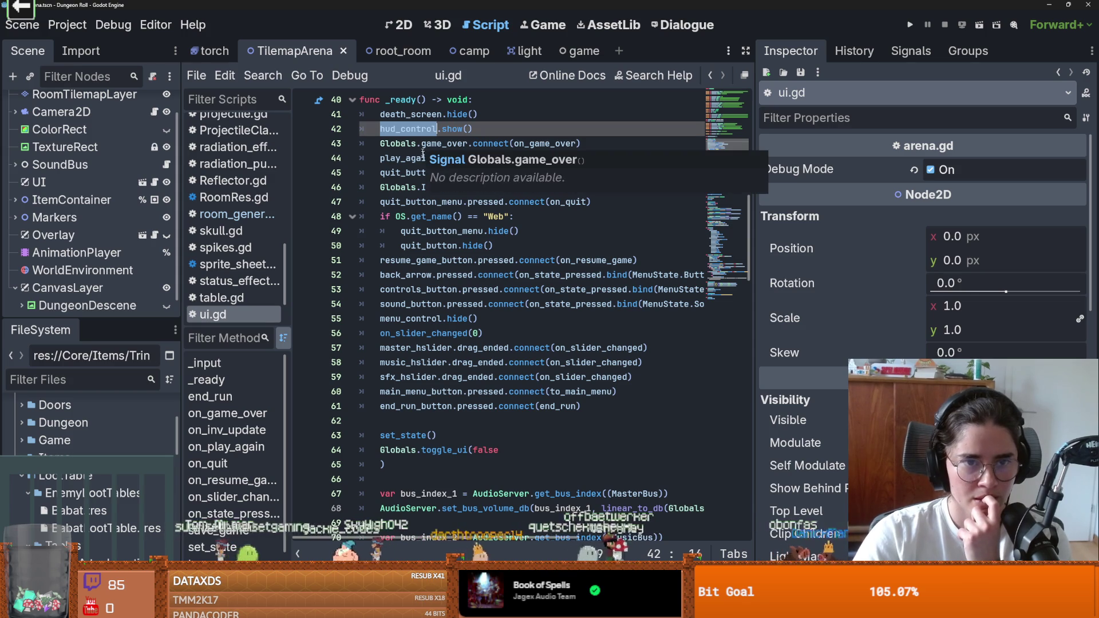
left_click(396, 164)
mouse_move(399, 162)
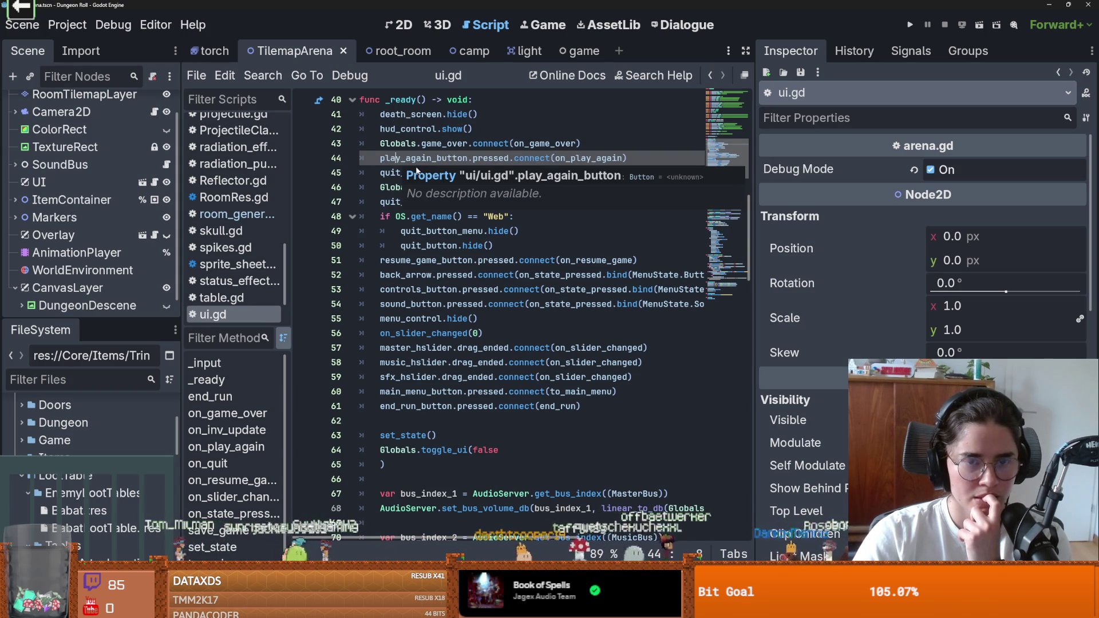
left_click(418, 171)
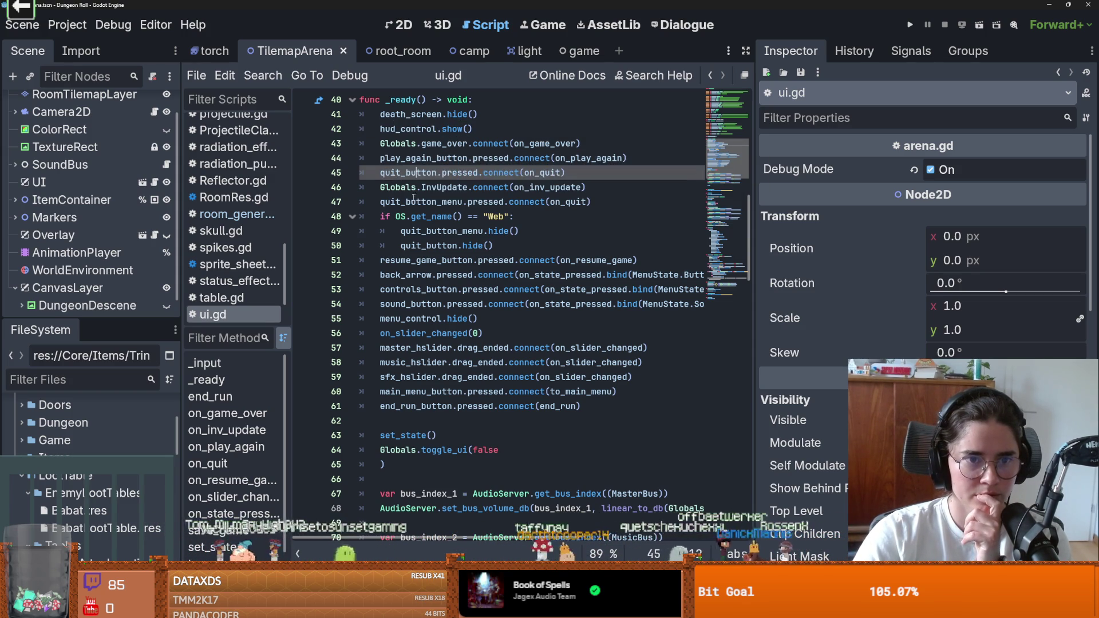
double_click(419, 203)
double_click(424, 261)
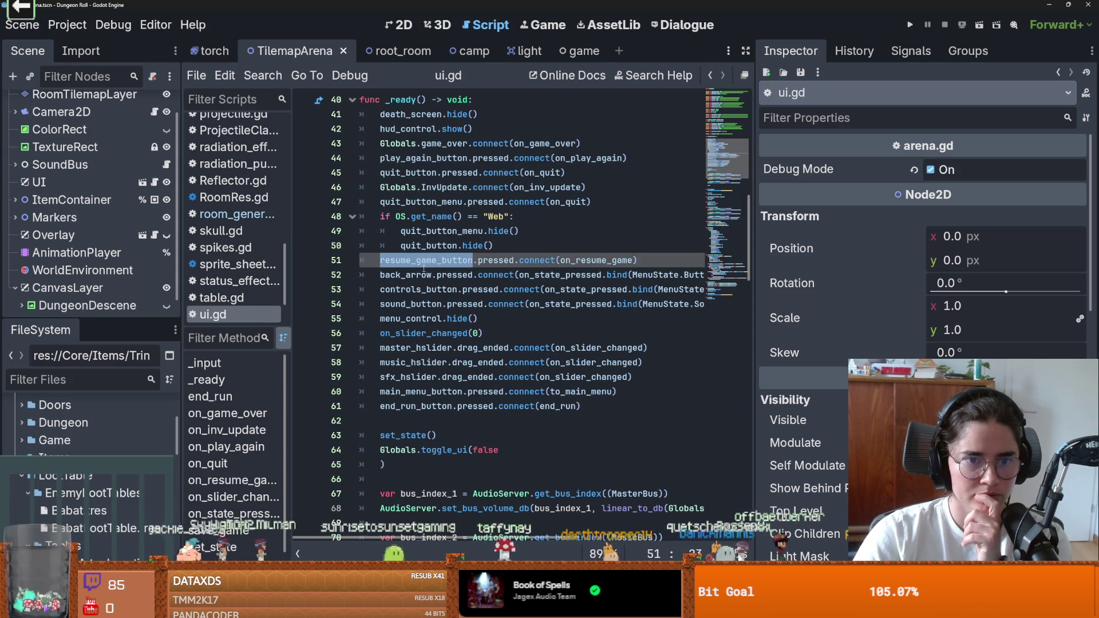
double_click(421, 290)
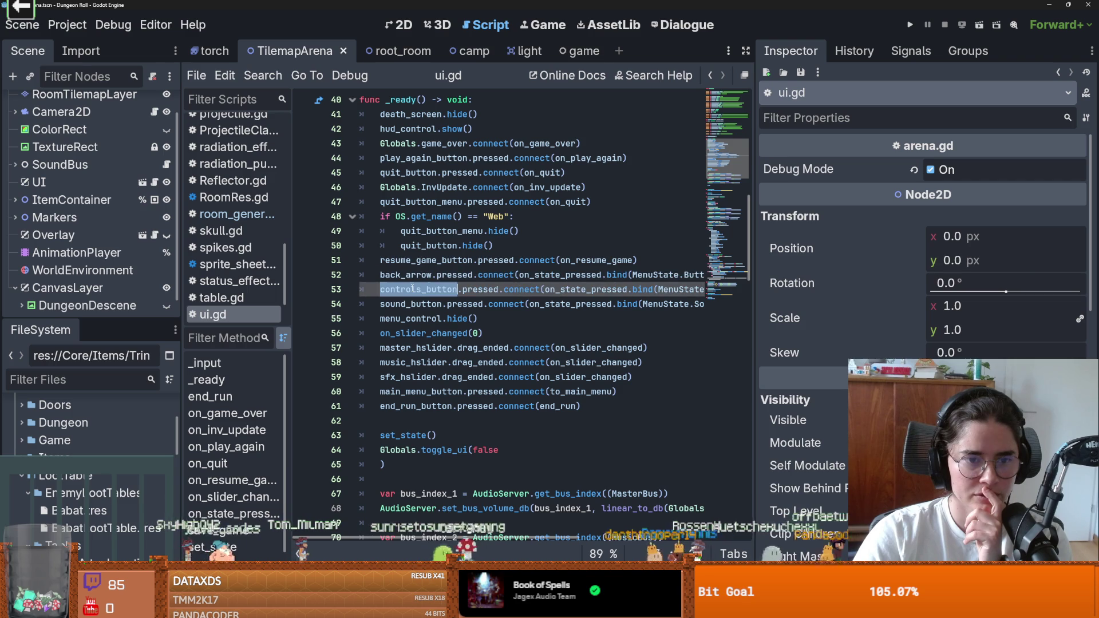
scroll(87, 241, "up", 2)
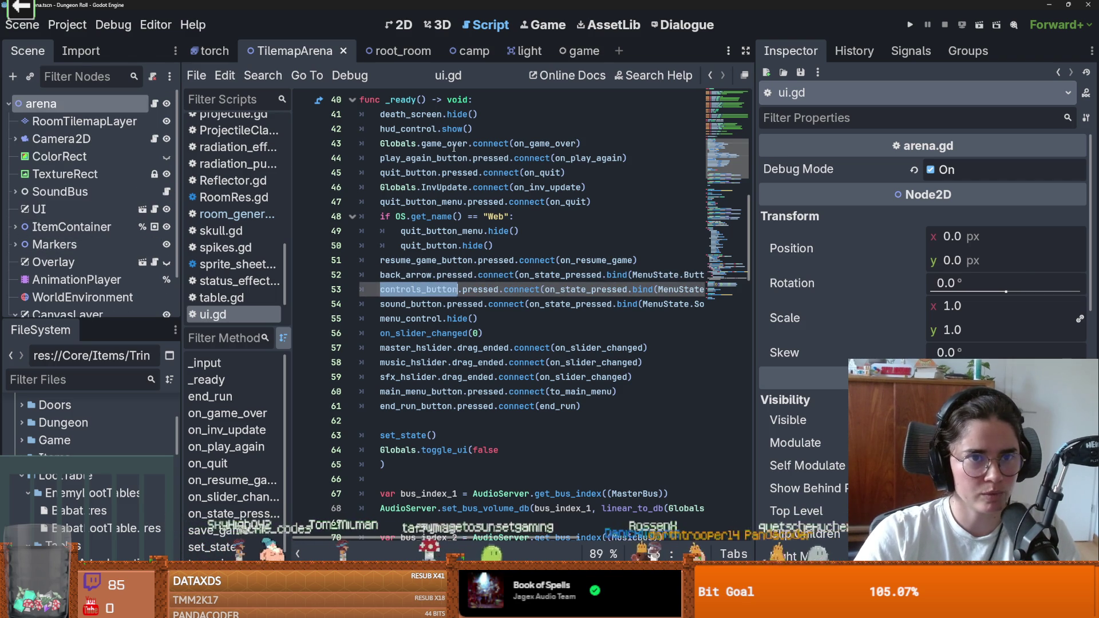
key("ctrl+s")
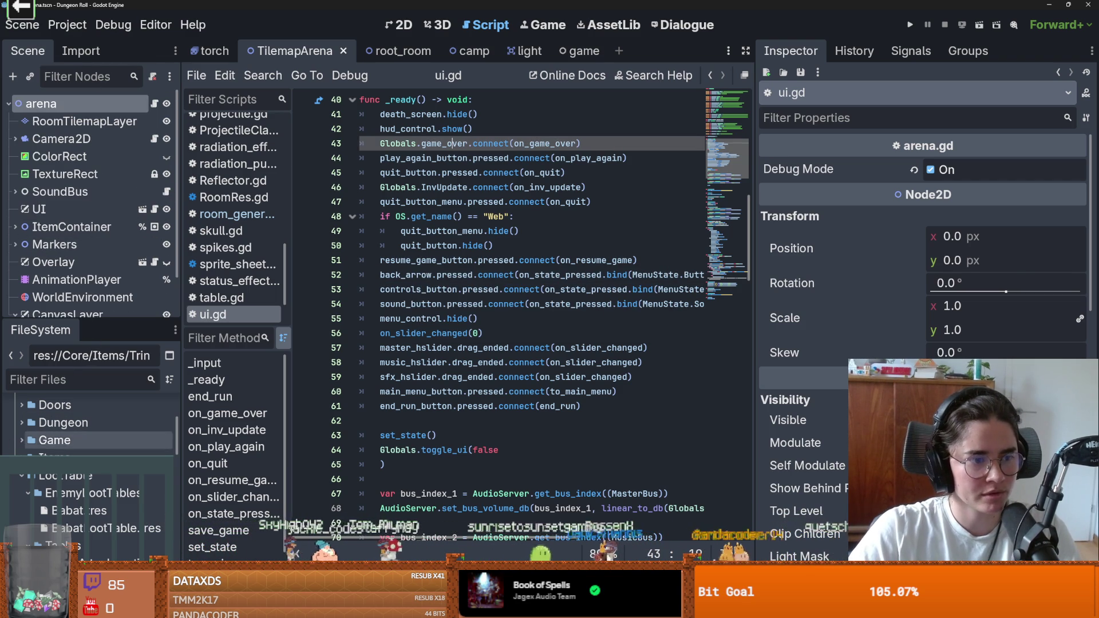
left_click(67, 24)
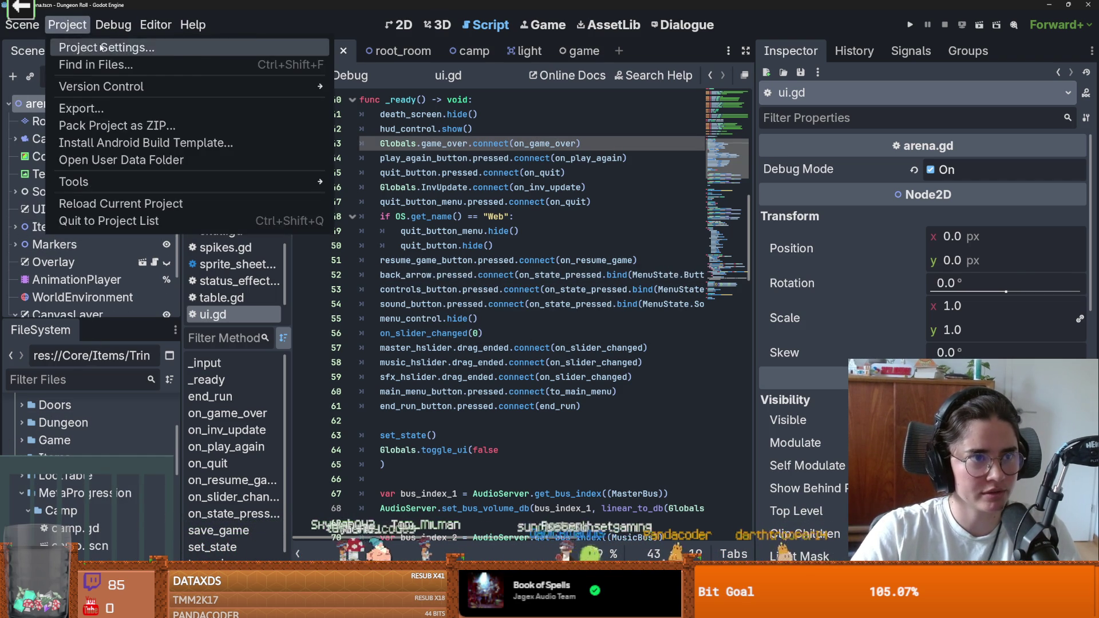
View the Autoload list in Project Settings and browse res://Core/Game for a GameState script, then cancel
left_click(92, 47)
left_click(450, 95)
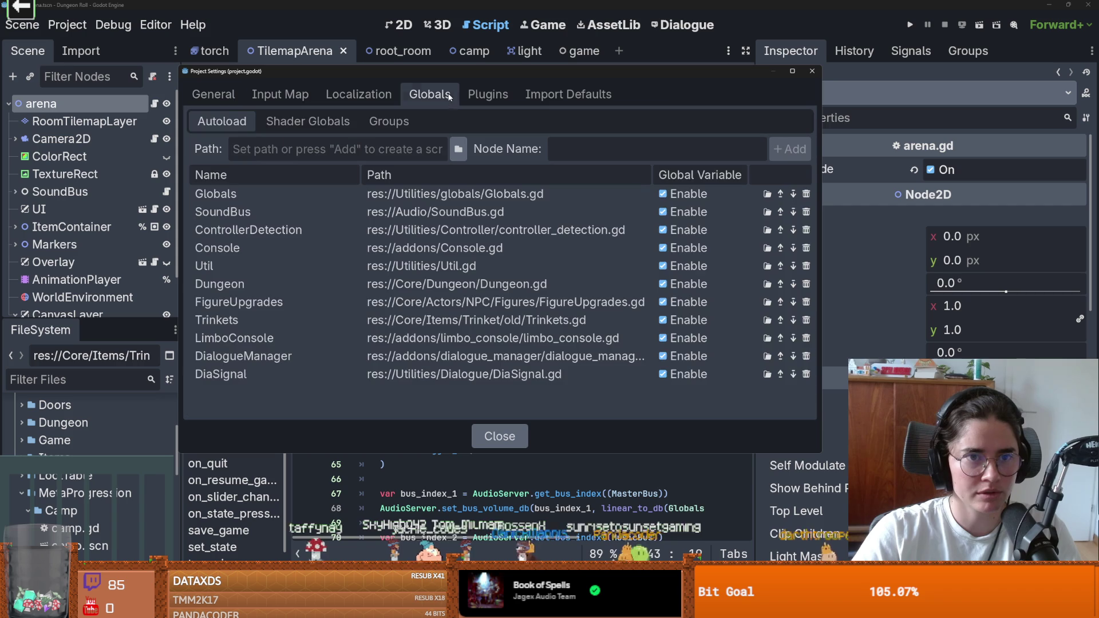
left_click(269, 248)
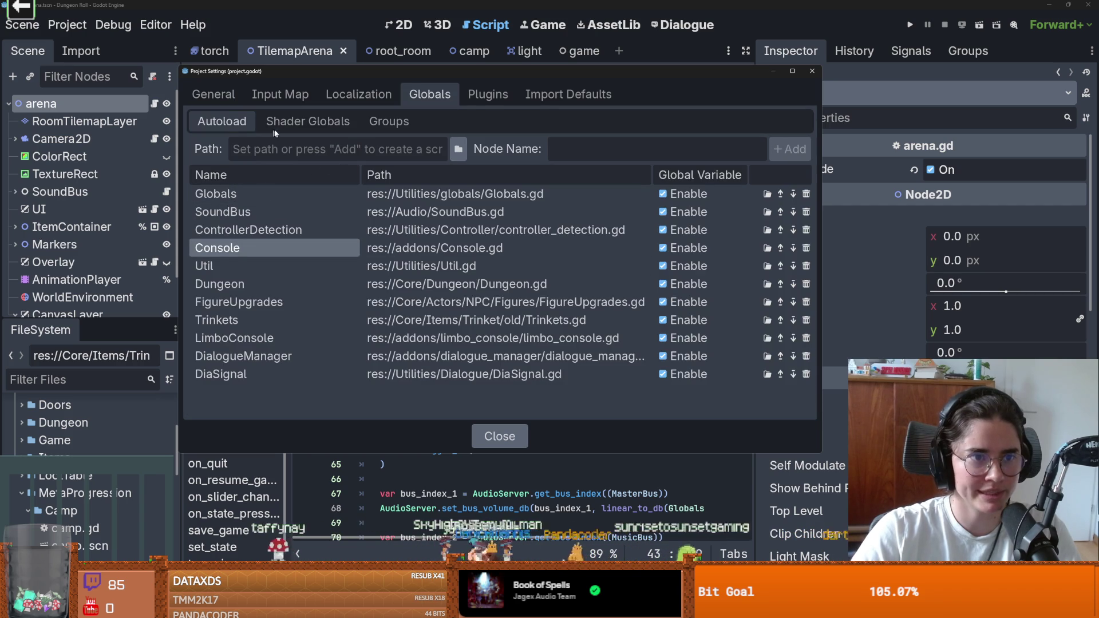
key("Up")
key("Up")
key("Up")
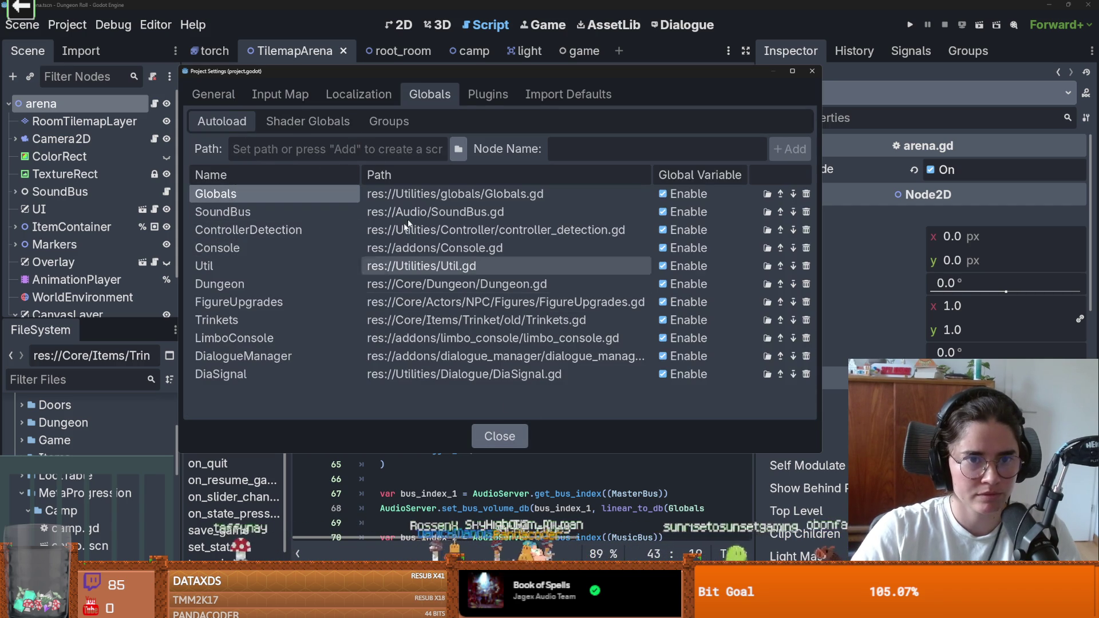
left_click(458, 149)
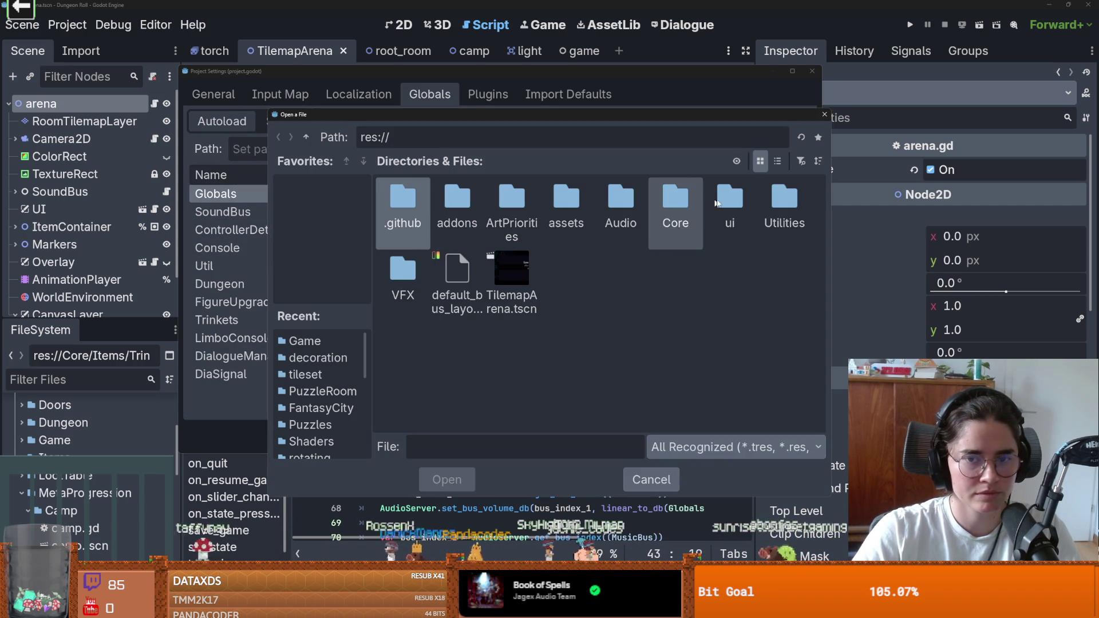
double_click(676, 198)
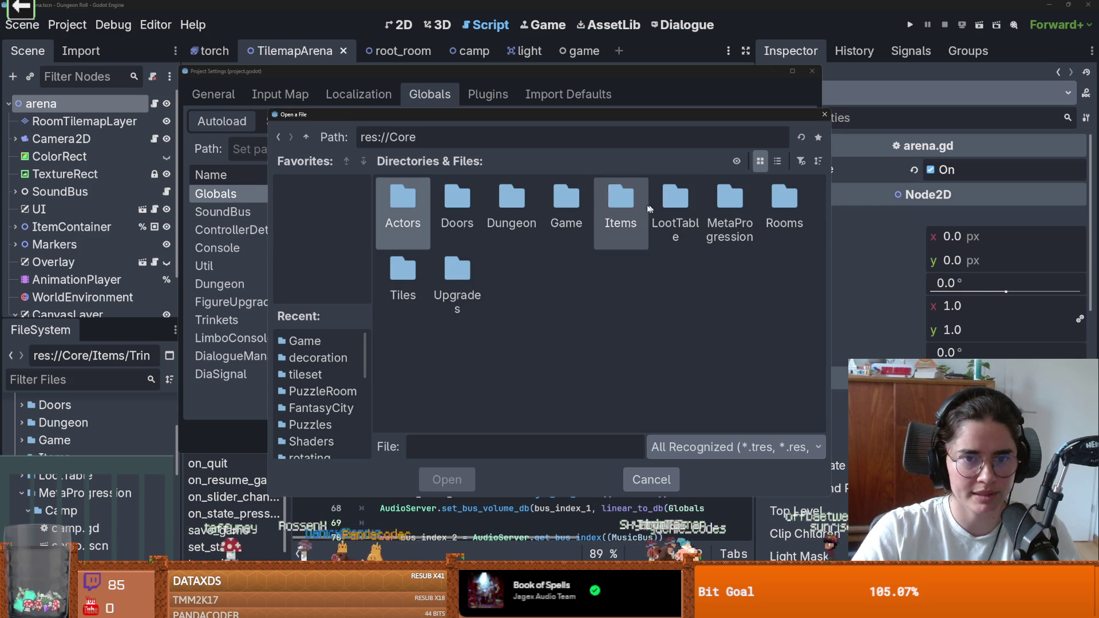
double_click(564, 203)
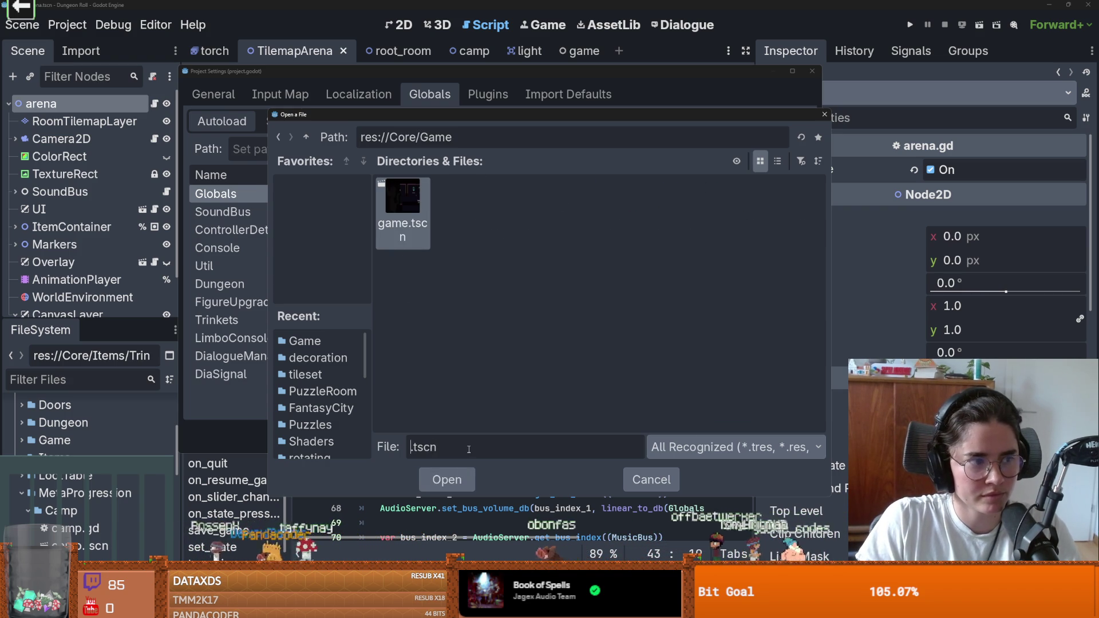
type("GameState")
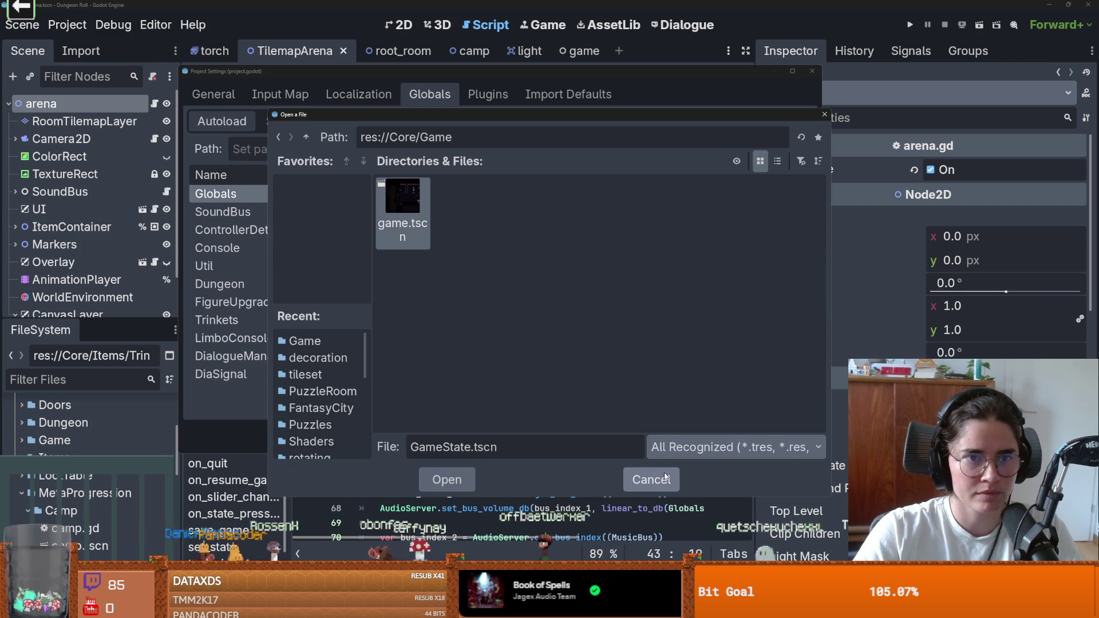
left_click(524, 450)
key("Escape")
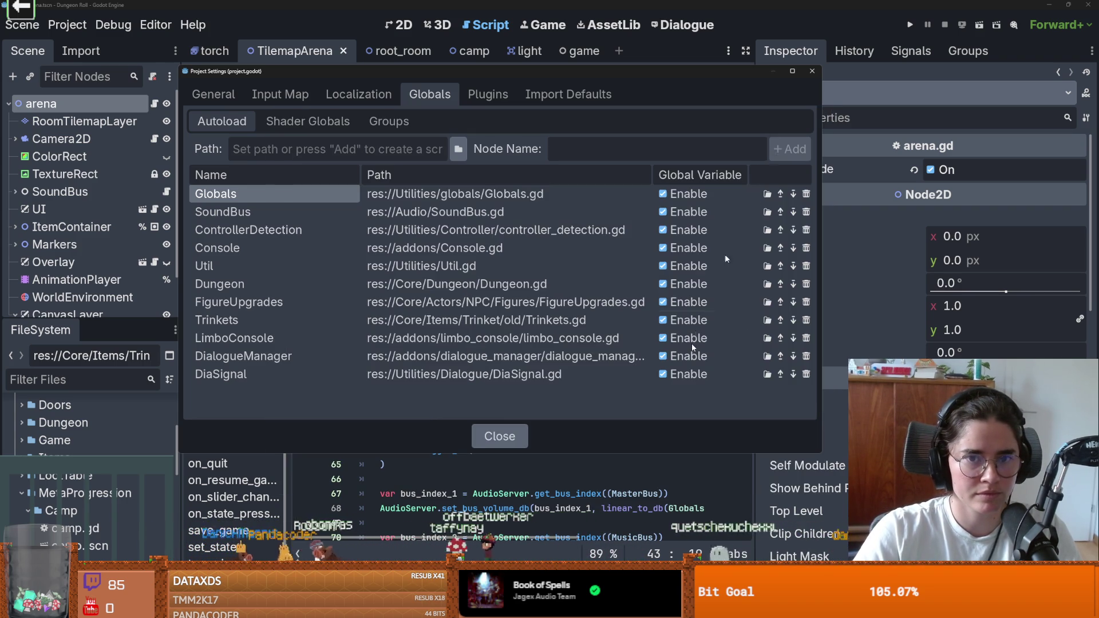
Close Project Settings and create a new Node script at res://Core/Game/GameState.gd
left_click(812, 71)
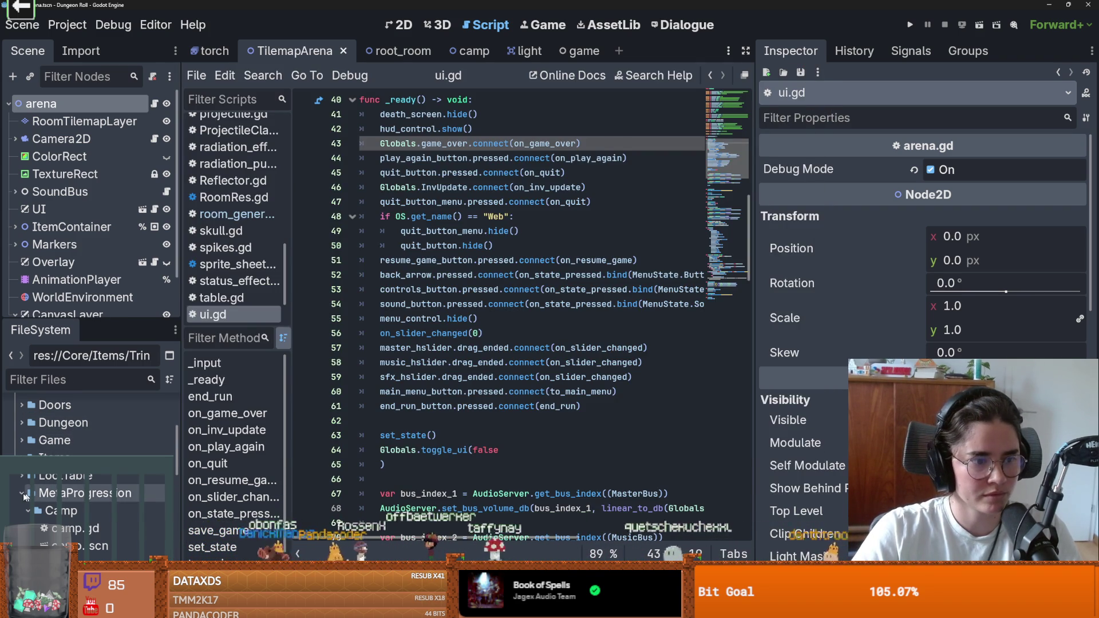
left_click(224, 75)
mouse_move(196, 75)
left_click(217, 98)
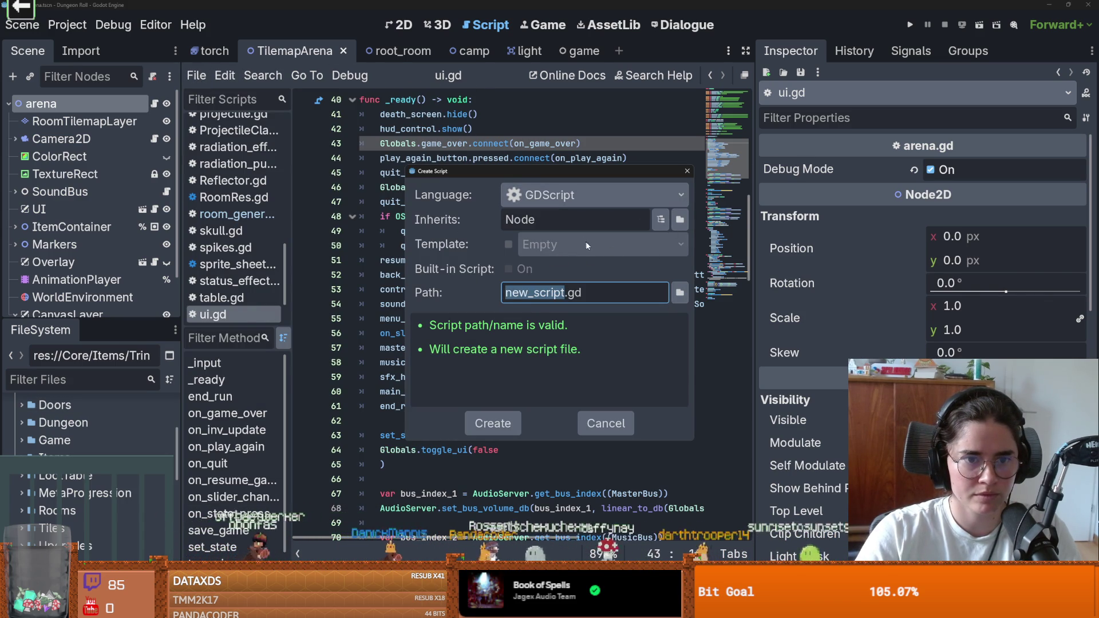
left_click(679, 294)
double_click(675, 197)
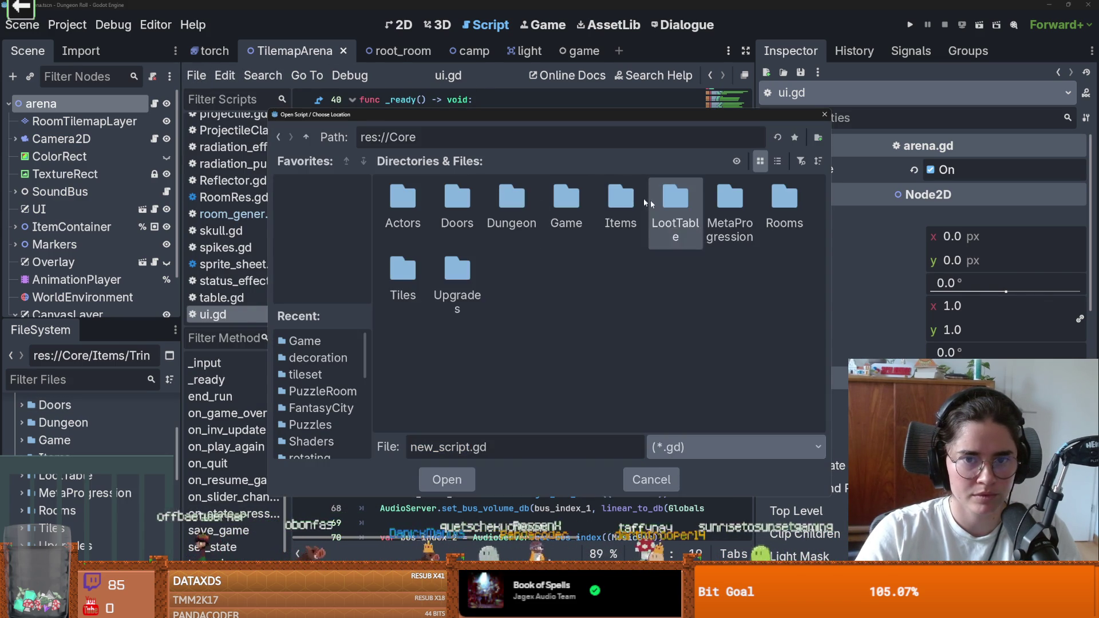
double_click(566, 201)
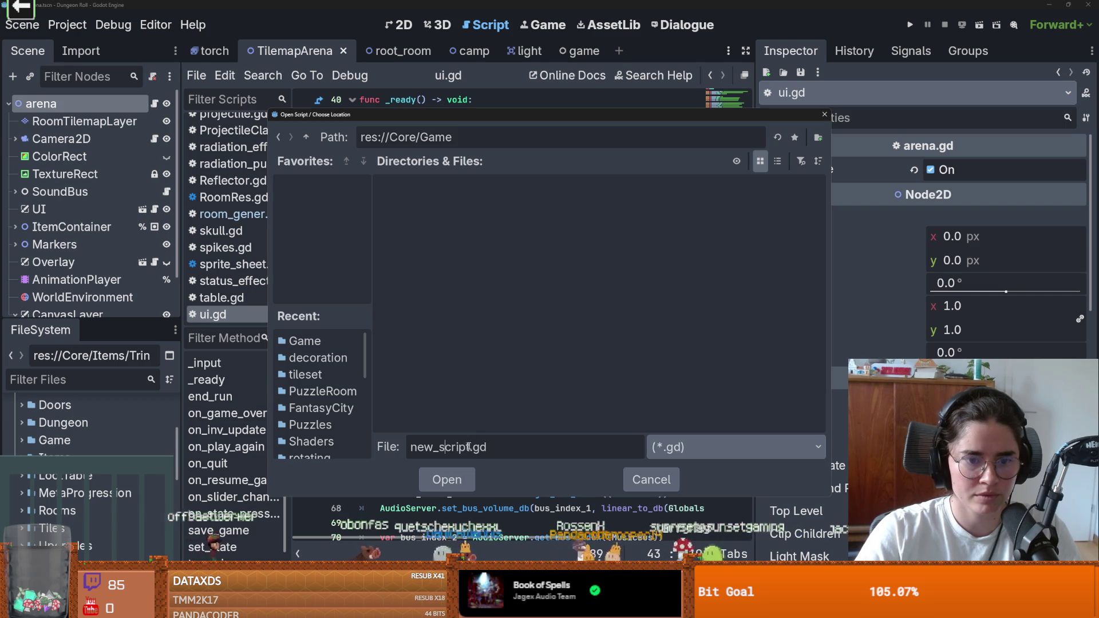
type("GameState")
left_click(463, 481)
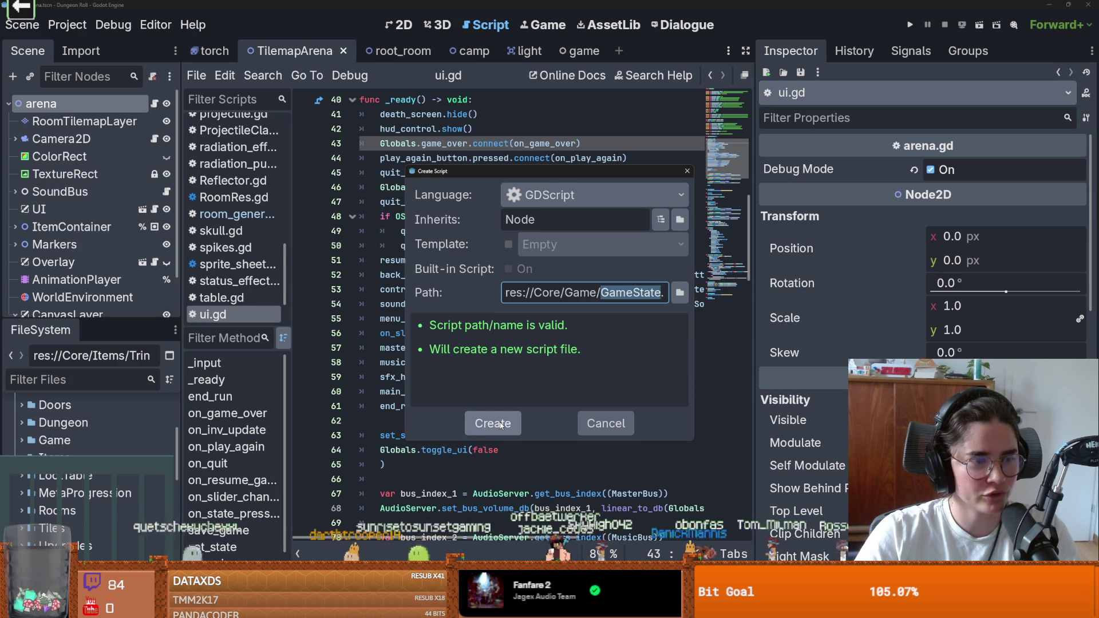
left_click(502, 424)
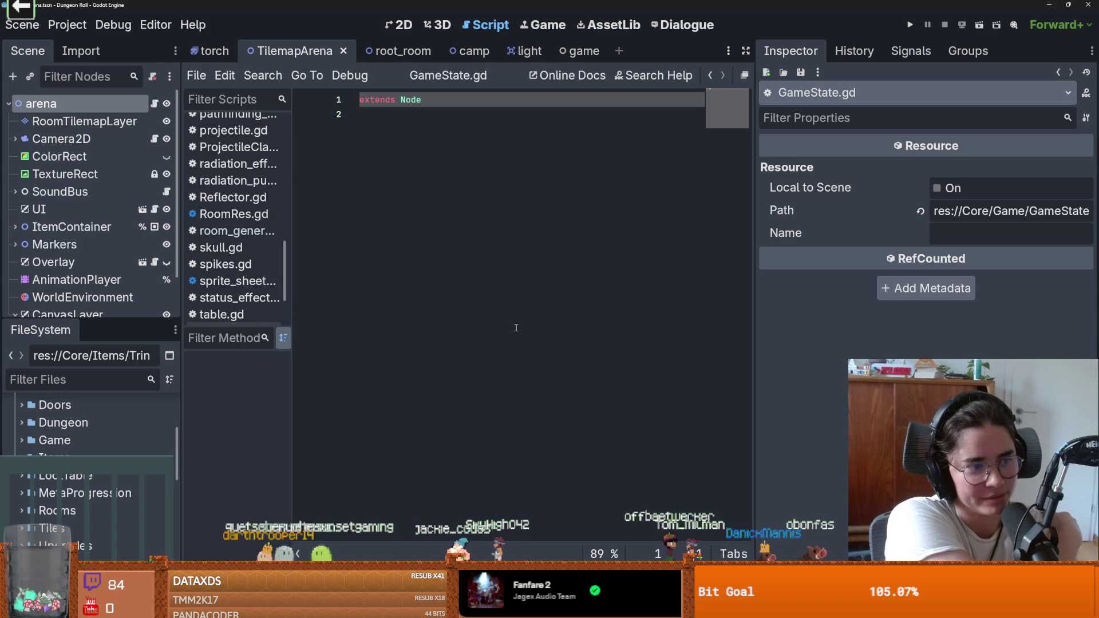
Below extends Node, declare enum GameStates with Overworld as its first entry
left_click(476, 167)
key("Return")
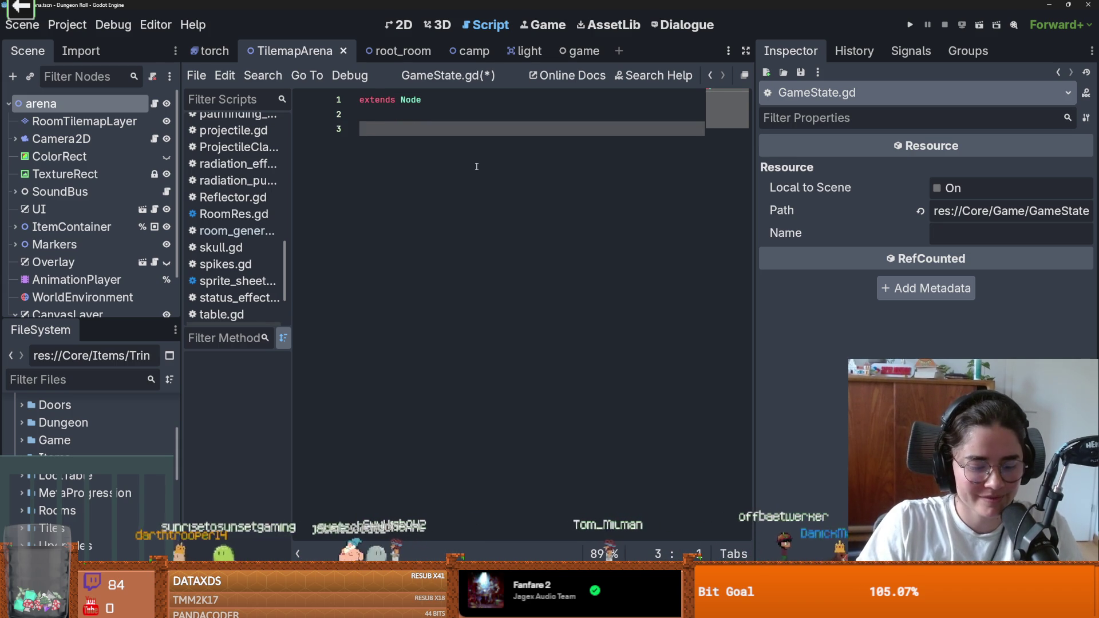
type("enum game")
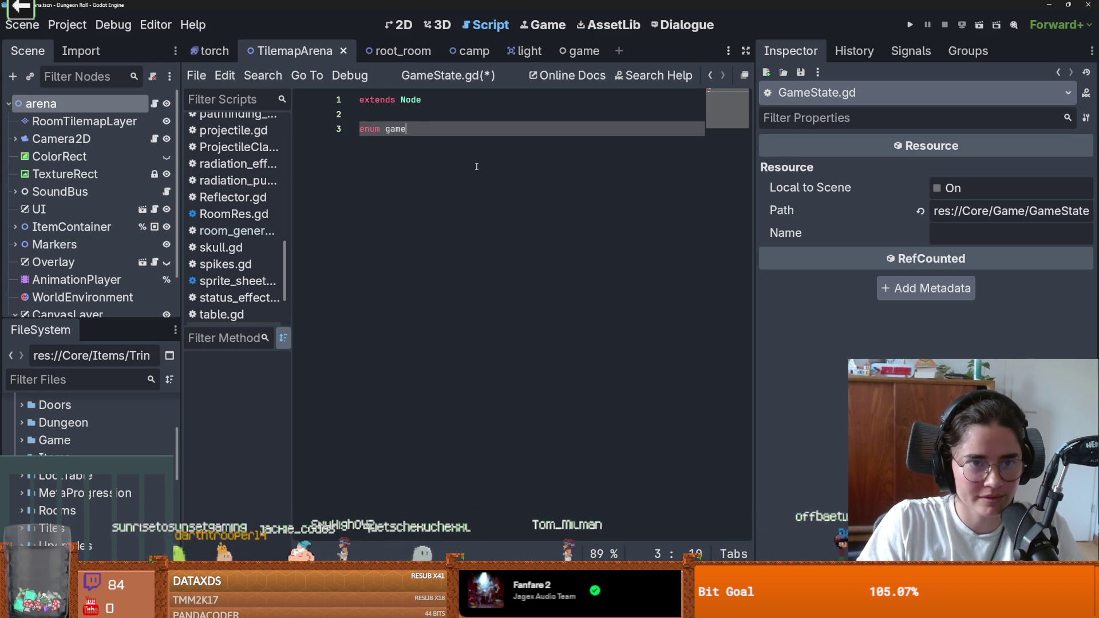
key("BackSpace")
type("GameStates {")
key("Return")
type("Over")
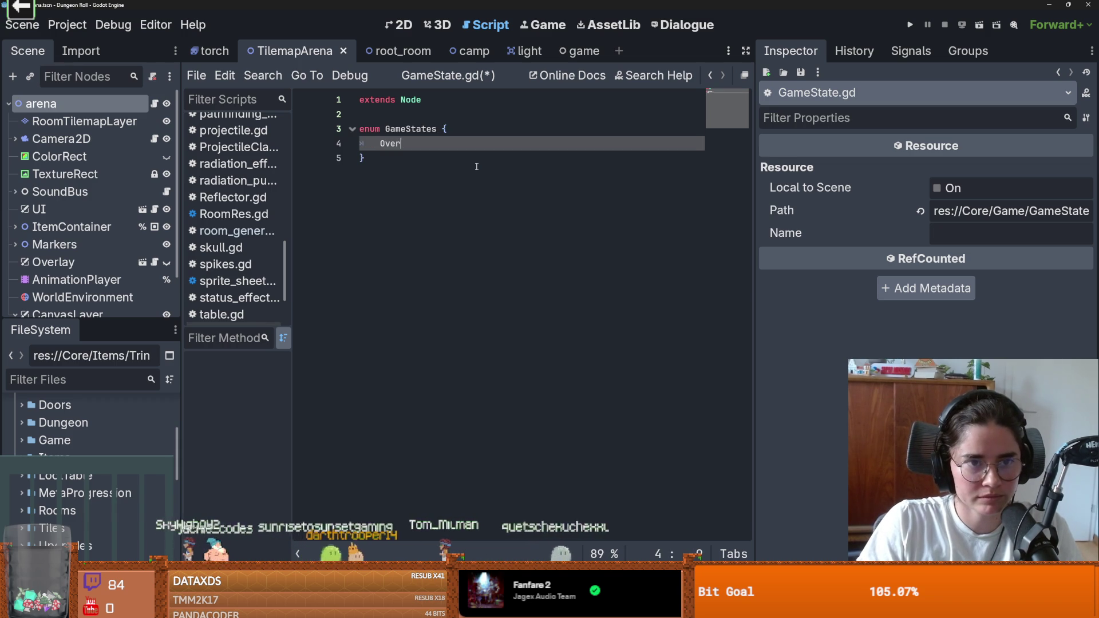
type("word")
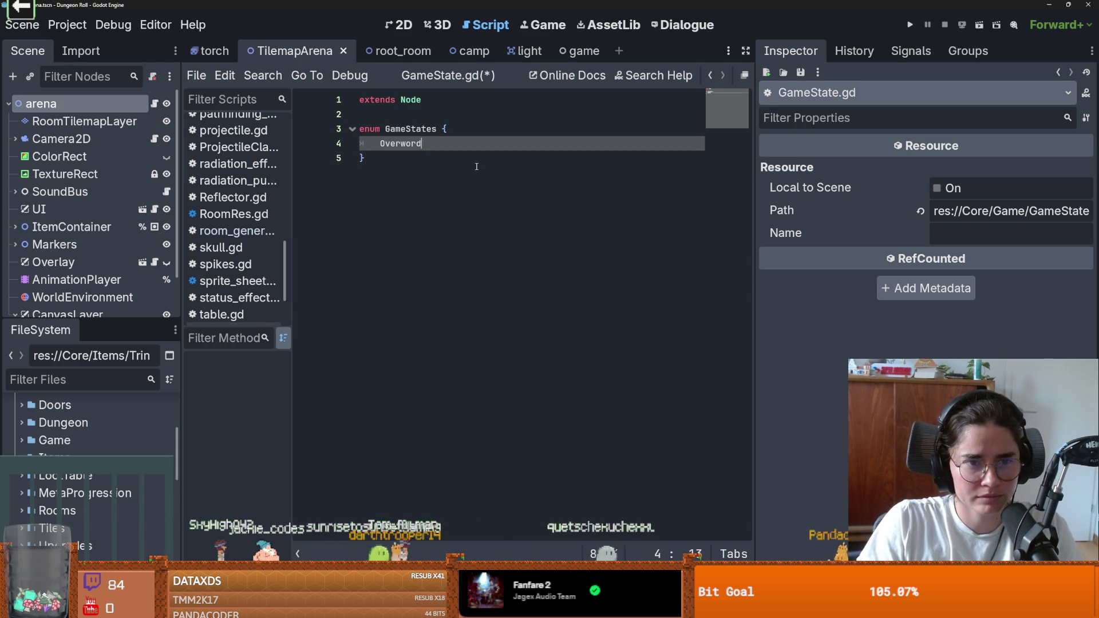
key("BackSpace")
type("ld,")
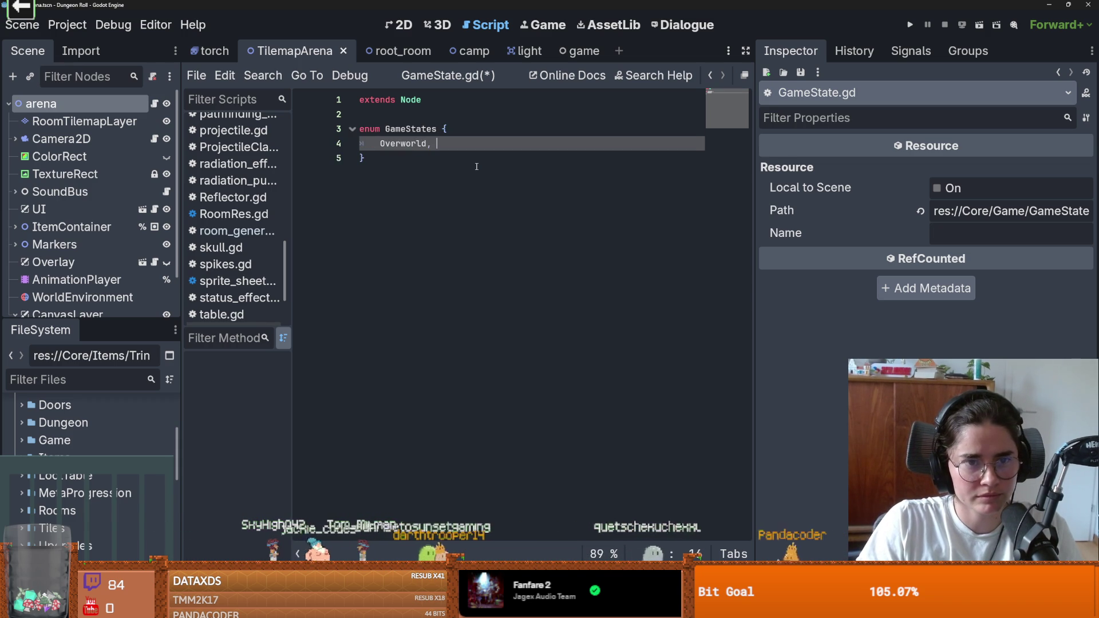
Add MainMenu, Pause and DungeonUnder entries, save, and add blank lines below the enum
key("Return")
type("MainMenu,")
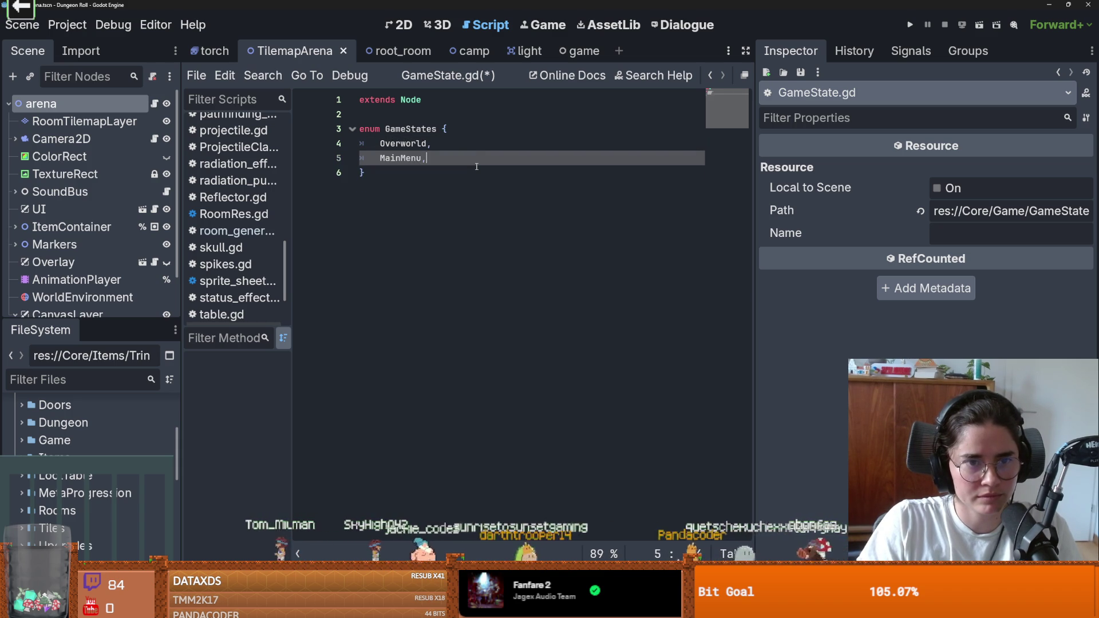
key("Return")
type("Pause,")
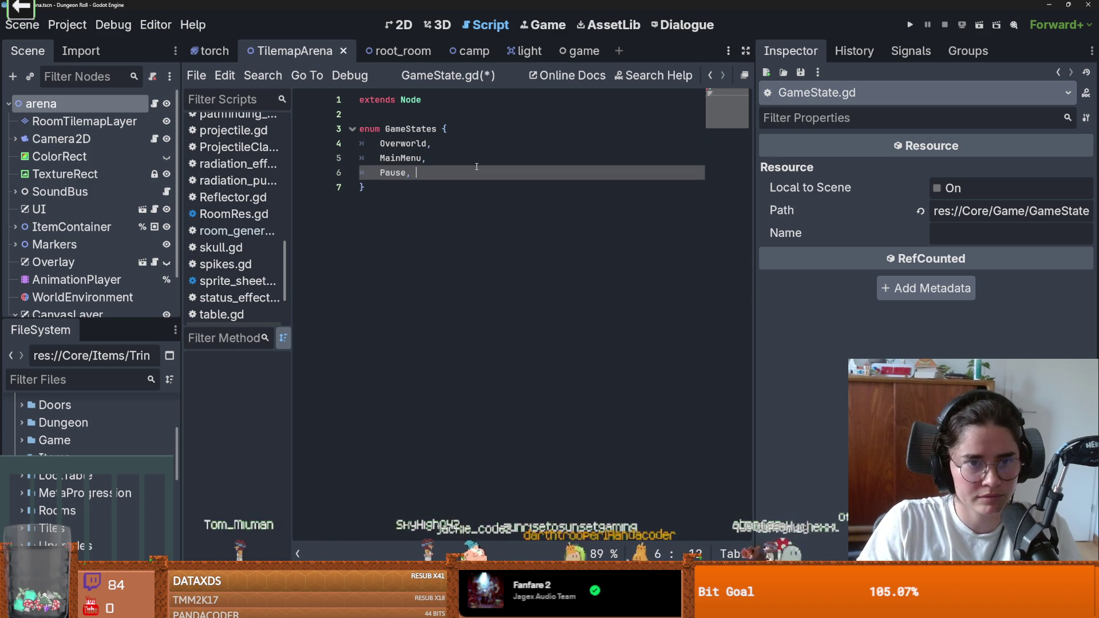
key("Return")
type("Dung")
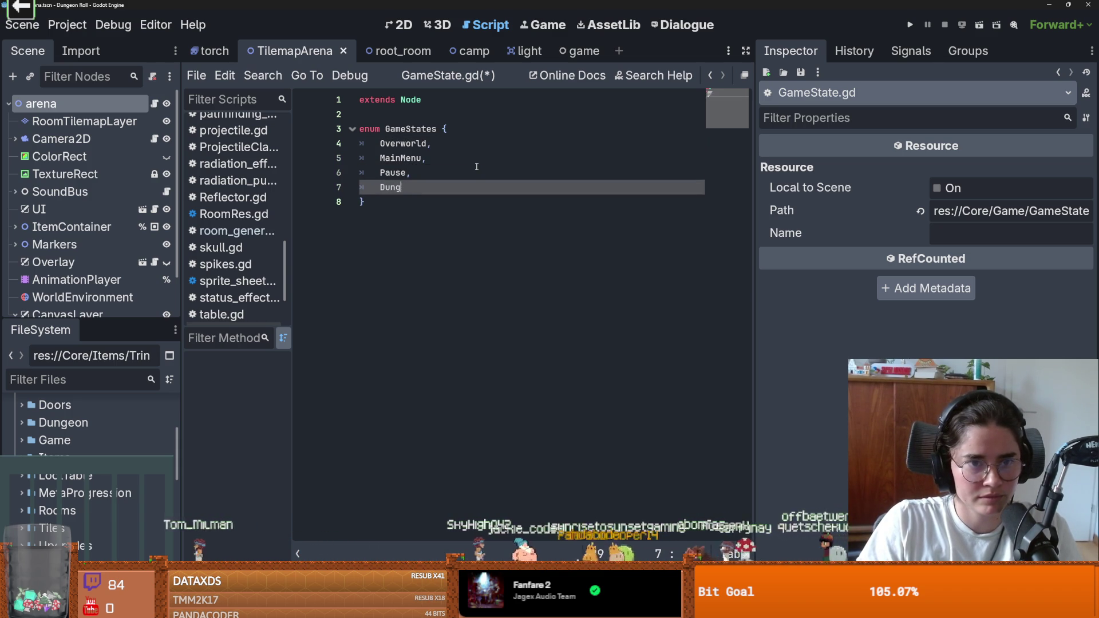
type("eon,")
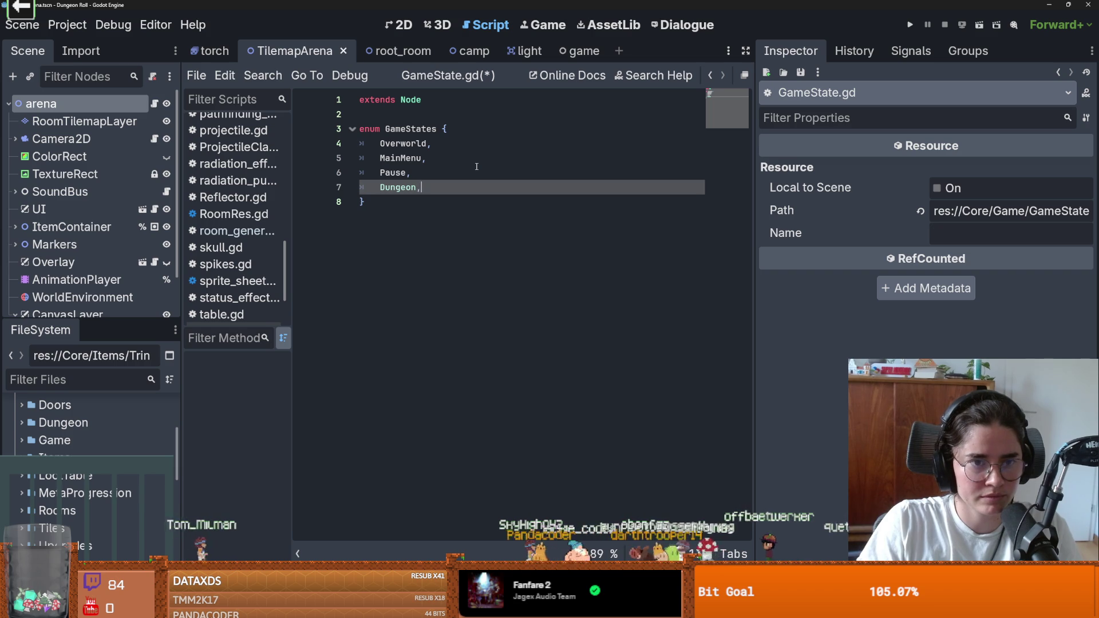
key("BackSpace")
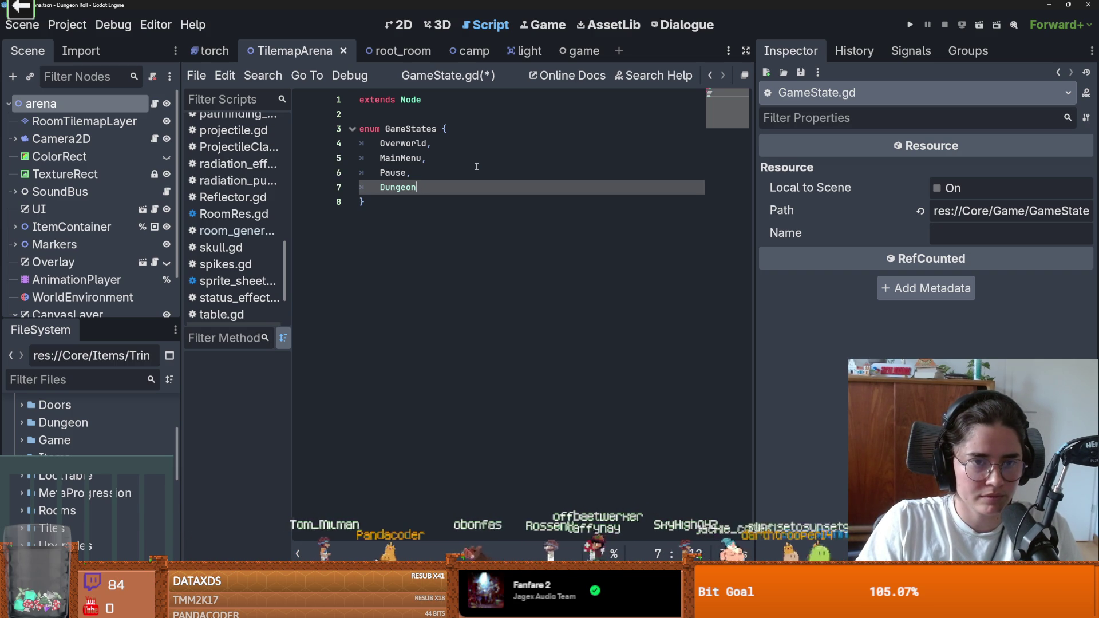
type("Under")
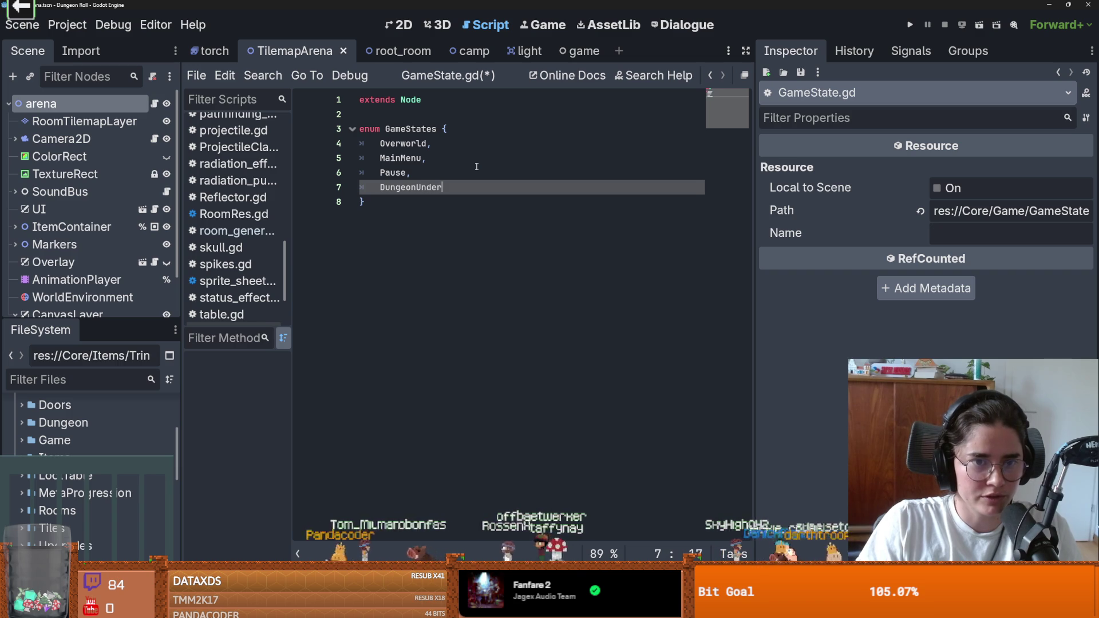
key("ctrl+s")
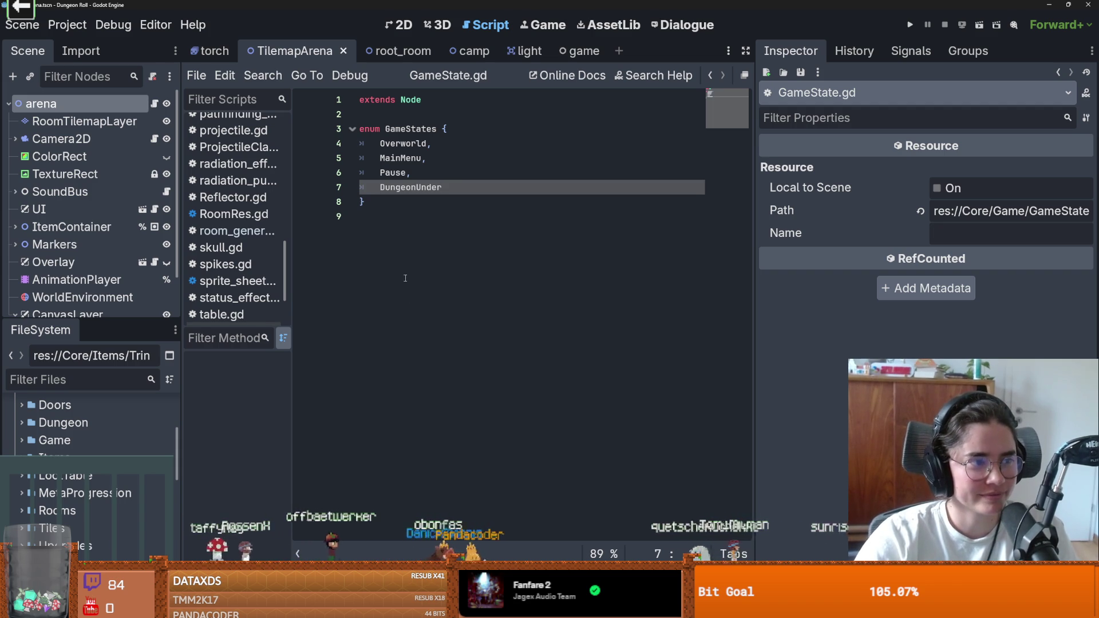
left_click(432, 207)
key("ctrl+s")
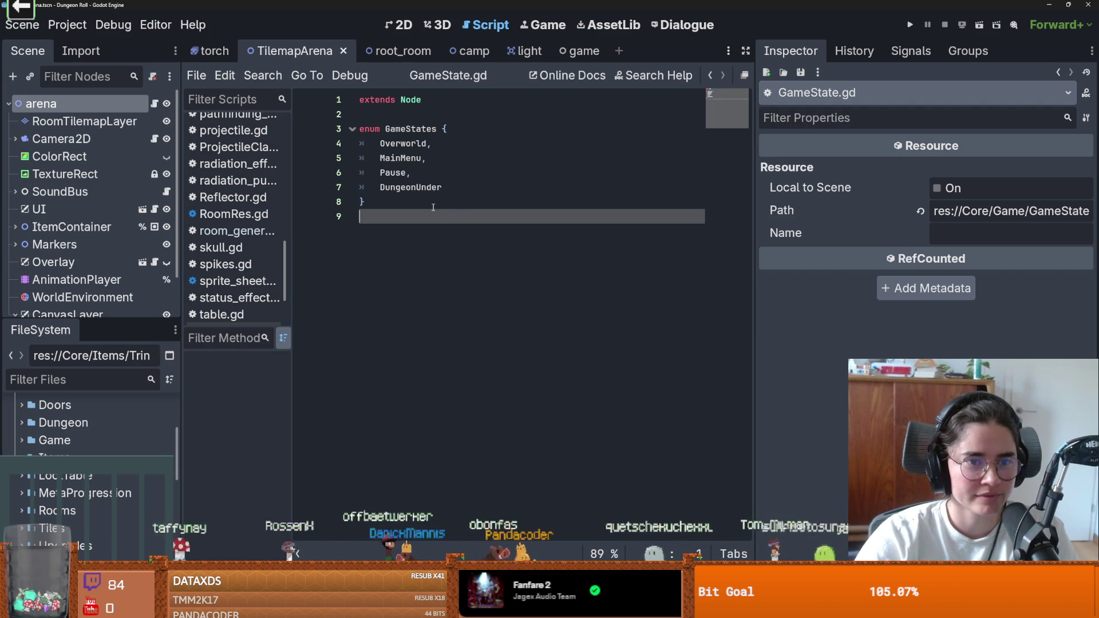
key("Return")
key("Return")
Declare signal on_game_state_changed(new_state, old_state) below the enum
double_click(423, 141)
left_click(397, 227)
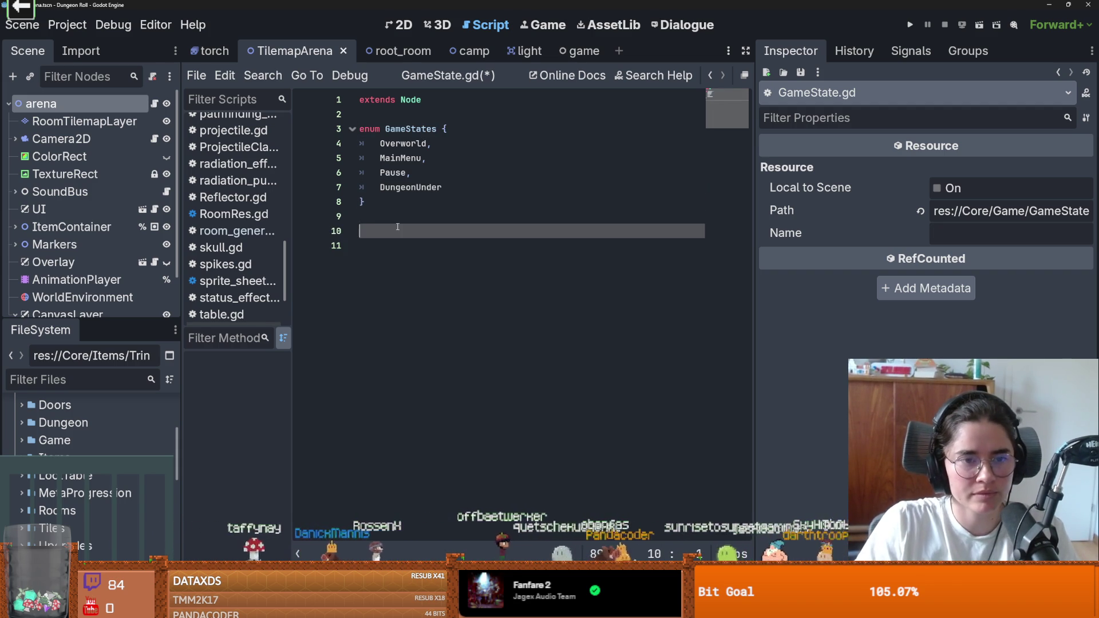
type("var switch")
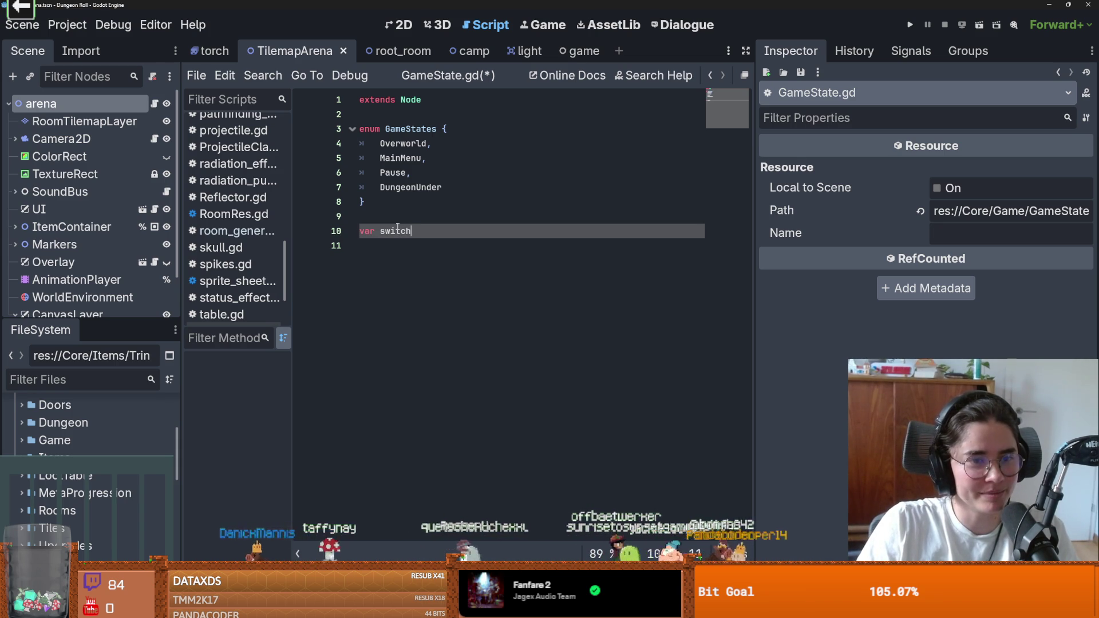
key("ctrl+z")
type("signal on_state_c")
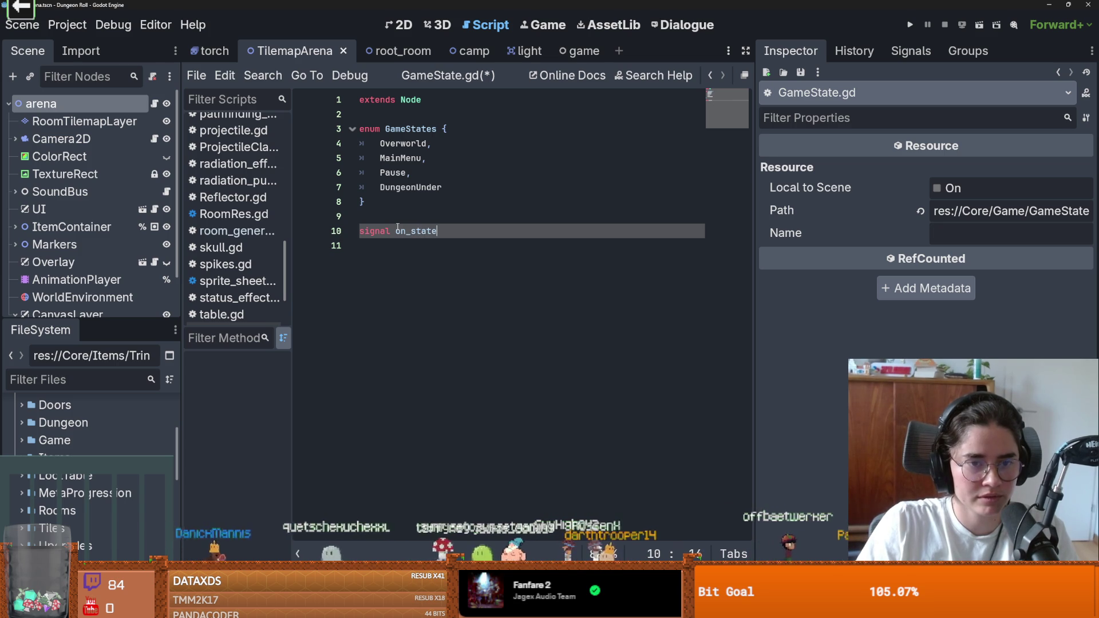
type("hanged()")
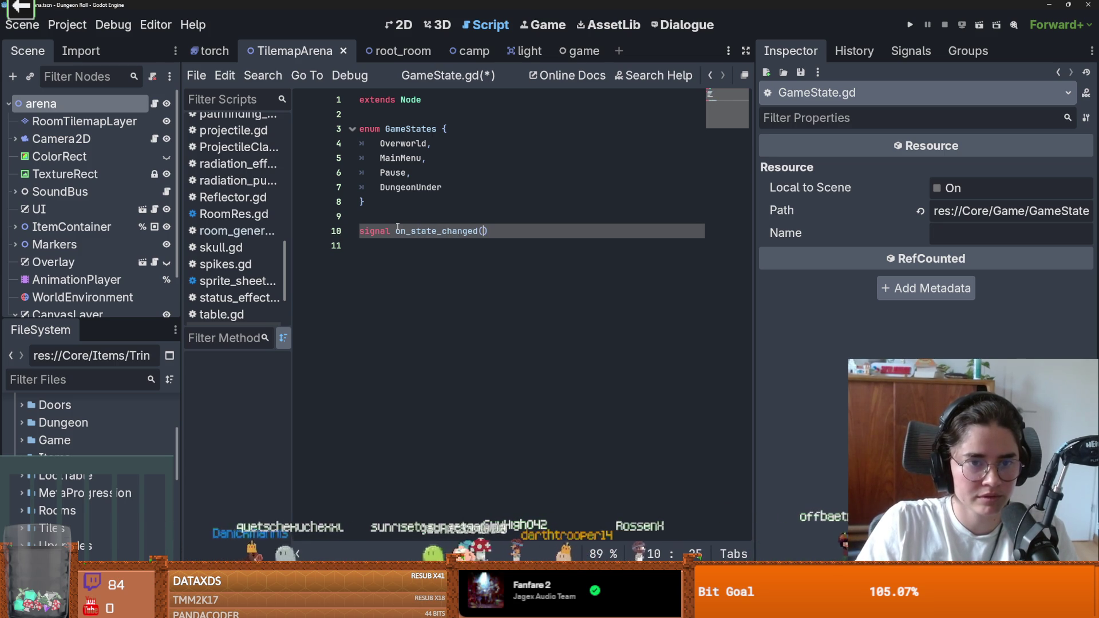
key("Left")
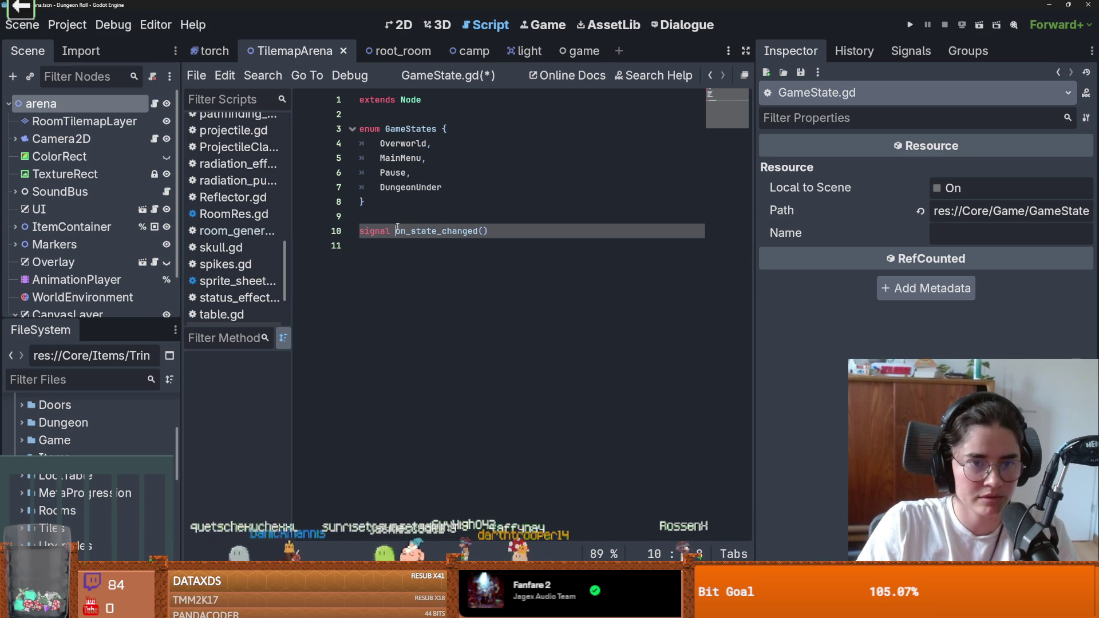
type("game_state_cha")
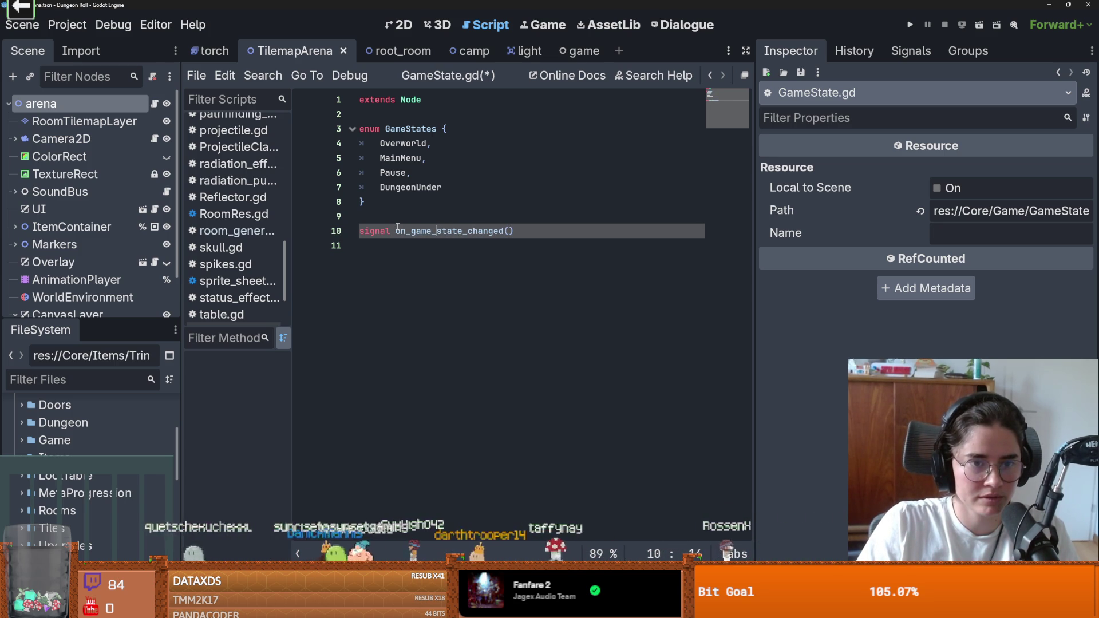
type("nged(new_state, old_stae")
key("Left")
type("t")
key("End")
Add a func change_state(new_state): stub whose body is pass
key("Return")
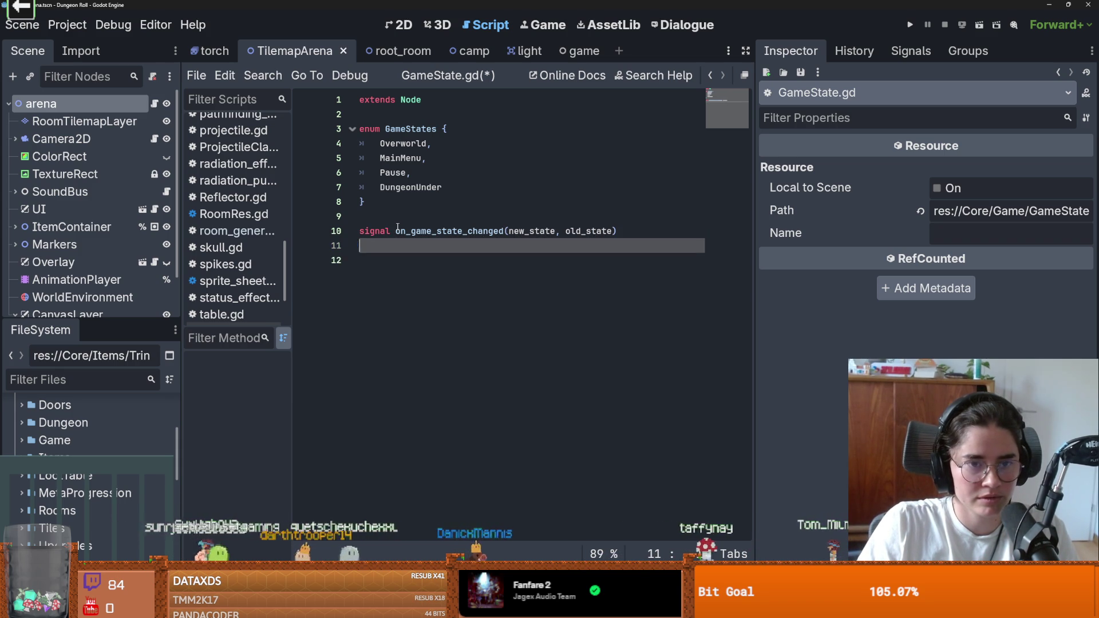
key("Return")
type("func ")
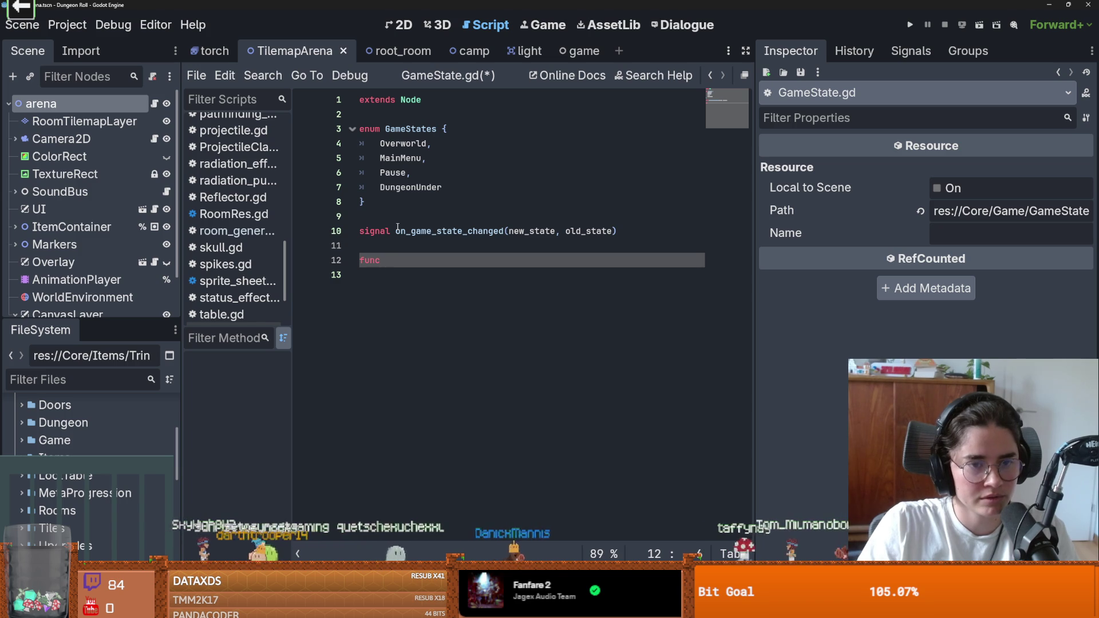
type("change_state(new_state)")
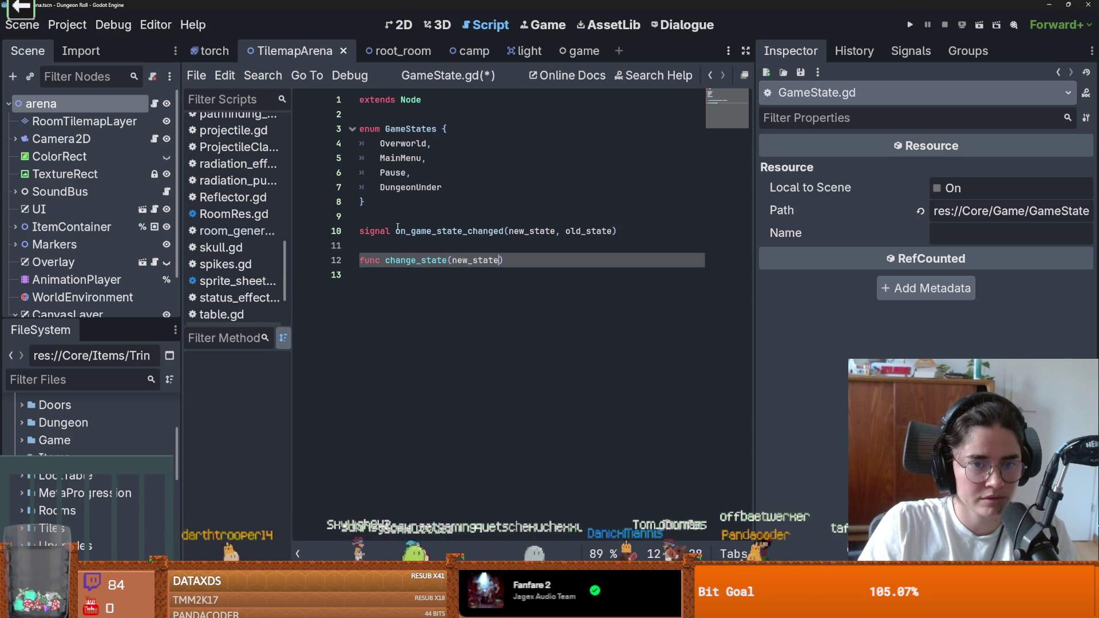
type(":")
key("Return")
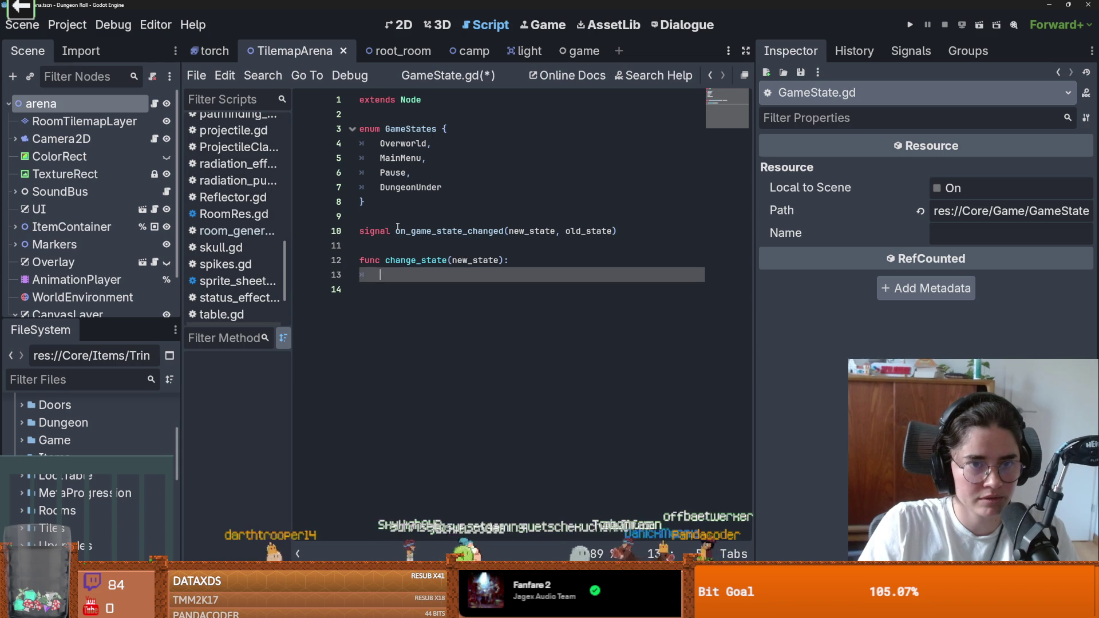
type("pas")
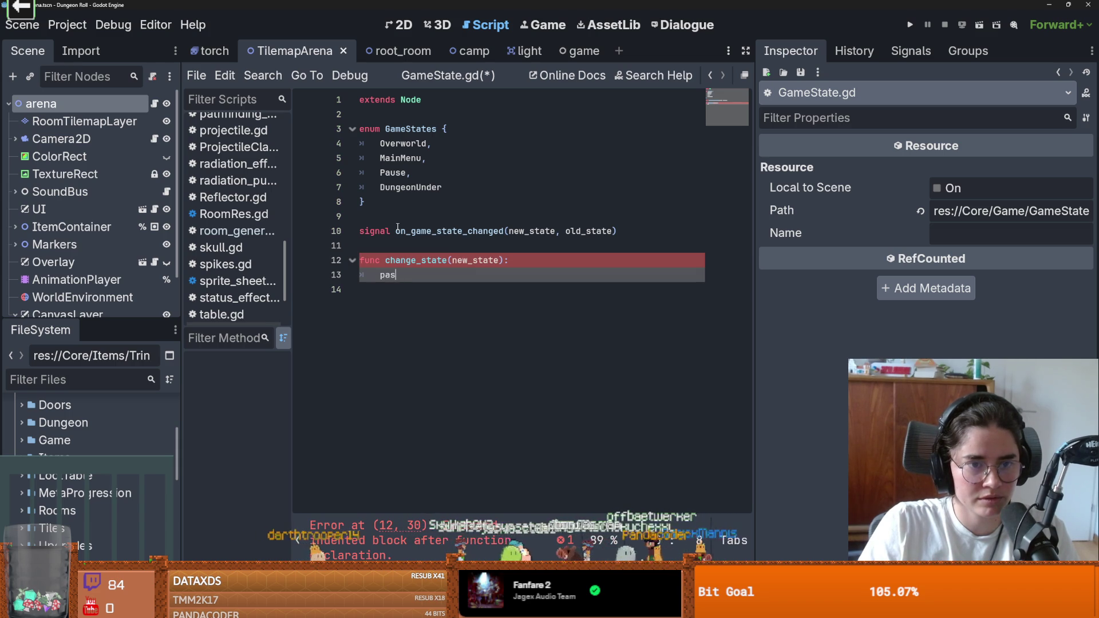
type("s")
Start a var current_state declaration on a new line after the enum
key("Up")
key("Up")
key("Up")
key("Down")
key("Down")
key("Down")
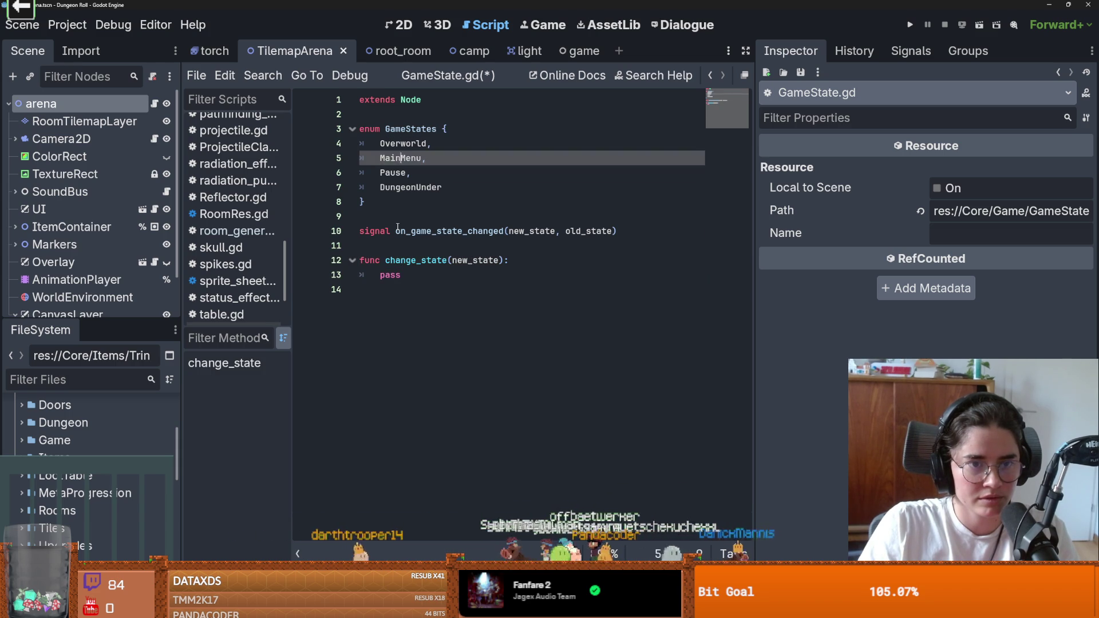
key("Down")
key("Down")
key("Down")
key("Return")
key("Return")
type("var")
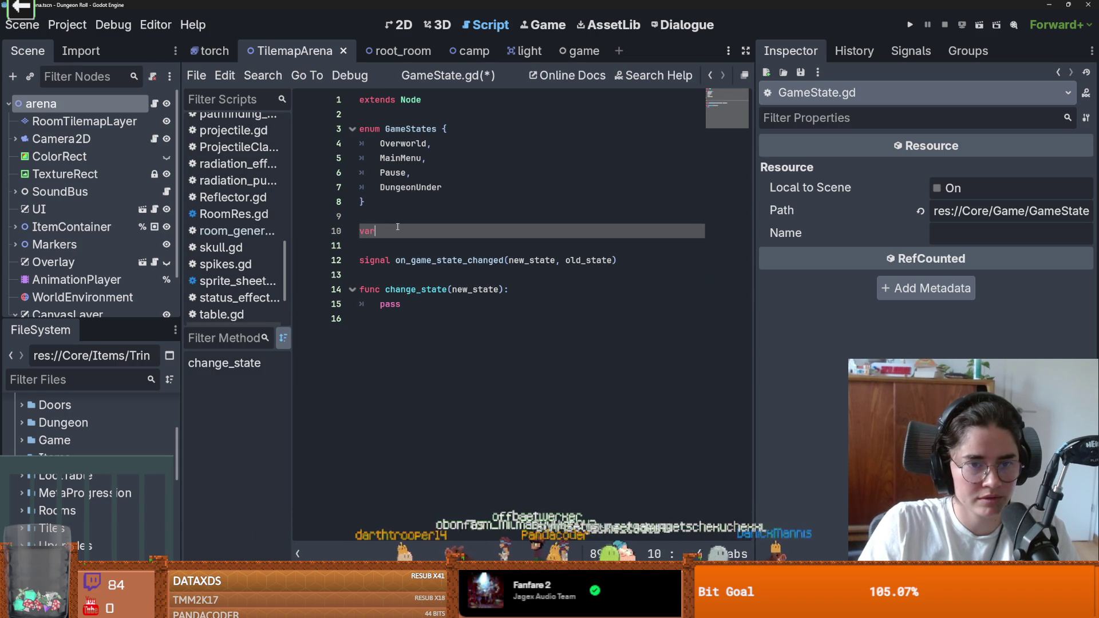
type(" current_state")
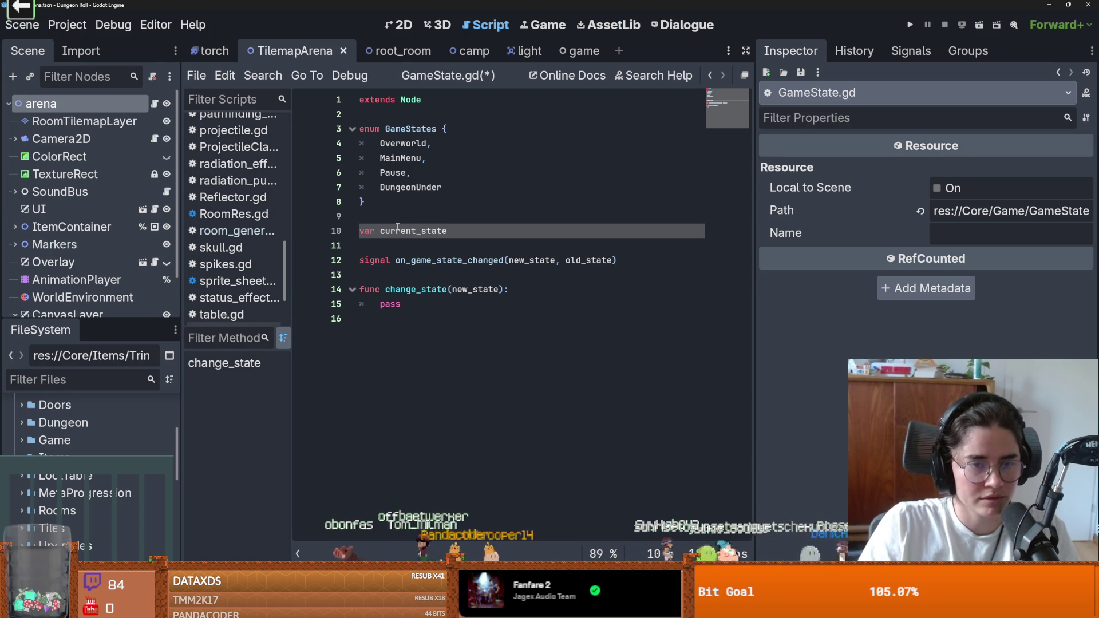
Insert SplashScreen as the first entry of the GameStates enum
left_click(458, 130)
key("Return")
type("SplashScreen")
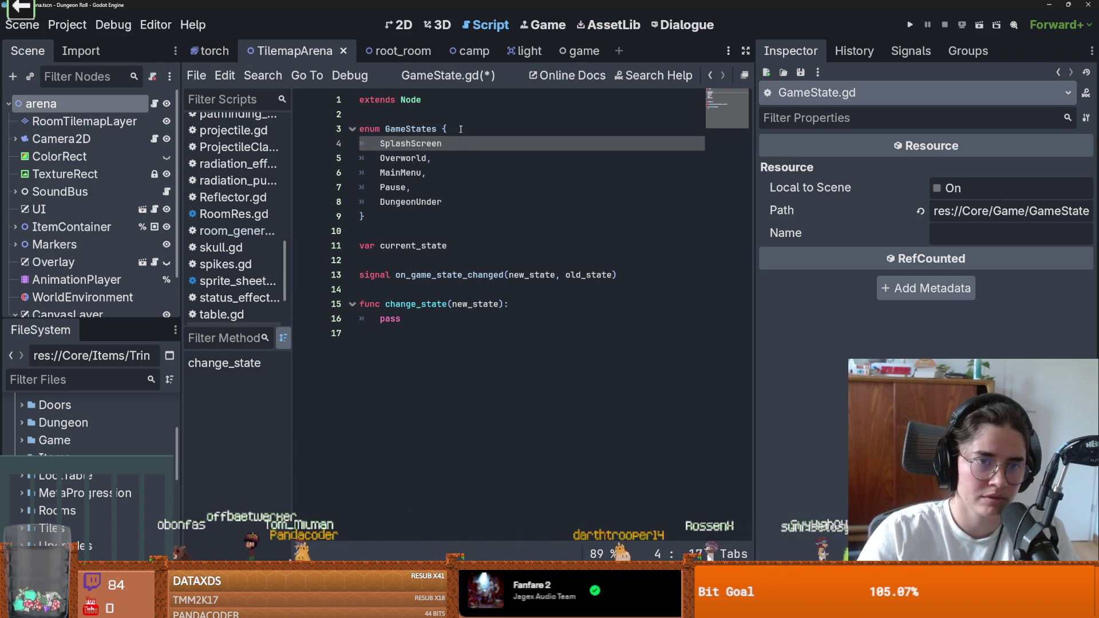
type(",")
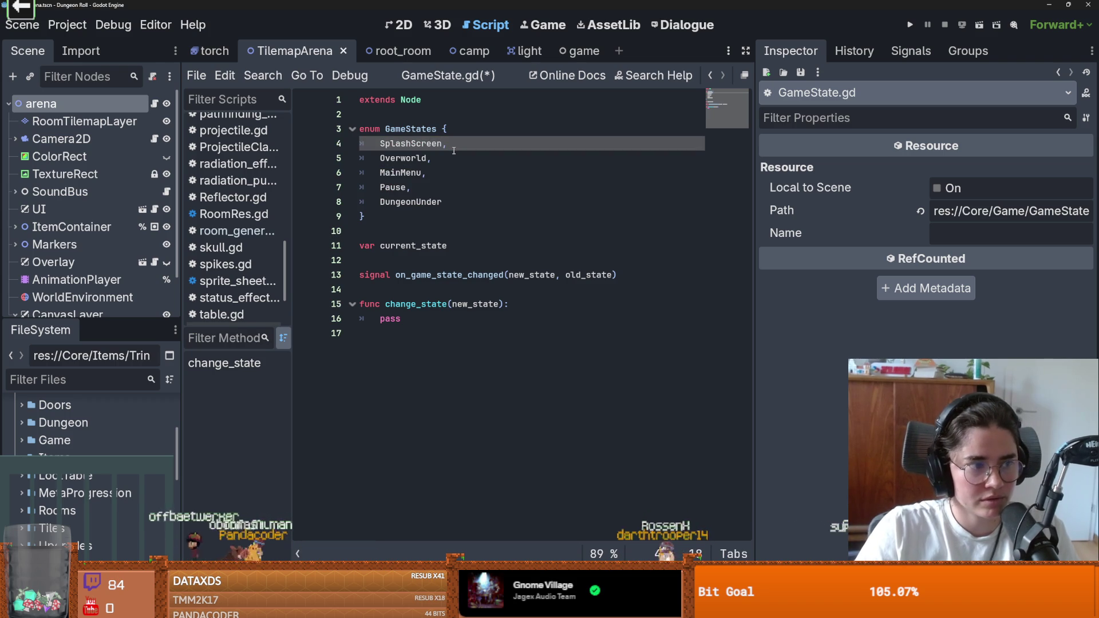
left_click(461, 187)
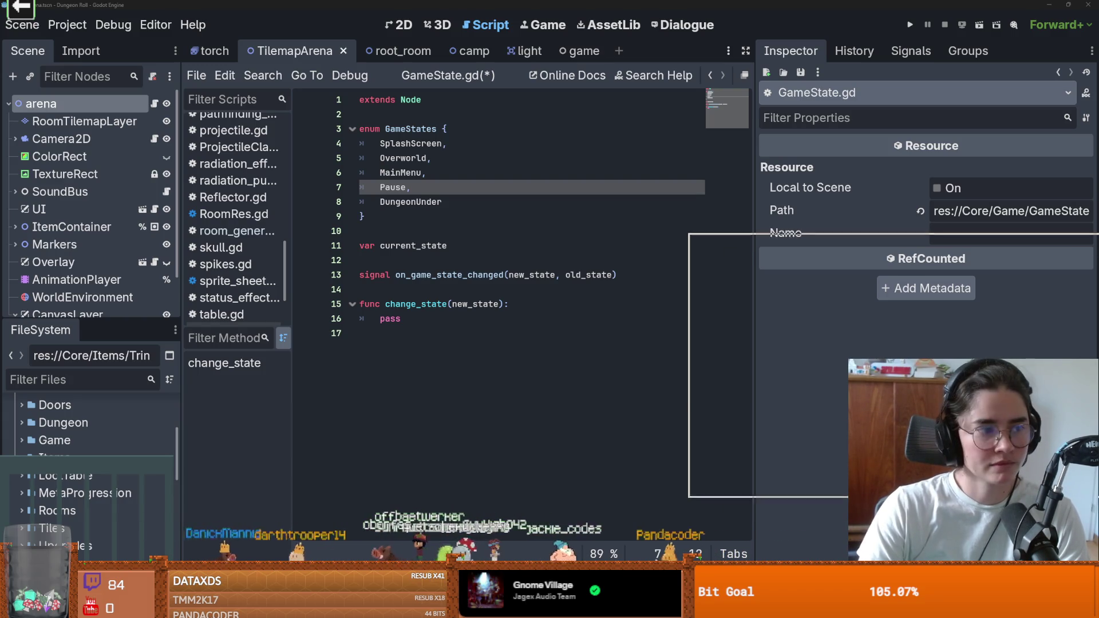
key("alt+Tab")
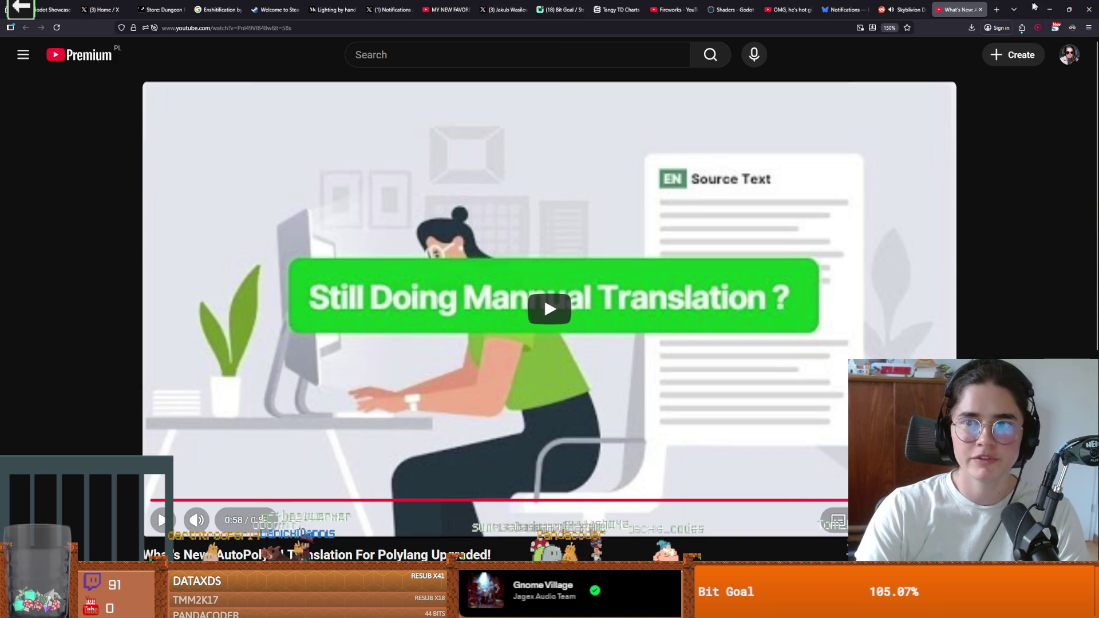
Watch the Skyblivion map video at 1.5x speed, then pause it and return to Godot
left_click(1049, 9)
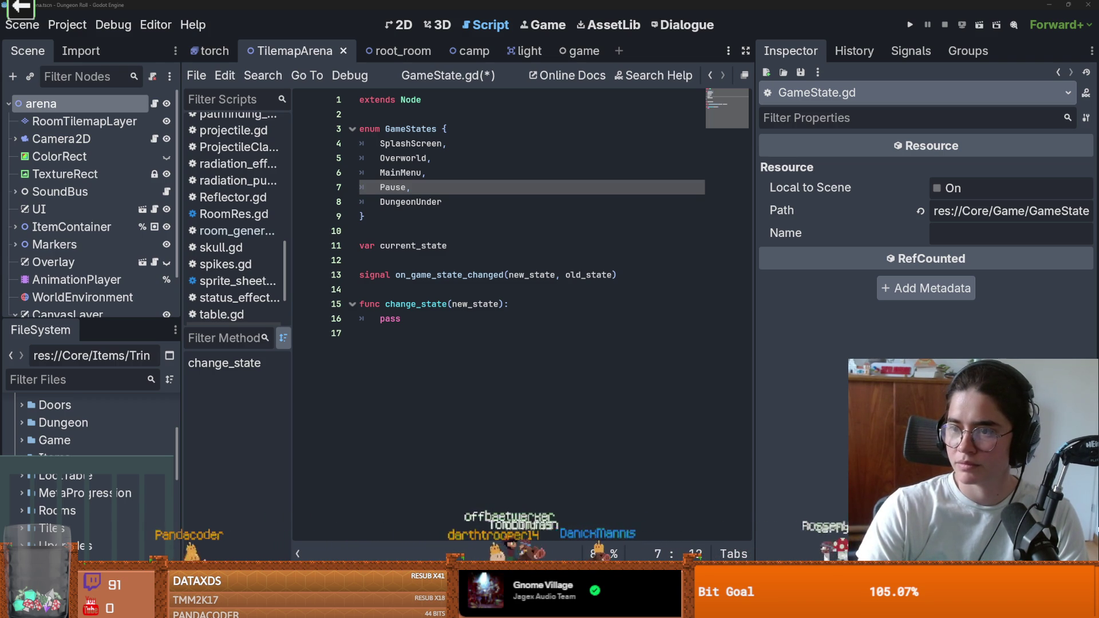
key("alt+Tab")
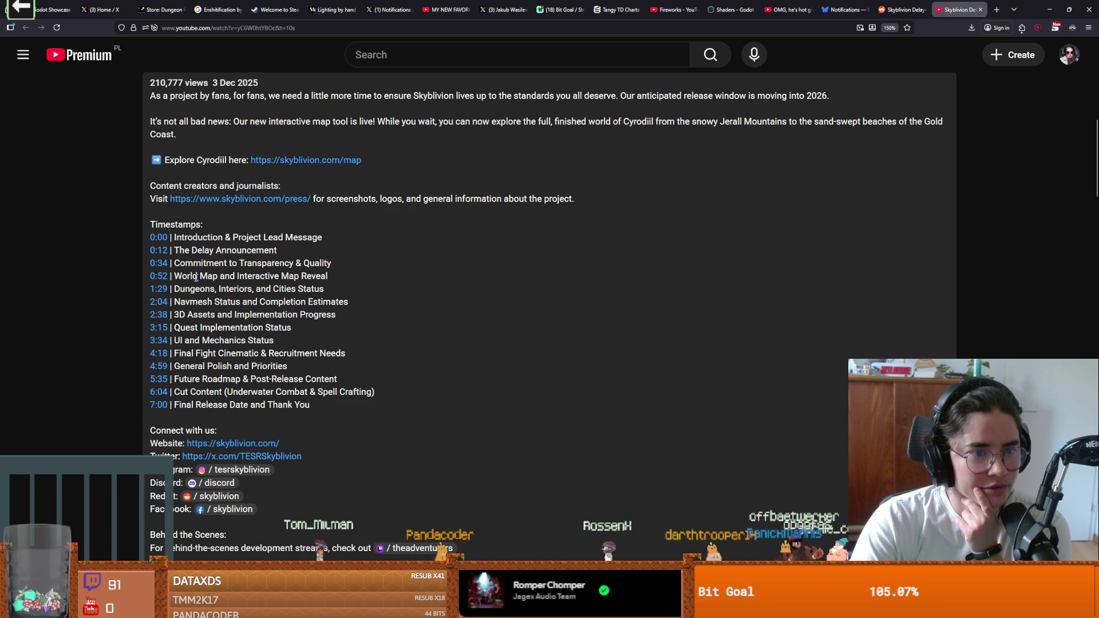
left_click_drag(172, 250, 278, 252)
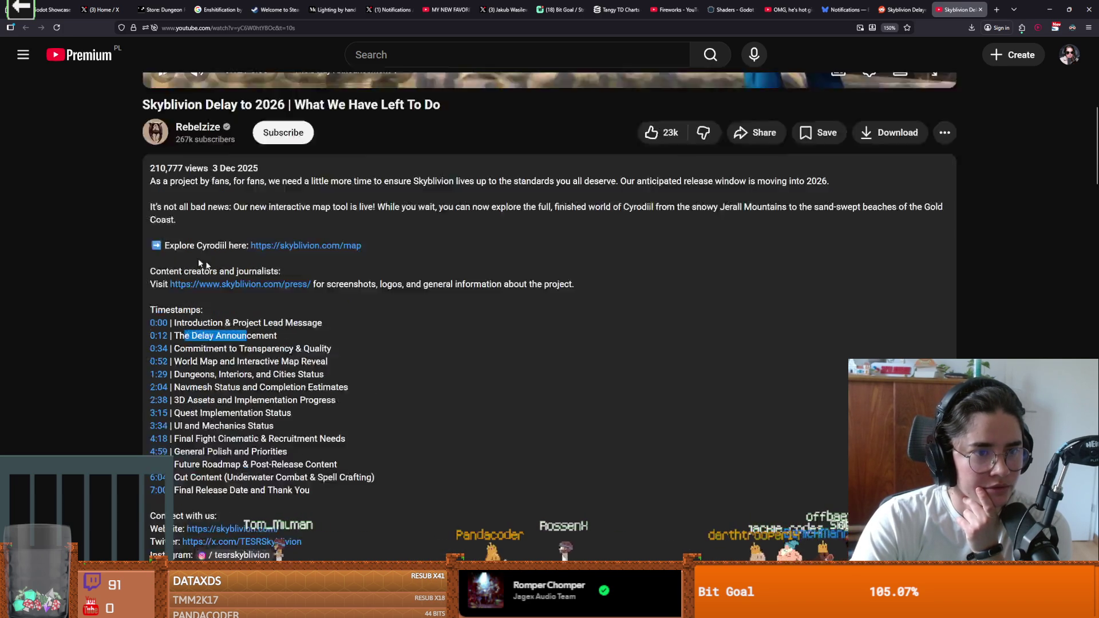
scroll(286, 286, "up", 5)
left_click(873, 520)
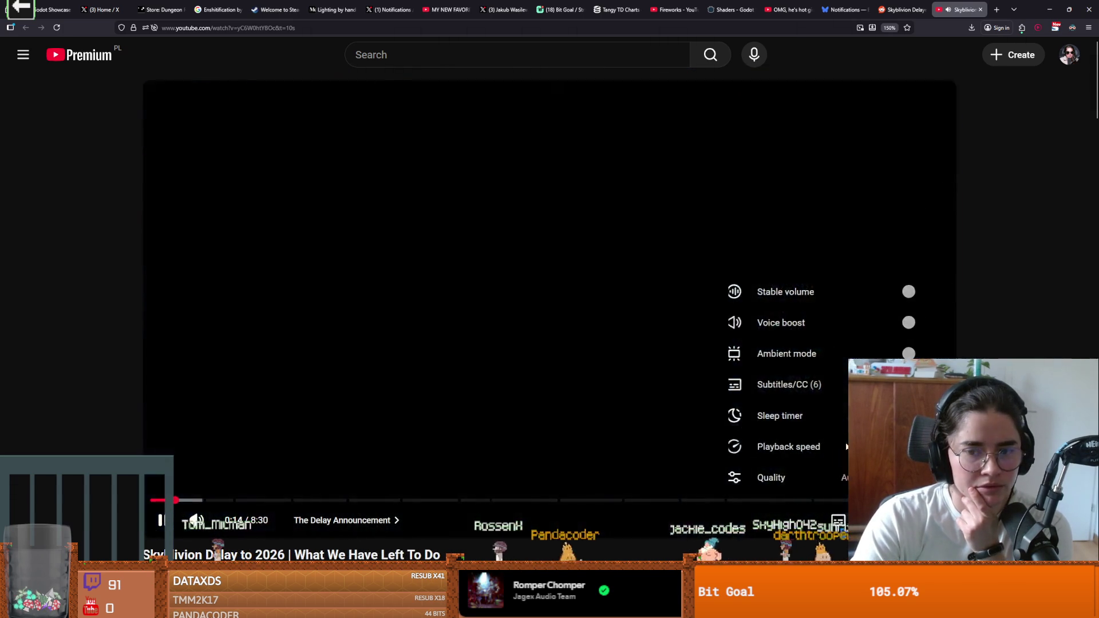
left_click(800, 446)
left_click(838, 465)
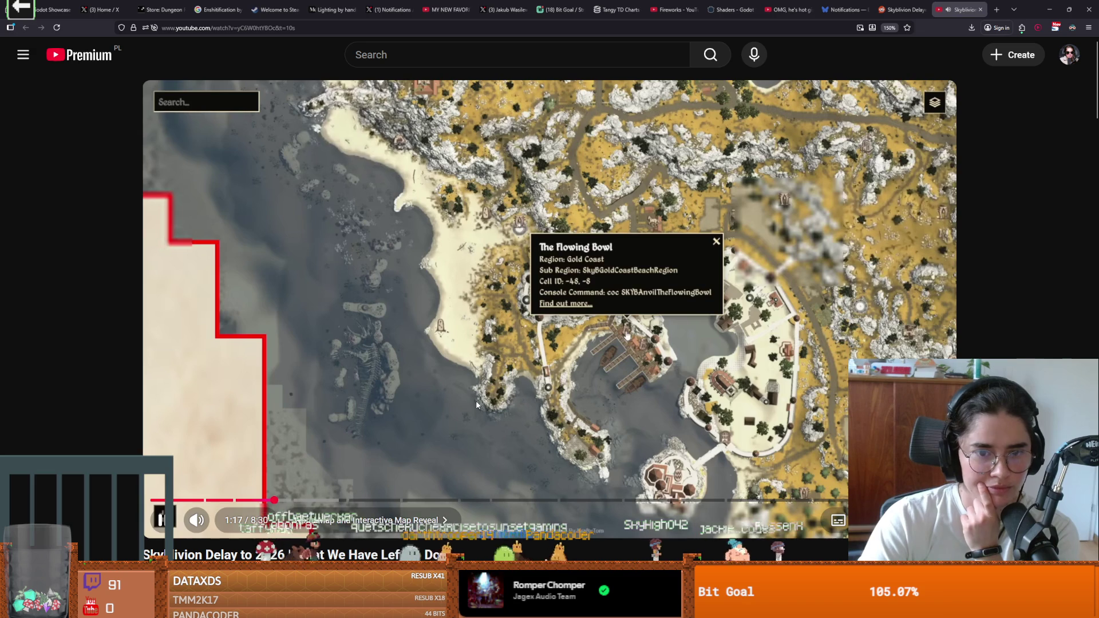
key("space")
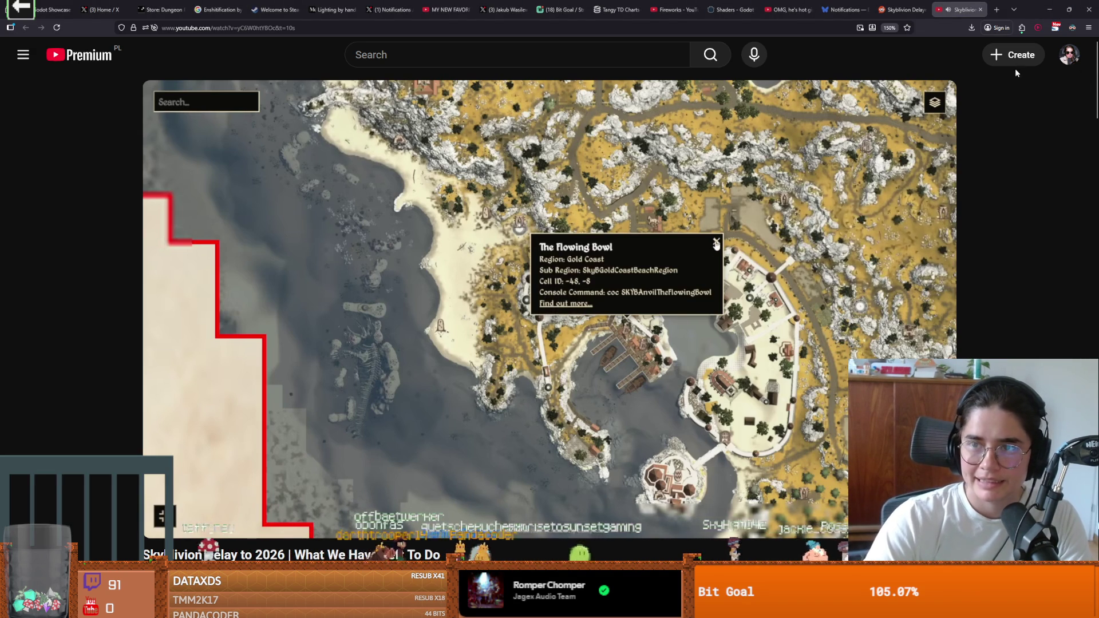
key("alt+Tab")
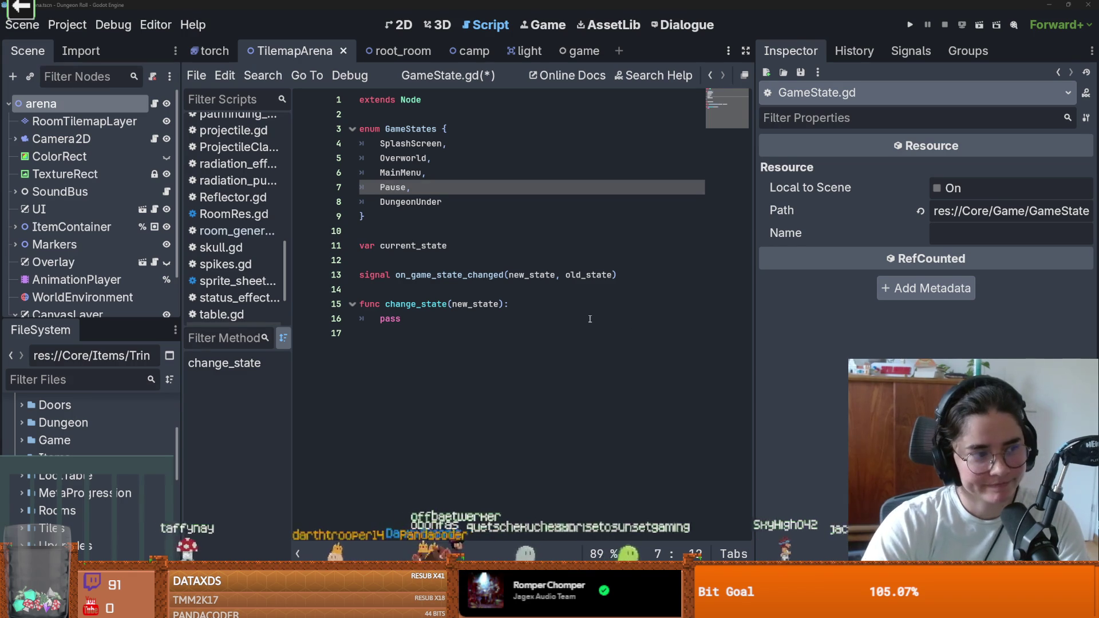
Save GameState.gd and initialise current_state to GameStates.SplashScreen
left_click(591, 316)
key("ctrl+s")
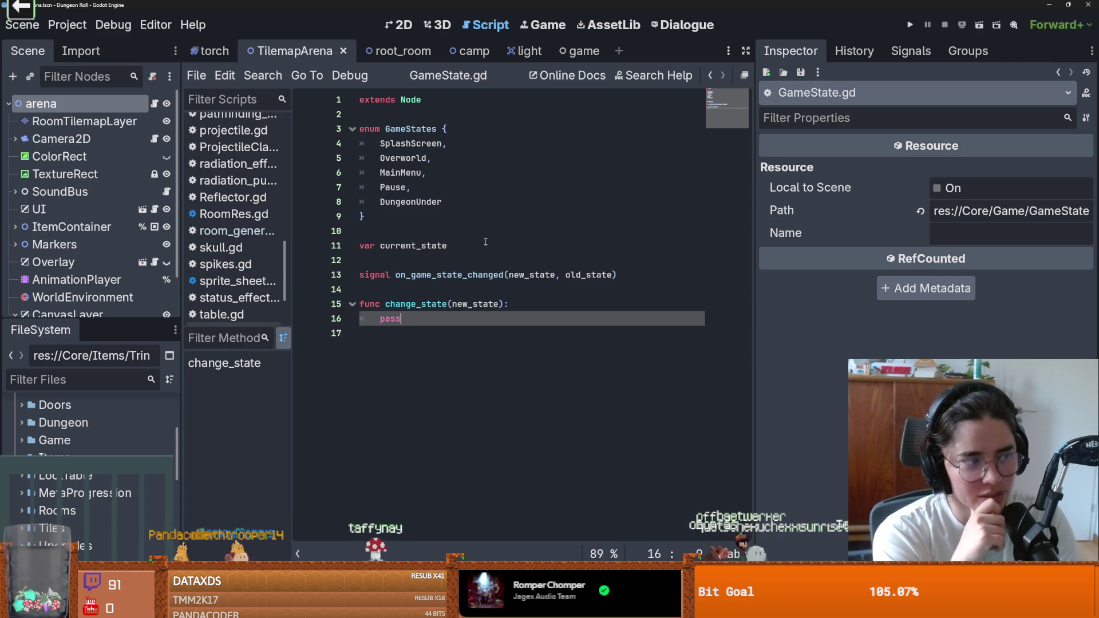
left_click(379, 318)
key("ctrl+s")
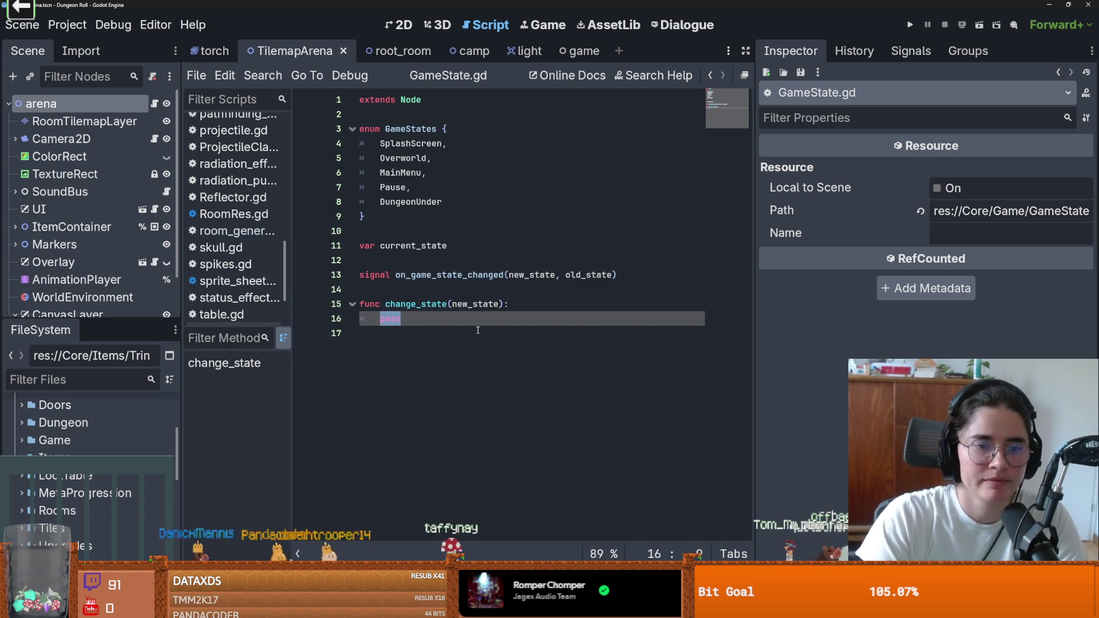
left_click(454, 245)
type("GameStates.")
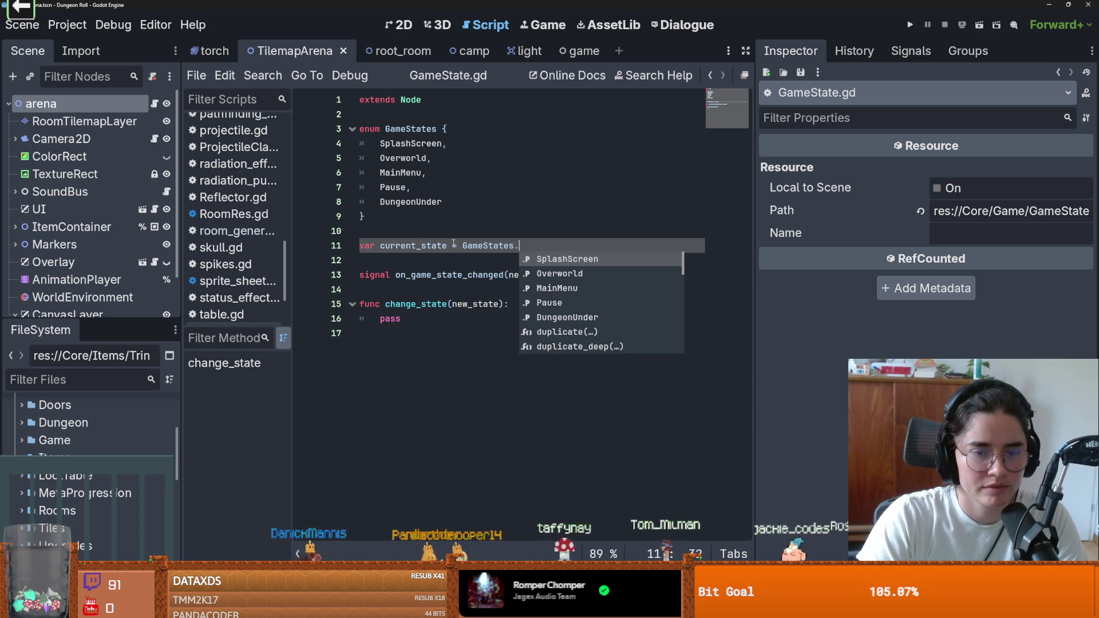
key("Return")
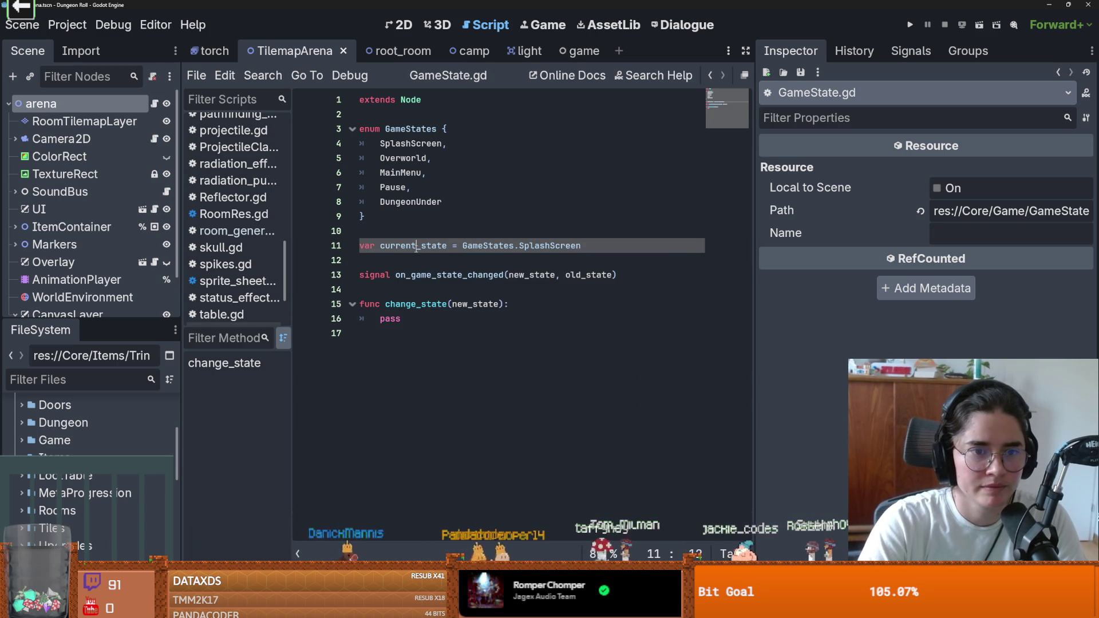
left_click(386, 322)
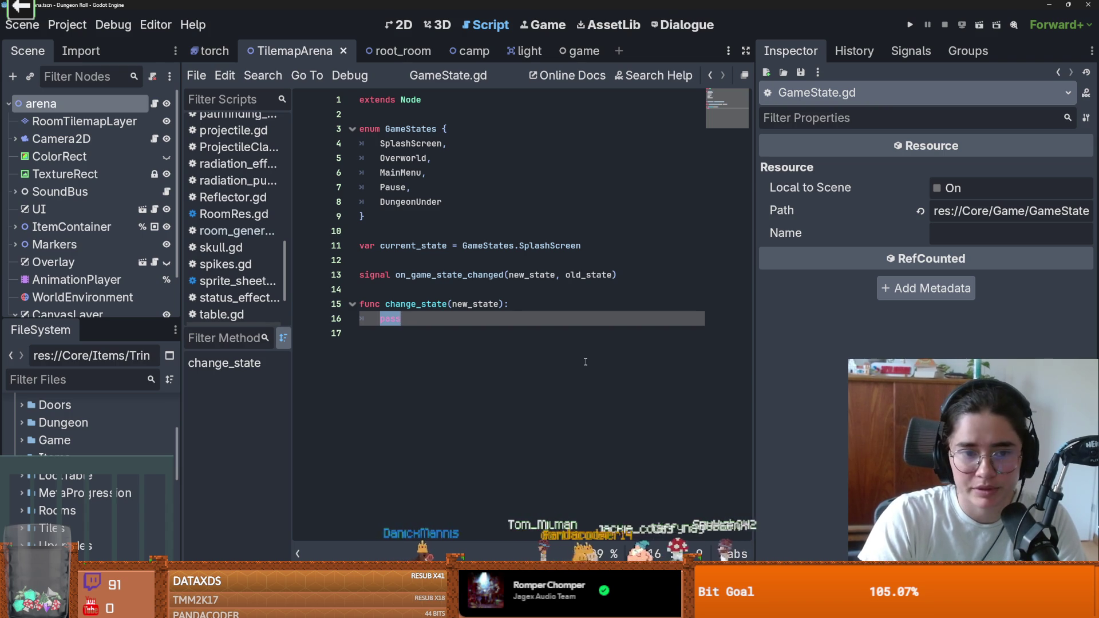
In change_state, set current_state = new_state and begin the on_game_state_changed emit call
type("new")
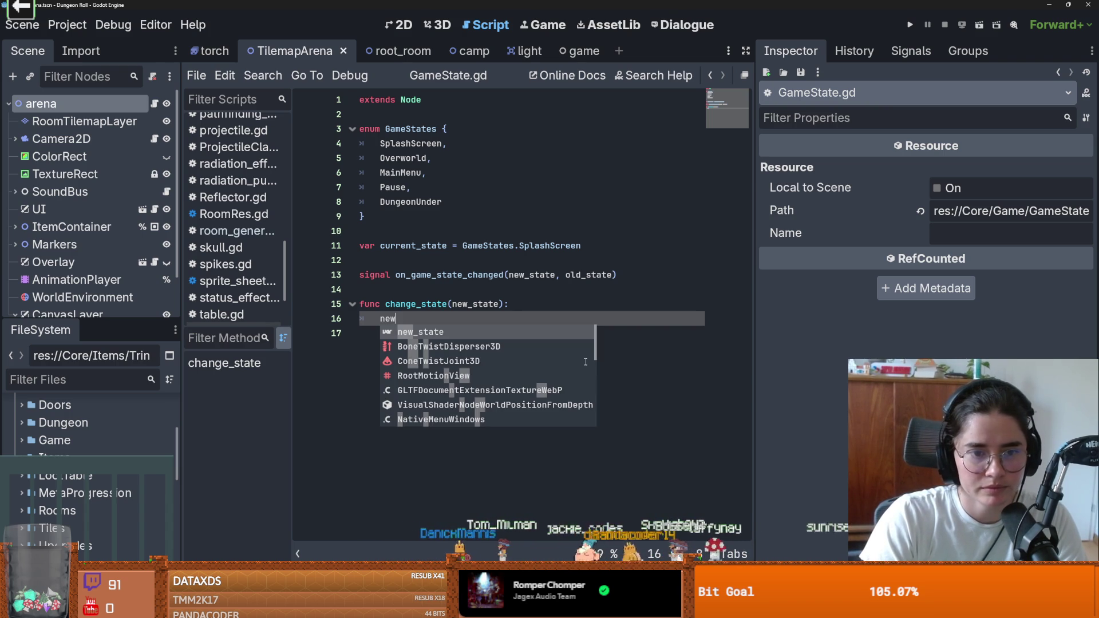
key("Return")
type("=")
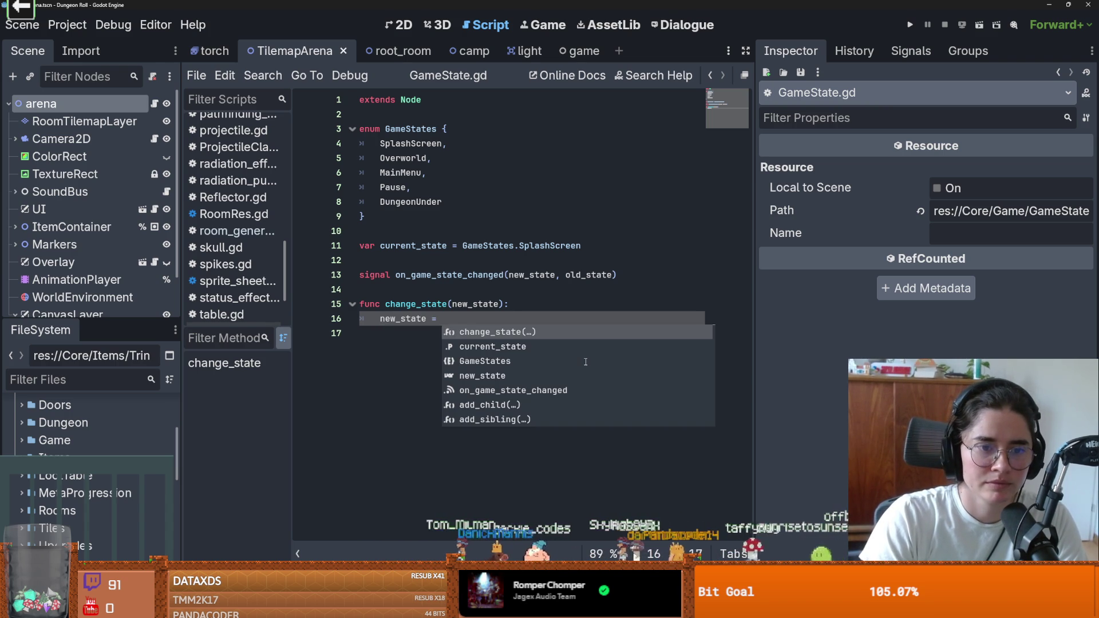
key("BackSpace")
key("BackSpace")
key("BackSpace")
key("BackSpace")
key("BackSpace")
key("BackSpace")
key("BackSpace")
key("BackSpace")
type("cu")
key("Return")
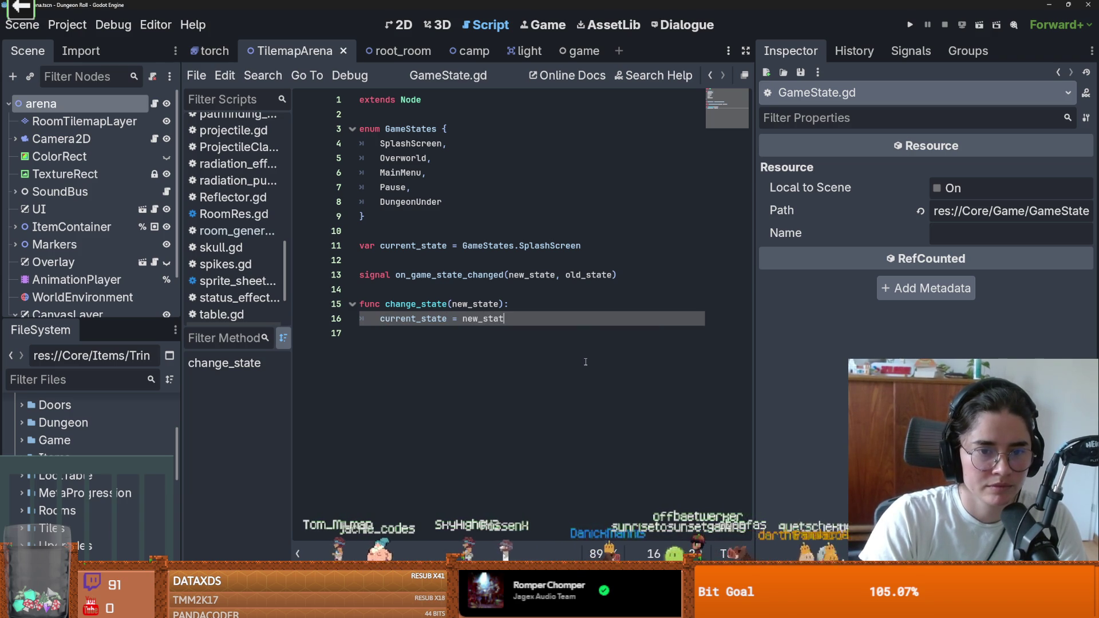
key("Return")
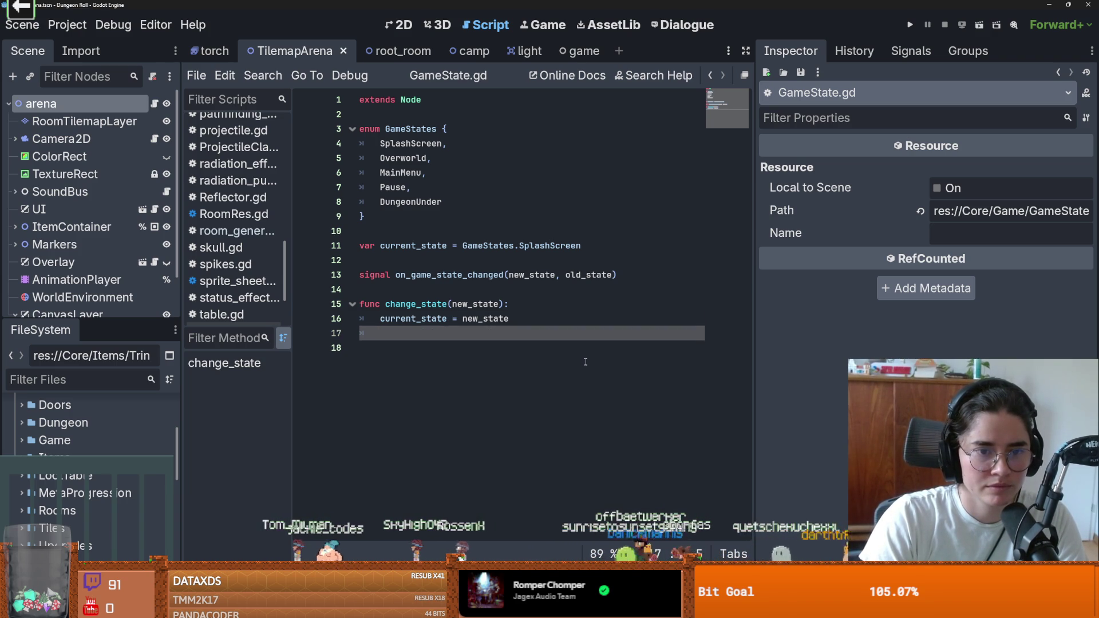
type("on_g")
key("Return")
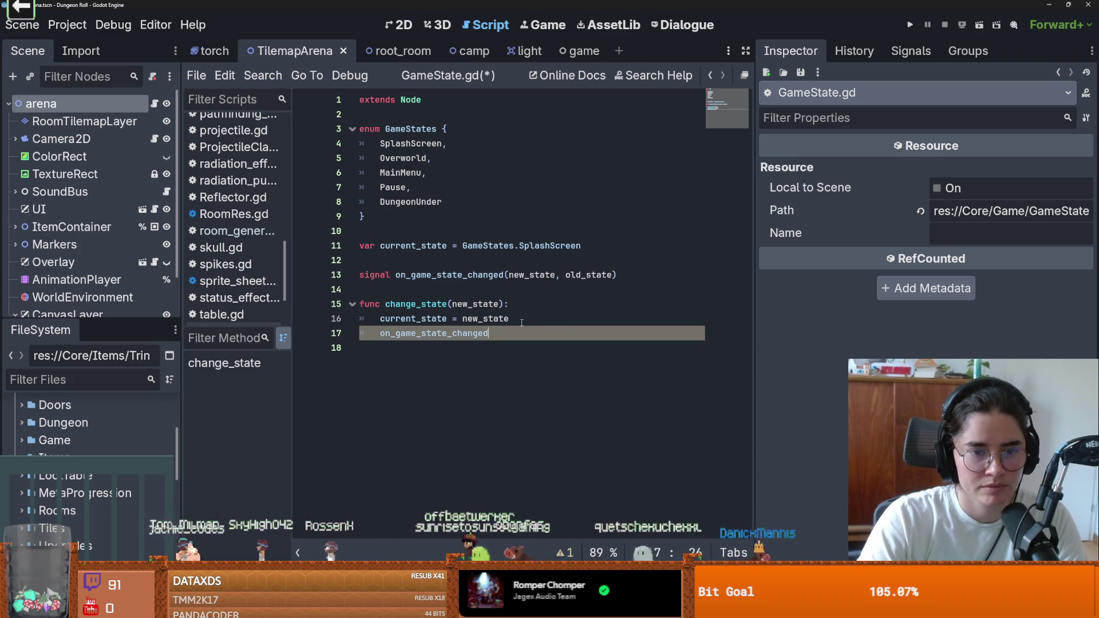
type(".emit(cu")
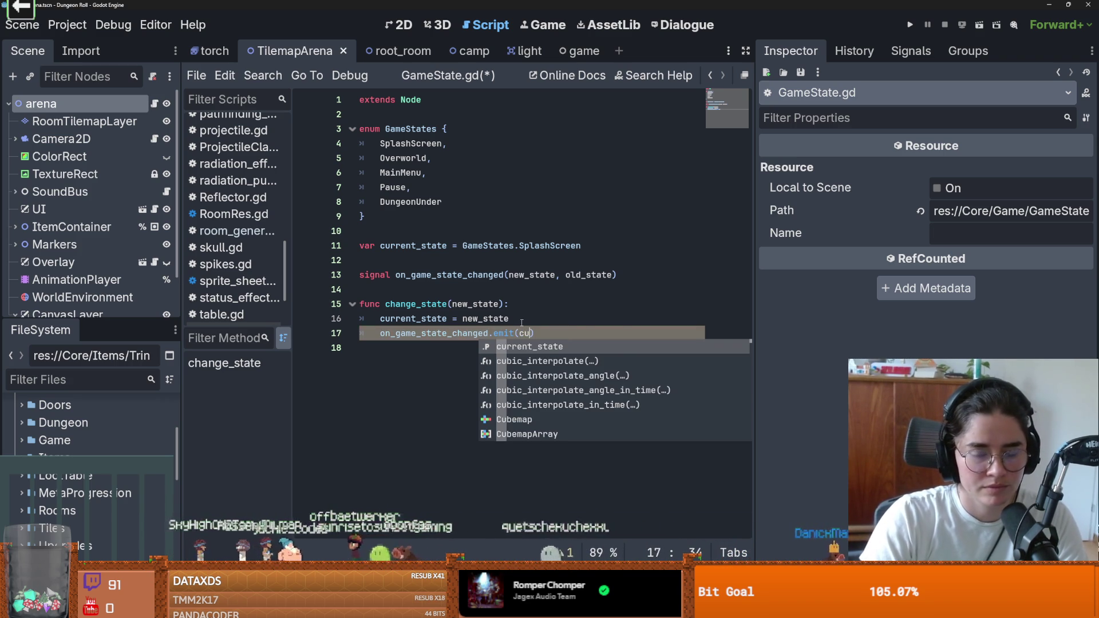
Add an old_state parameter, emit on_game_state_changed(new_state, old_state), and save the script
left_click(501, 308)
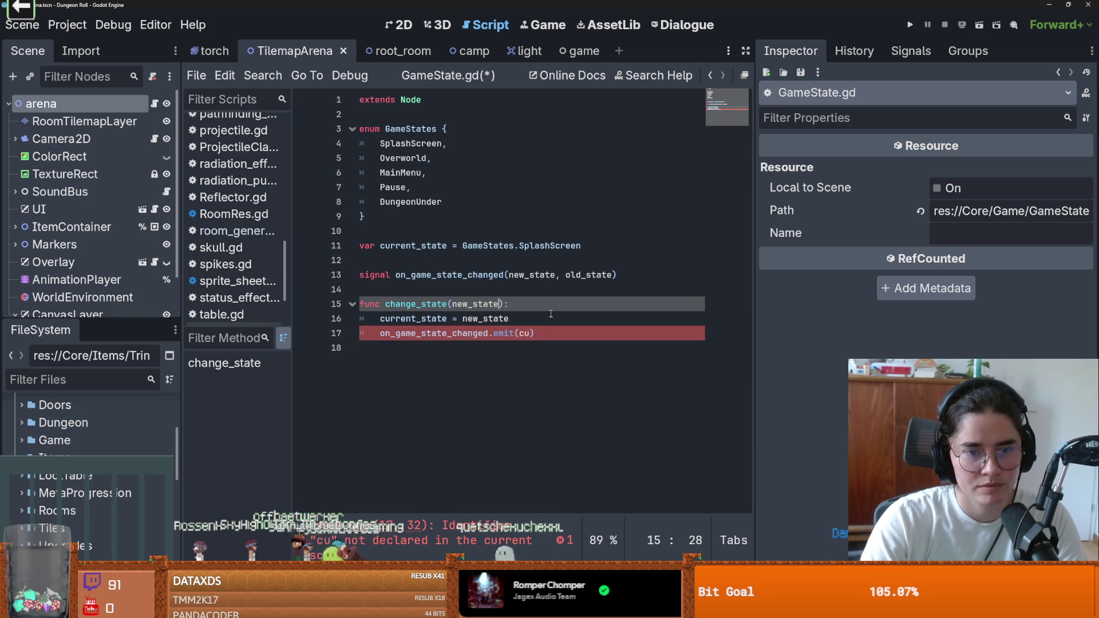
type(", old_")
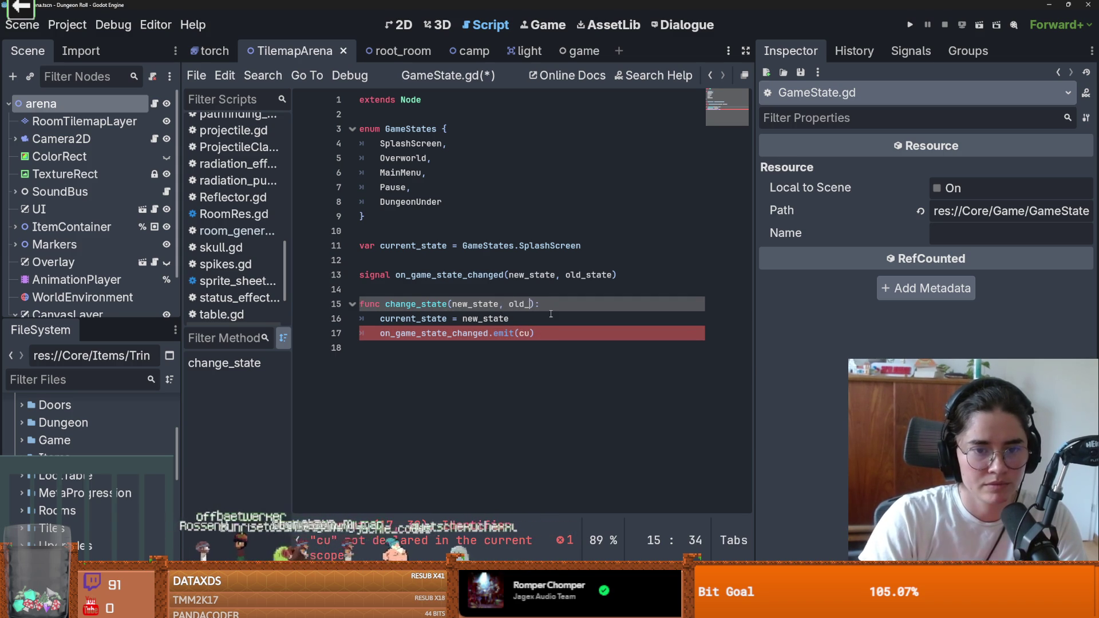
key("Down")
key("Down")
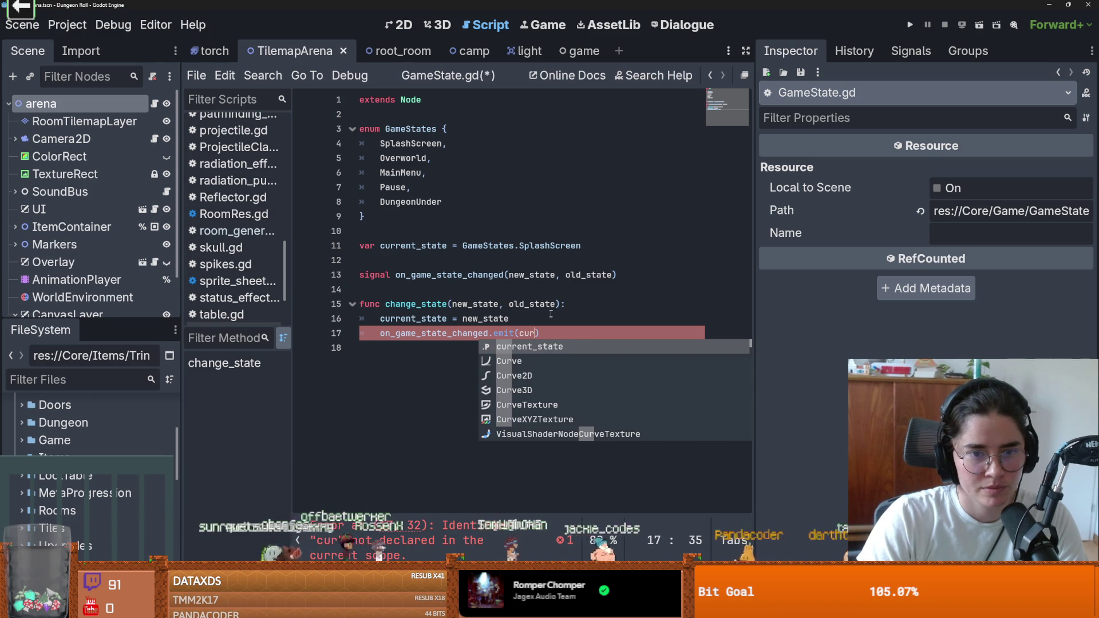
left_click_drag(557, 304, 452, 304)
key("ctrl+c")
double_click(521, 326)
key("ctrl+v")
left_click(508, 357)
key("ctrl+s")
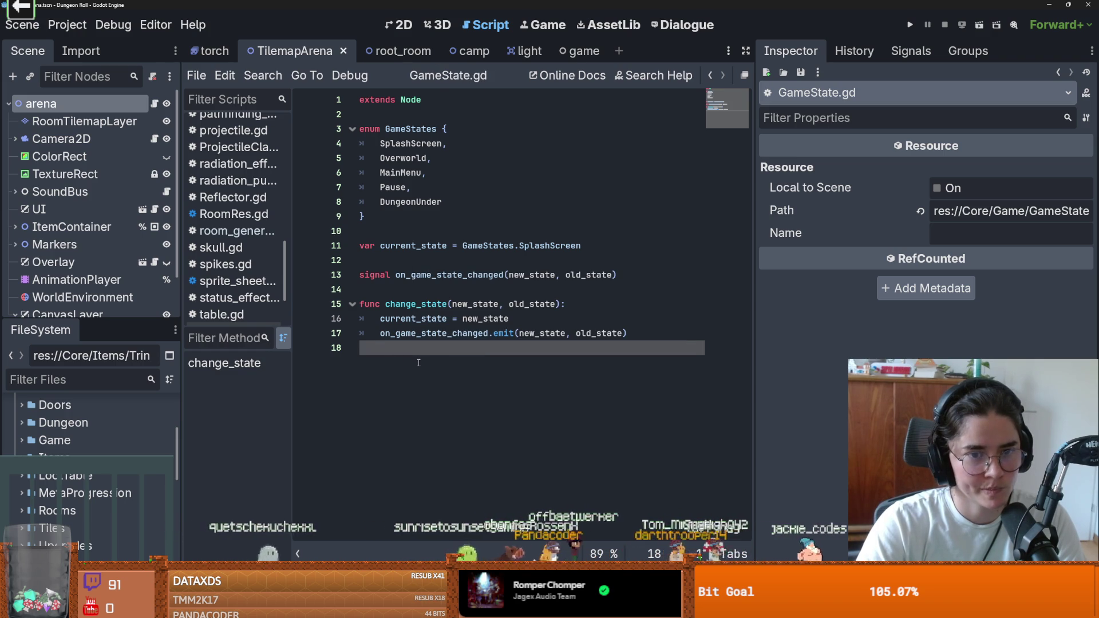
left_click(437, 294)
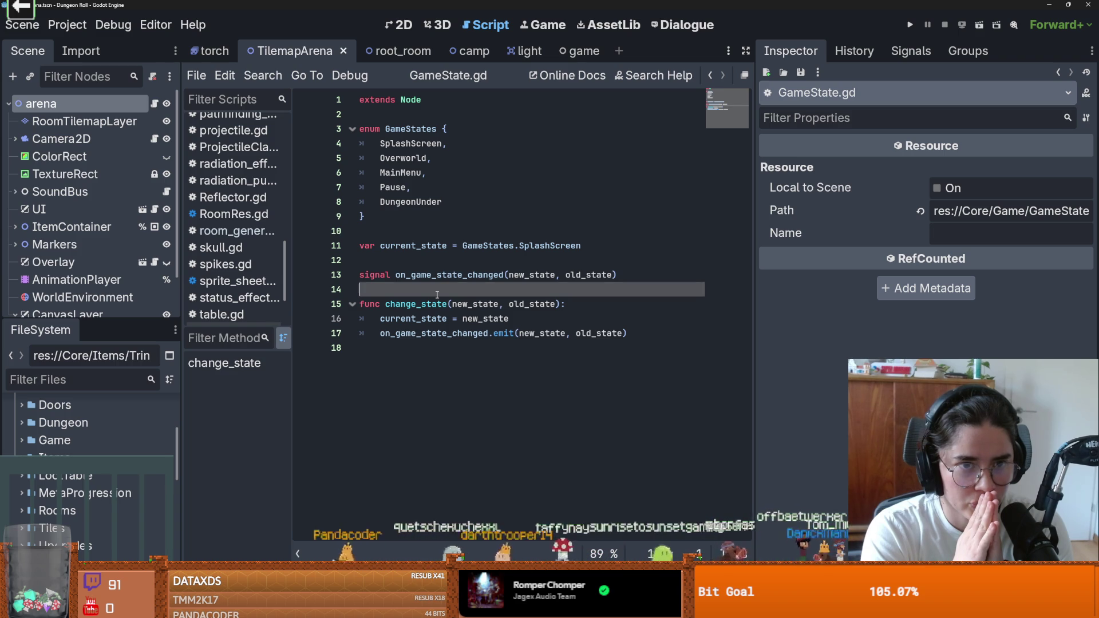
left_click(549, 202)
key("ctrl+s")
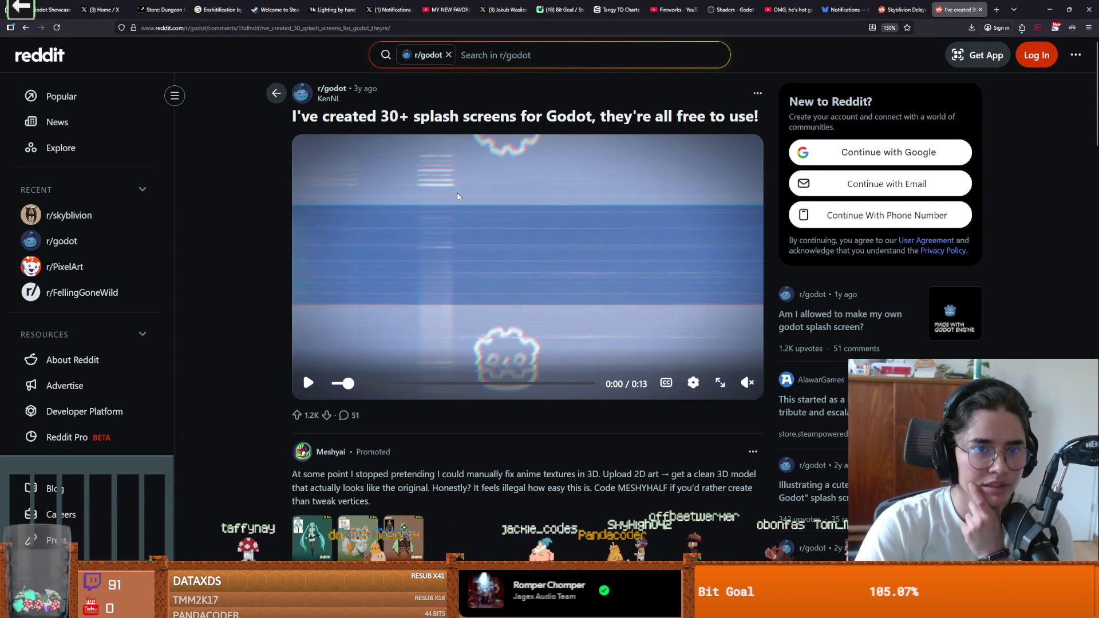
Play the Reddit 30+ Godot splash-screens video and read through the comments
left_click(481, 220)
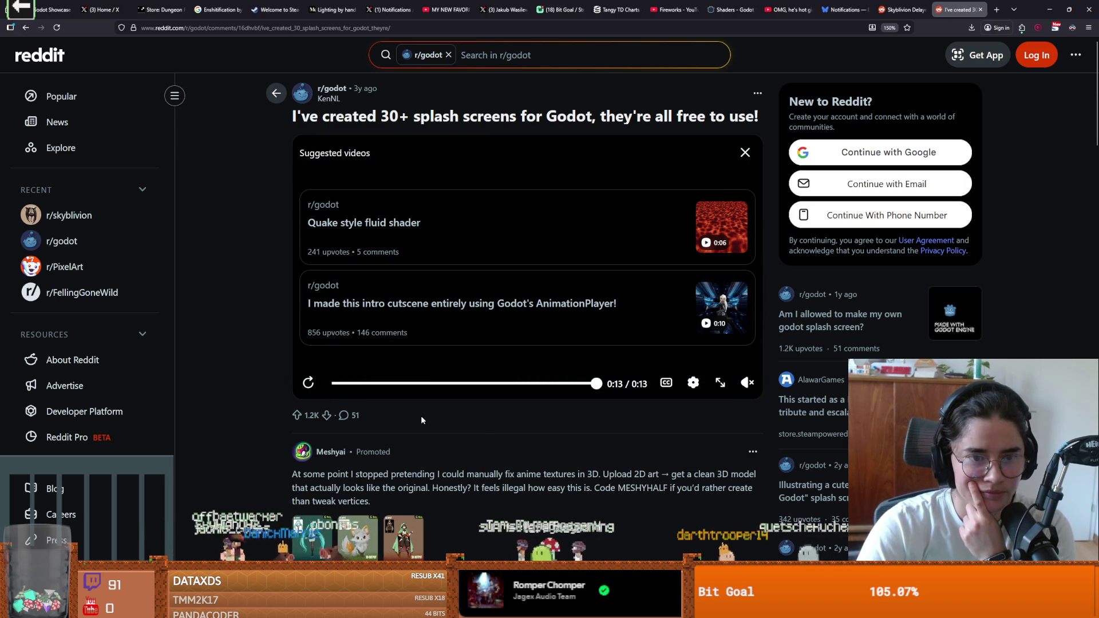
scroll(422, 420, "down", 5)
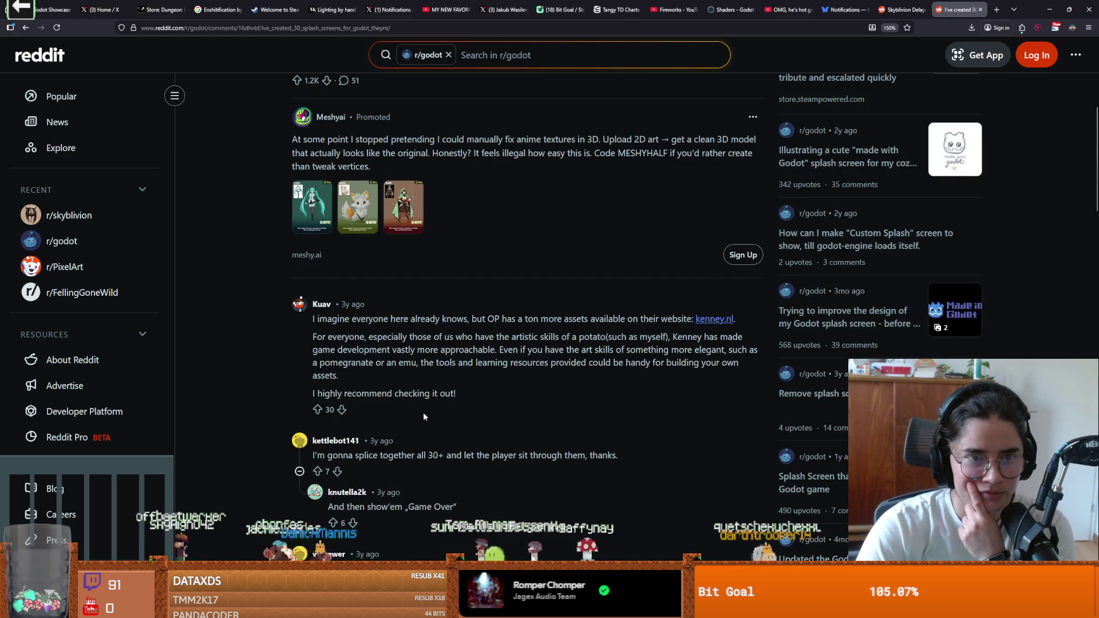
scroll(423, 413, "up", 3)
scroll(425, 416, "up", 2)
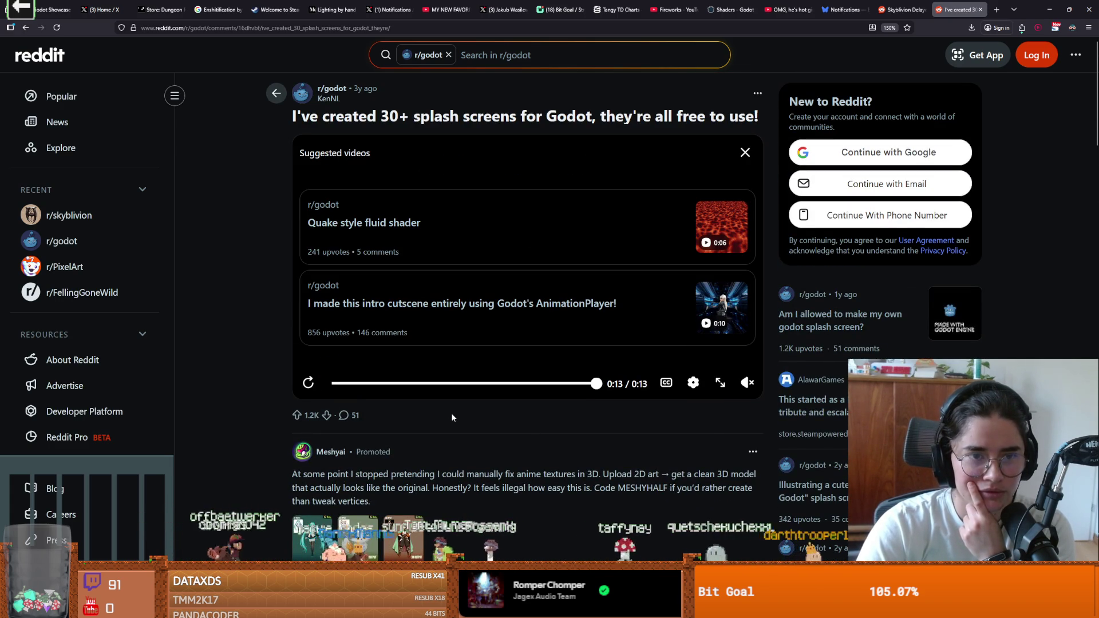
scroll(452, 415, "down", 4)
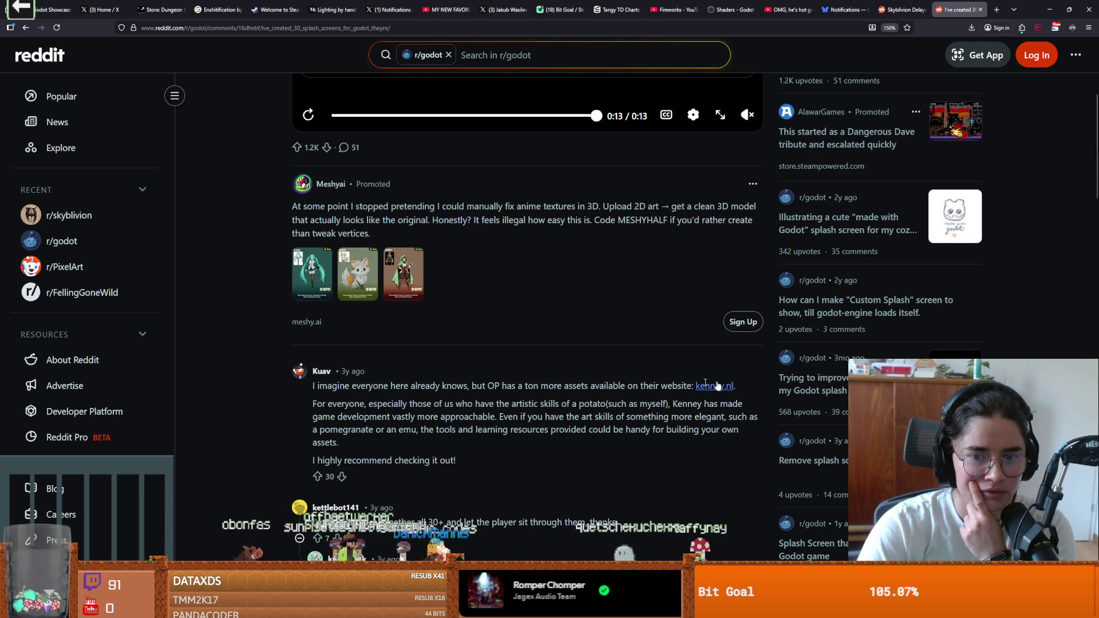
scroll(597, 384, "up", 4)
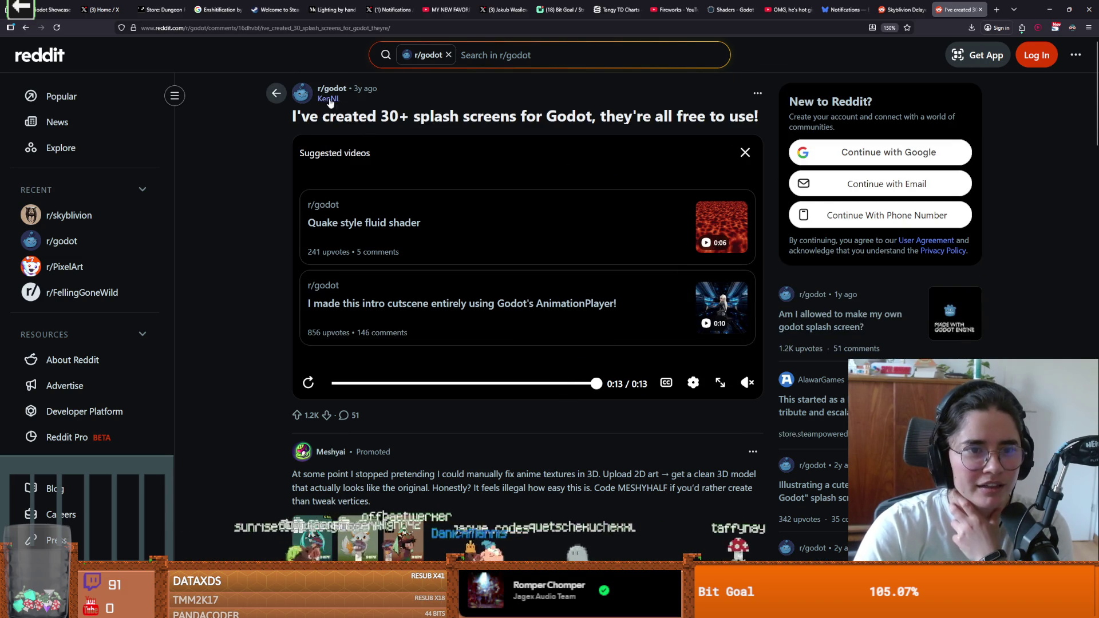
scroll(270, 353, "down", 5)
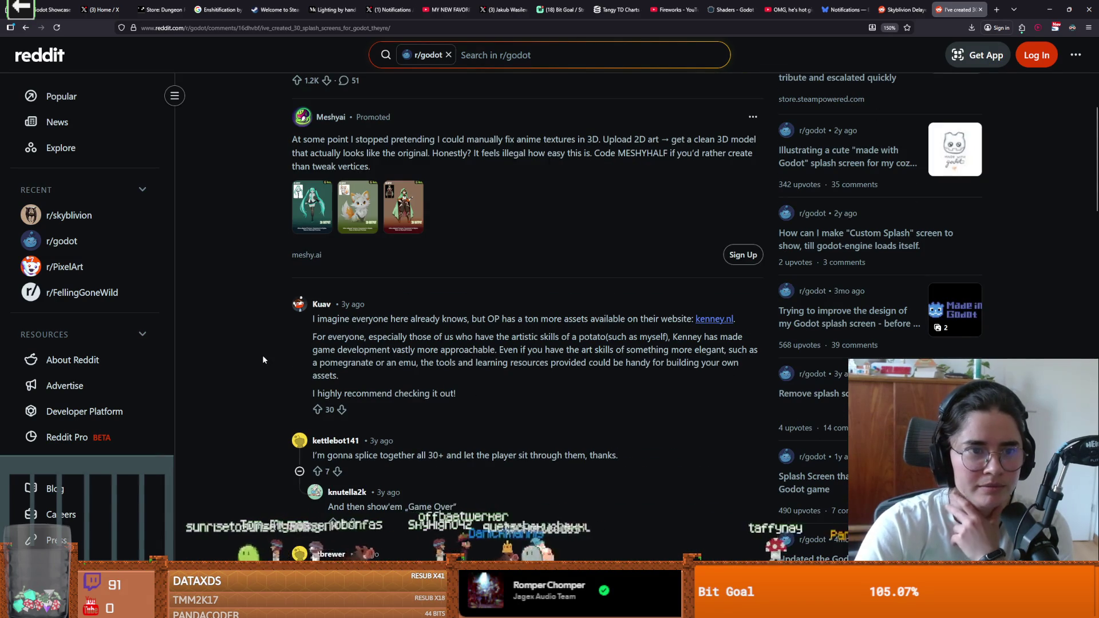
scroll(263, 359, "down", 2)
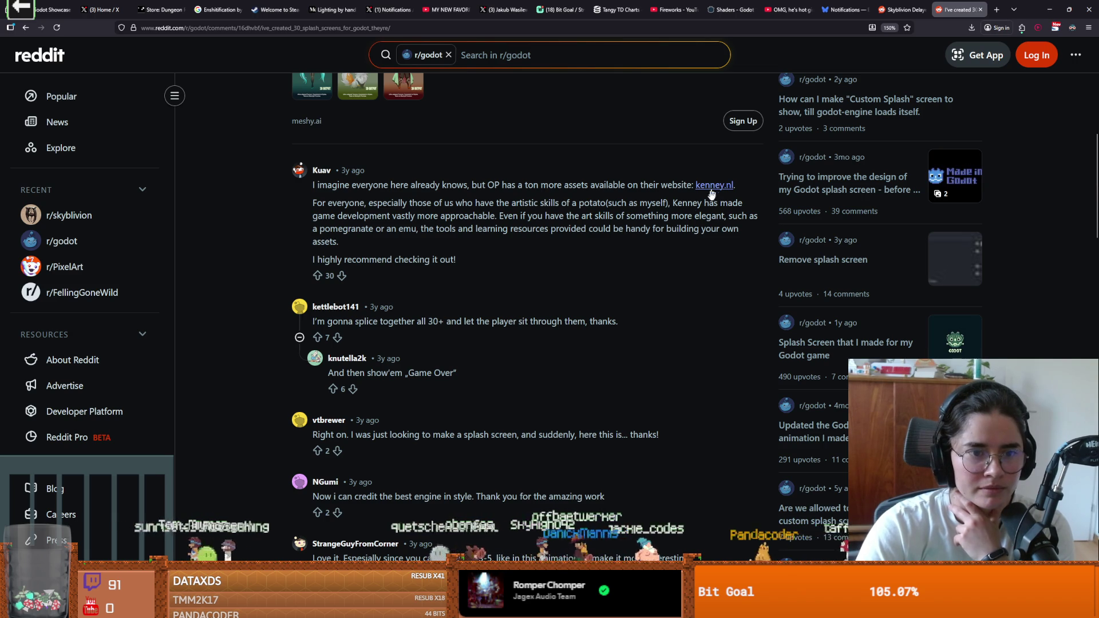
scroll(645, 286, "down", 2)
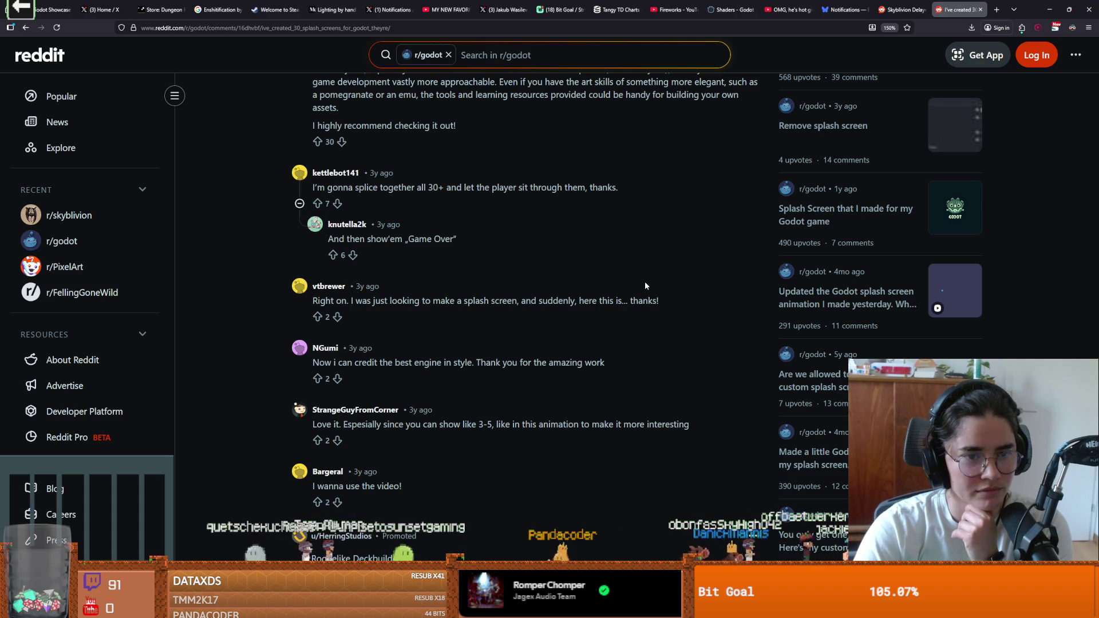
scroll(645, 284, "up", 2)
scroll(623, 296, "up", 3)
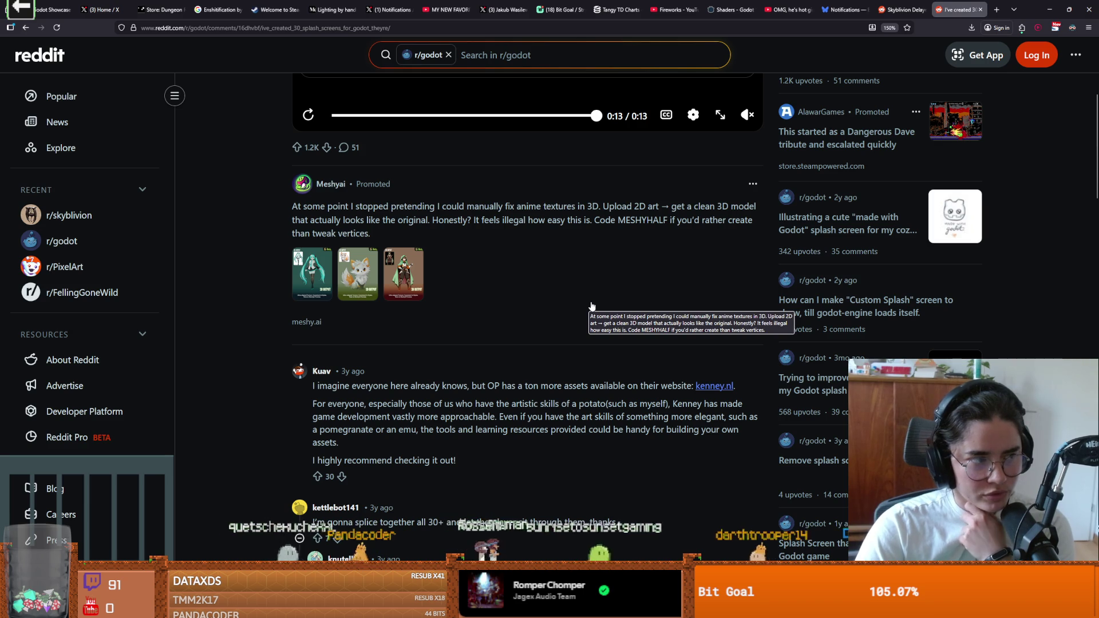
scroll(570, 324, "down", 2)
scroll(569, 324, "down", 2)
scroll(569, 322, "up", 1)
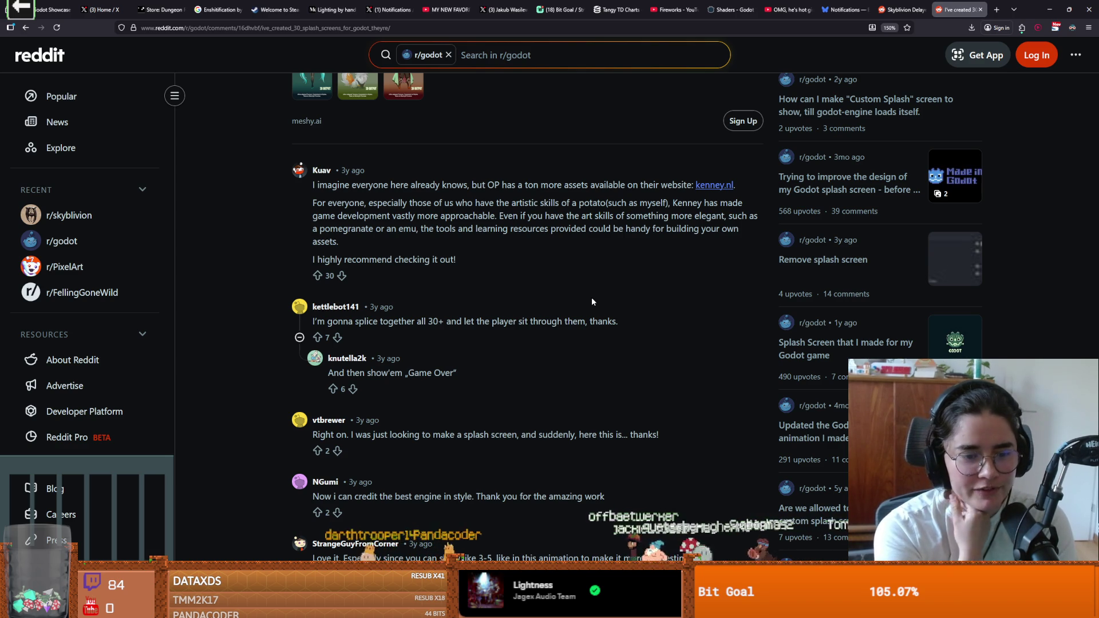
scroll(463, 335, "down", 5)
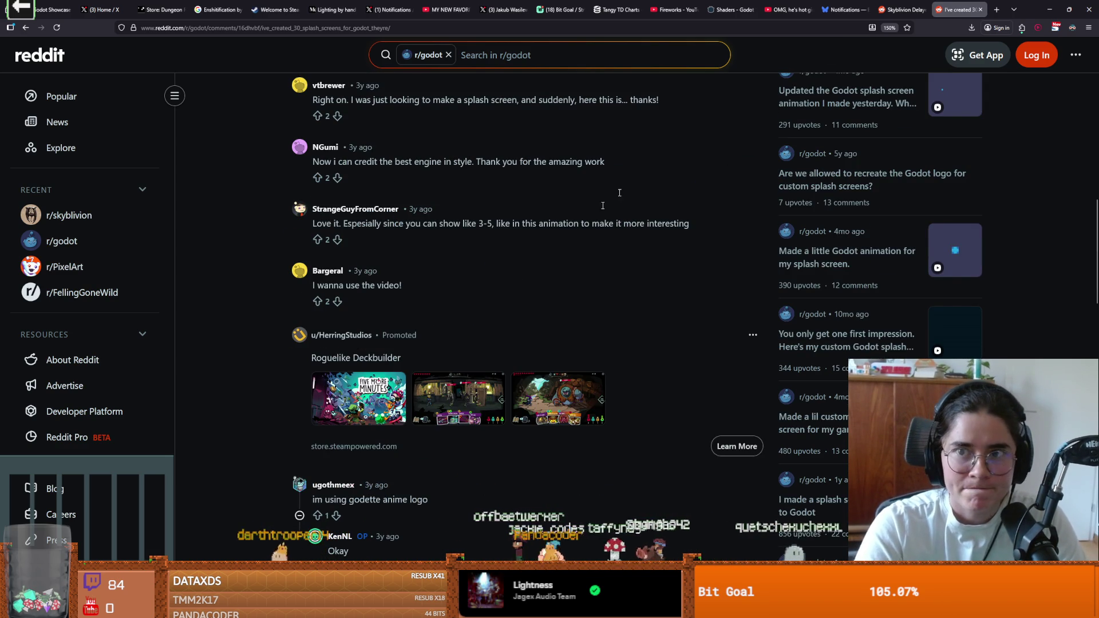
key("alt+Tab")
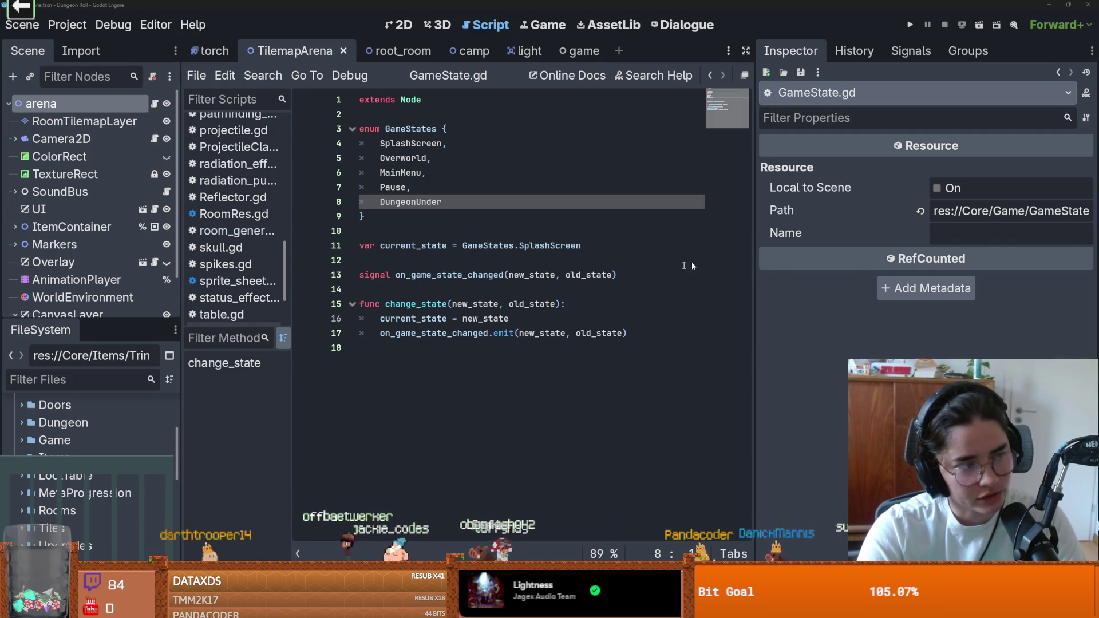
Save the scene and GameState script, and enlarge the Scene dock to show more nodes
left_click(419, 228)
key("ctrl+s")
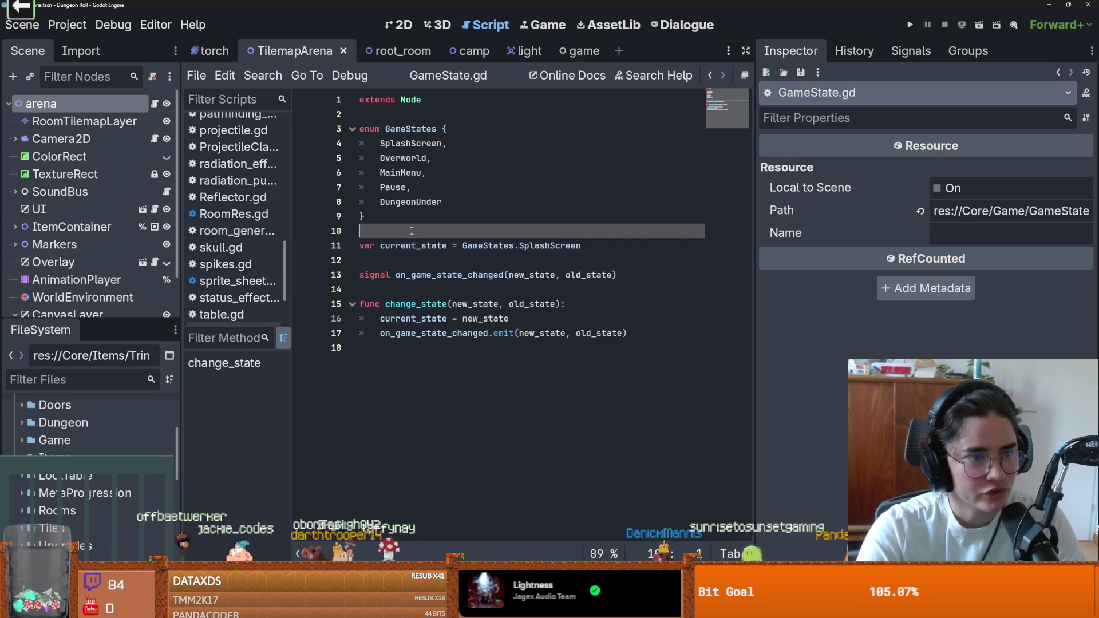
left_click_drag(150, 318, 150, 435)
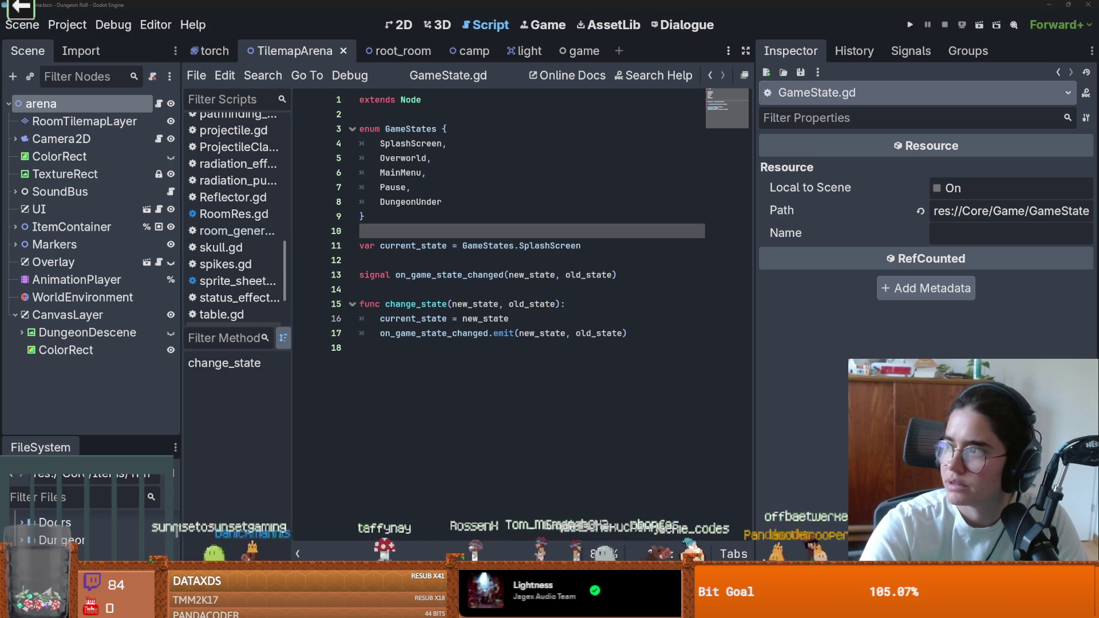
key("alt+Tab")
scroll(414, 229, "down", 5)
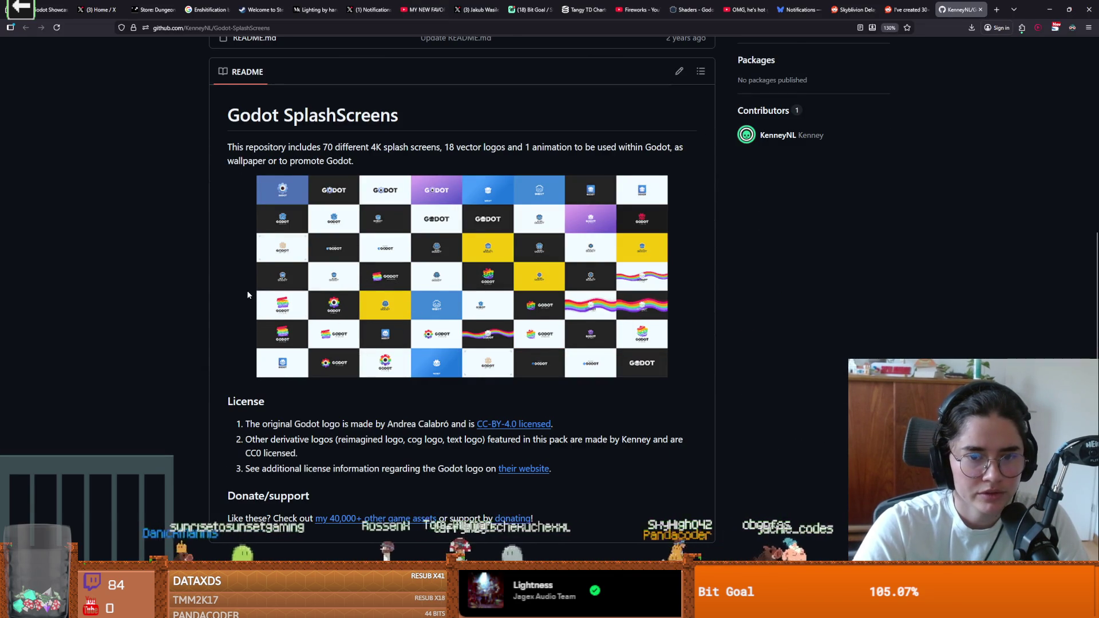
Preview original-large-color.png and reimagined-large-color.png in the Screen > Pixel logo folder
scroll(256, 295, "up", 1)
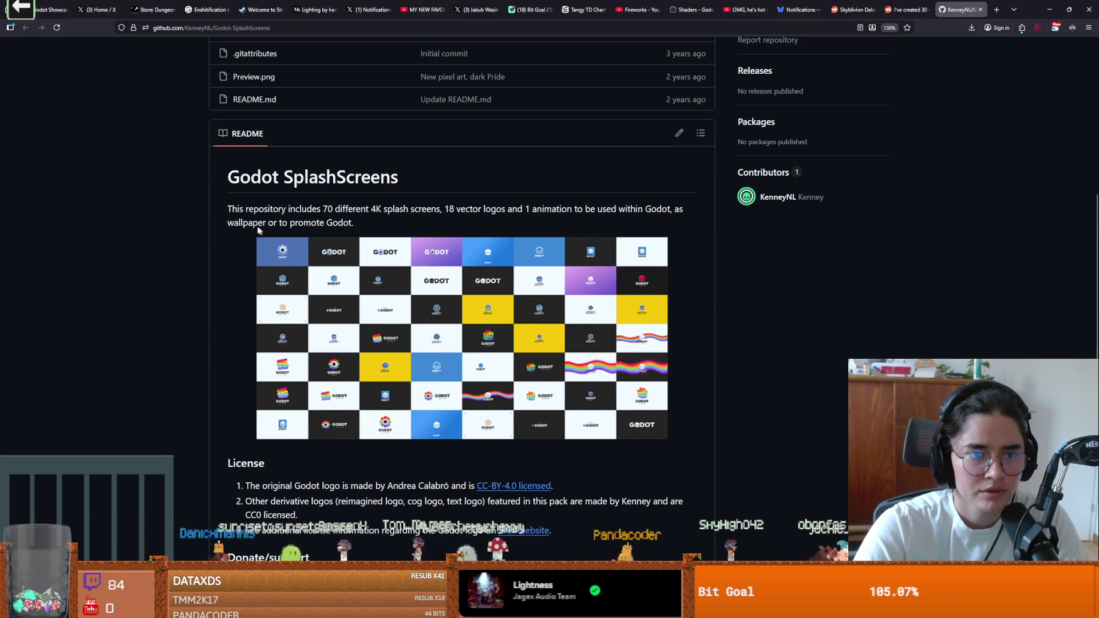
scroll(239, 283, "up", 3)
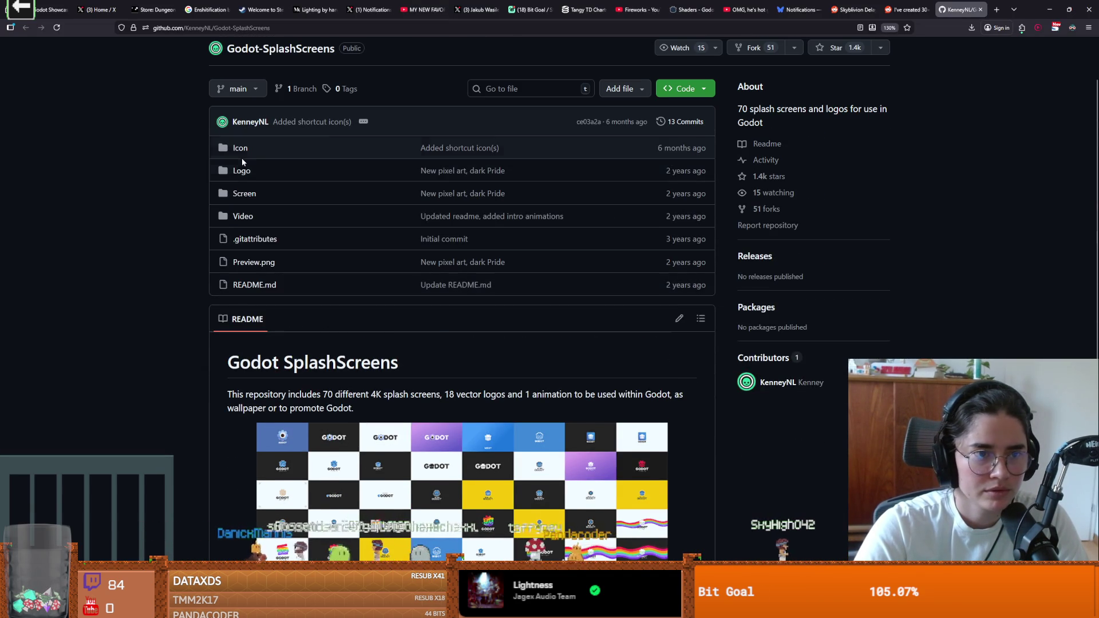
left_click(244, 195)
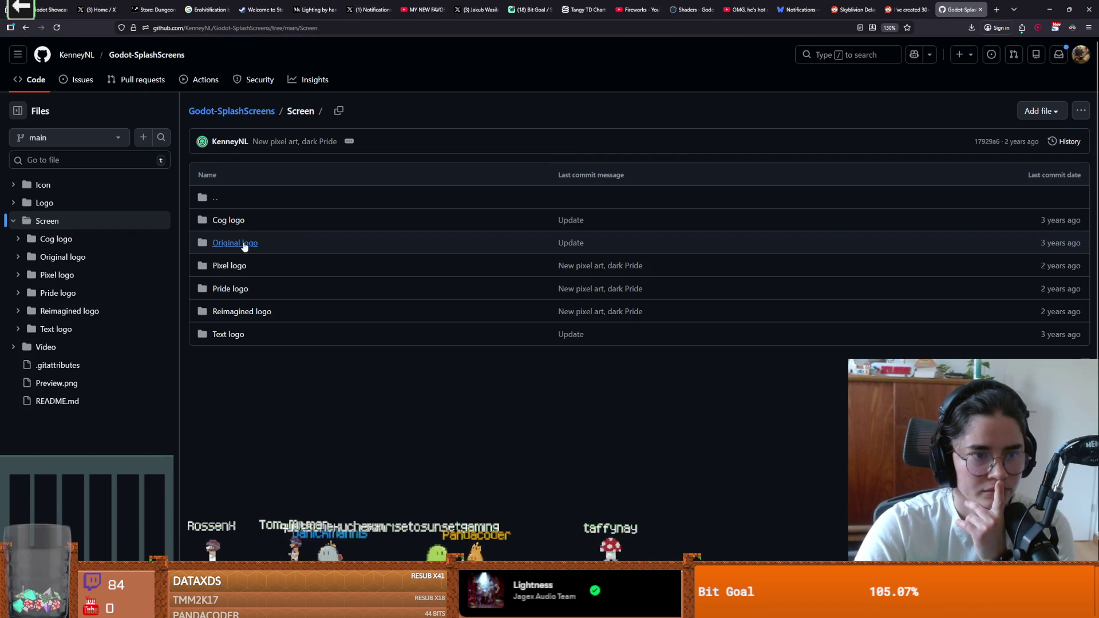
left_click(245, 267)
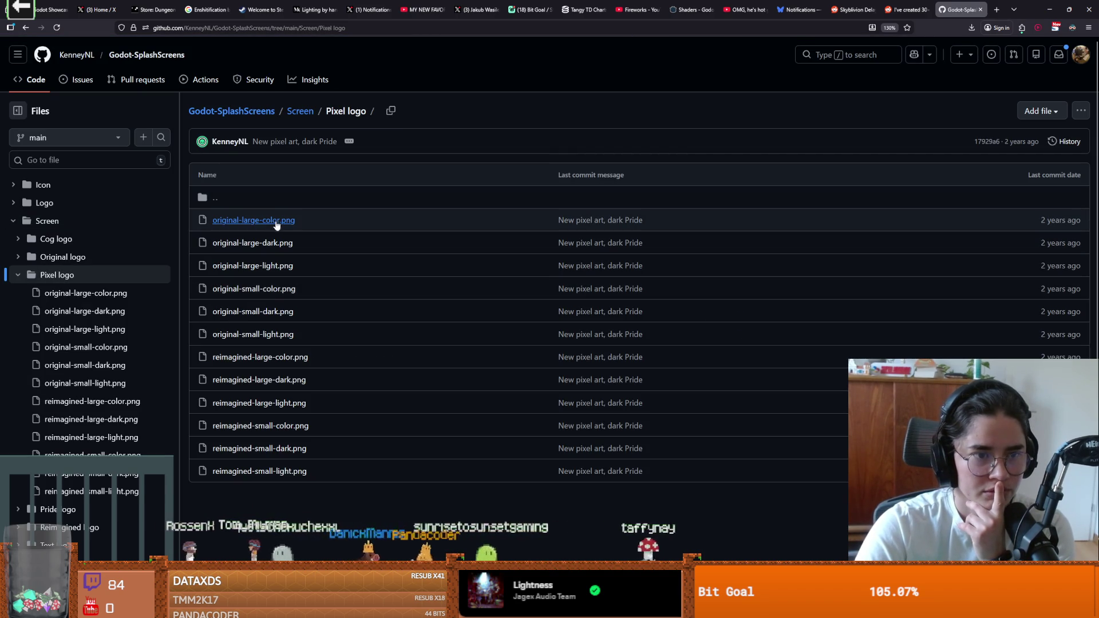
left_click(277, 223)
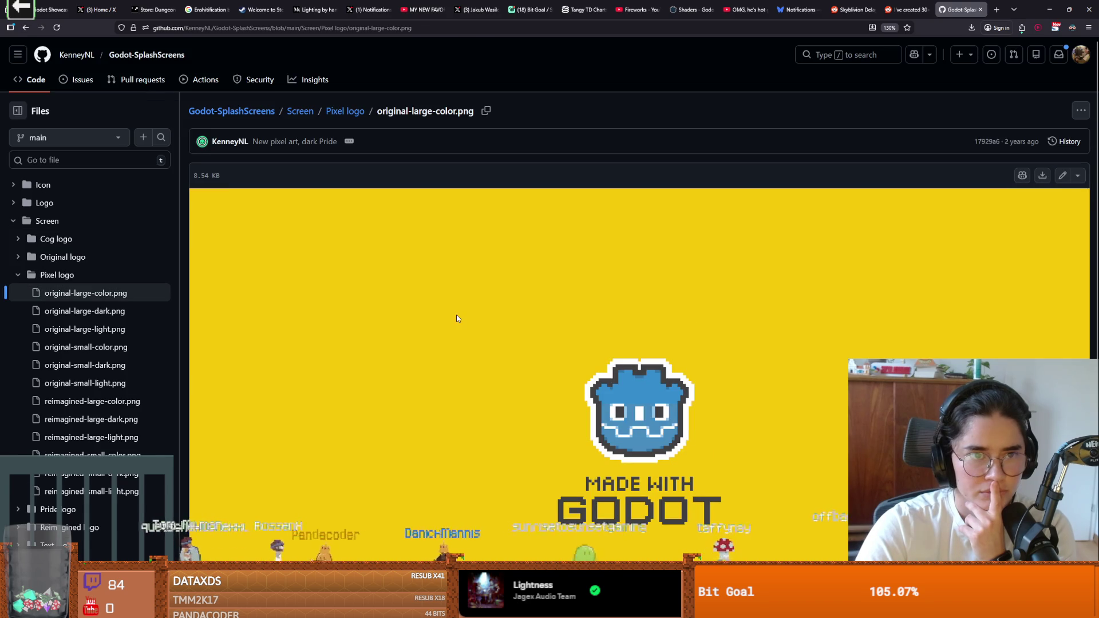
left_click(335, 114)
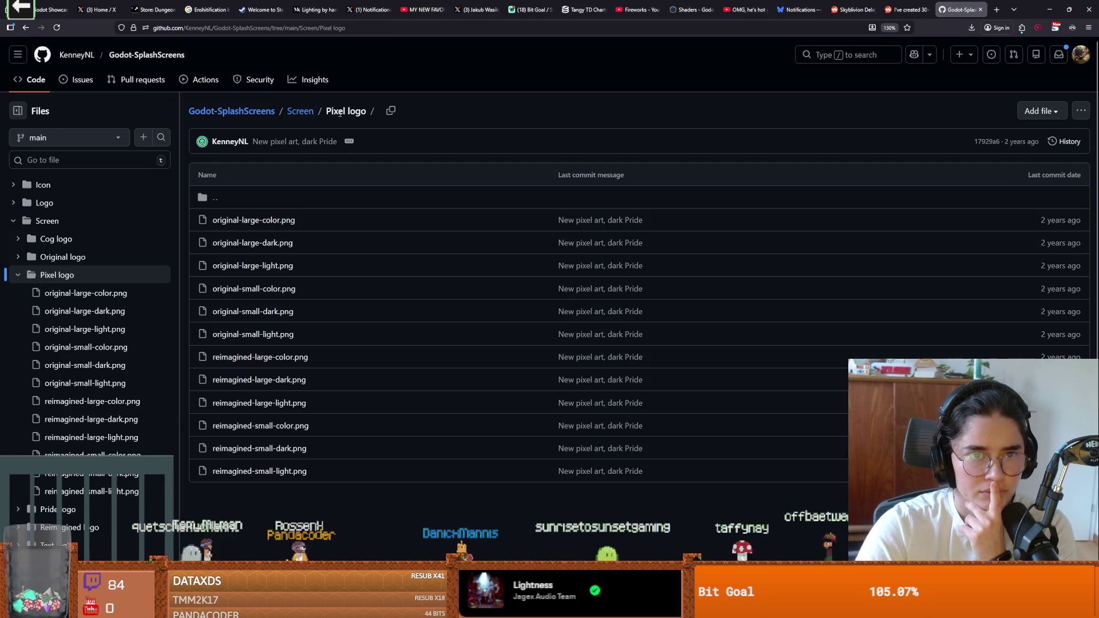
left_click(295, 116)
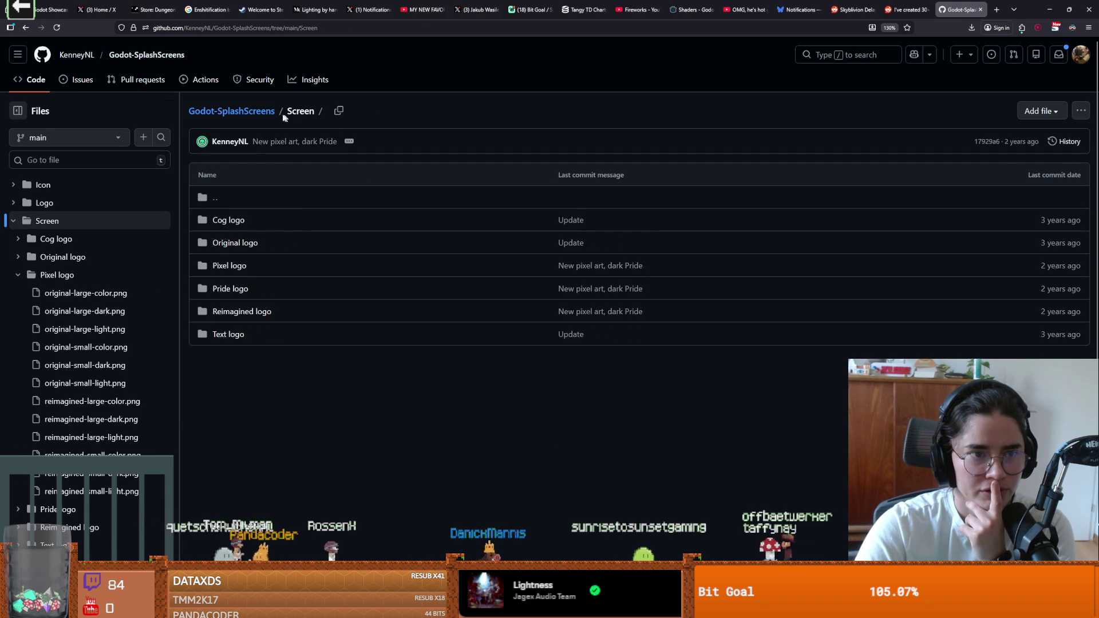
left_click(238, 267)
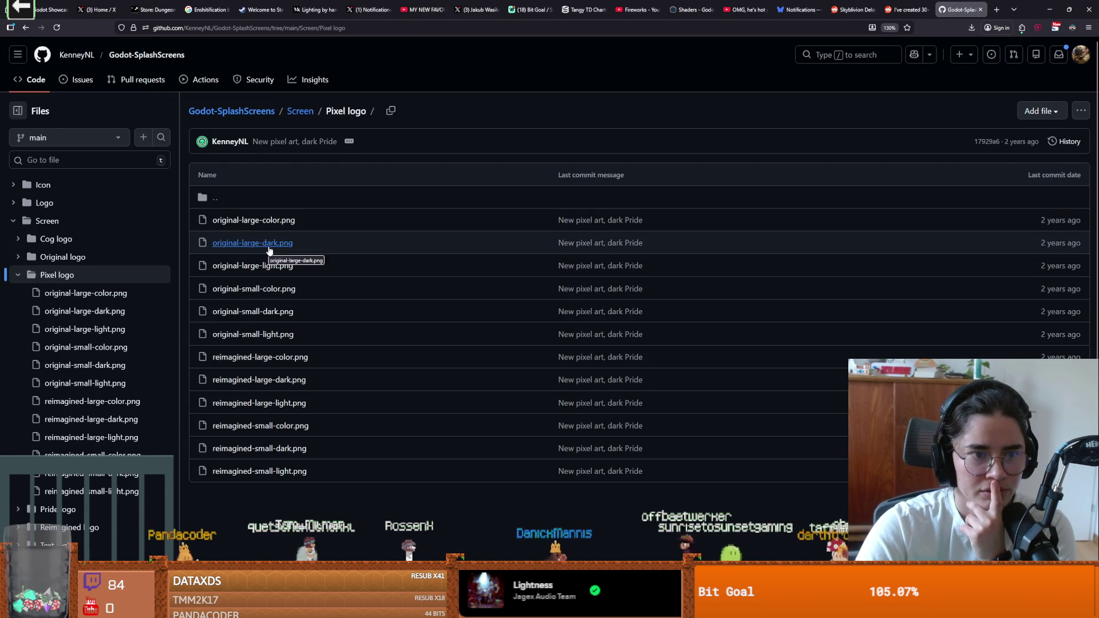
left_click(282, 357)
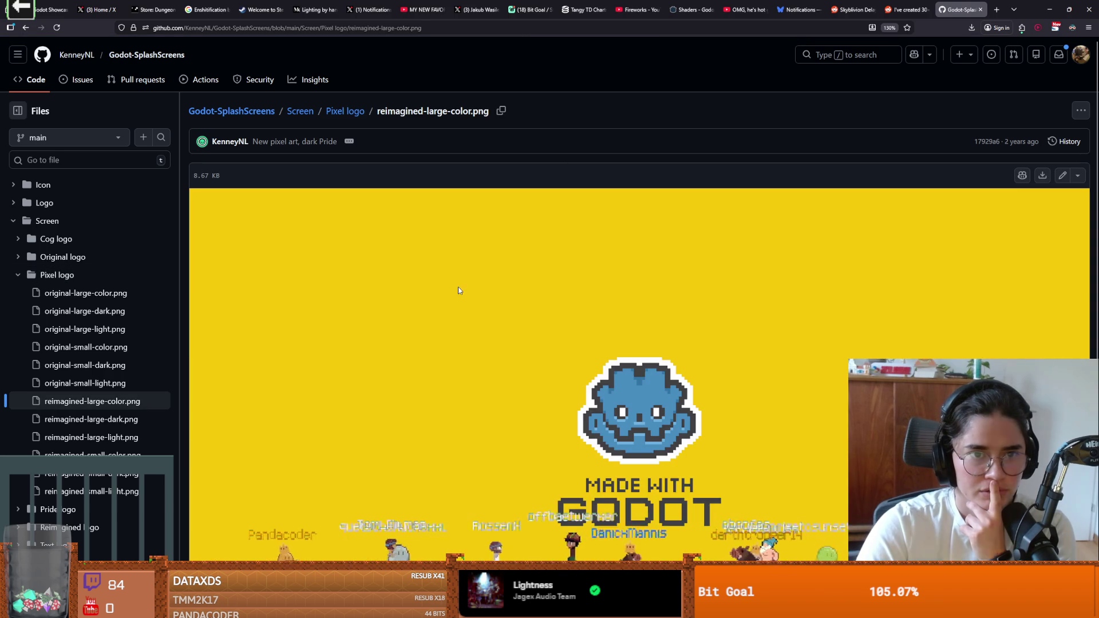
Open godot_intro_animation_4k.mp4 from the Video folder, then return to Godot
left_click(299, 111)
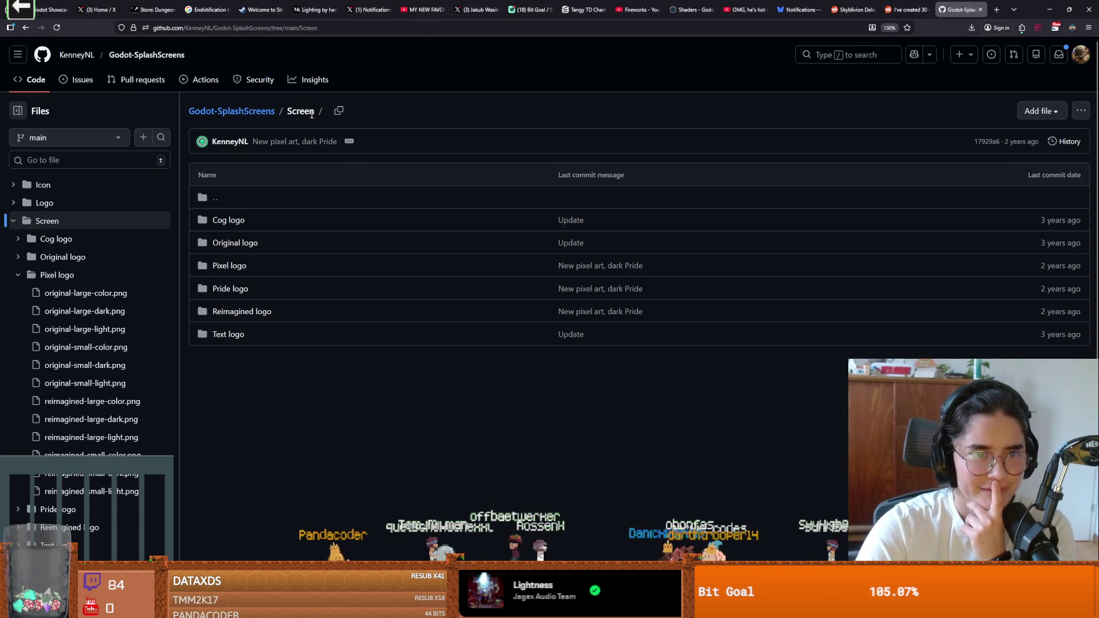
left_click(236, 209)
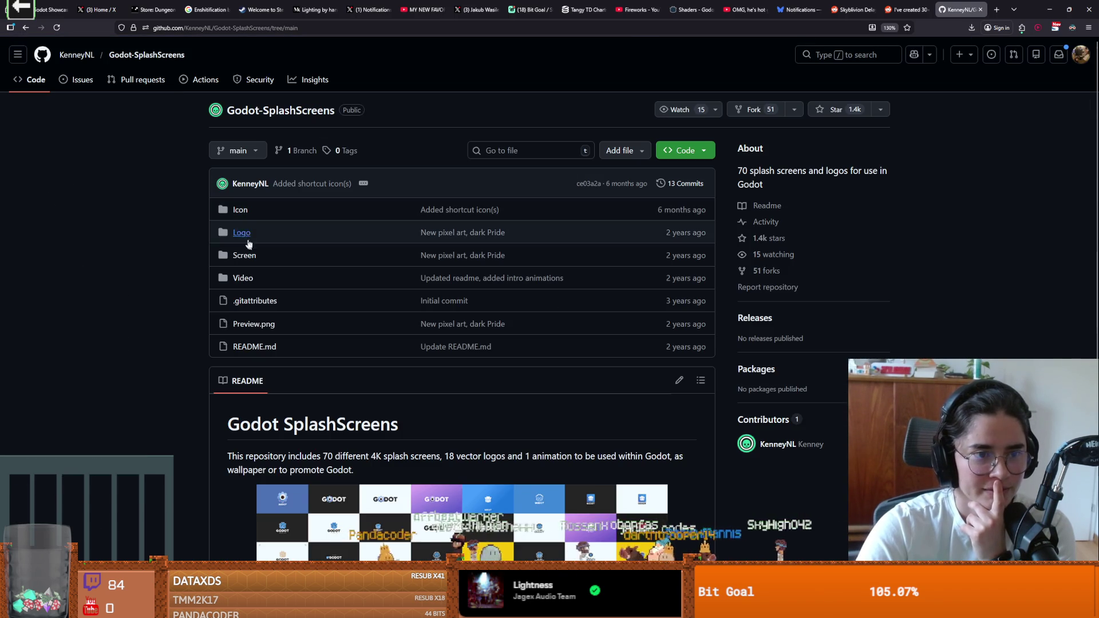
left_click(305, 286)
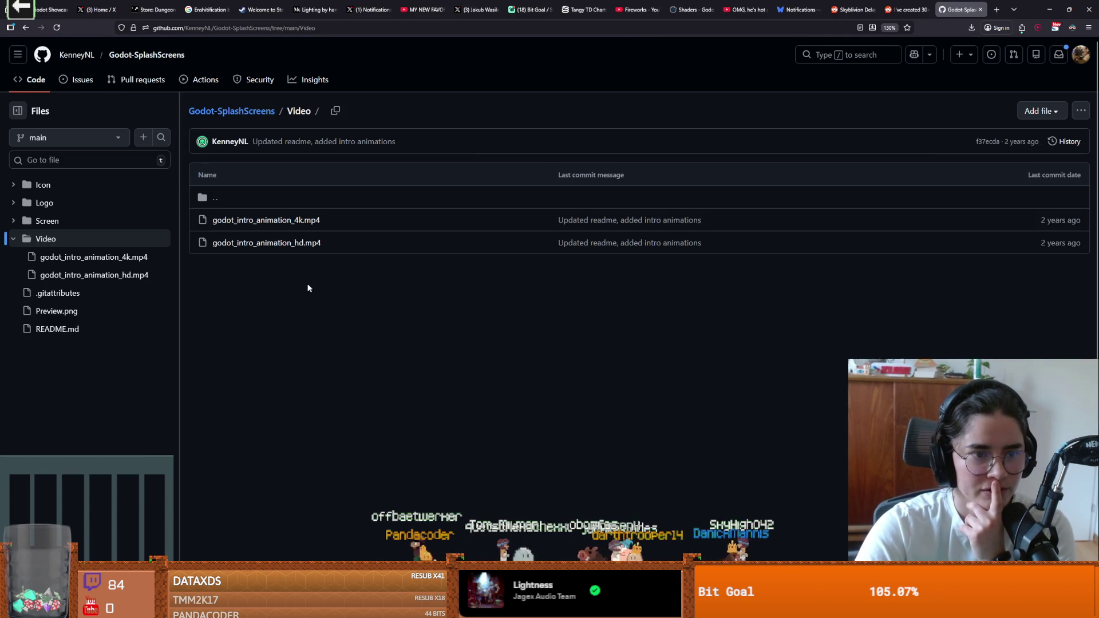
left_click(291, 221)
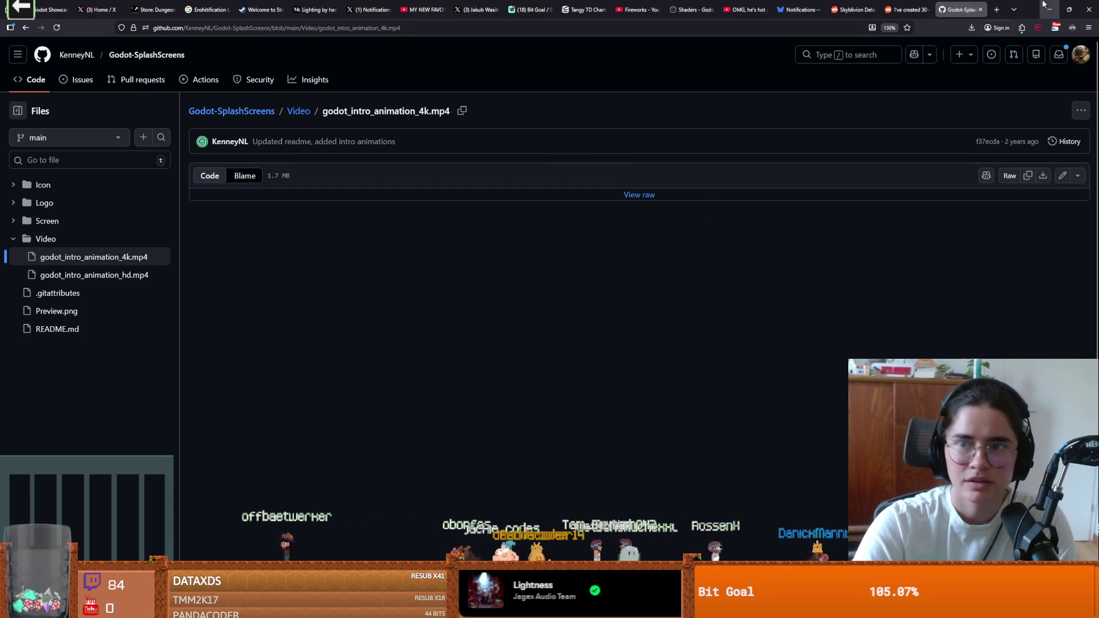
key("alt+Tab")
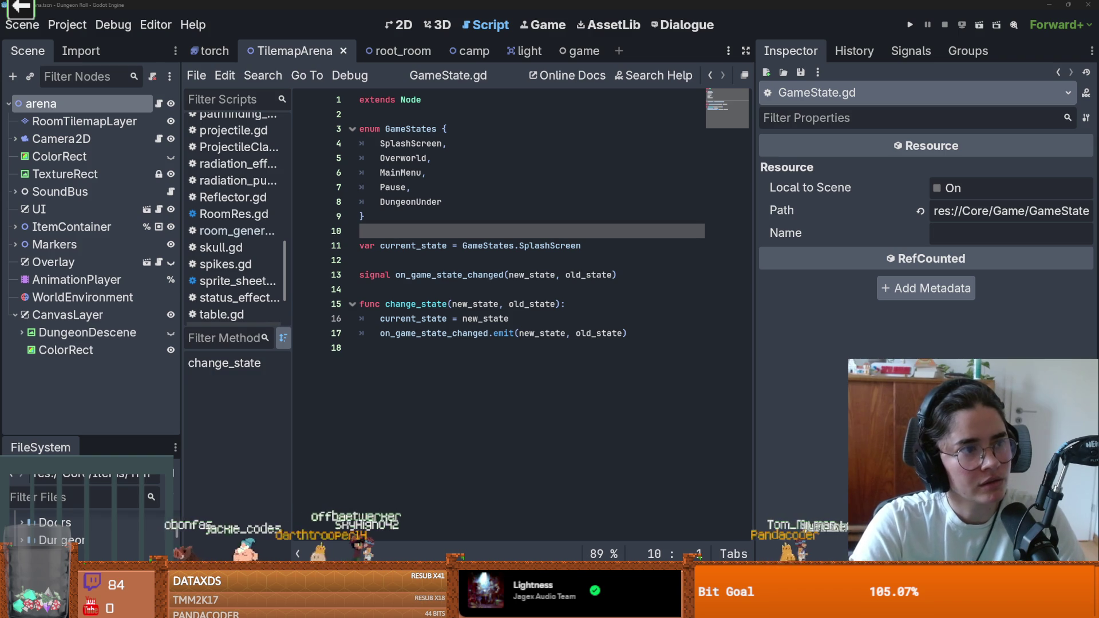
Run the game to preview the current pixel boot splash, then stop it
key("F5")
key("F8")
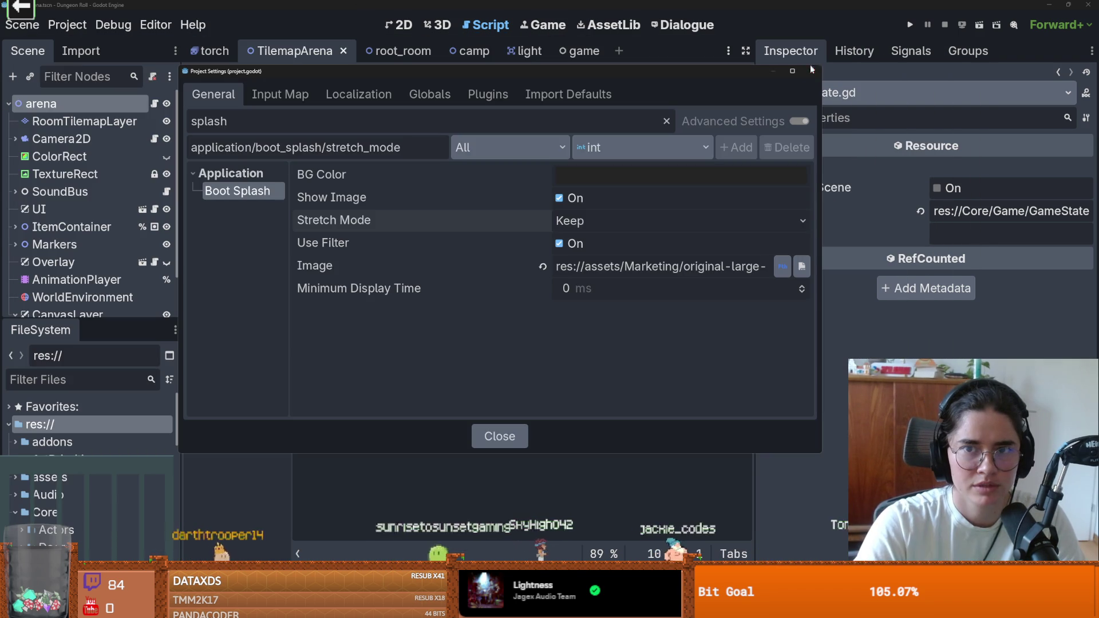
left_click(812, 70)
left_click(915, 25)
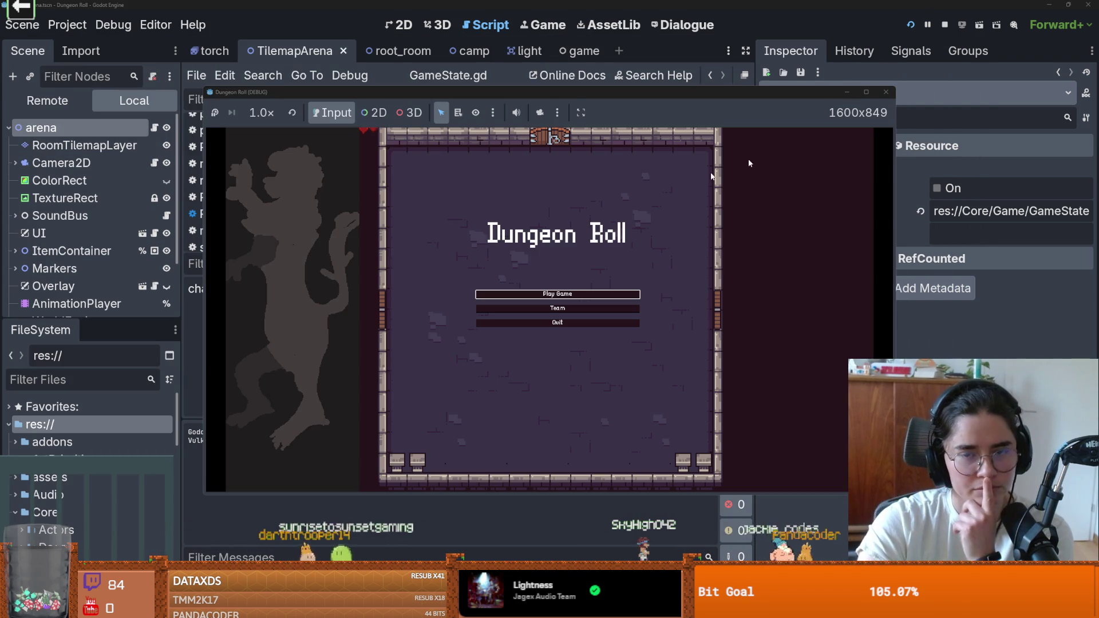
left_click(885, 91)
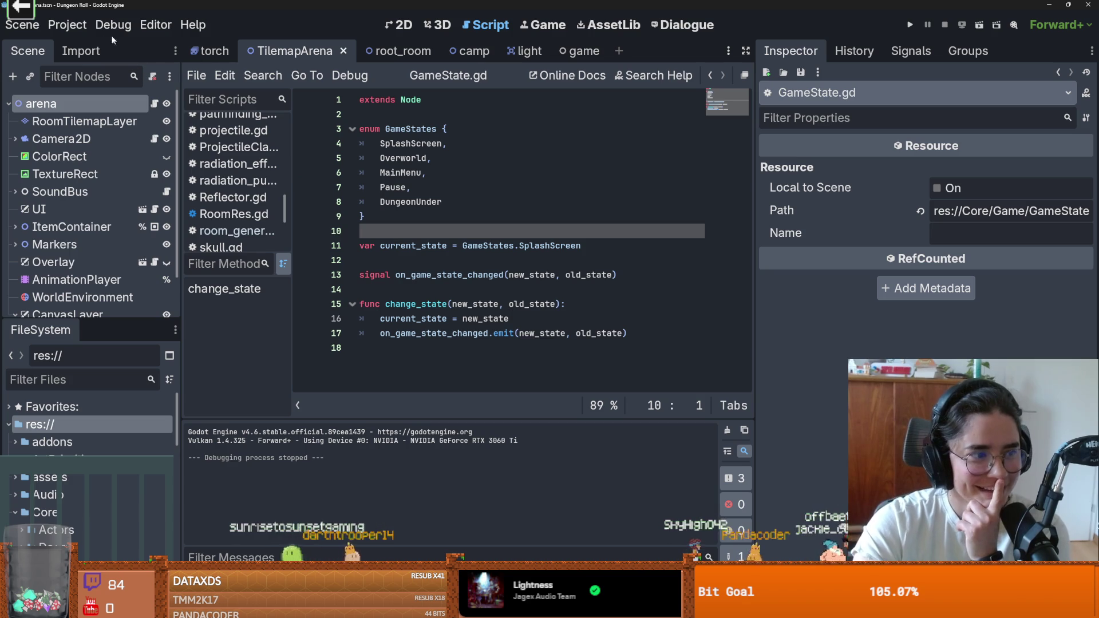
Set the boot splash minimum display time to 4 ms and test-run the game to check it
left_click(67, 25)
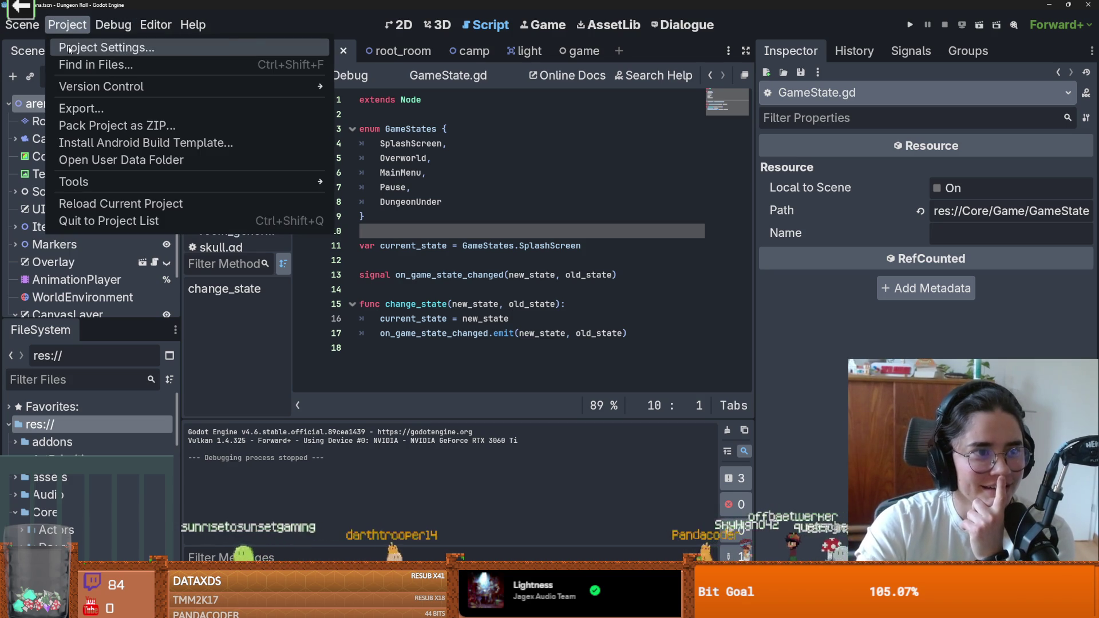
left_click(73, 49)
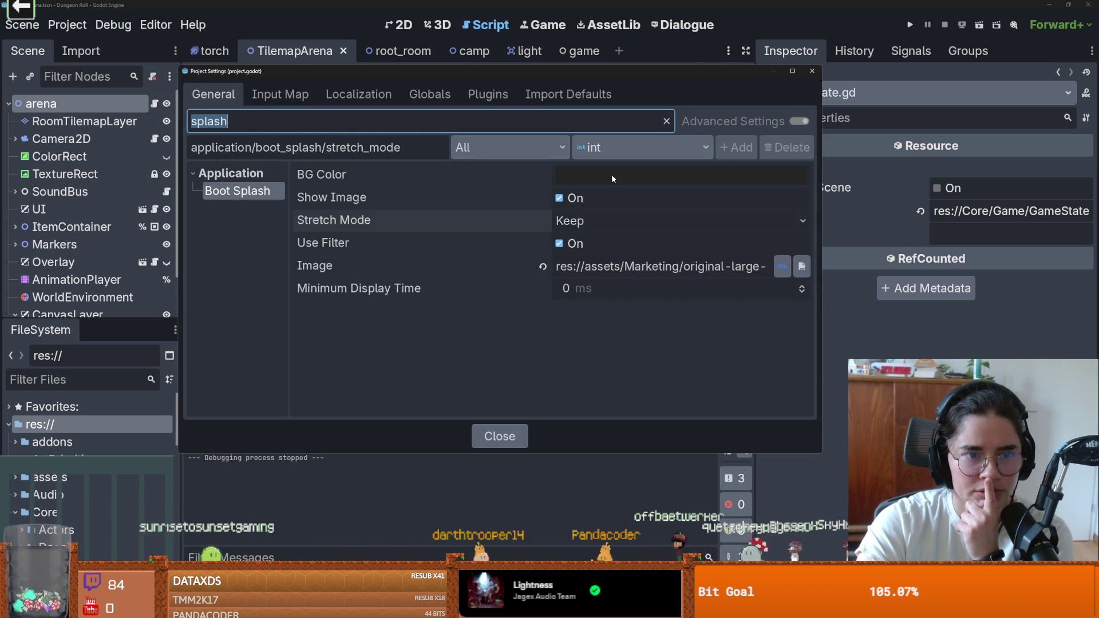
triple_click(802, 286)
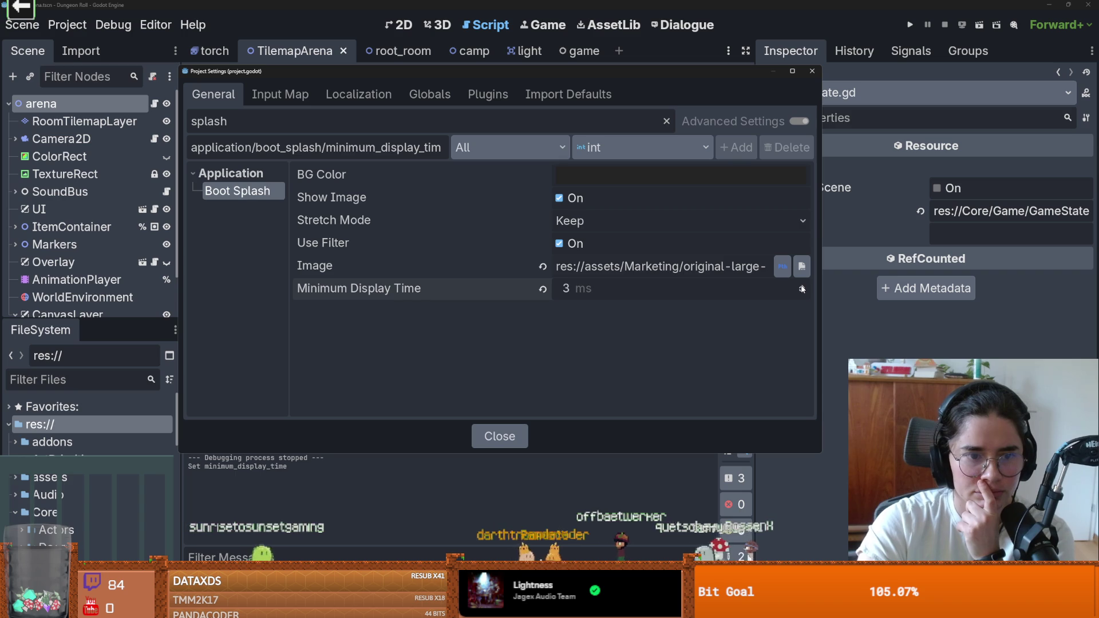
left_click(812, 70)
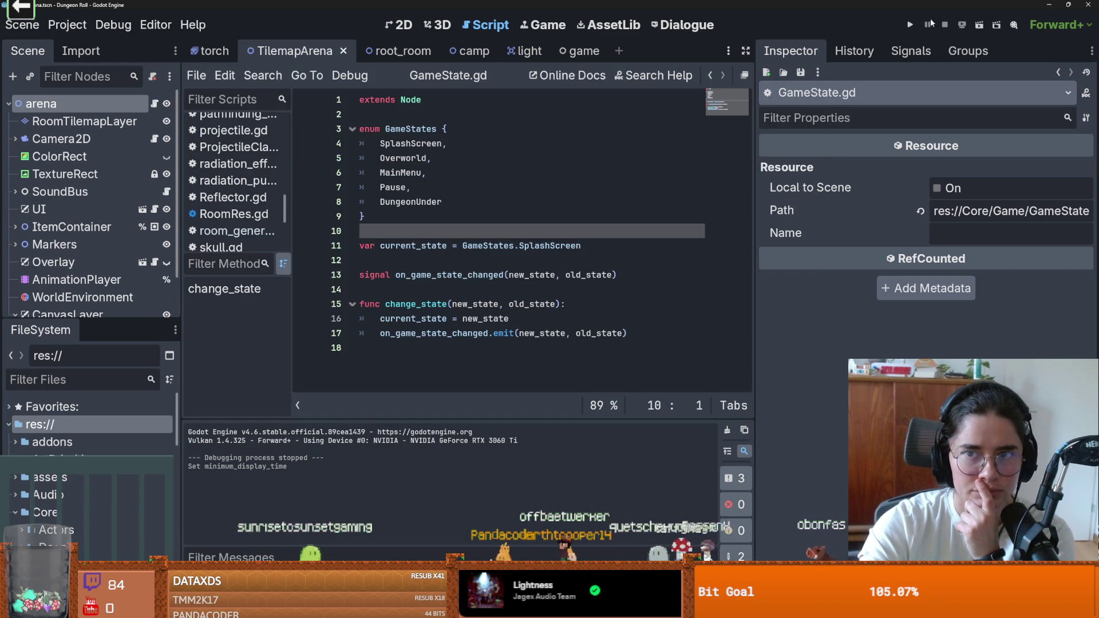
left_click(910, 25)
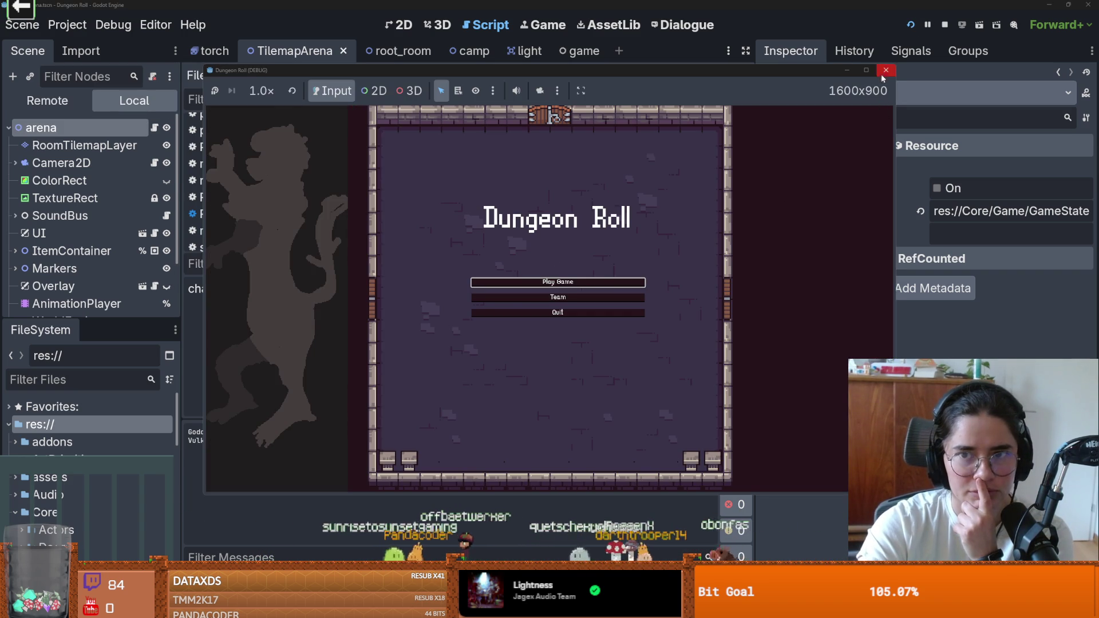
left_click(886, 70)
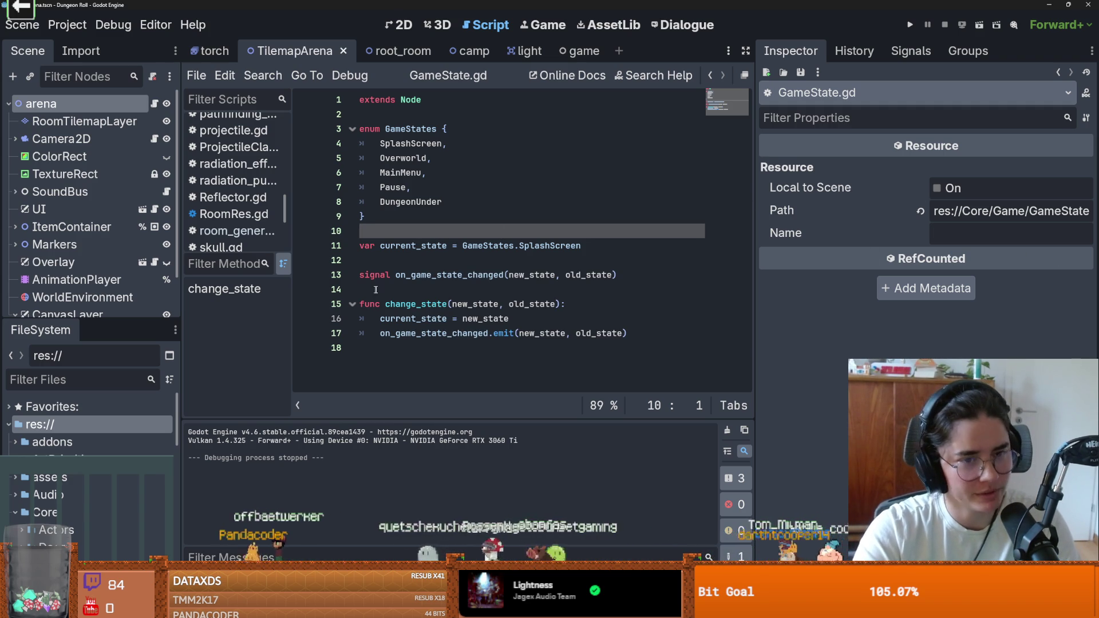
Return to the GameStates enum in the script, then reopen the boot splash project settings
left_click(432, 222)
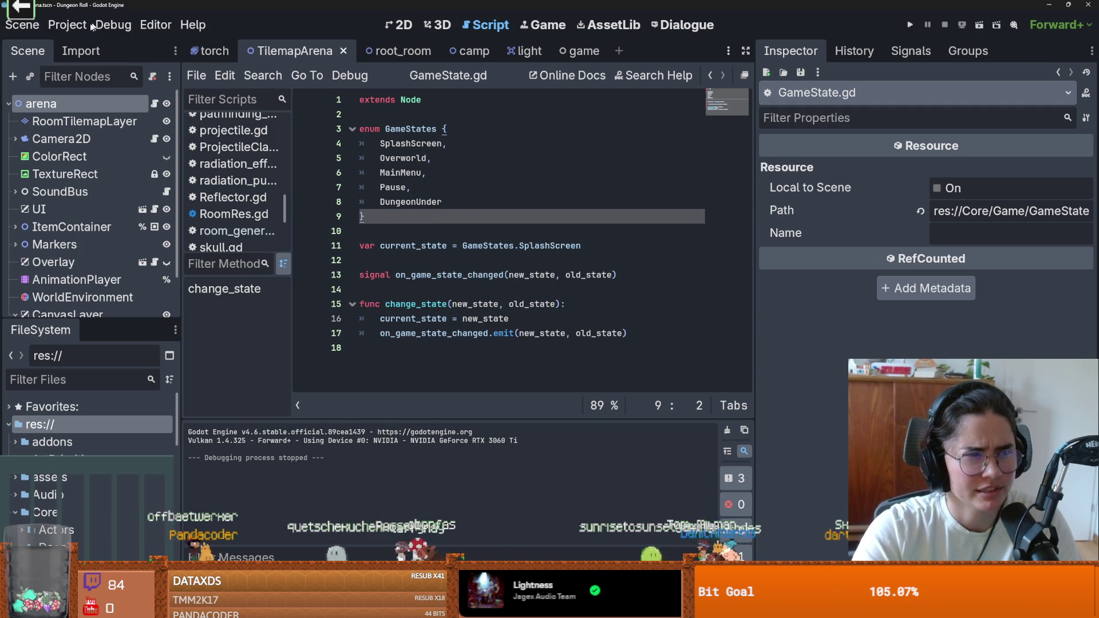
left_click(74, 27)
left_click(86, 47)
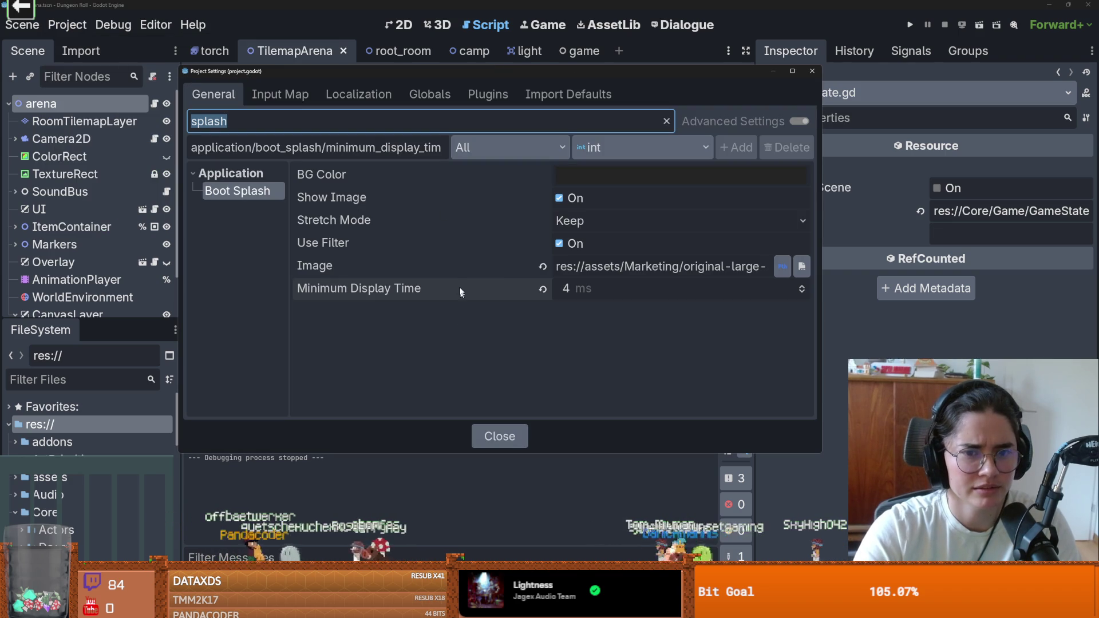
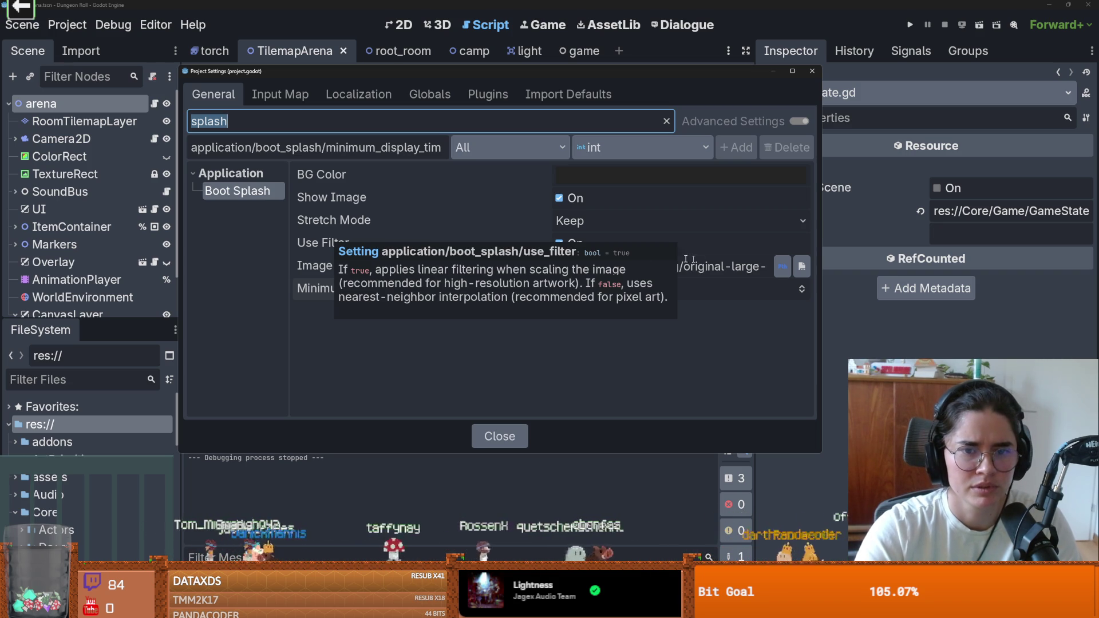
Turn off boot splash image filtering in Project Settings and test-run the game
left_click(559, 244)
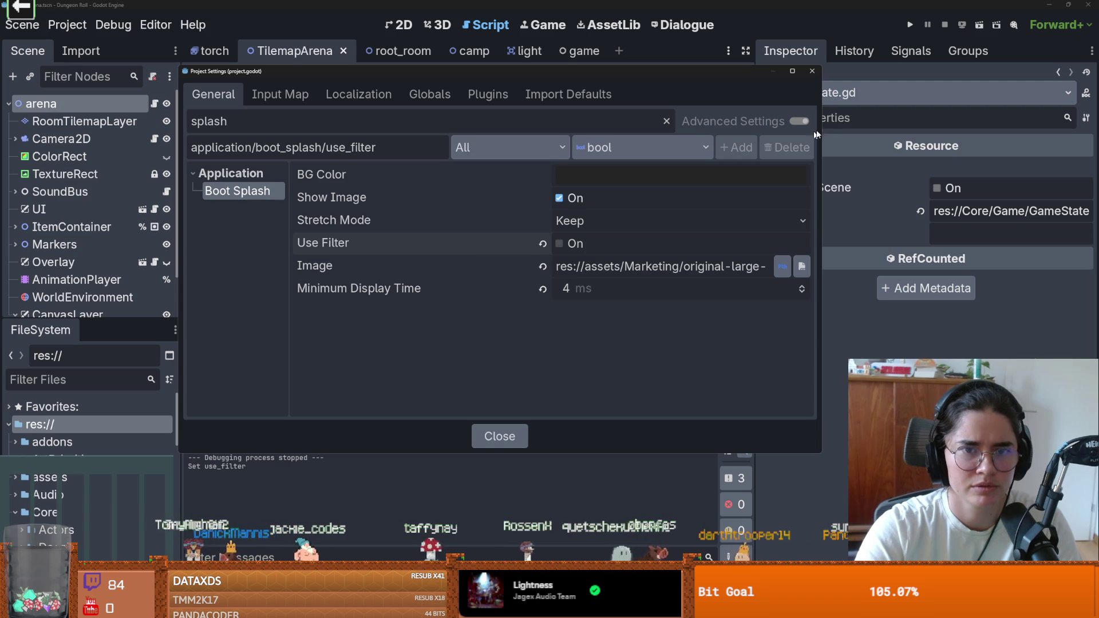
left_click(812, 71)
left_click(911, 25)
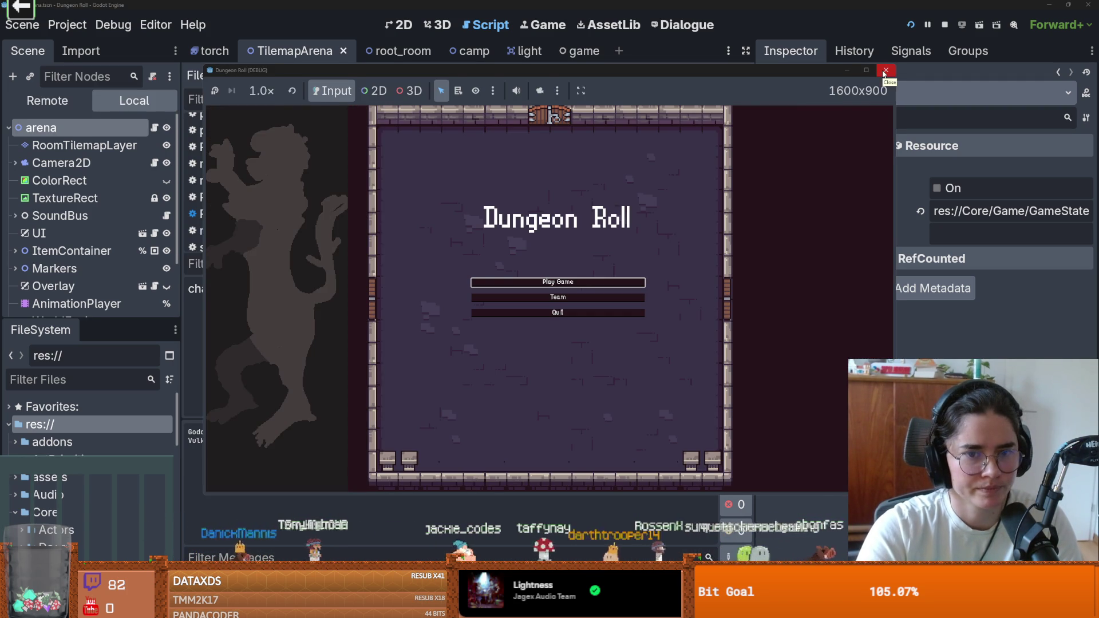
left_click(885, 71)
Delete the SplashScreen line from the GameStates enum
key("Up")
key("Up")
key("Up")
key("ctrl+shift+Right")
key("Delete")
left_click_drag(385, 143, 356, 146)
key("Delete")
key("Delete")
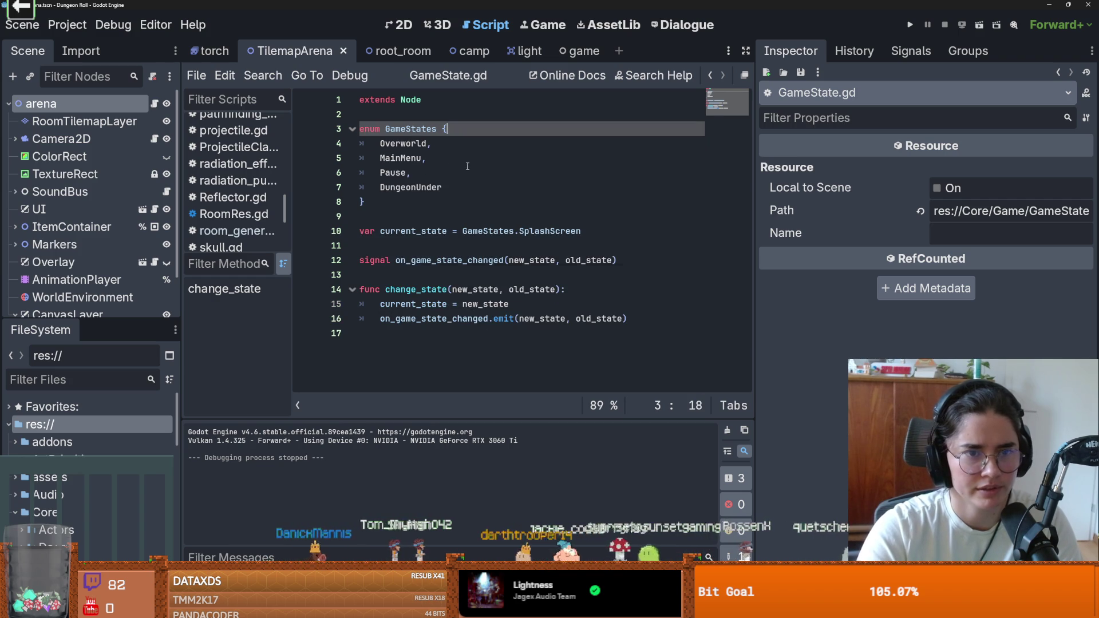
Replace SplashScreen with MainMenu as the default current_state in GameState.gd and save
double_click(400, 158)
key("ctrl+c")
double_click(550, 230)
key("ctrl+v")
key("ctrl+s")
left_click(505, 205)
Attach a new game.gd script to the game scene's Game root node
left_click(569, 51)
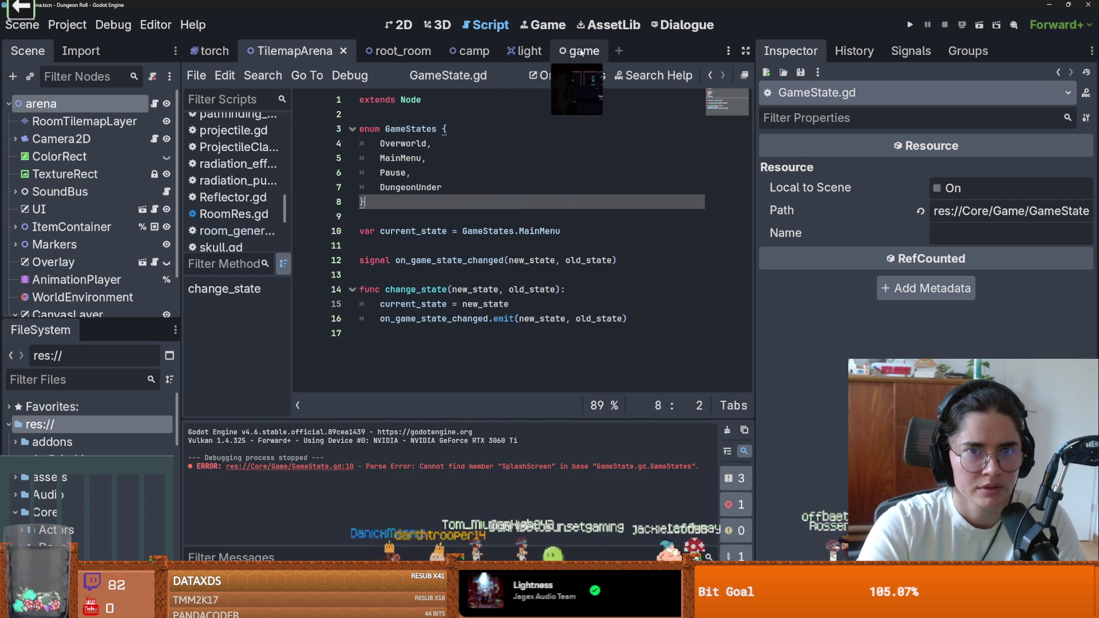
left_click(55, 119)
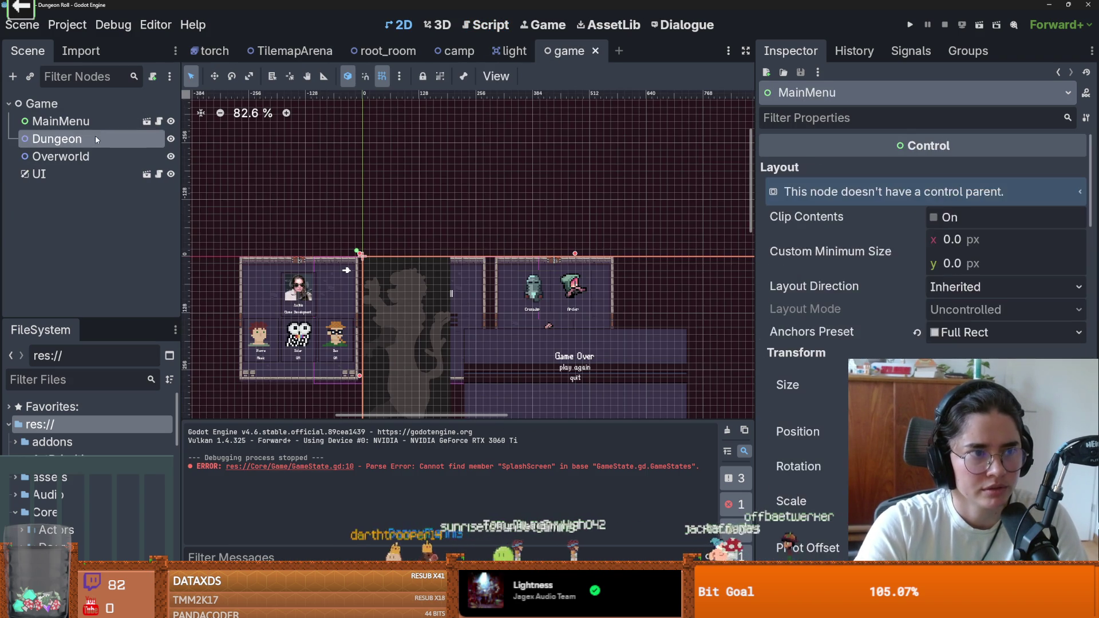
left_click(89, 132)
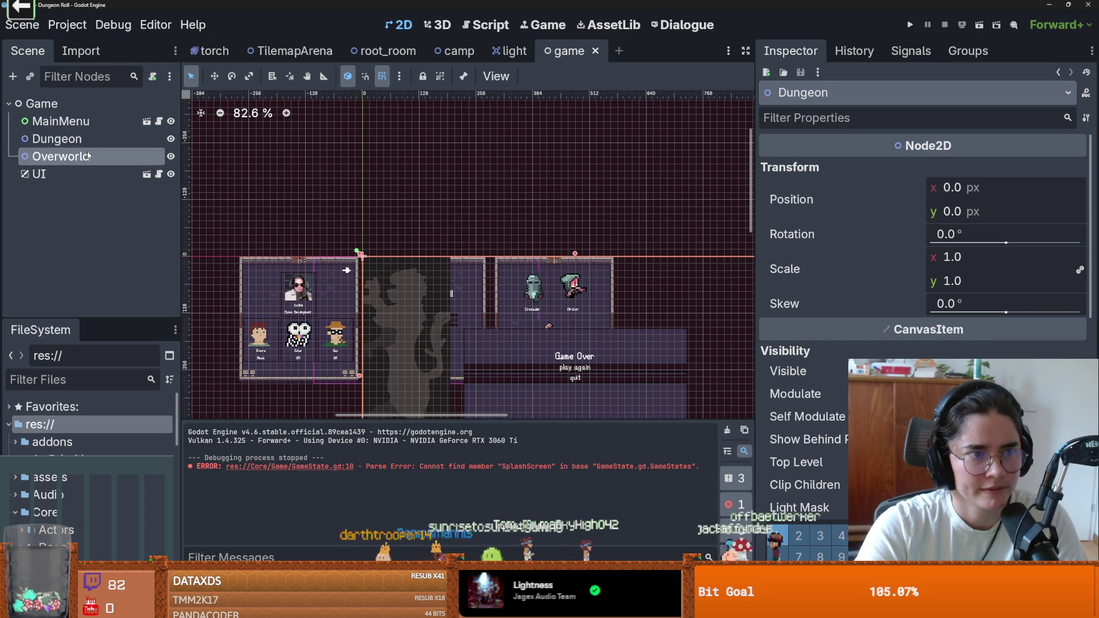
left_click(65, 105)
right_click(66, 108)
left_click(109, 213)
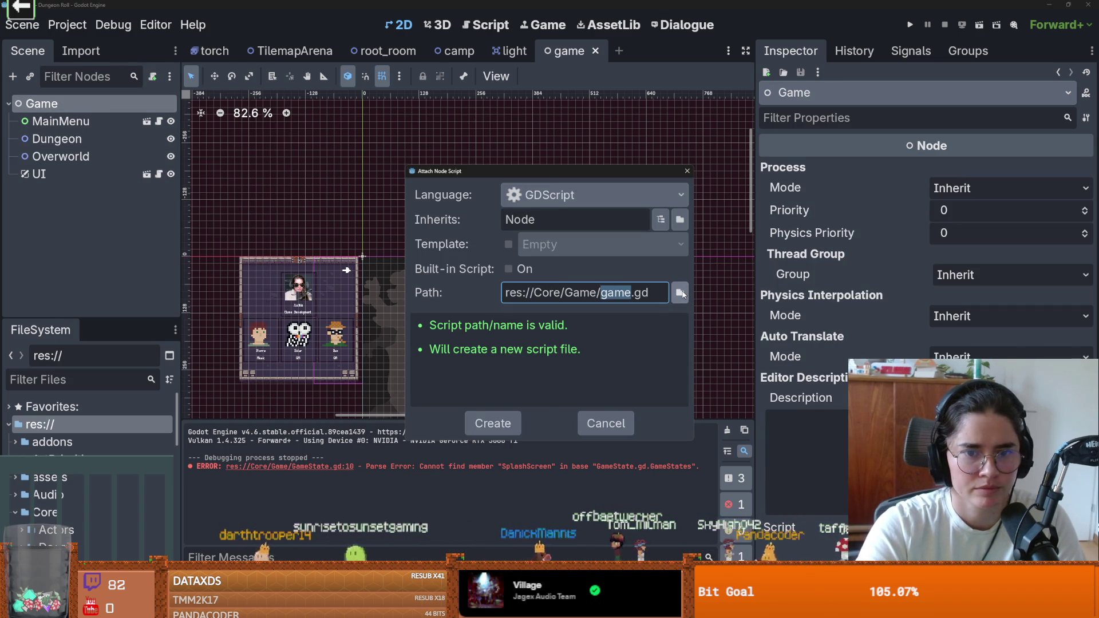
left_click(493, 423)
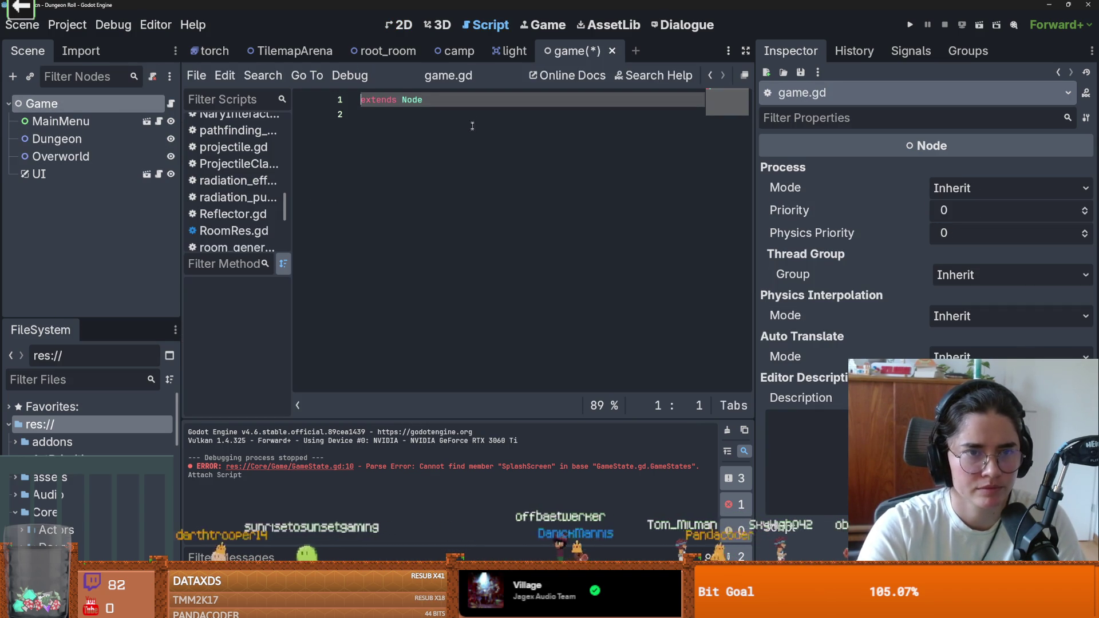
Add a _ready() -> void function with a pass body to game.gd and save
key("Return")
key("Return")
key("ctrl+s")
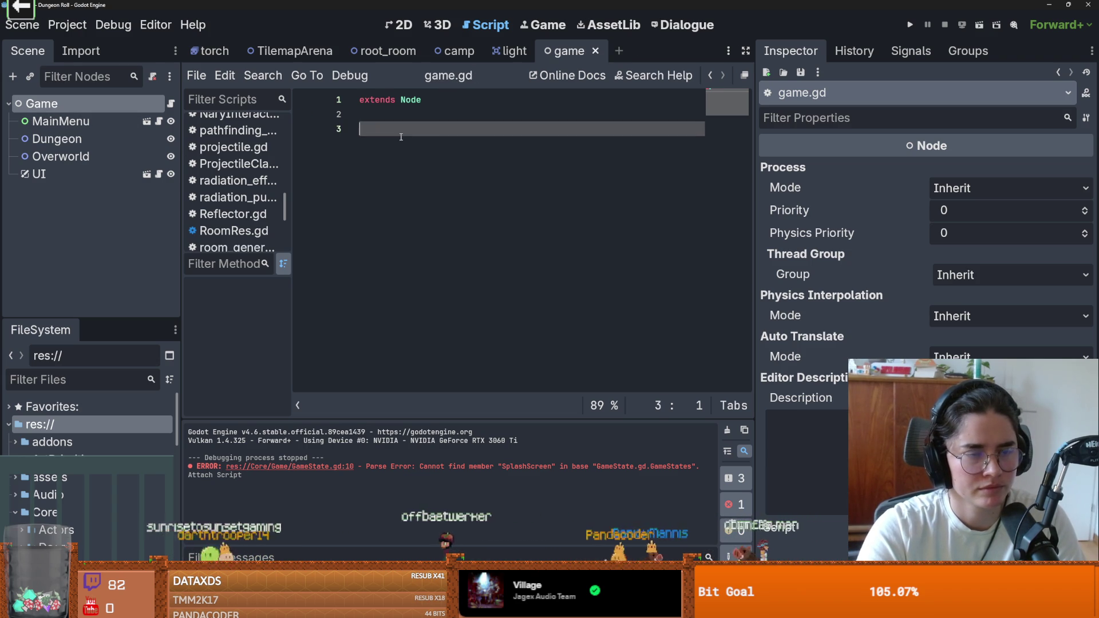
type("func")
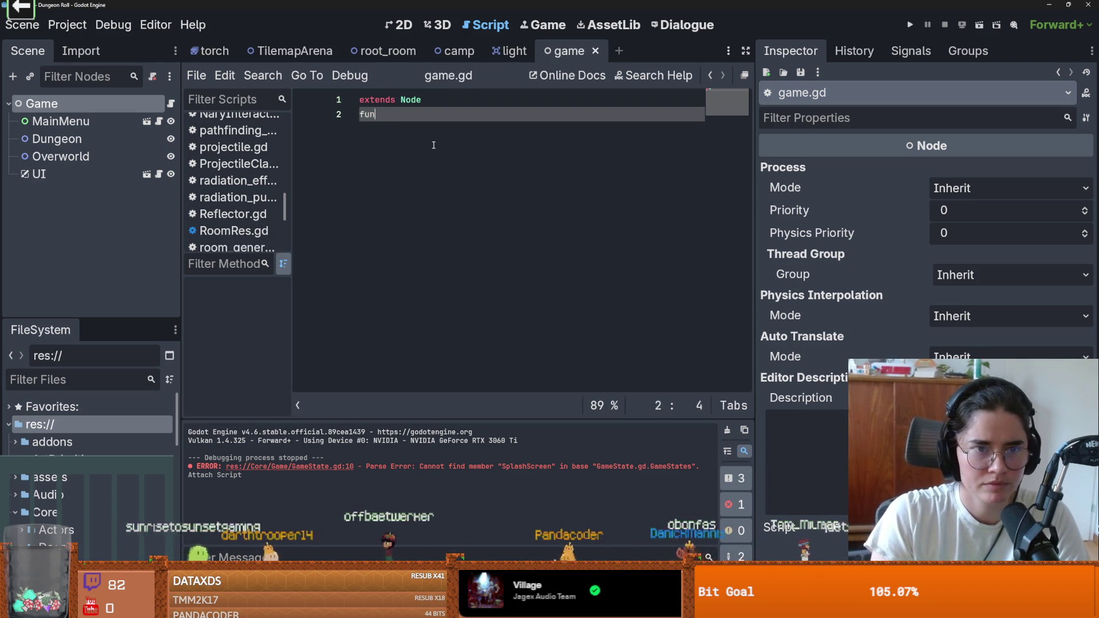
type("c _ready() -> void:")
key("Return")
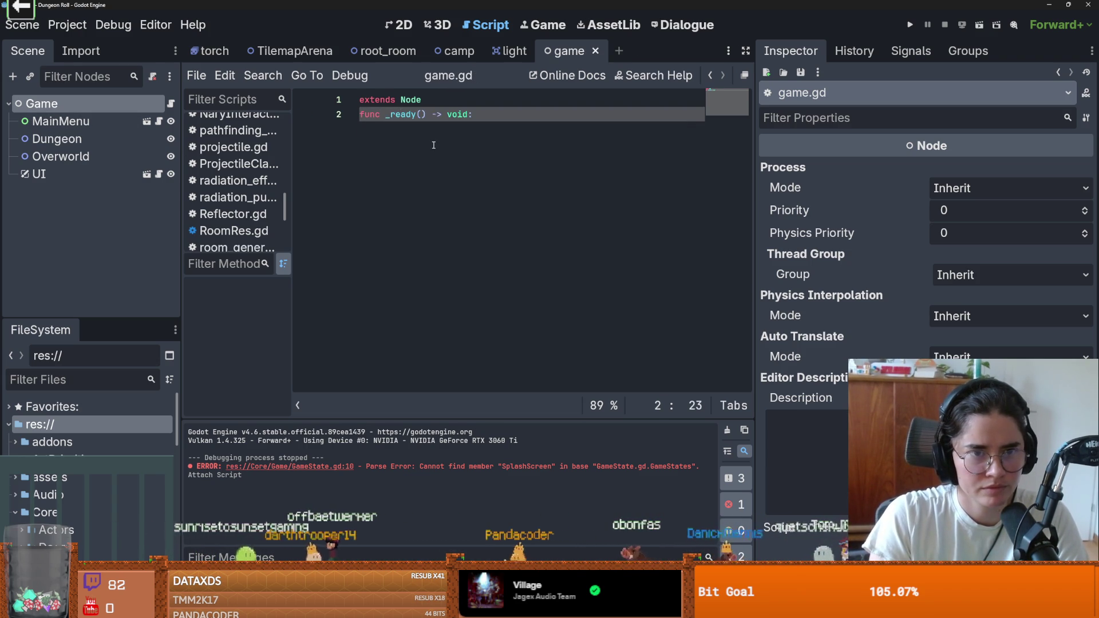
key("Return")
type("pass")
key("ctrl+s")
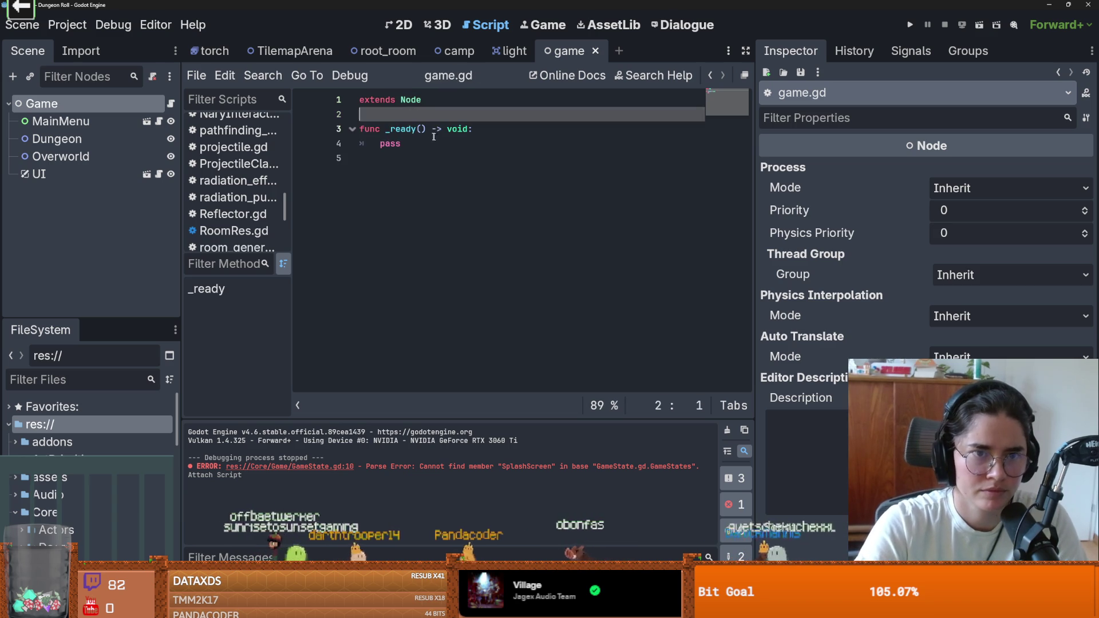
Start replacing the pass in _ready with a GameSave. reference
double_click(398, 143)
type("GameSave.")
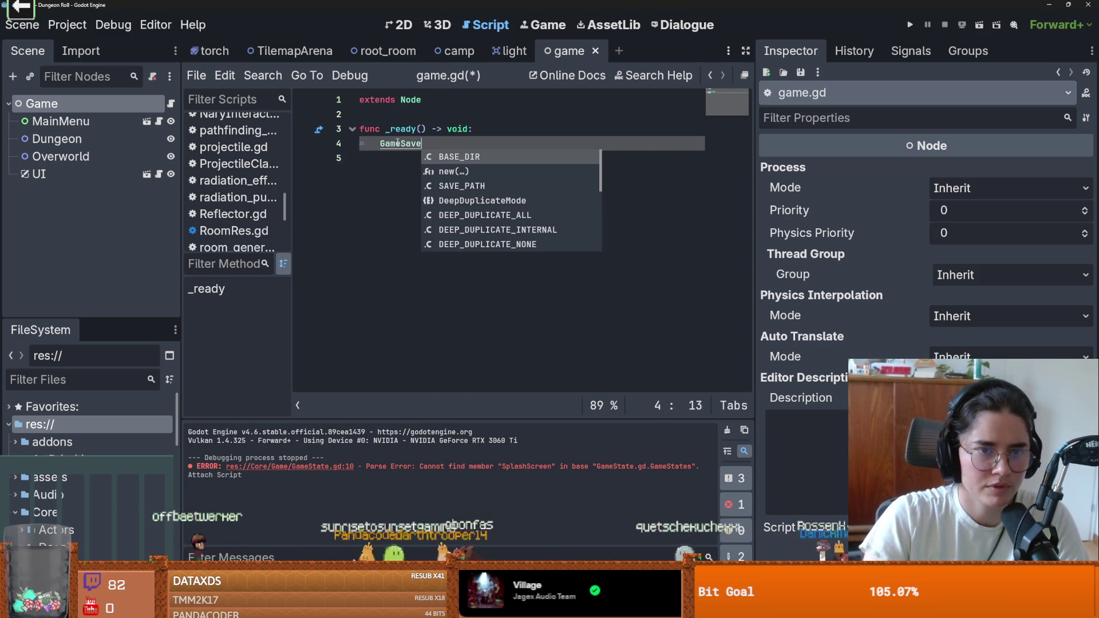
left_click(67, 25)
Add res://Core/Game/GameState.gd as the GameState autoload under Globals > Autoload
left_click(94, 45)
left_click(429, 93)
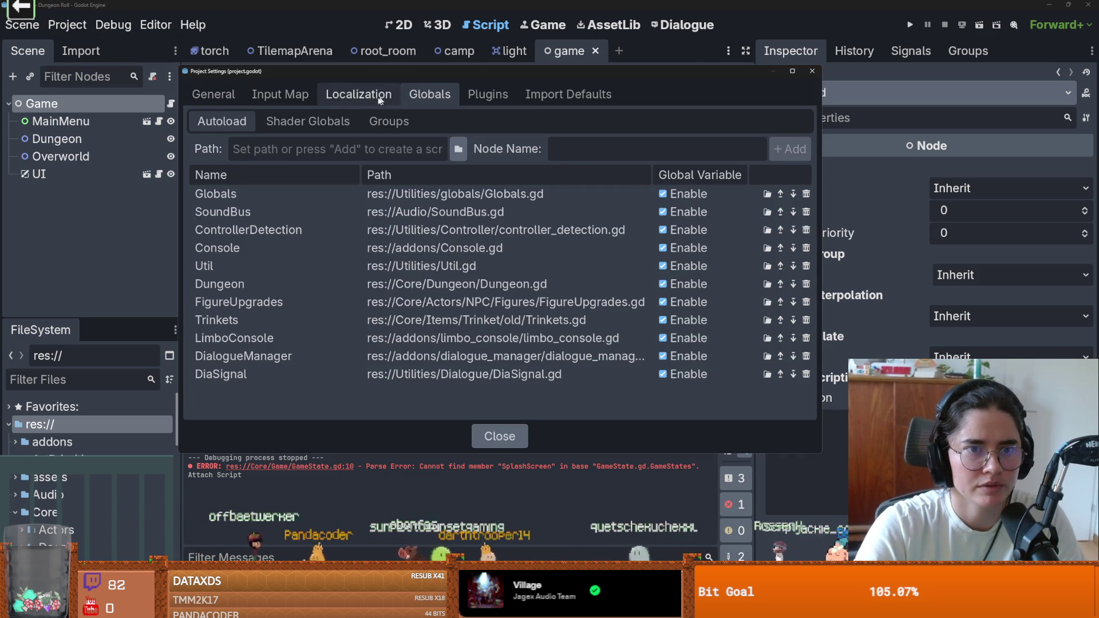
left_click(457, 149)
left_click(521, 198)
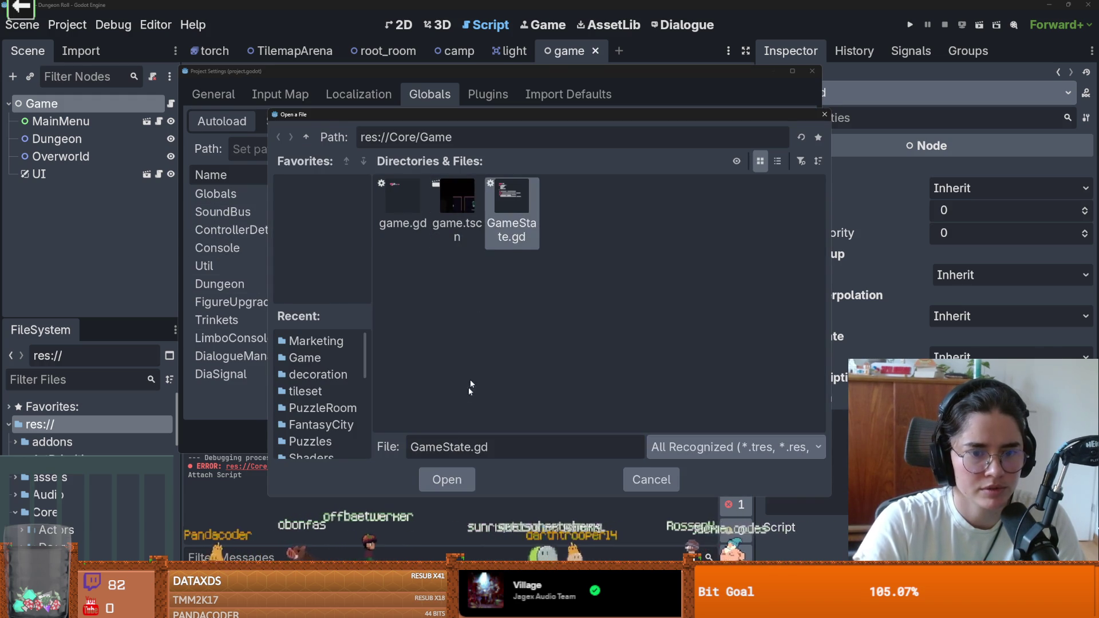
left_click(447, 479)
left_click(792, 149)
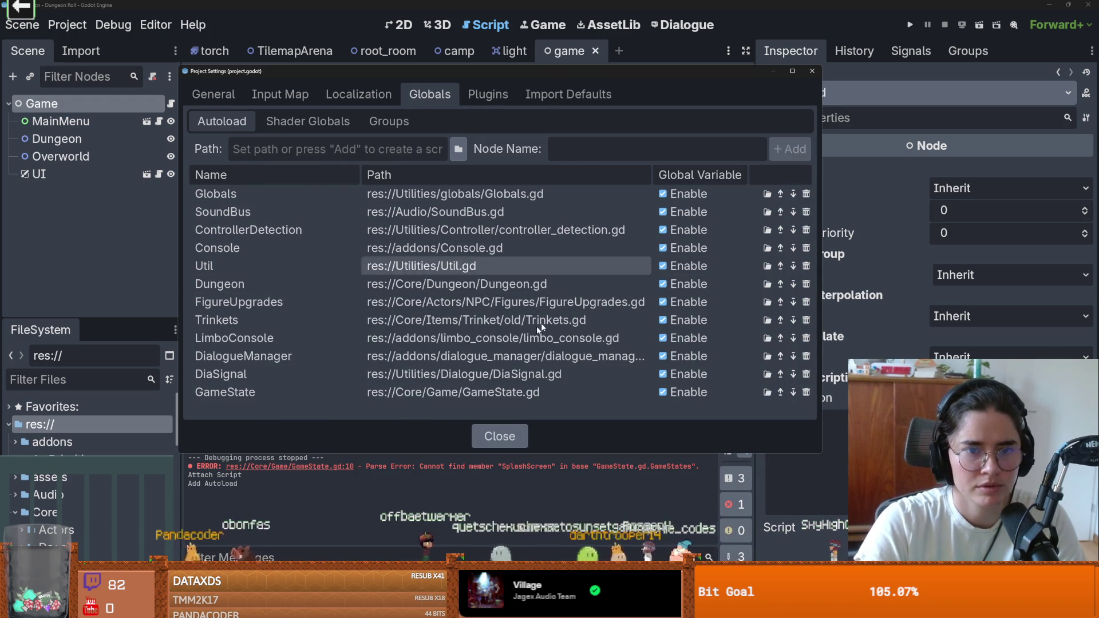
left_click(812, 71)
key("Escape")
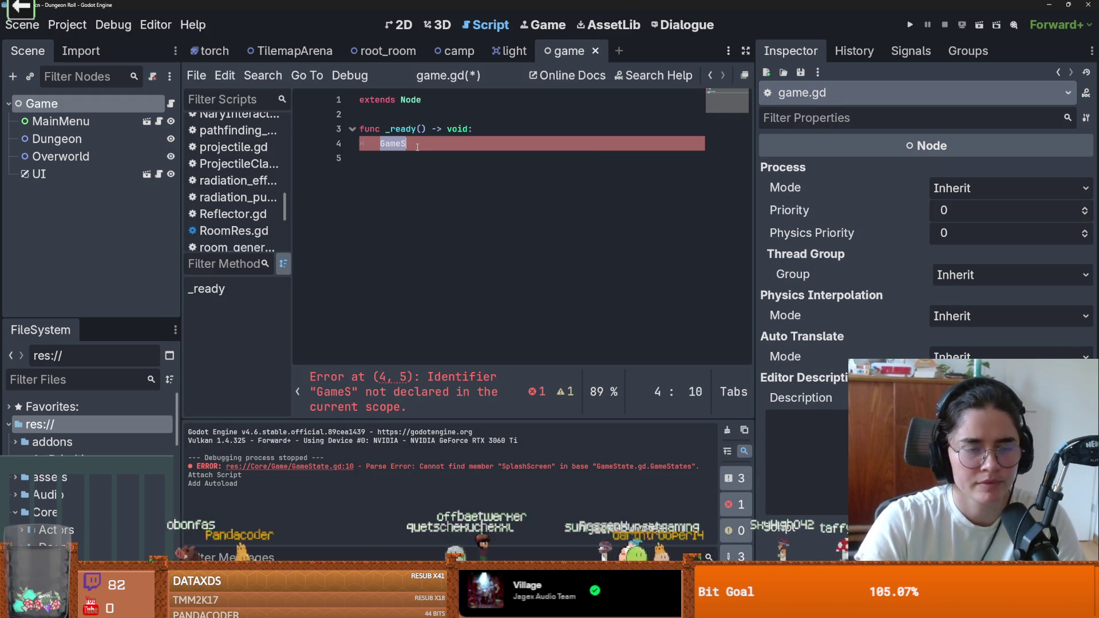
Write GameState.change_state(on_state_changed) on line 4 of _ready
type("T")
key("Return")
type(".")
key("Return")
type("on_")
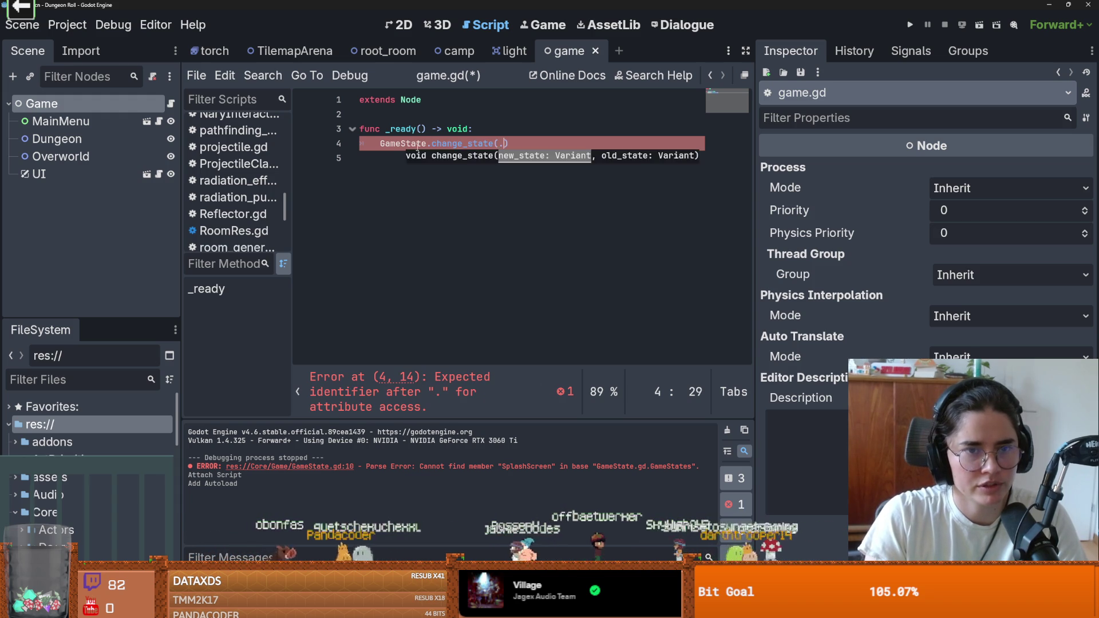
type("state_changed")
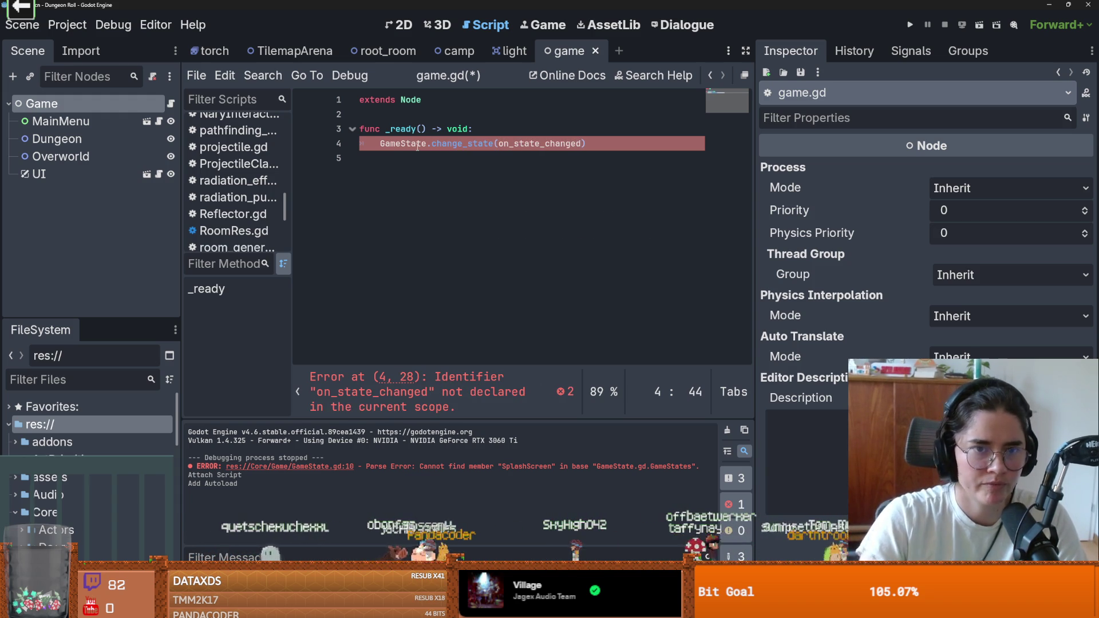
Add an on_state_changed(new_state) function with a pass body and save
left_click(550, 152)
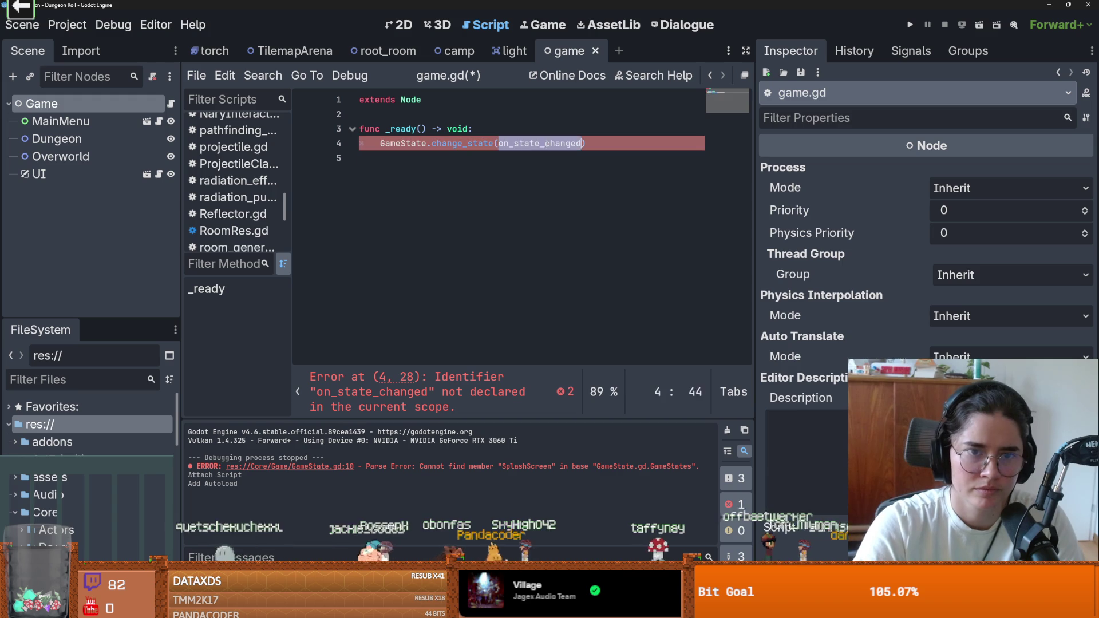
key("Return")
type("func on_state_changed(")
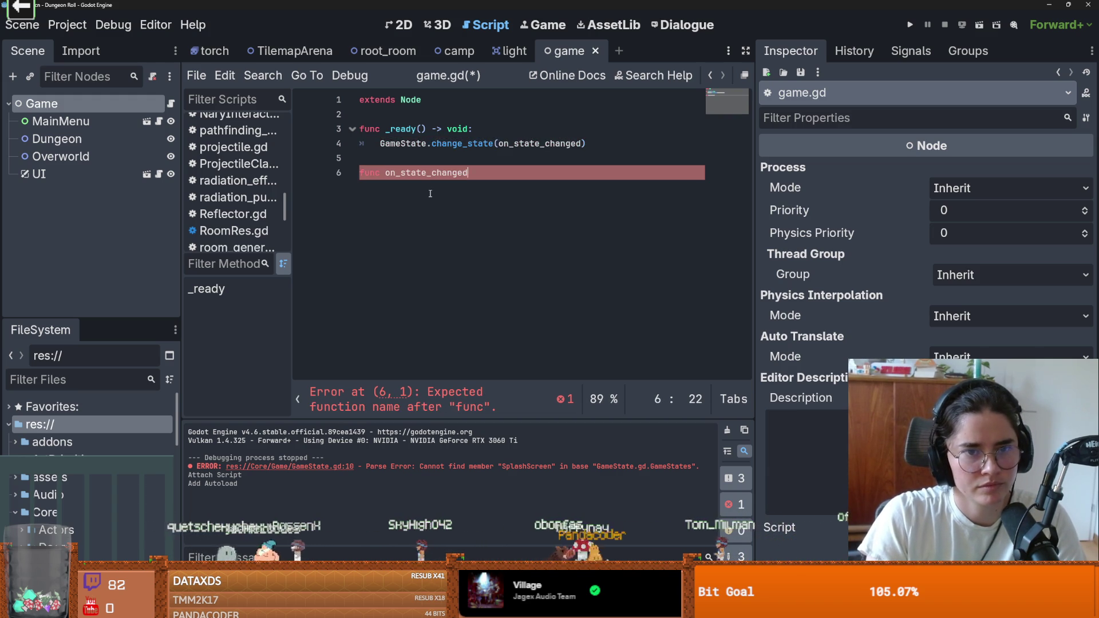
type("oldb")
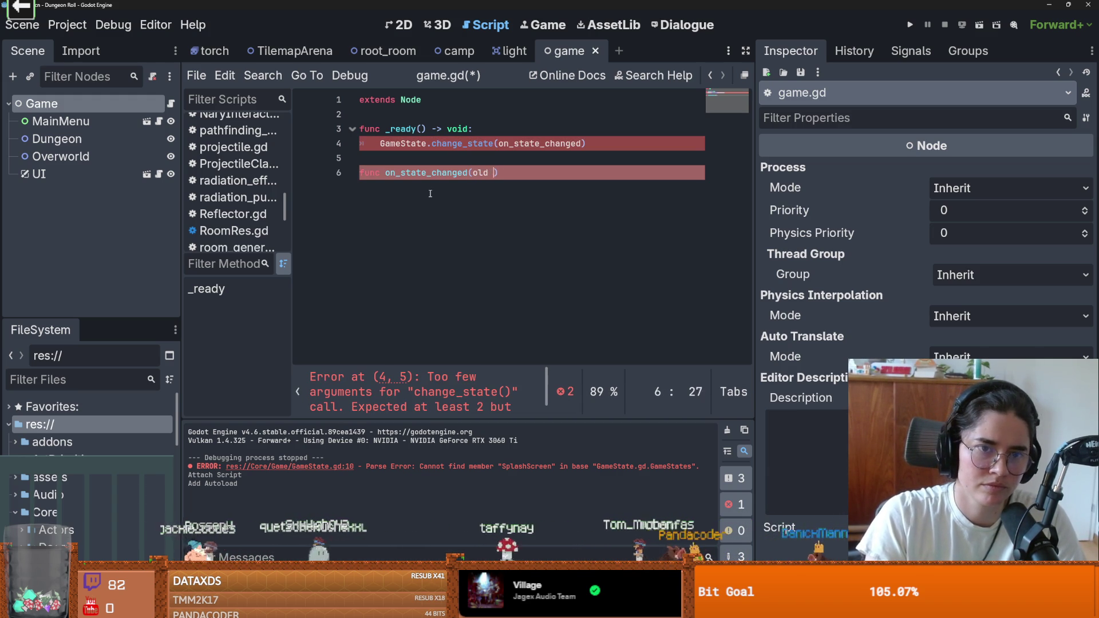
key("BackSpace")
type("new_state :")
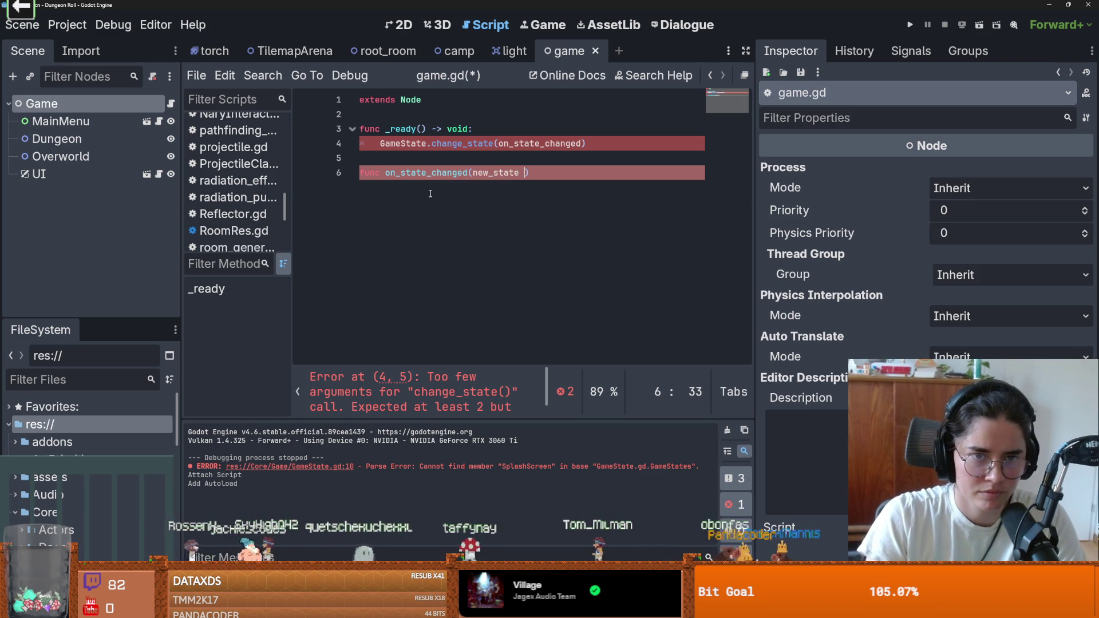
type("g")
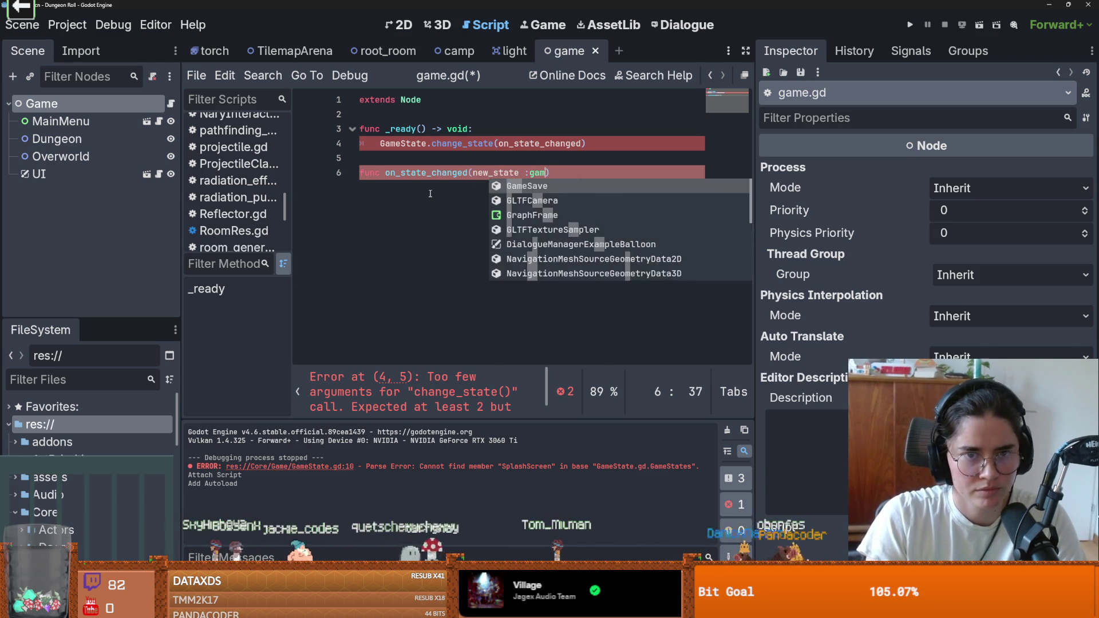
key("BackSpace")
type("Gam")
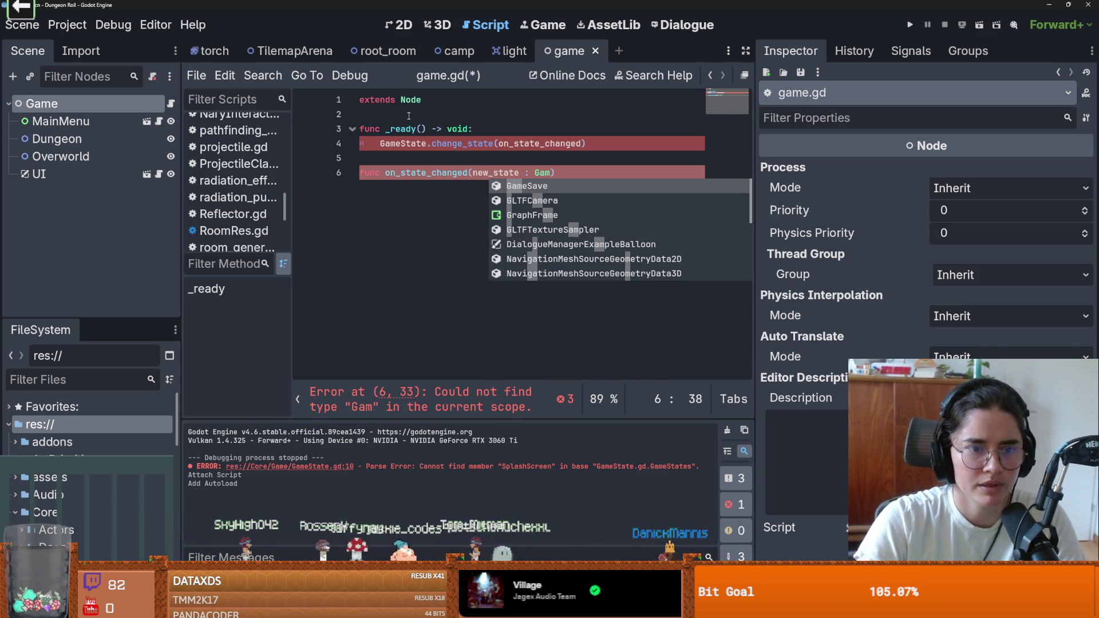
left_click(444, 150)
left_click(558, 174)
type(":")
key("Return")
type("pass")
key("ctrl+s")
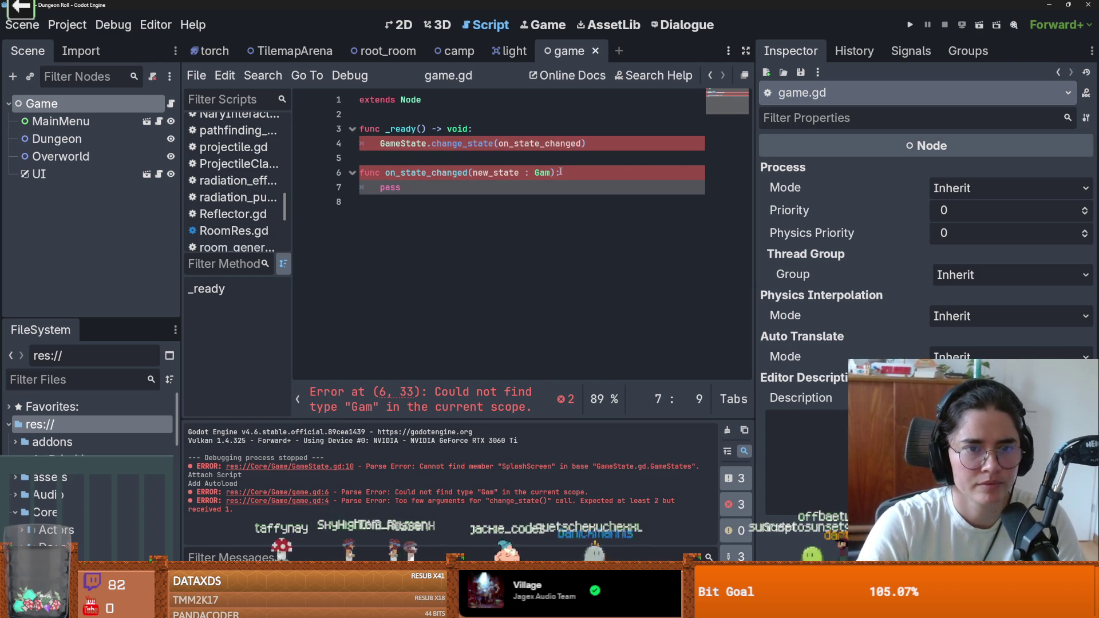
Type both new_state and old_state parameters as GameState.GameStates and save
double_click(409, 144)
key("ctrl+c")
double_click(542, 172)
key("ctrl+v")
type(".")
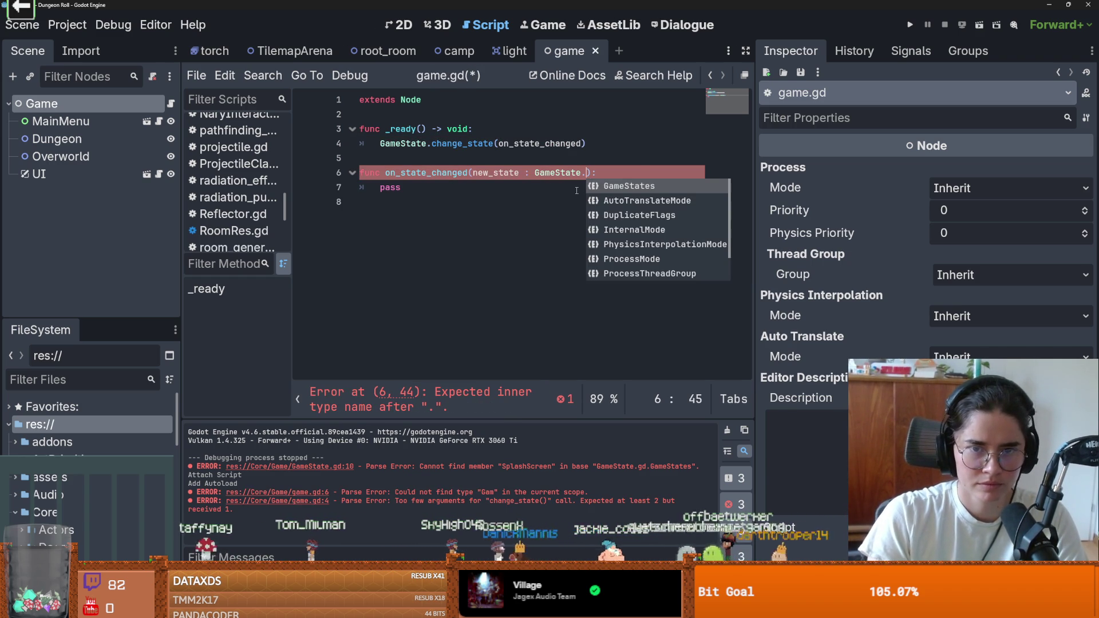
key("Return")
type(",")
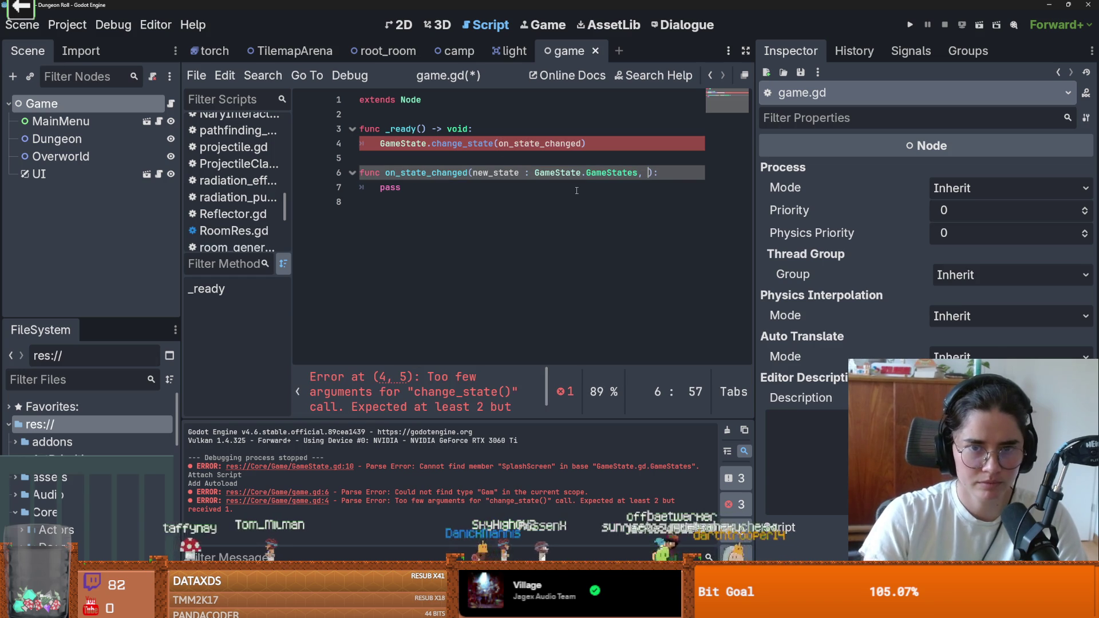
left_click_drag(639, 173, 535, 172)
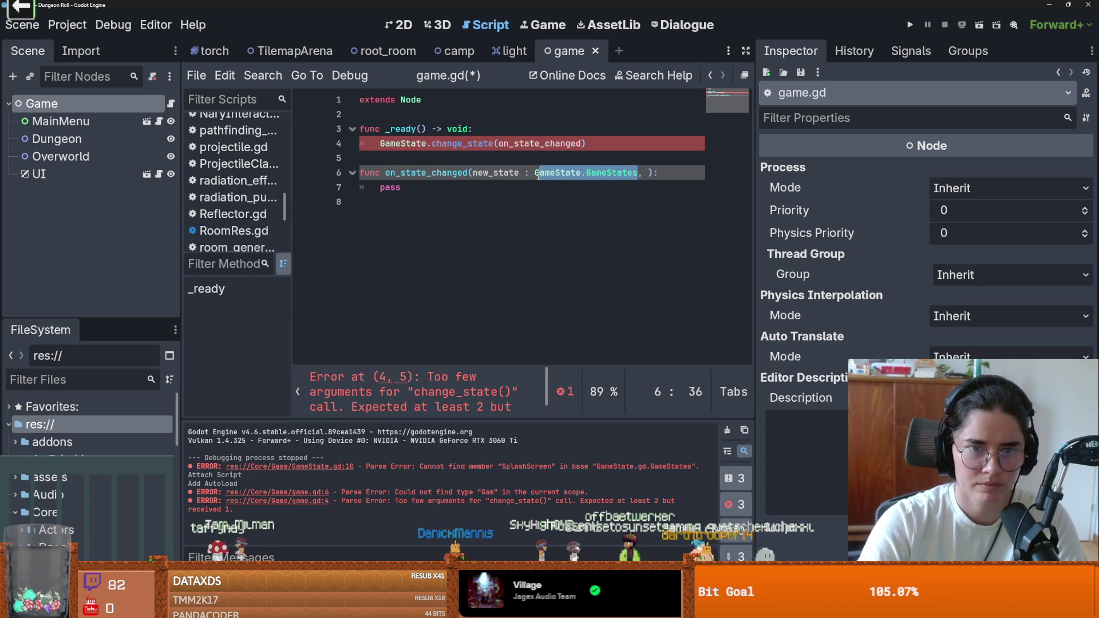
left_click(650, 173)
type("old_state ")
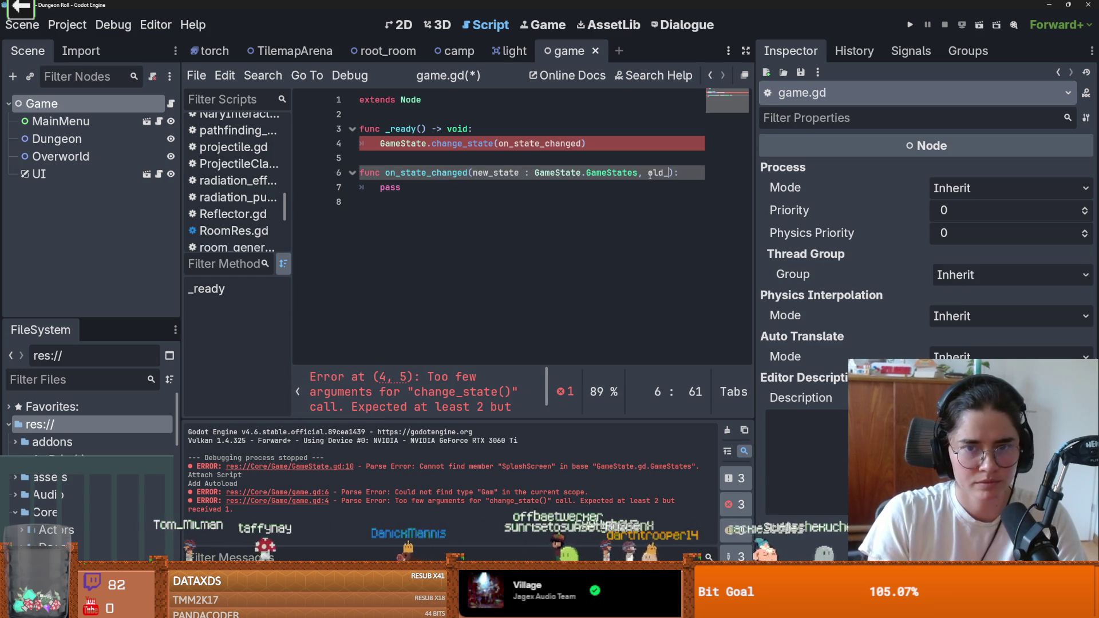
type(":")
key("ctrl+v")
key("ctrl+s")
Append .connect after change_state on line 4 and save
left_click(413, 392)
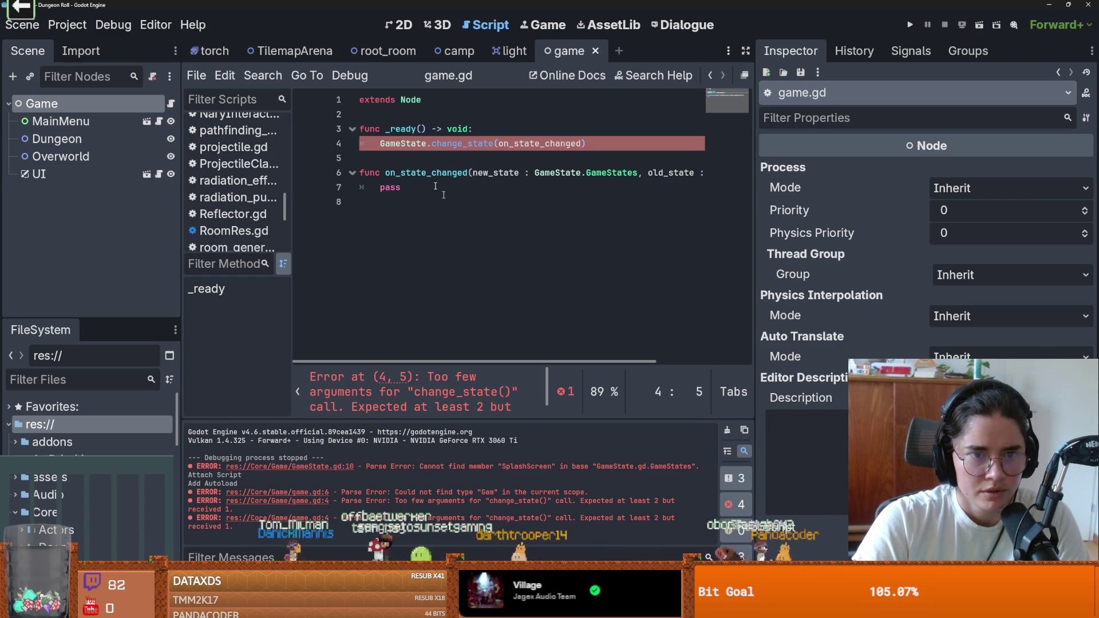
double_click(452, 144)
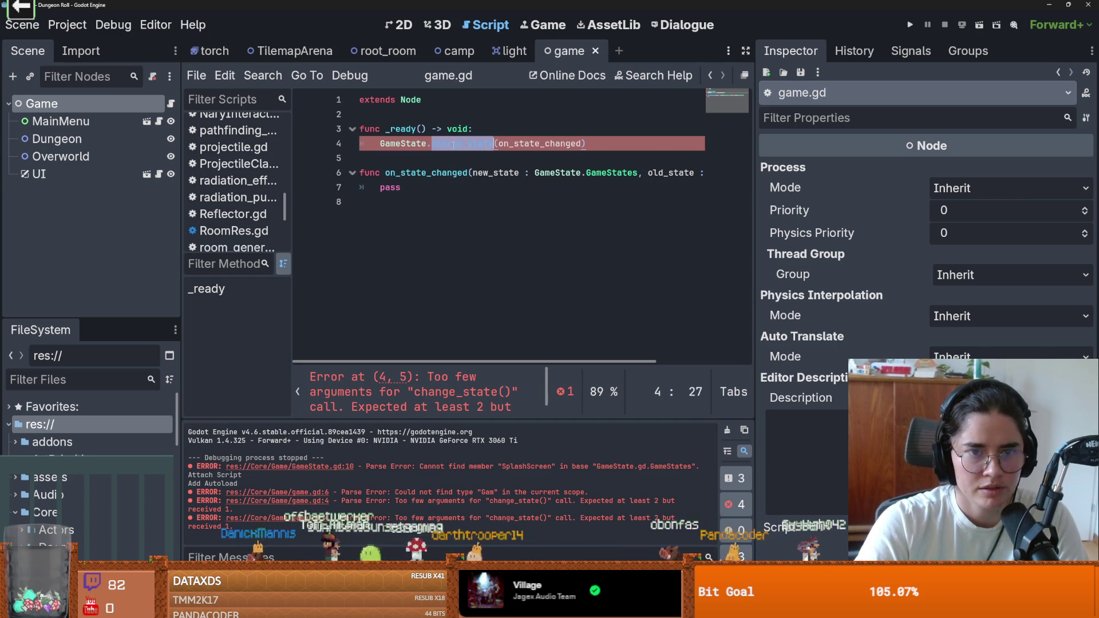
left_click(494, 147)
type(".conne")
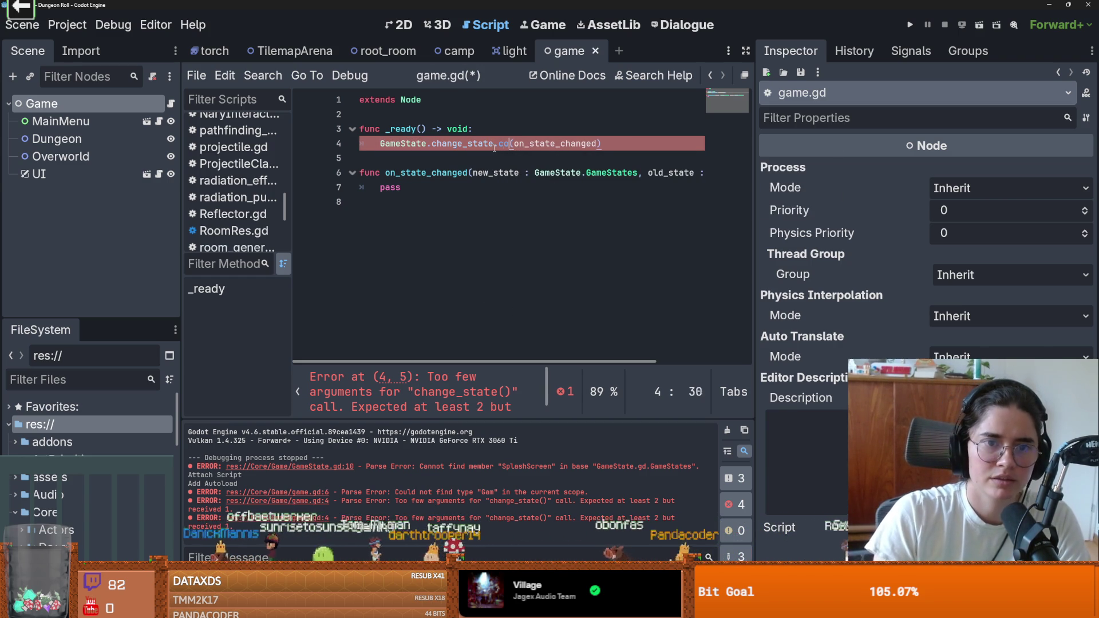
type("ct")
left_click(494, 158)
key("ctrl+s")
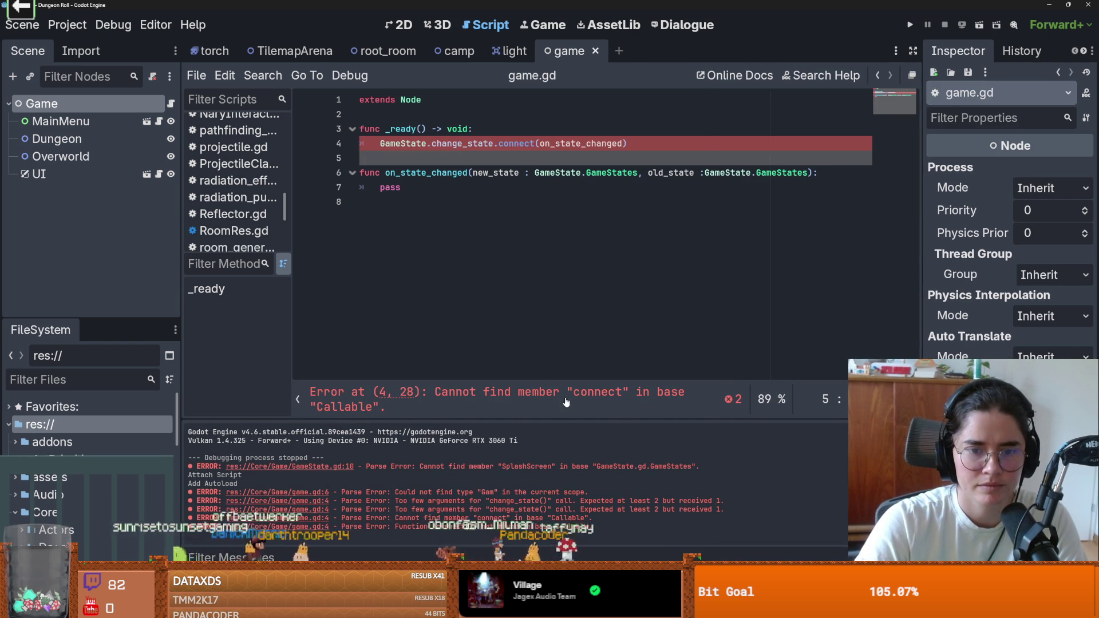
Select parts of the line 4 connect call to inspect its error
left_click_drag(536, 144, 495, 145)
double_click(521, 145)
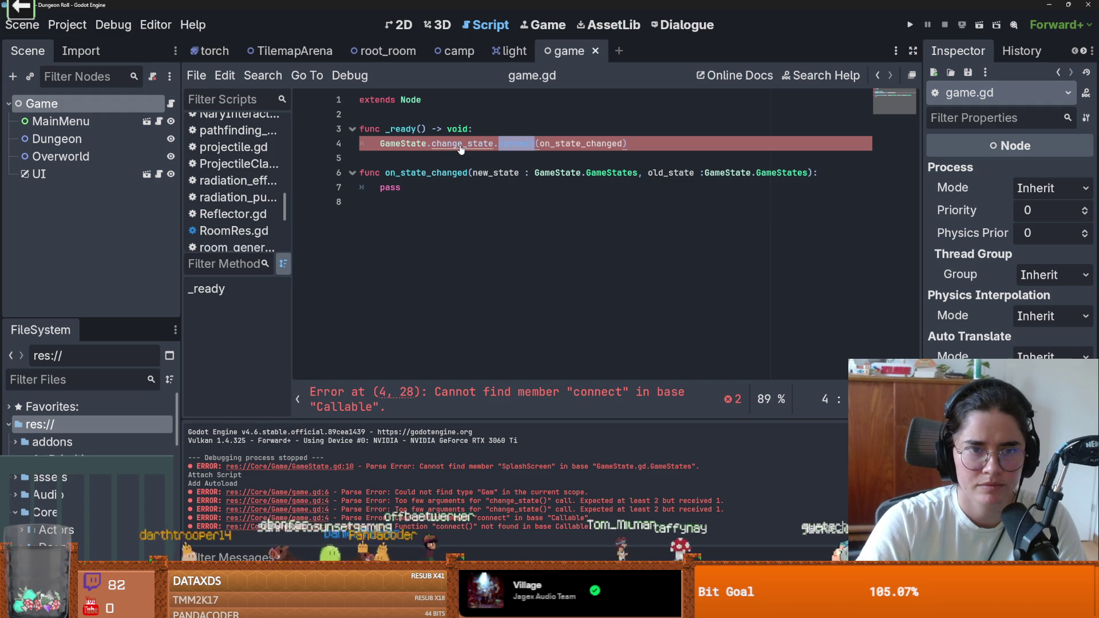
triple_click(409, 148)
double_click(409, 145)
left_click(67, 24)
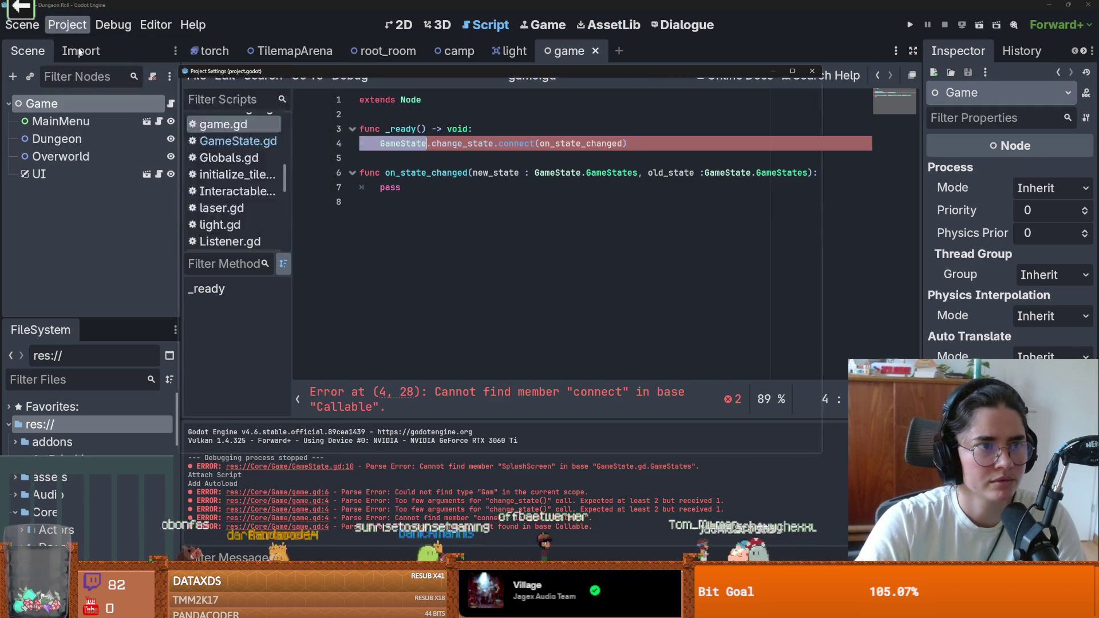
left_click(80, 42)
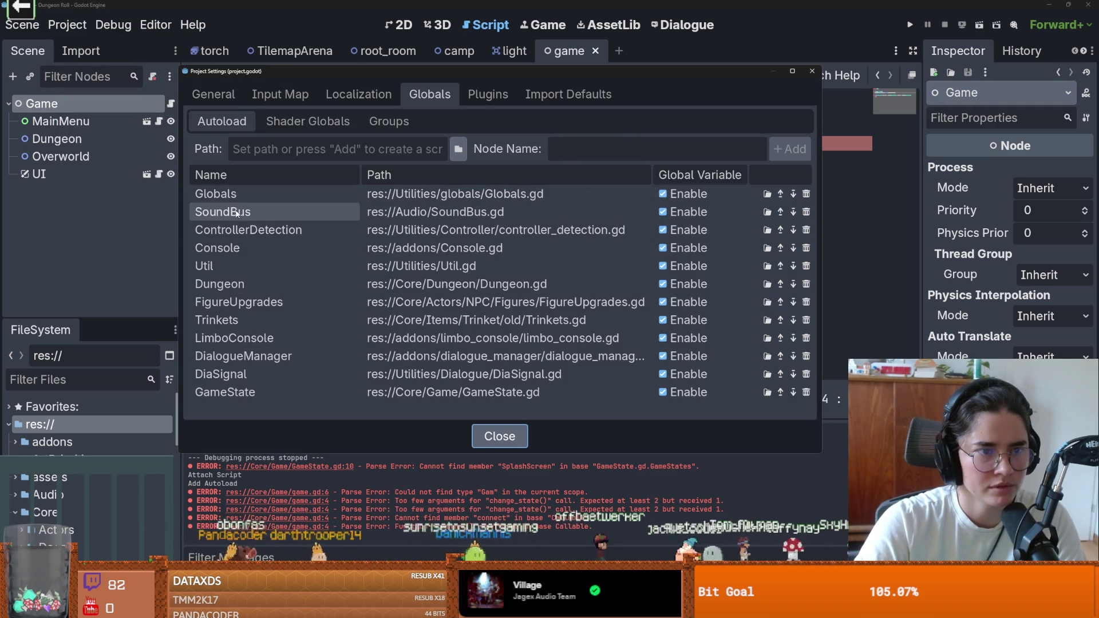
left_click(272, 389)
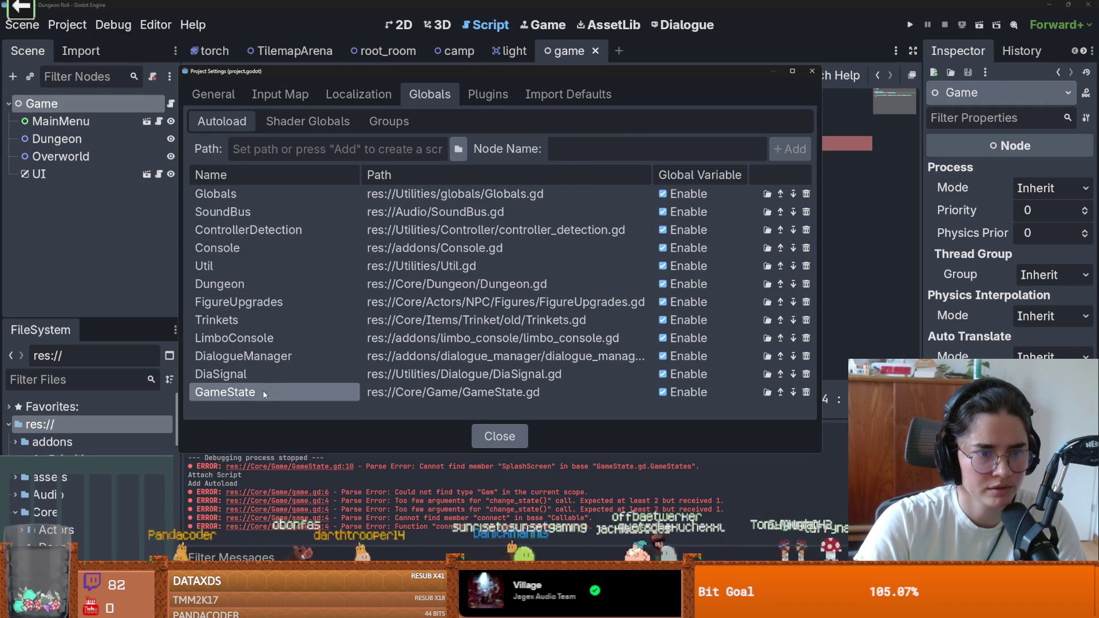
left_click(265, 393)
double_click(269, 393)
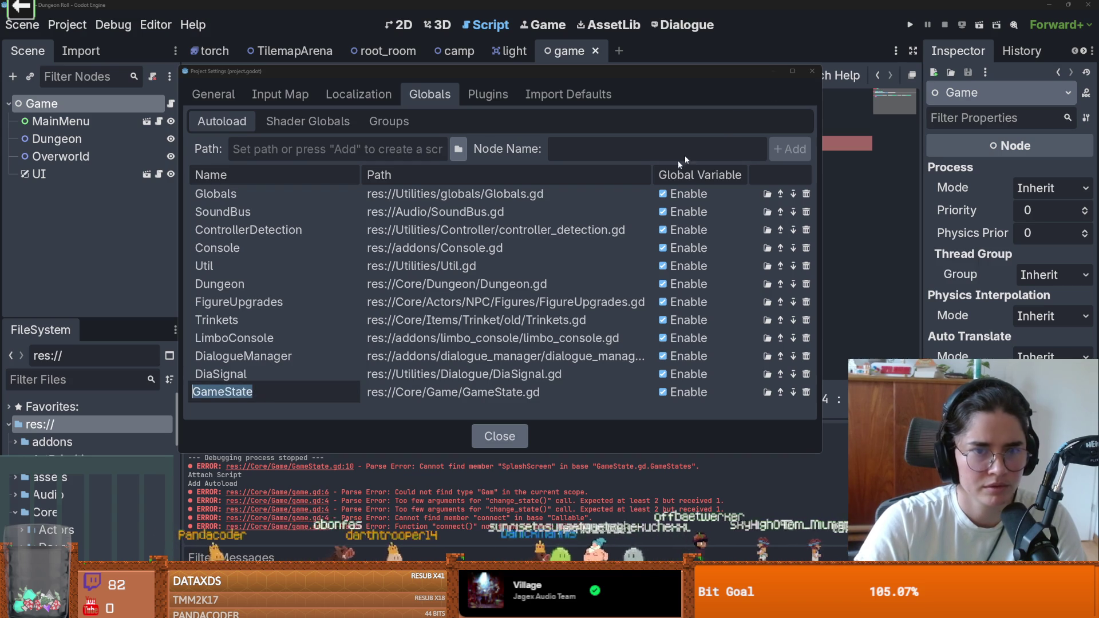
left_click(811, 72)
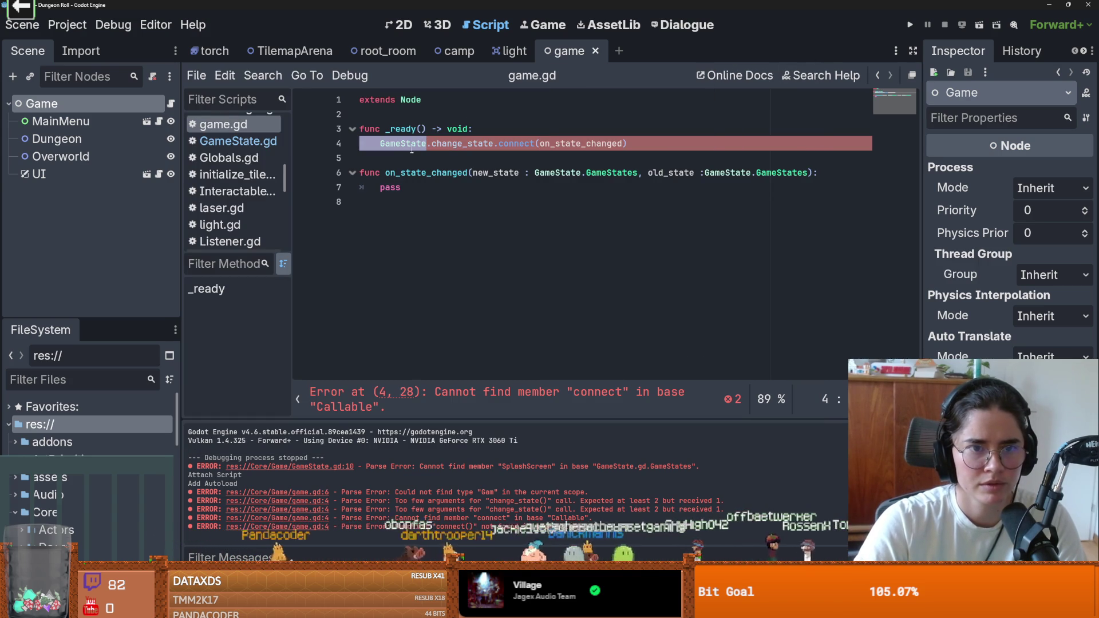
Close all six open scene tabs and reopen only the Game scene via a 'game' filter
left_click(596, 51)
left_click(541, 51)
left_click(485, 51)
left_click(427, 51)
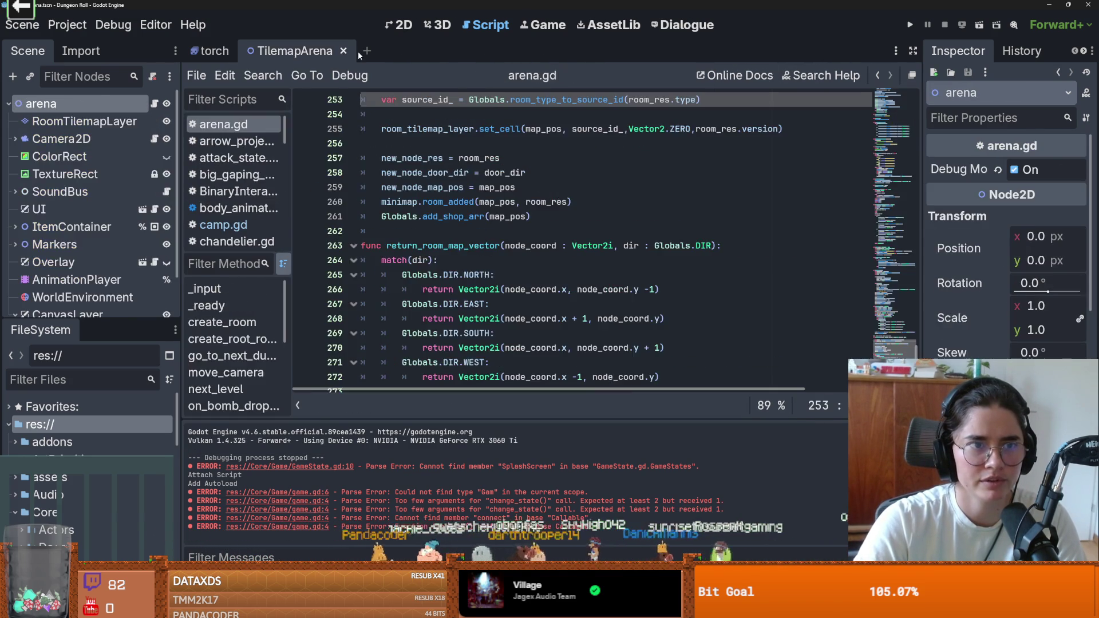
left_click(344, 51)
left_click(241, 51)
type("game")
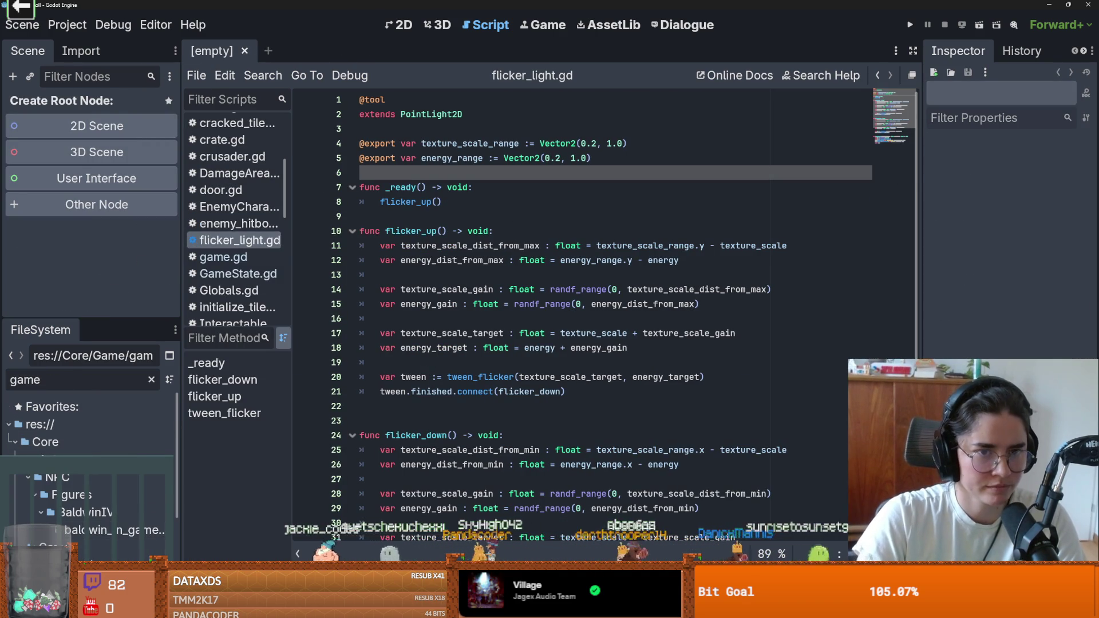
double_click(57, 548)
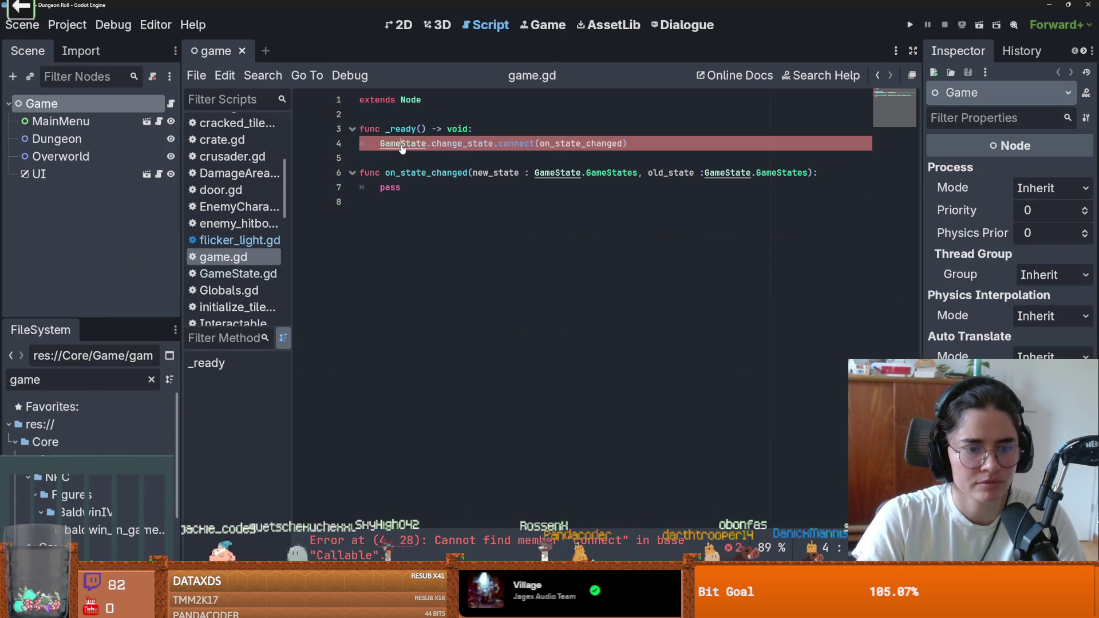
Remove .connect from line 4, leaving GameState.change_state(on_state_changed)
triple_click(515, 143)
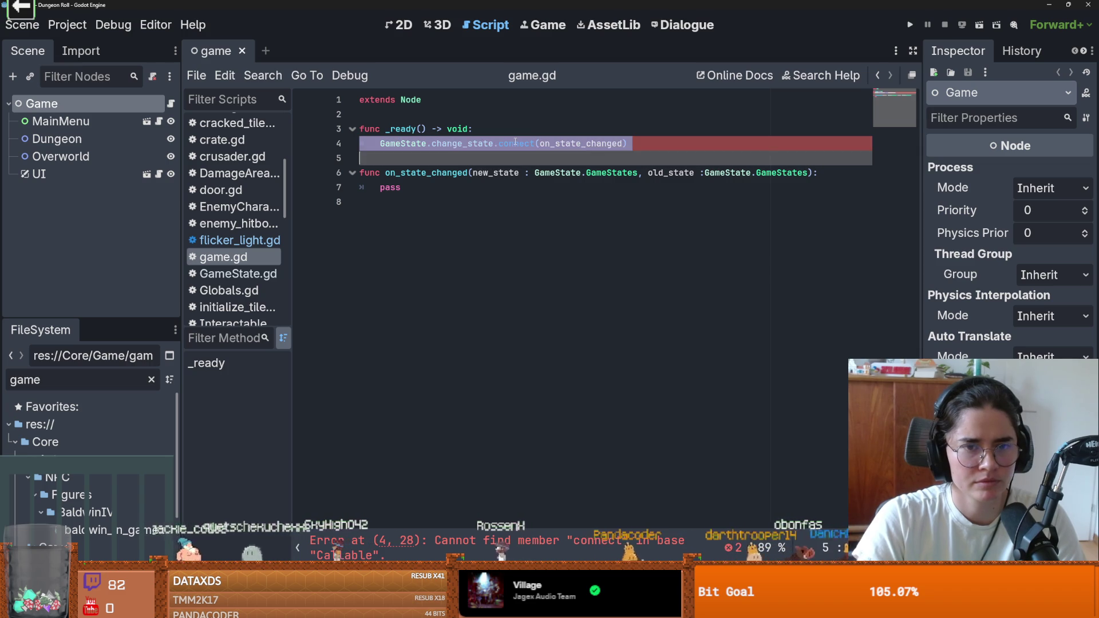
double_click(514, 143)
key("BackSpace")
key("BackSpace")
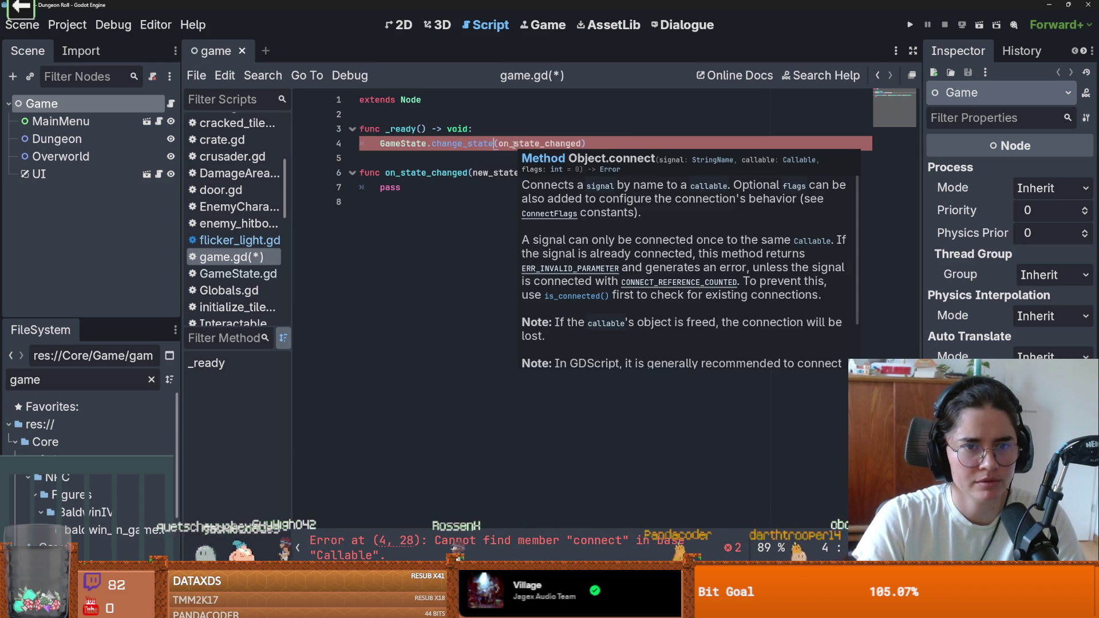
left_click(616, 149)
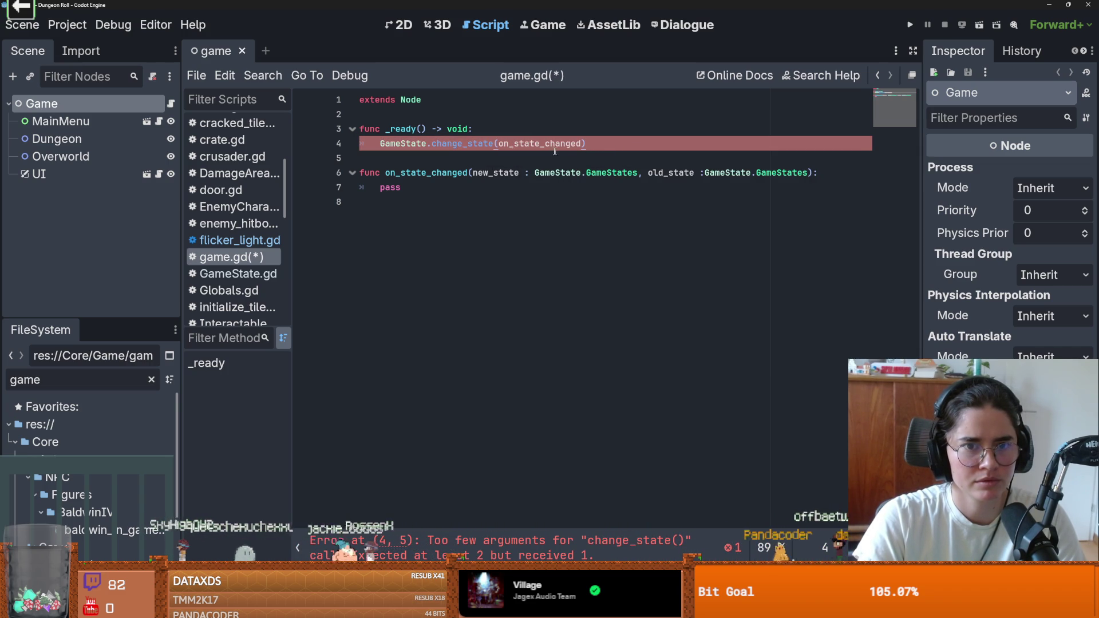
left_click(494, 143)
type(".c")
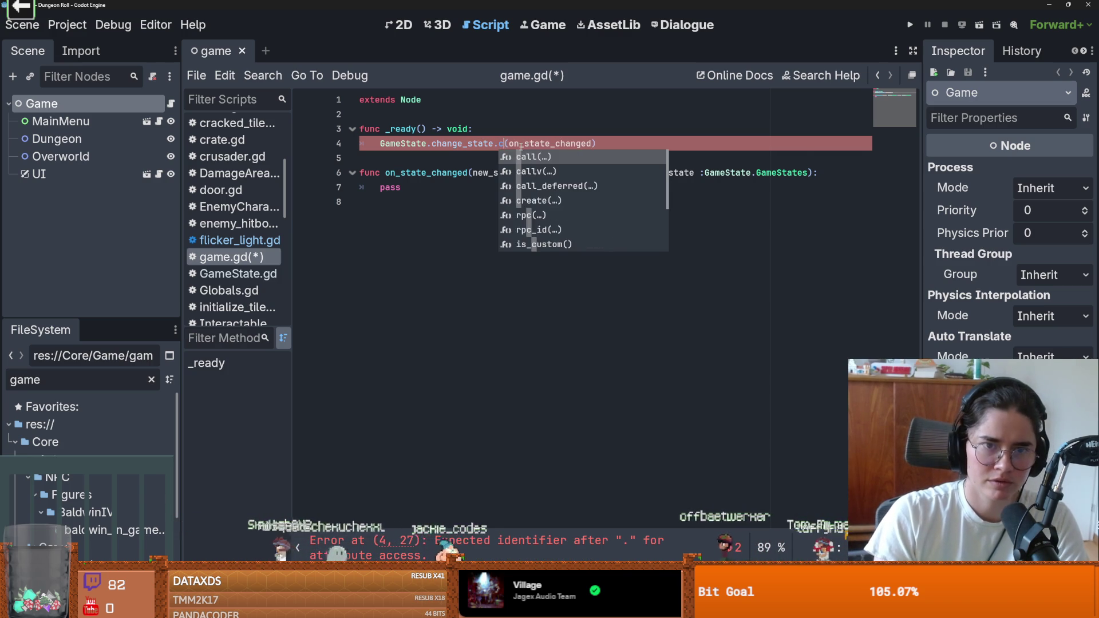
type("onn")
key("BackSpace")
key("BackSpace")
key("BackSpace")
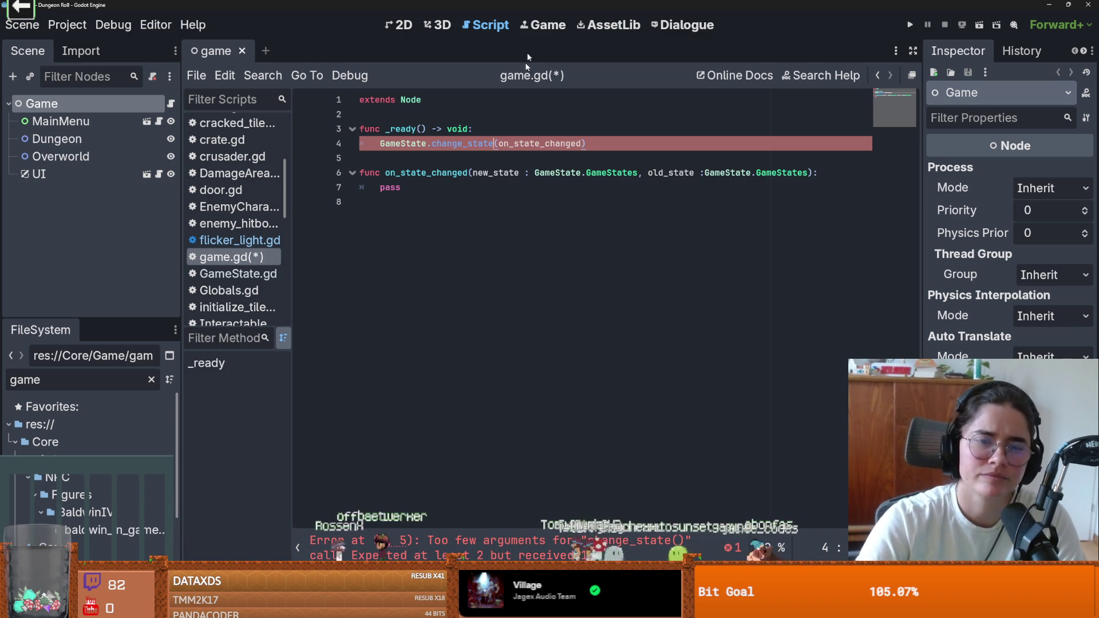
left_click_drag(586, 144, 375, 145)
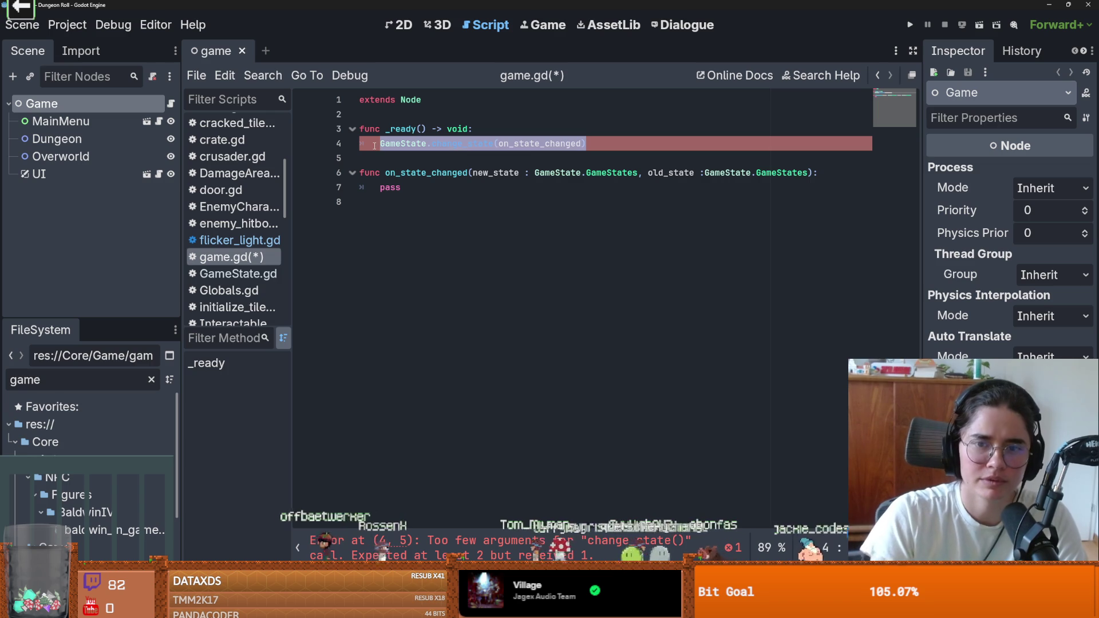
Rebuild line 4 as GameState.on_game_state_changed.connect(on_state_changed) via autocomplete and save
type("Game")
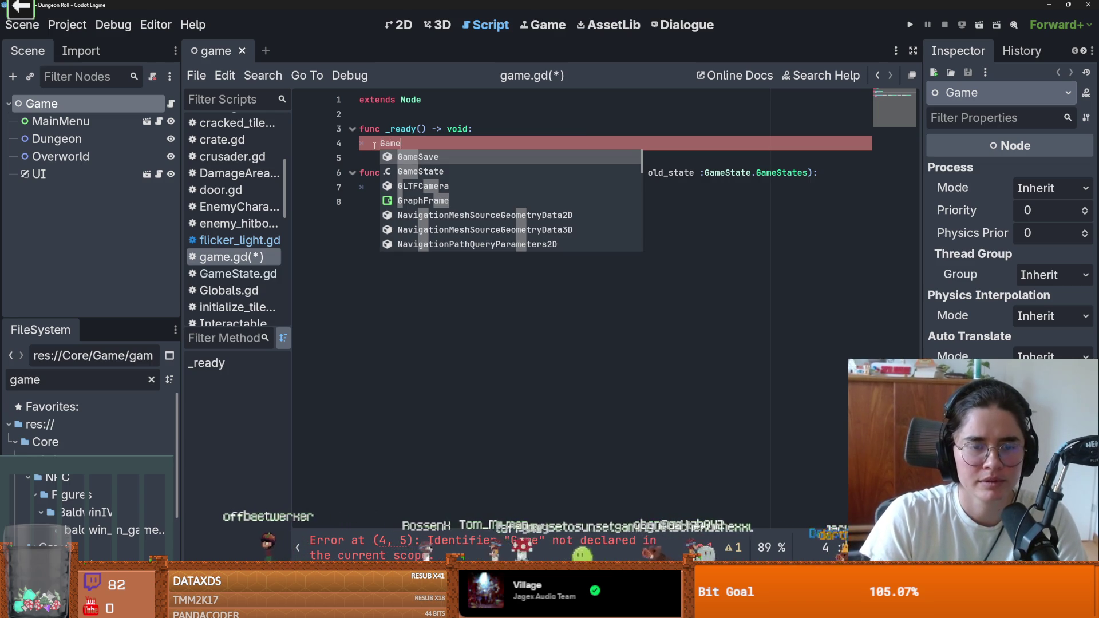
key("Down")
key("Return")
type(".")
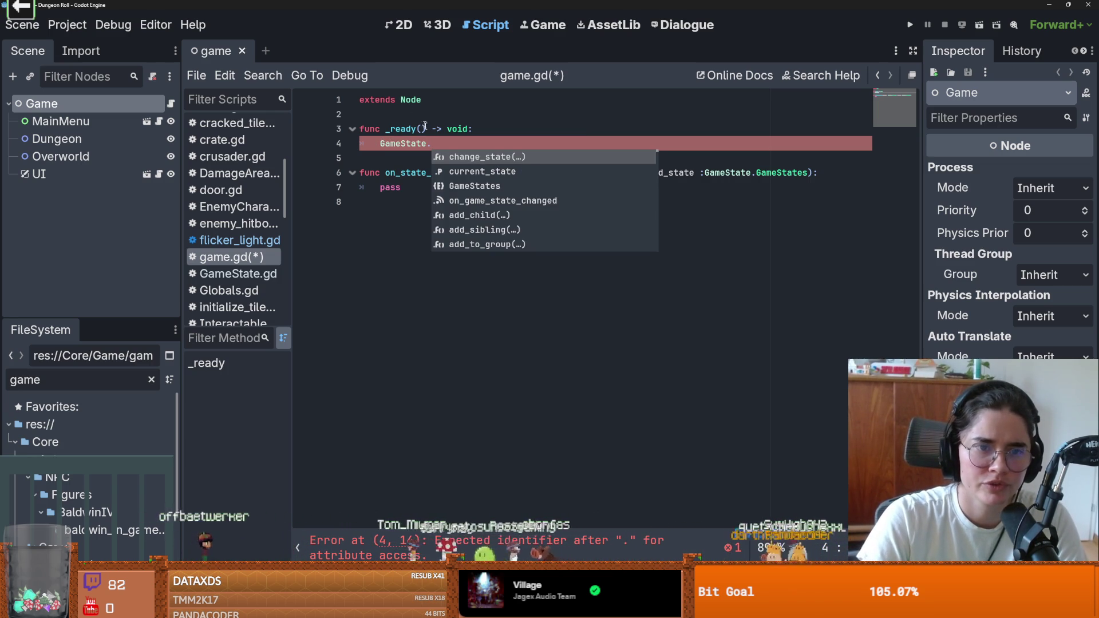
left_click(456, 200)
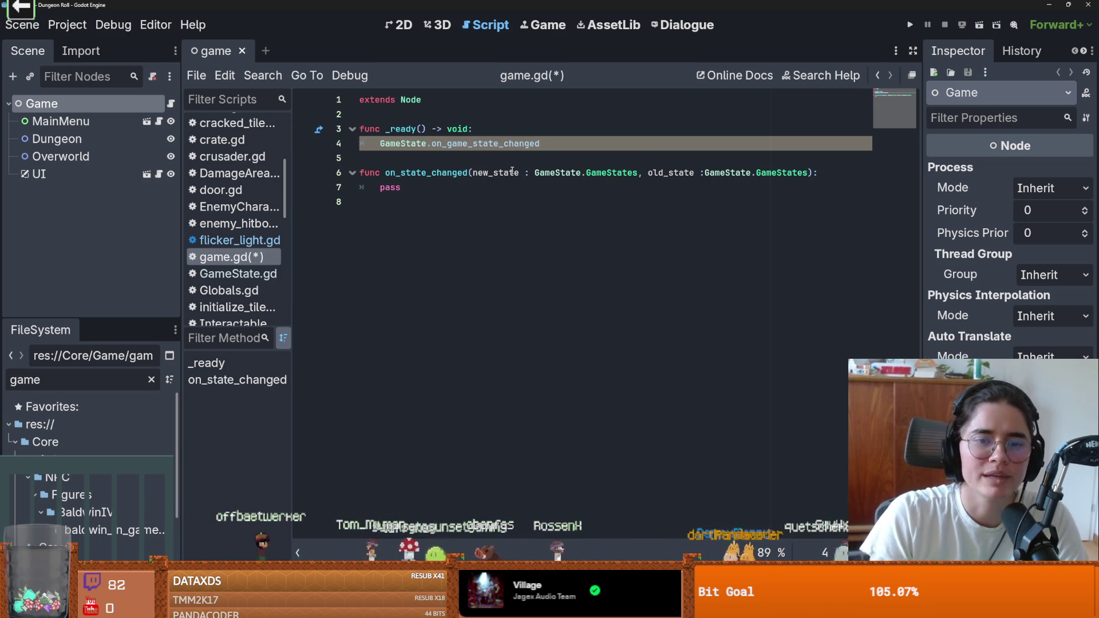
type(".conn")
key("Return")
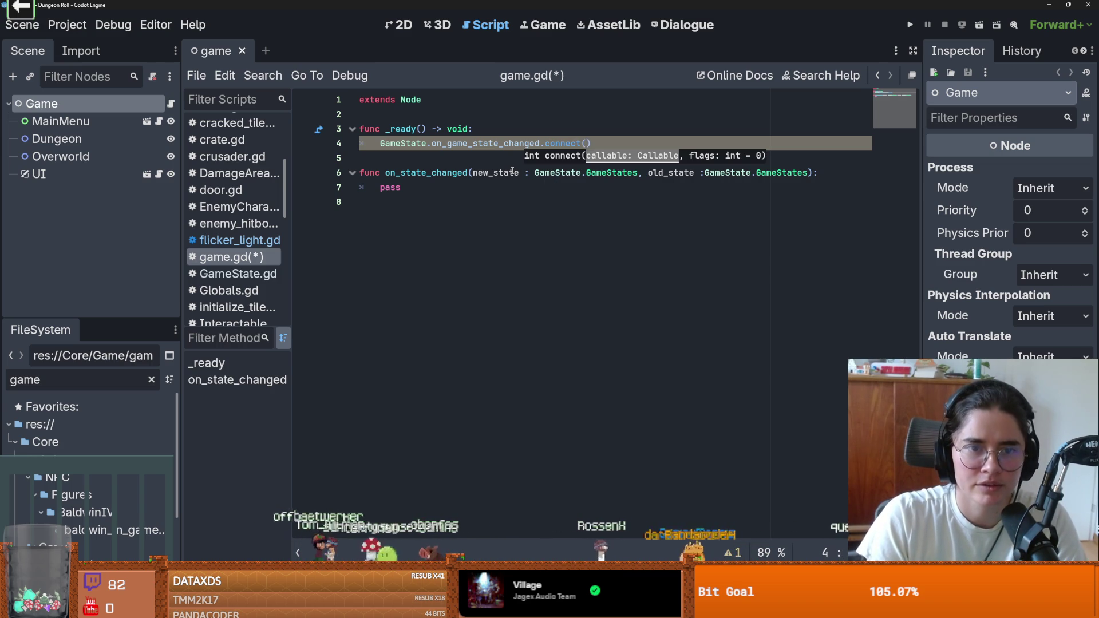
key("Return")
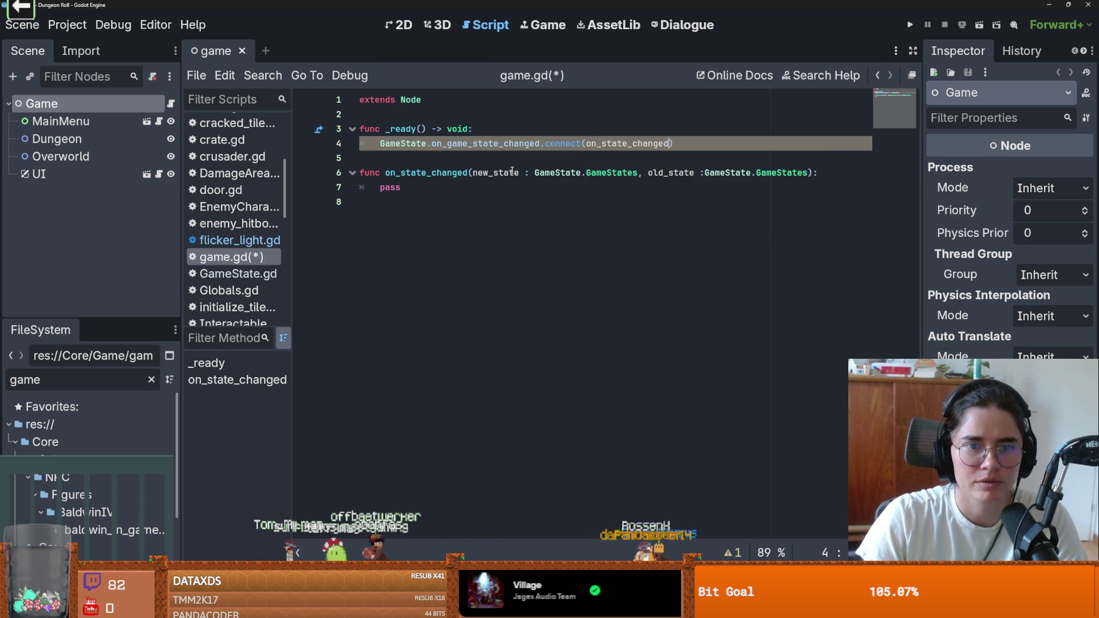
key("Down")
key("ctrl+s")
key("Down")
key("Down")
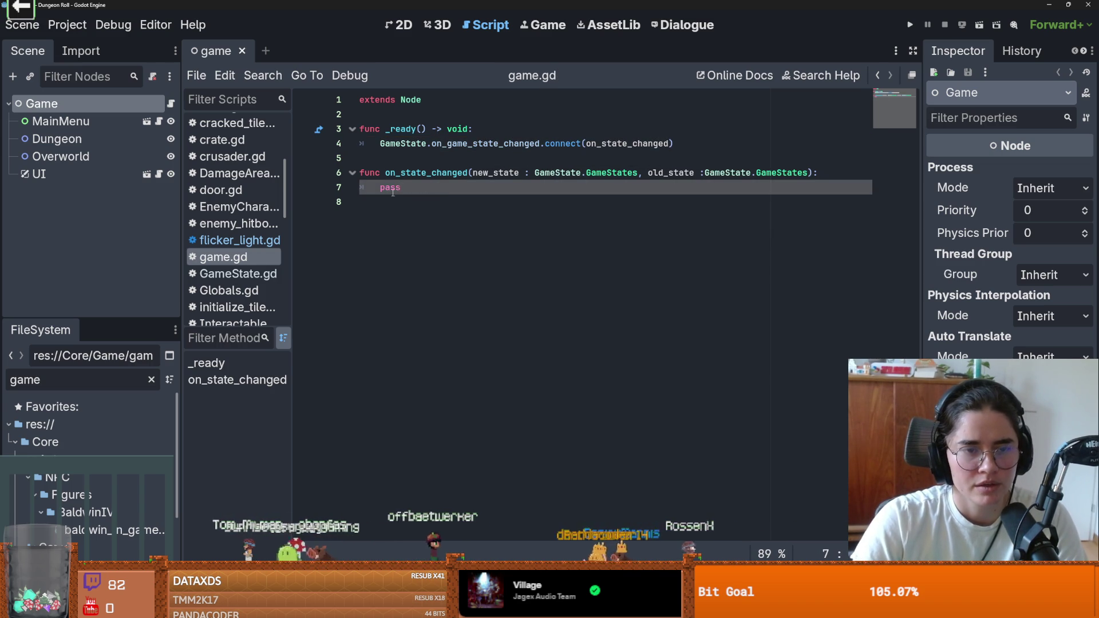
key("Up")
key("Up")
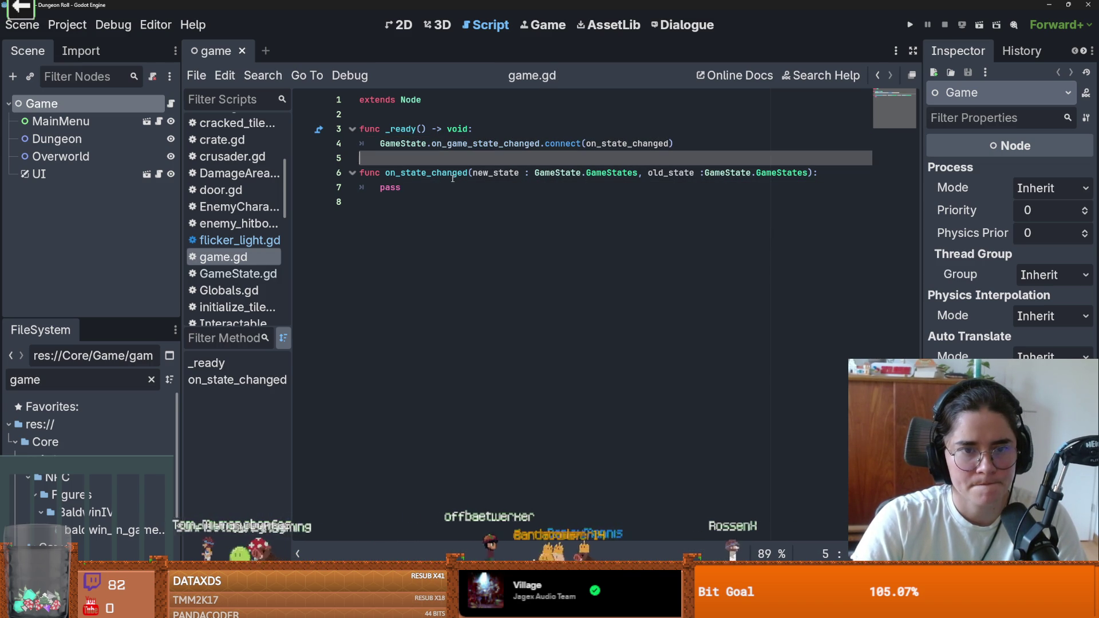
key("ctrl+s")
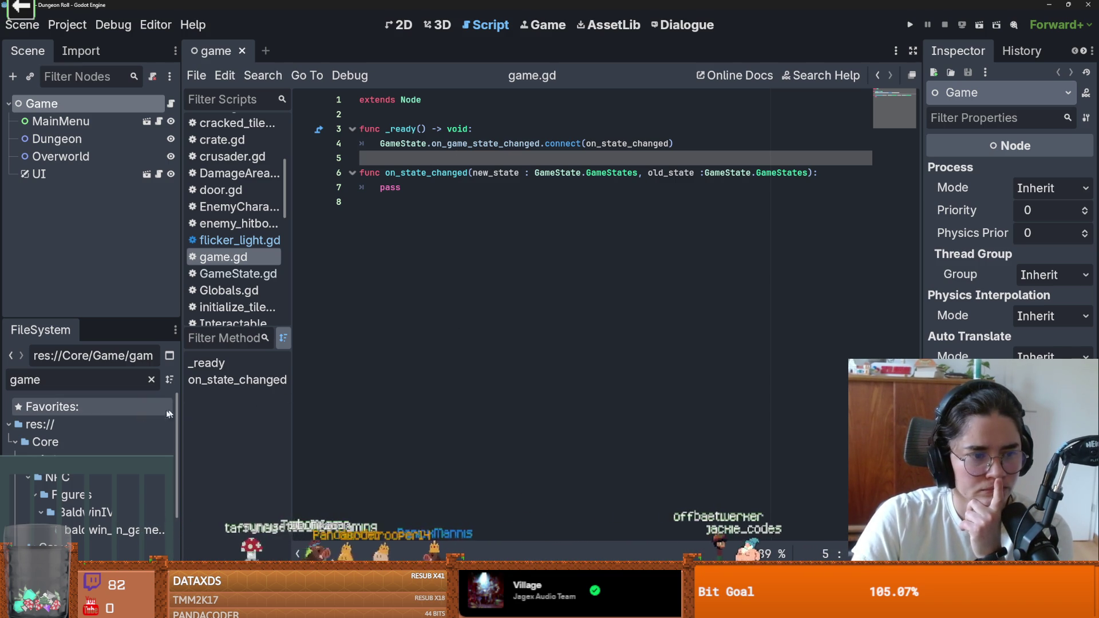
Replace the pass in on_state_changed with a match(new_state): block containing pass, and save
left_click(108, 422)
left_click(152, 379)
left_click(439, 210)
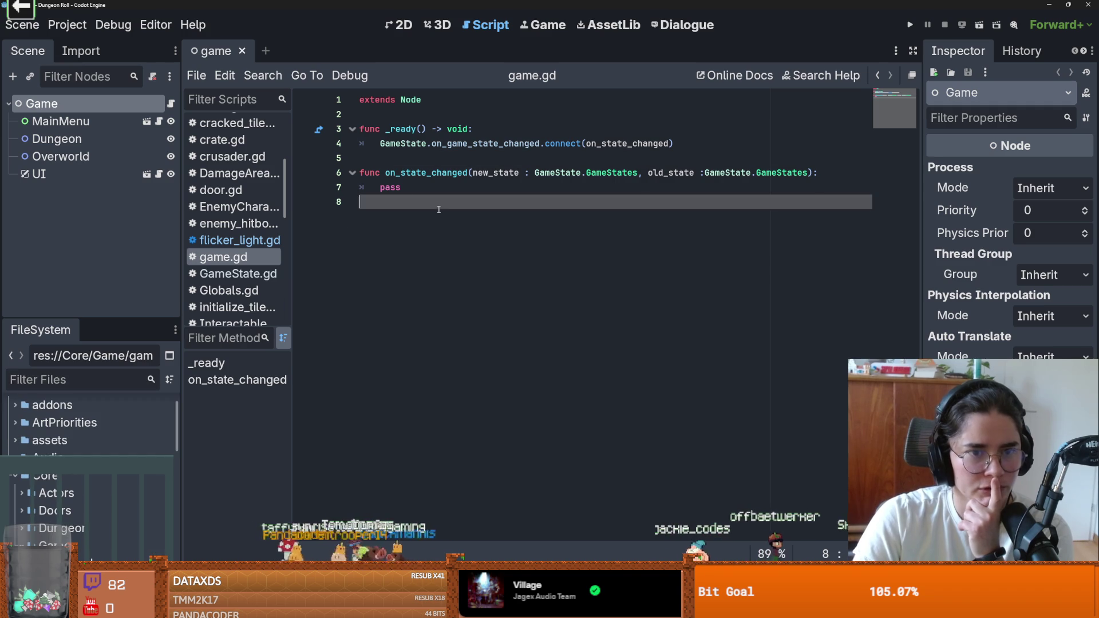
double_click(394, 185)
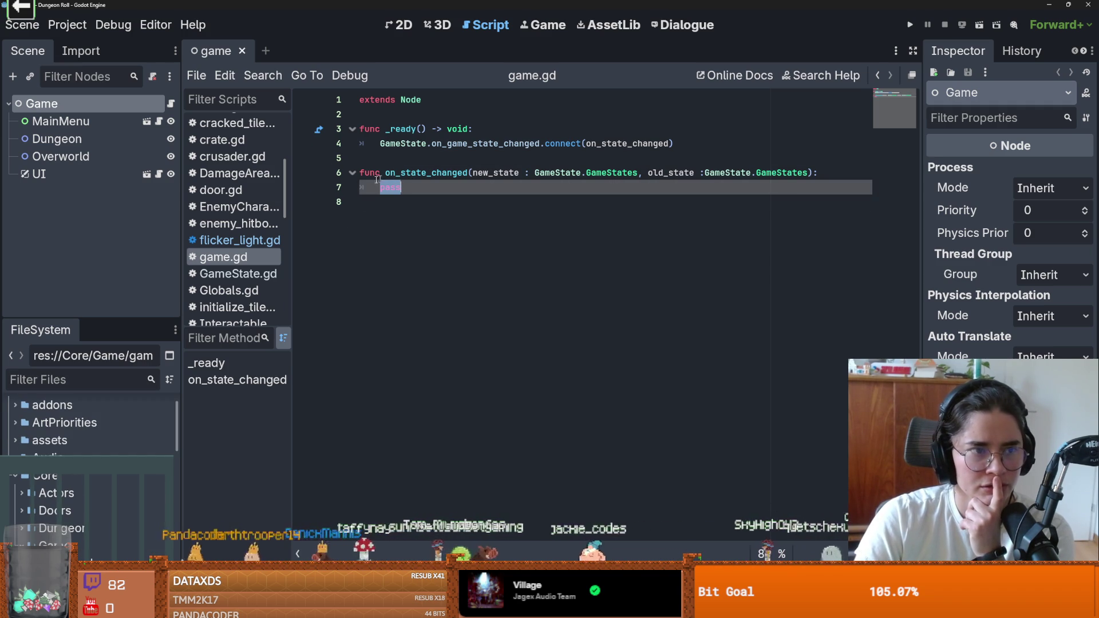
double_click(501, 174)
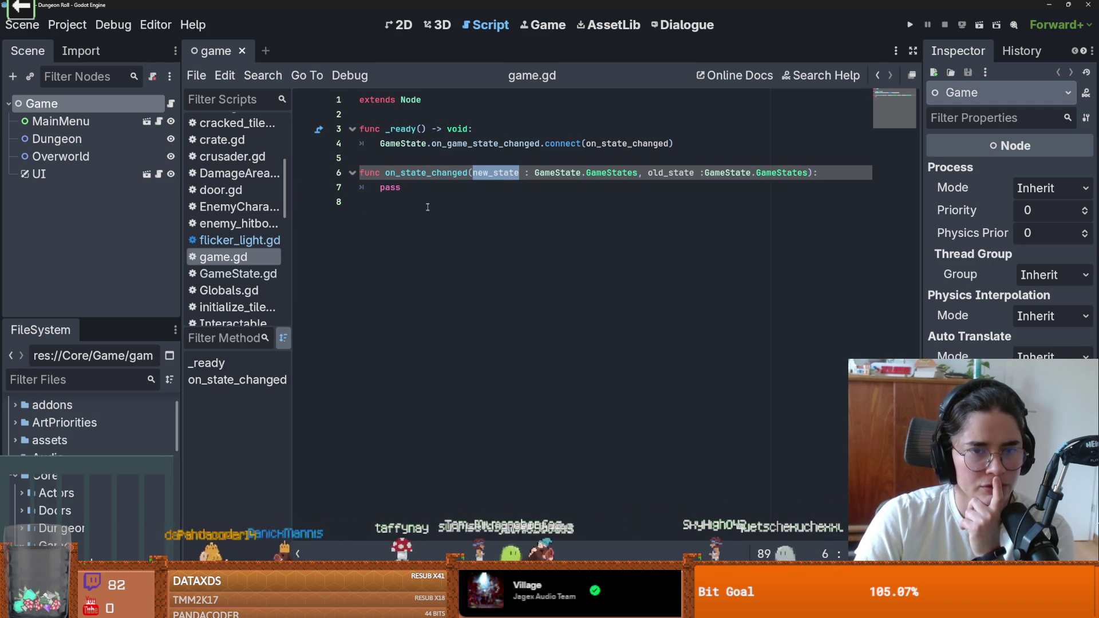
double_click(391, 187)
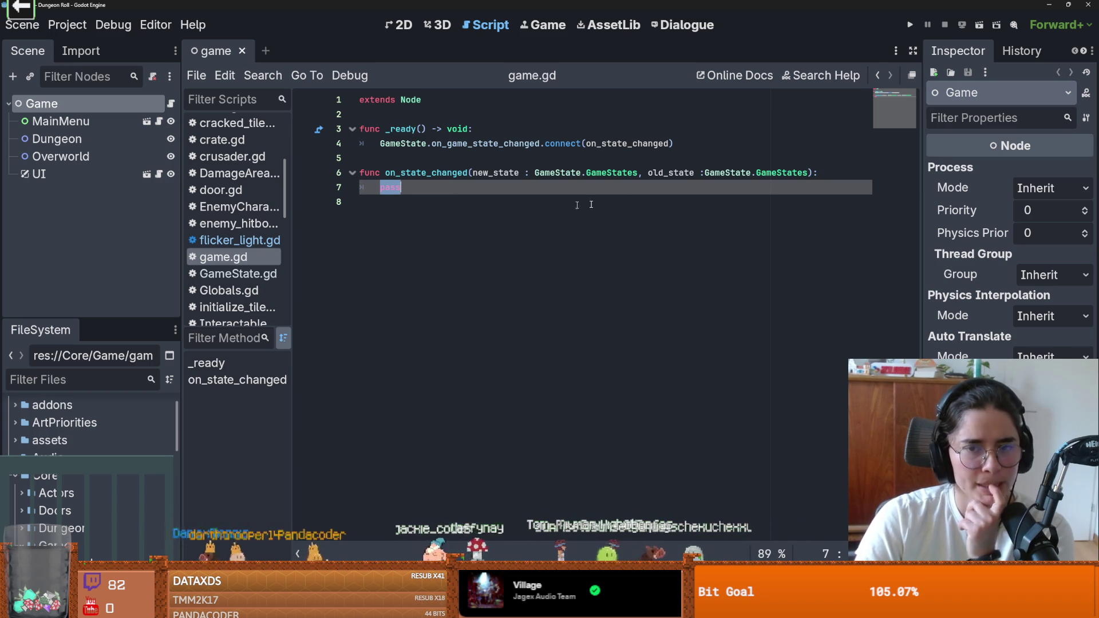
type("match")
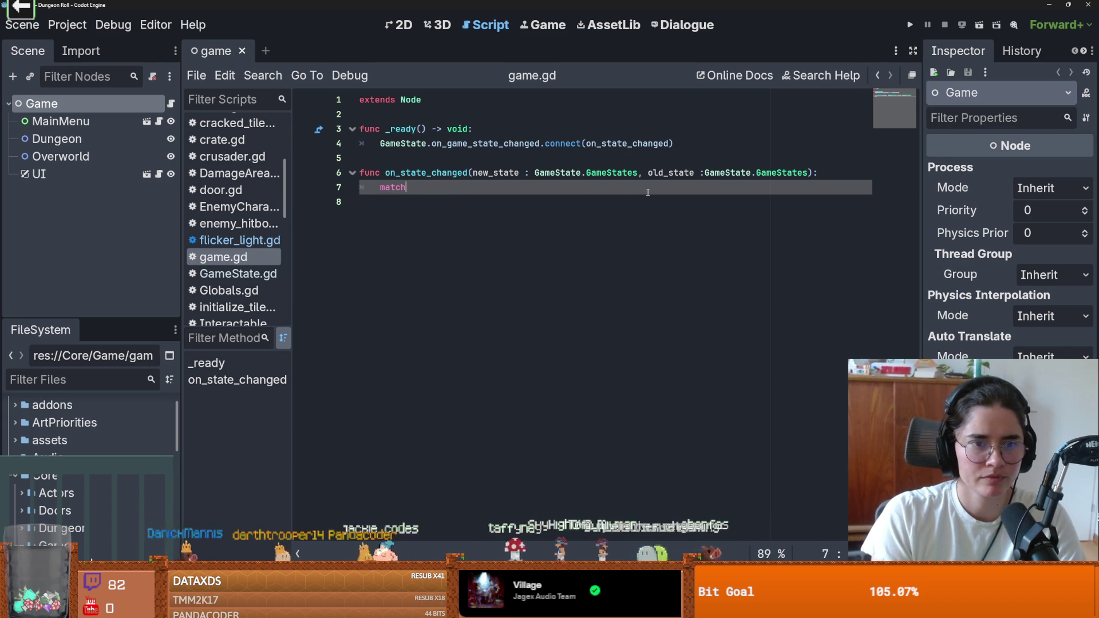
type("(")
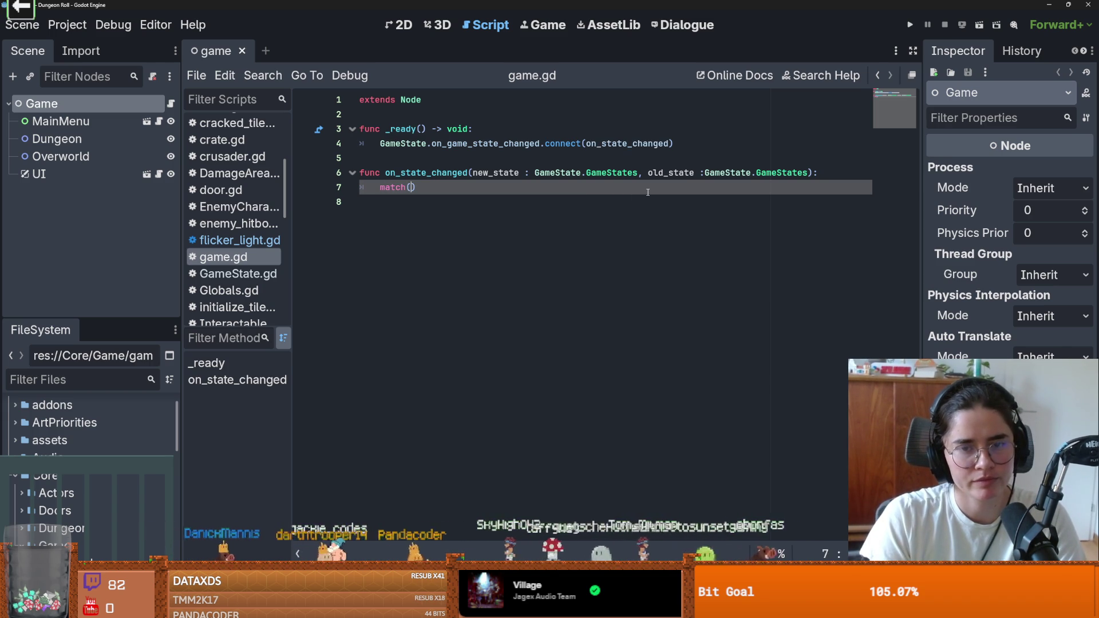
type("new_state)")
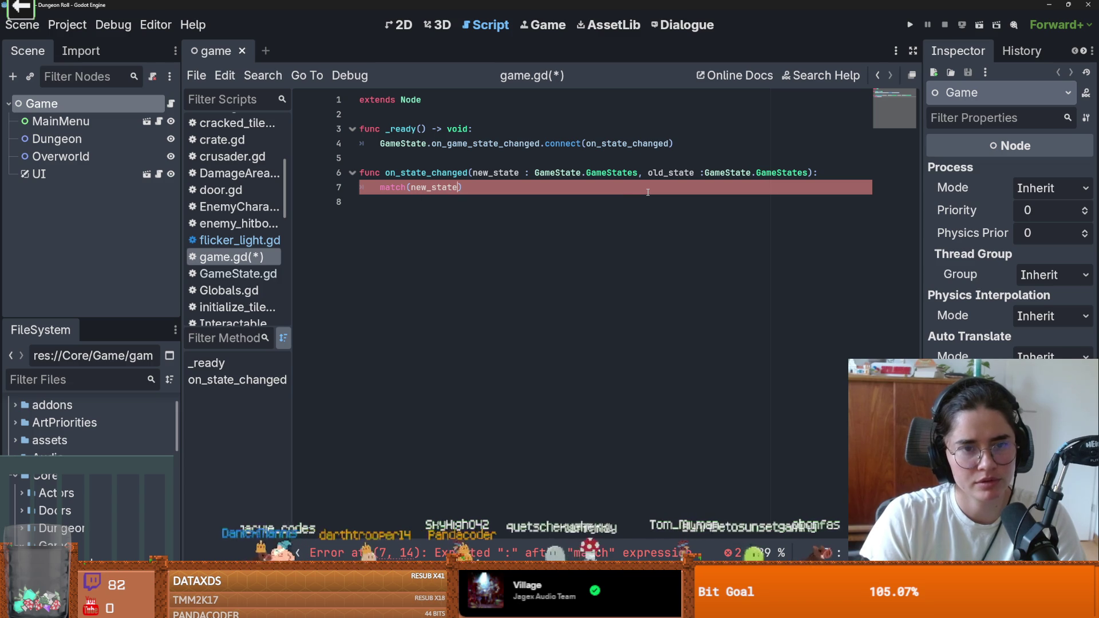
type(":")
key("Return")
type("ass")
key("ctrl+s")
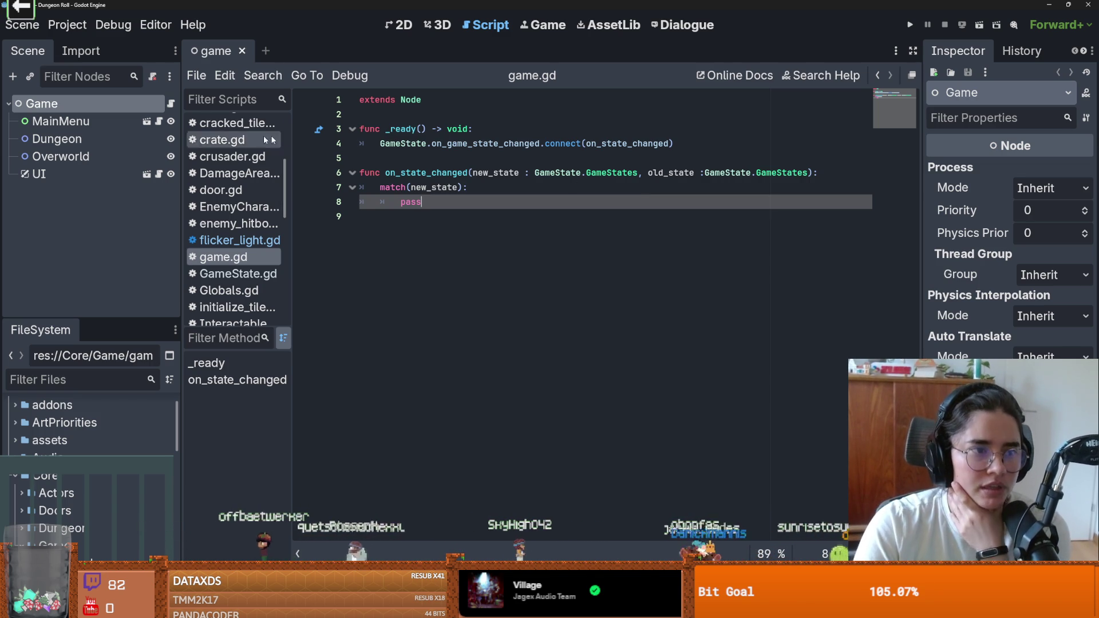
Select the Dungeon node, set its Process Mode to Disabled, then revert it to Inherit
left_click(56, 139)
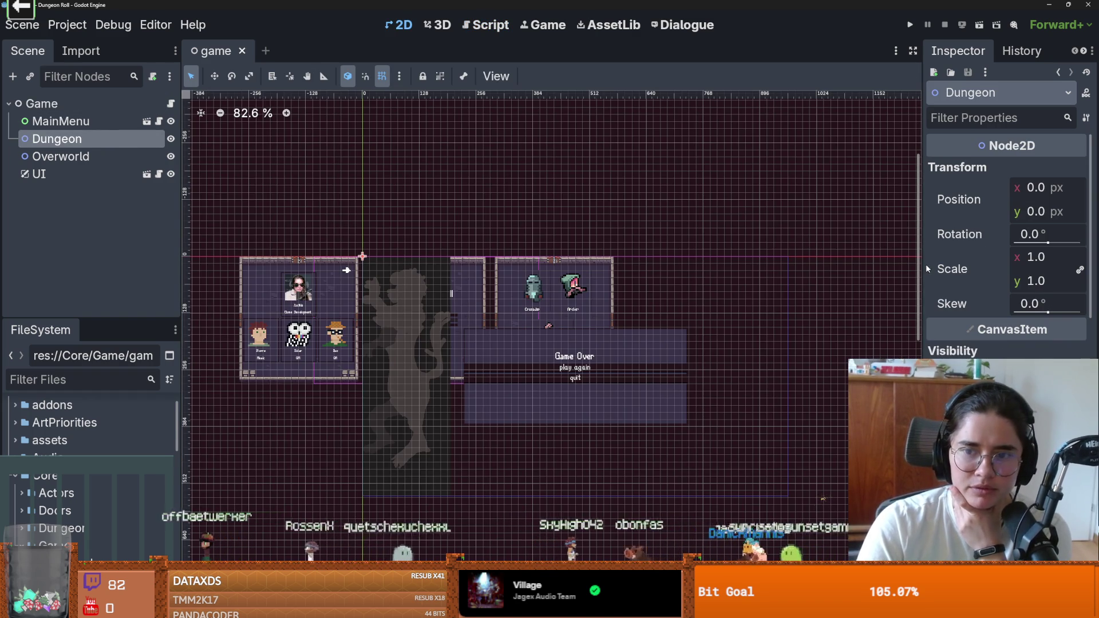
left_click_drag(921, 269, 738, 268)
scroll(916, 401, "down", 10)
scroll(916, 286, "down", 1)
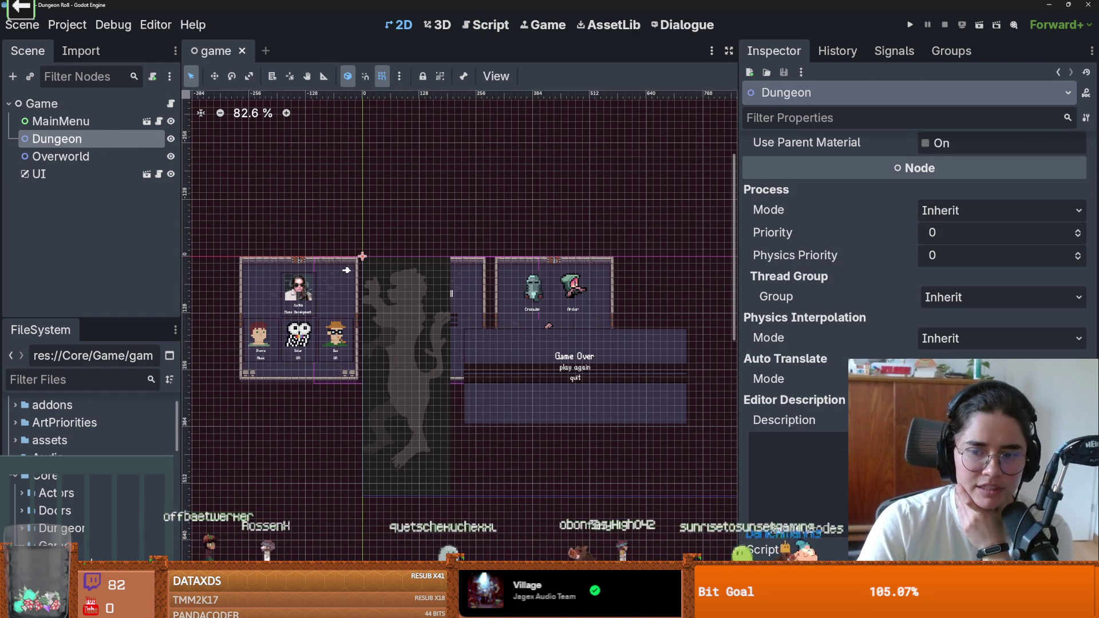
scroll(941, 327, "up", 5)
left_click(944, 324)
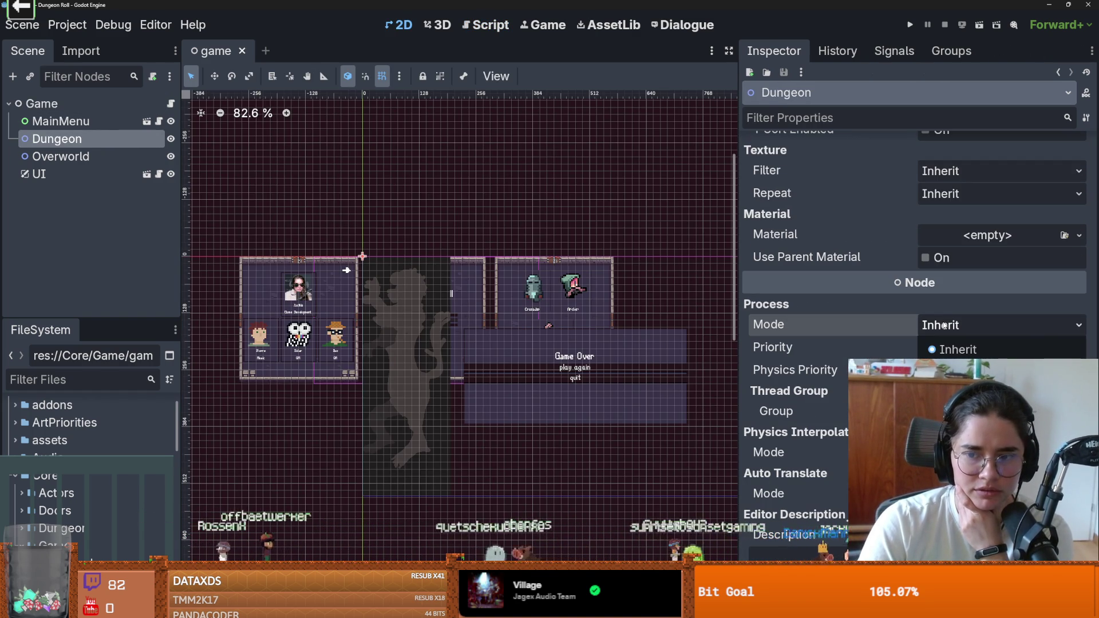
left_click(962, 432)
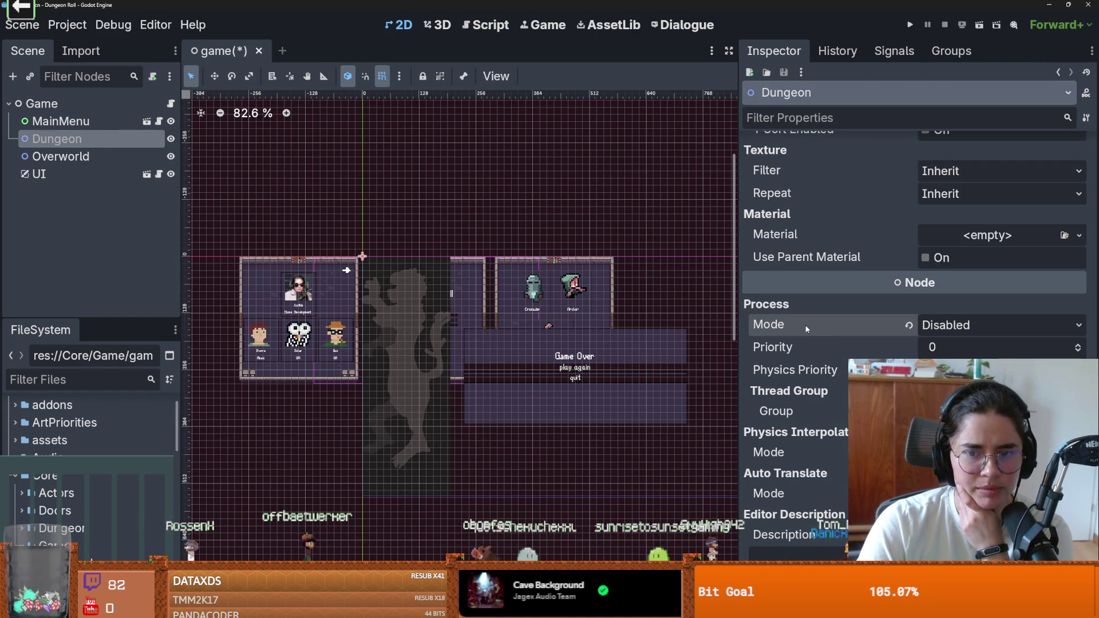
left_click(911, 322)
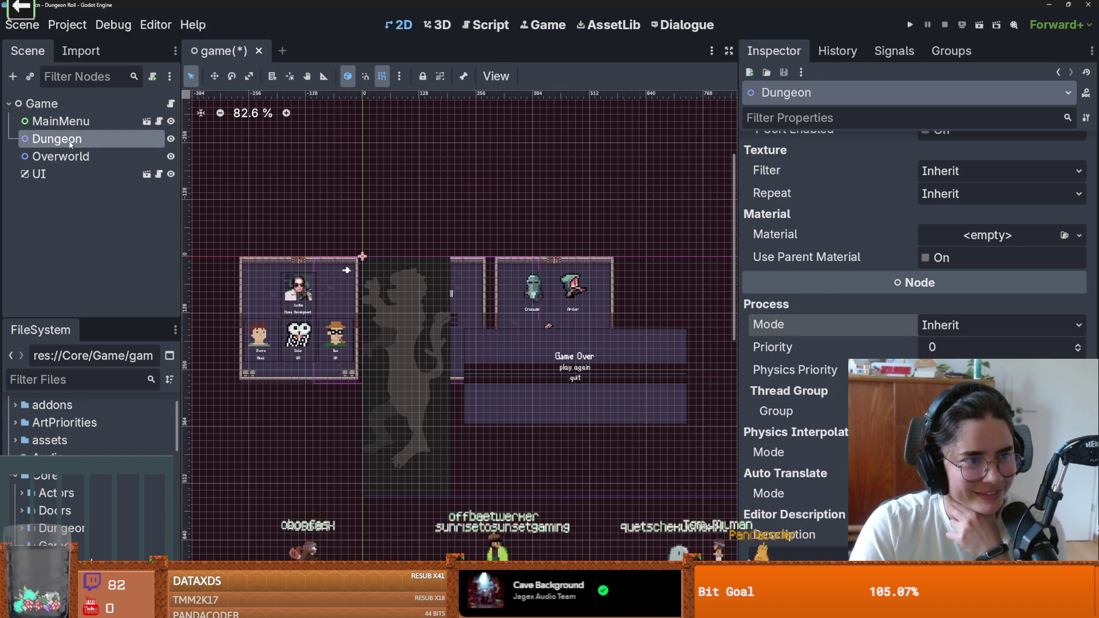
Switch between the MainMenu, Overworld and Dungeon nodes to compare them
left_click(69, 122)
left_click(63, 157)
left_click(72, 140)
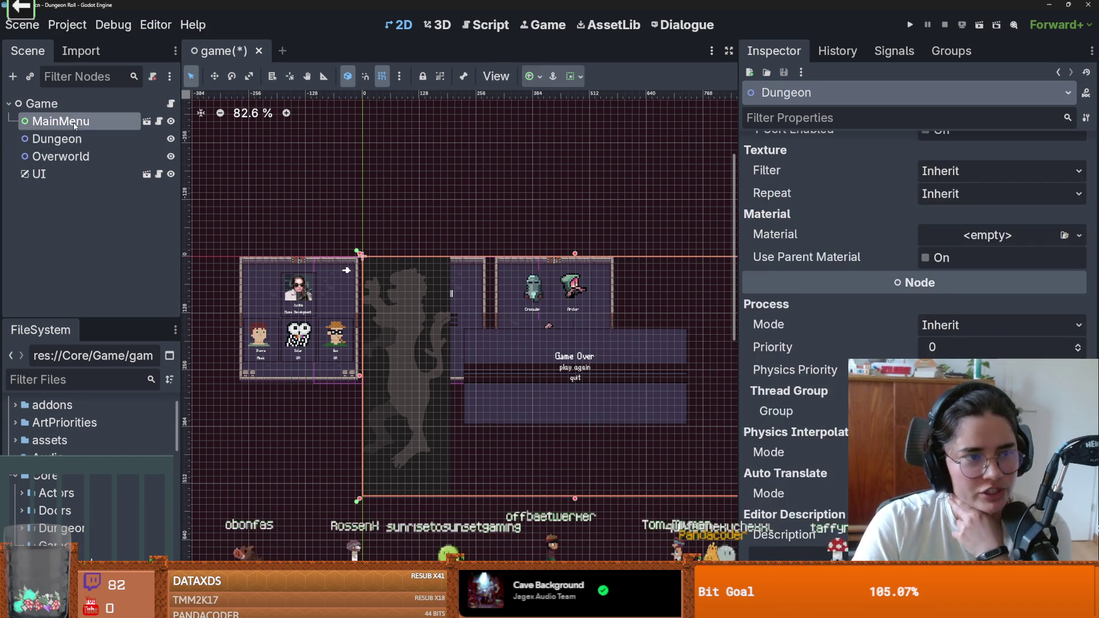
left_click(67, 157)
left_click(72, 139)
left_click(66, 121)
left_click(76, 140)
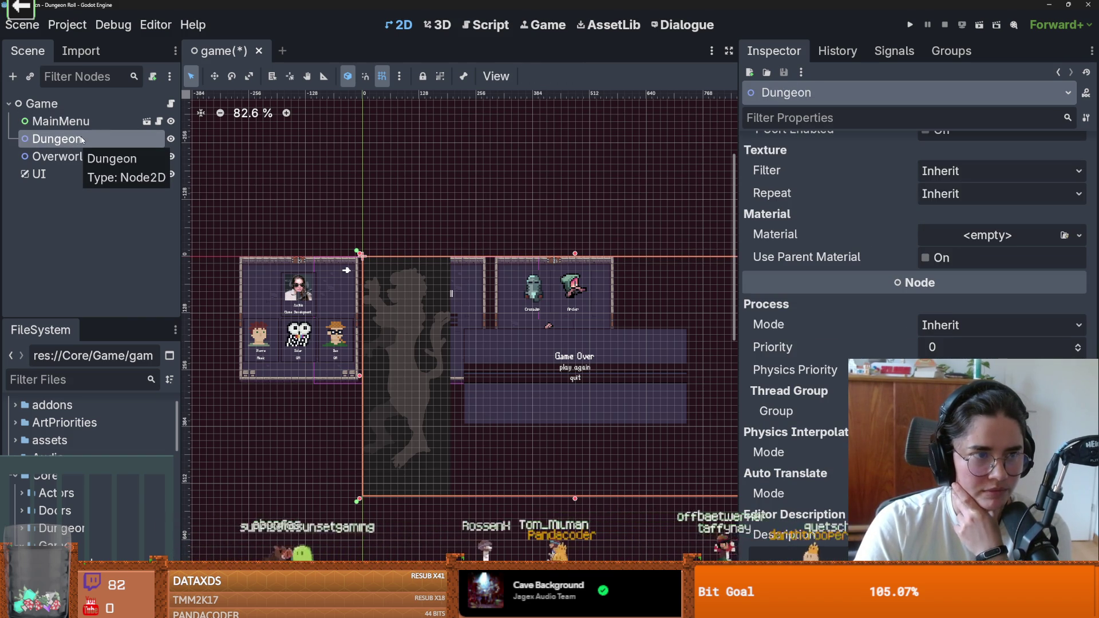
Review the MainMenu and Overworld node properties, ending on the Dungeon node's properties
left_click(85, 122)
left_click(85, 139)
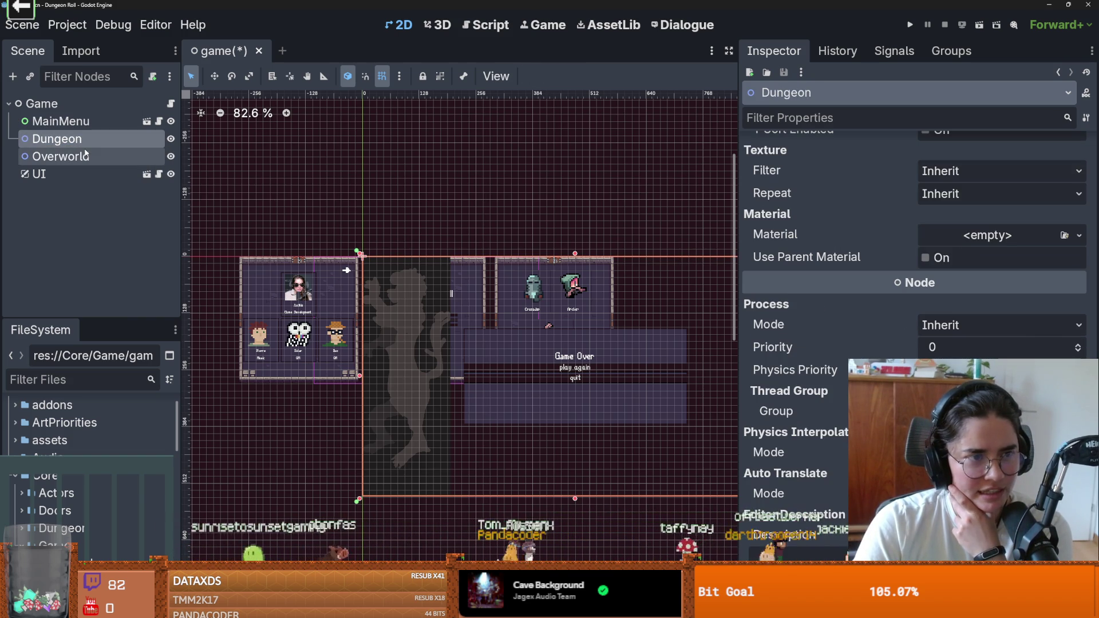
left_click(92, 156)
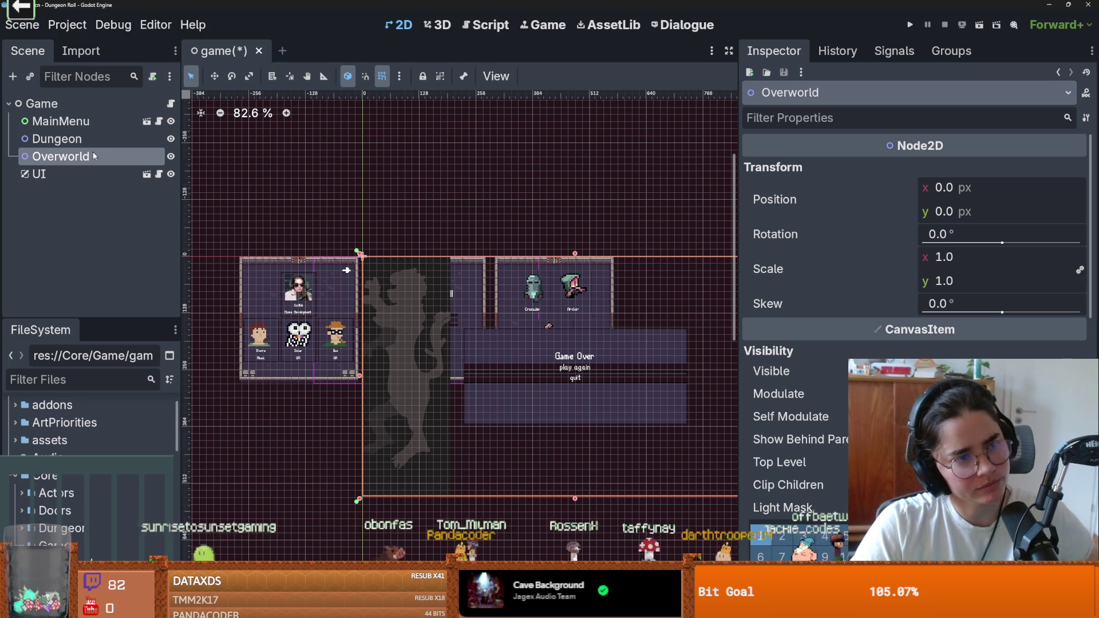
left_click(90, 141)
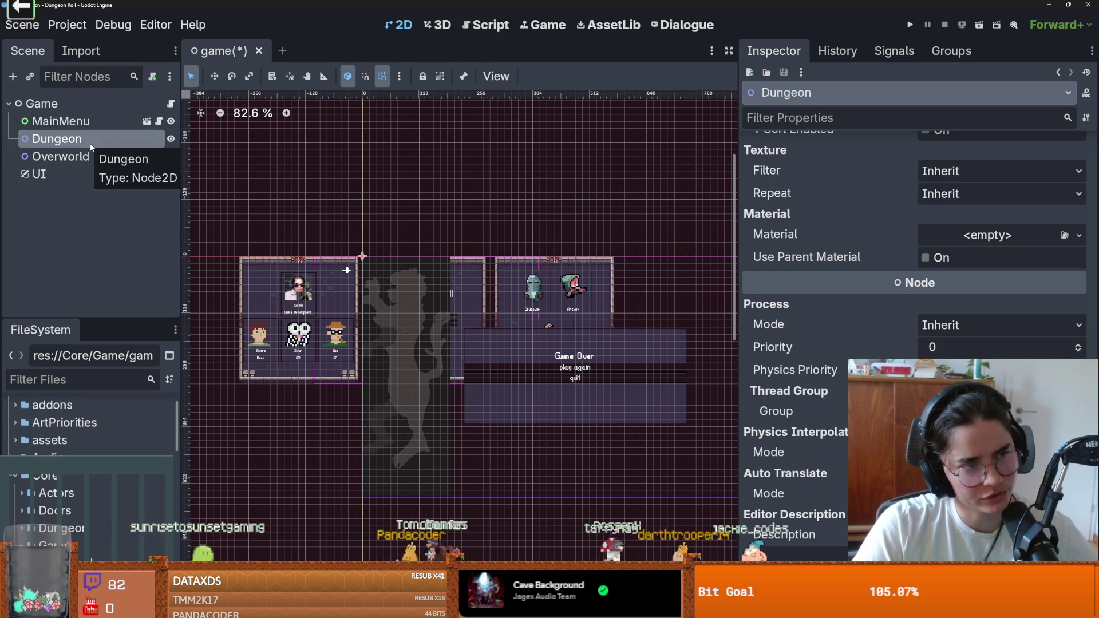
left_click(91, 157)
left_click(90, 139)
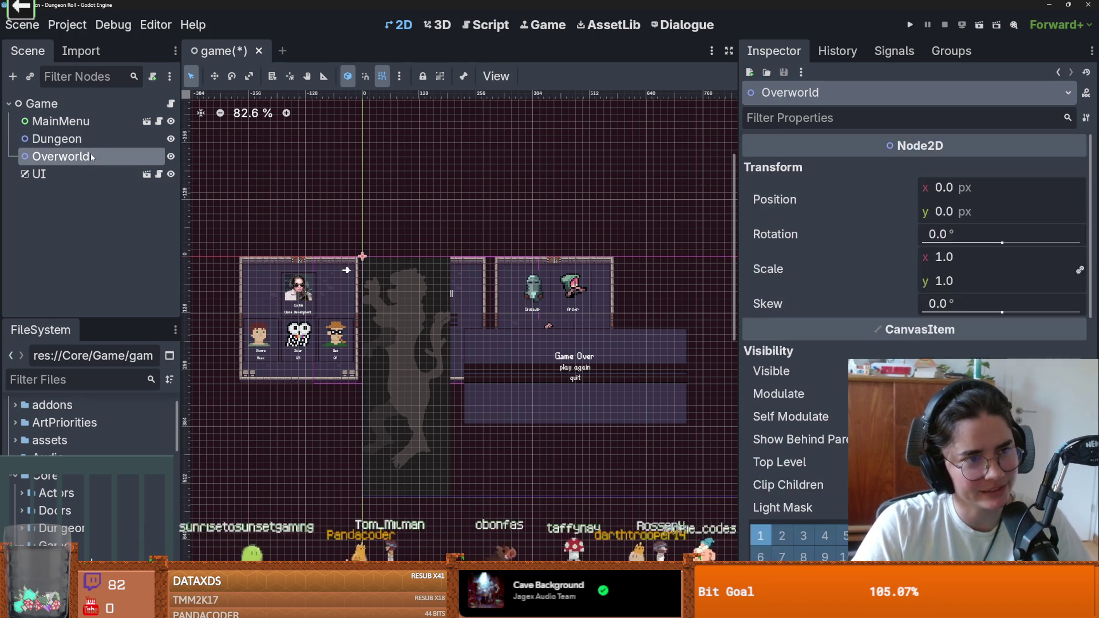
left_click(83, 156)
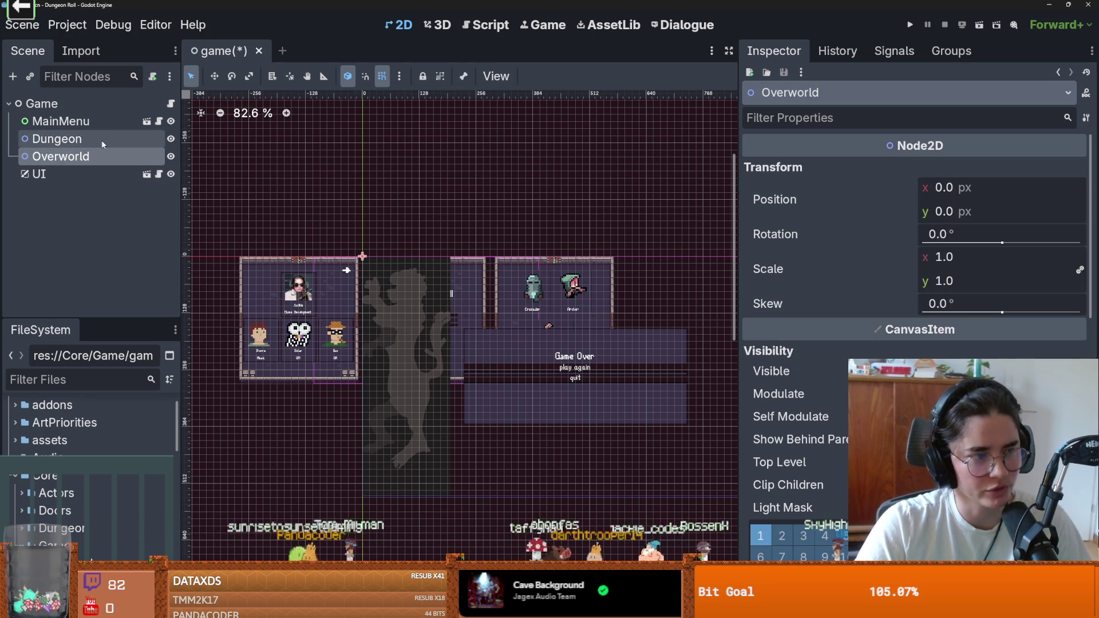
left_click(105, 136)
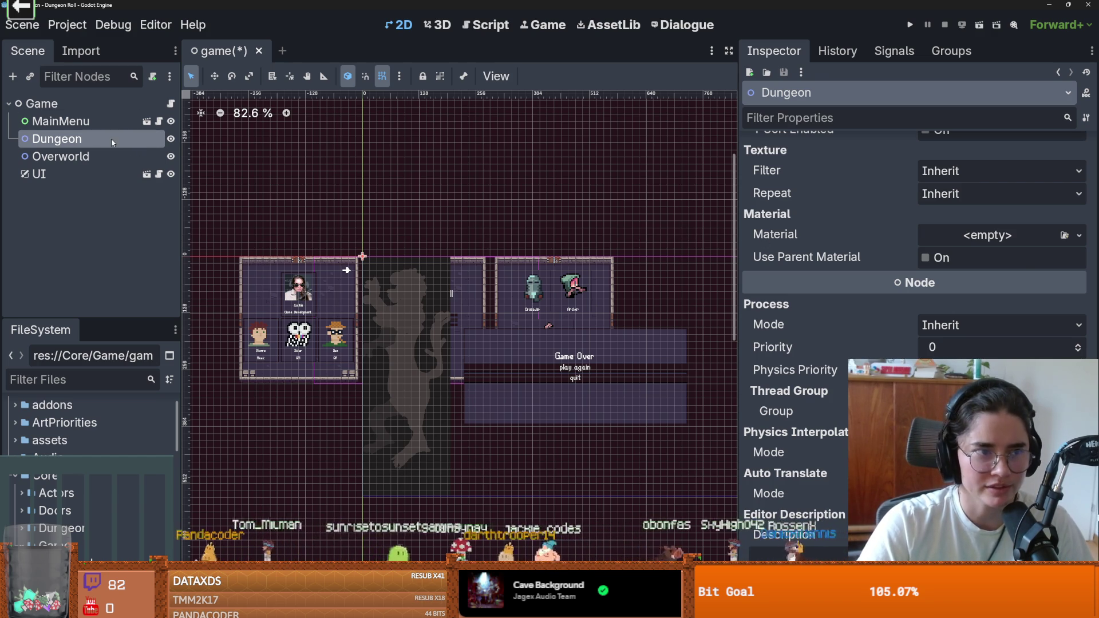
Set the Dungeon node's Process Mode to Disabled in the Inspector
left_click(940, 327)
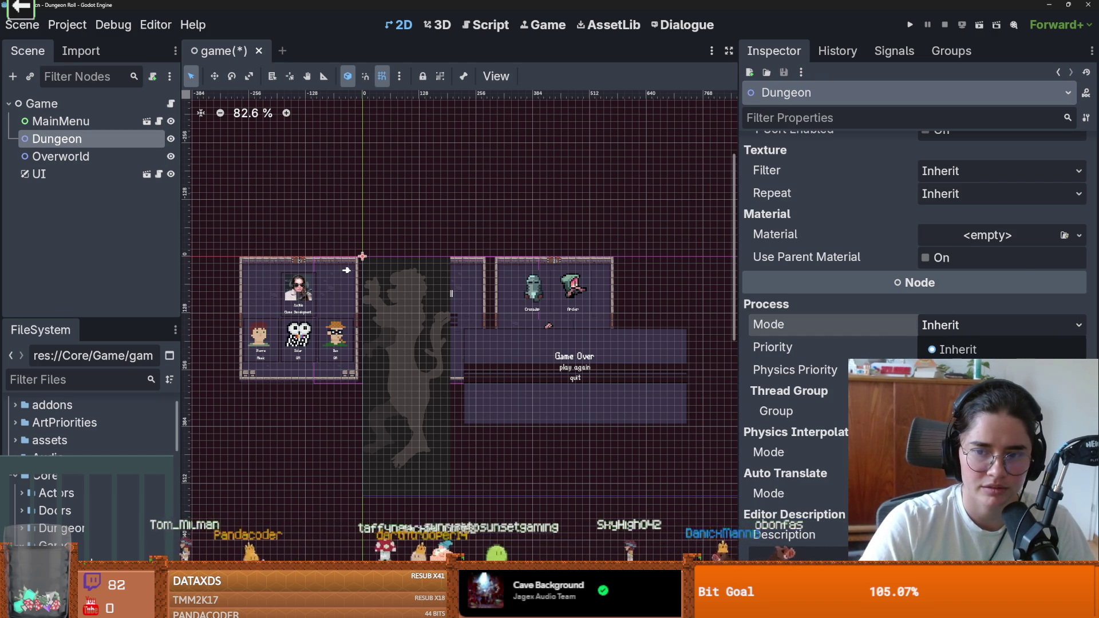
key("Escape")
mouse_move(884, 318)
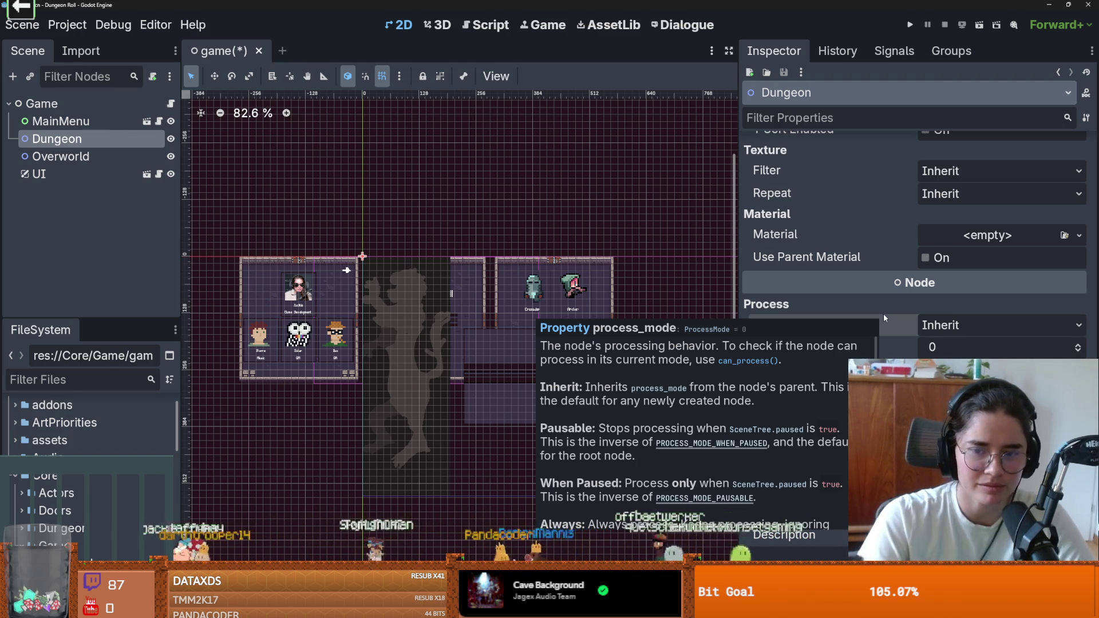
scroll(826, 385, "down", 3)
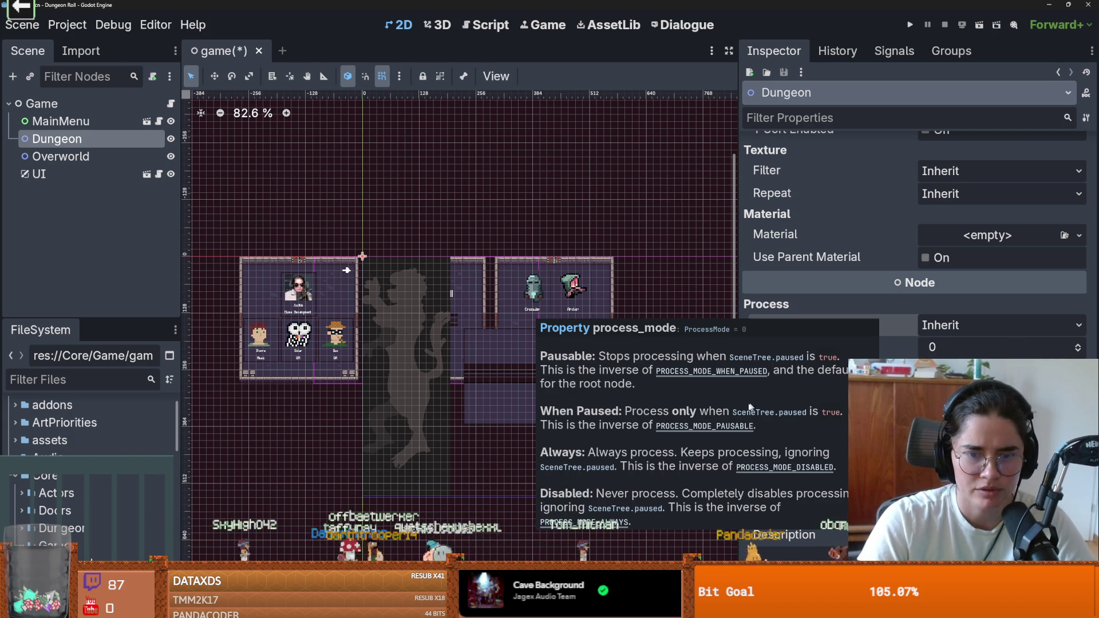
scroll(716, 425, "up", 2)
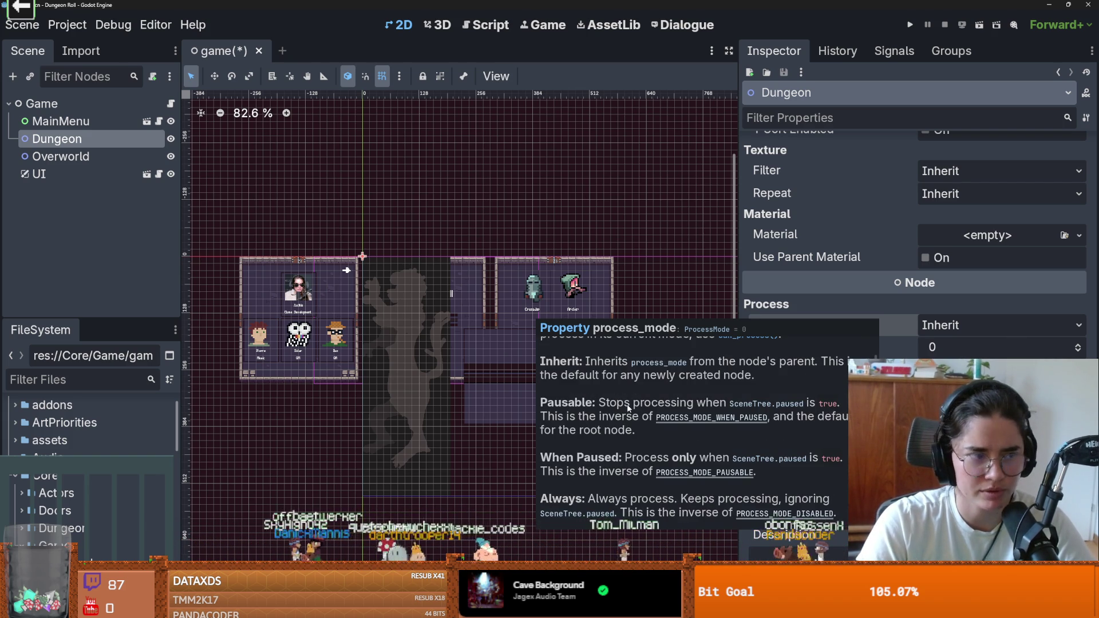
scroll(627, 413, "up", 1)
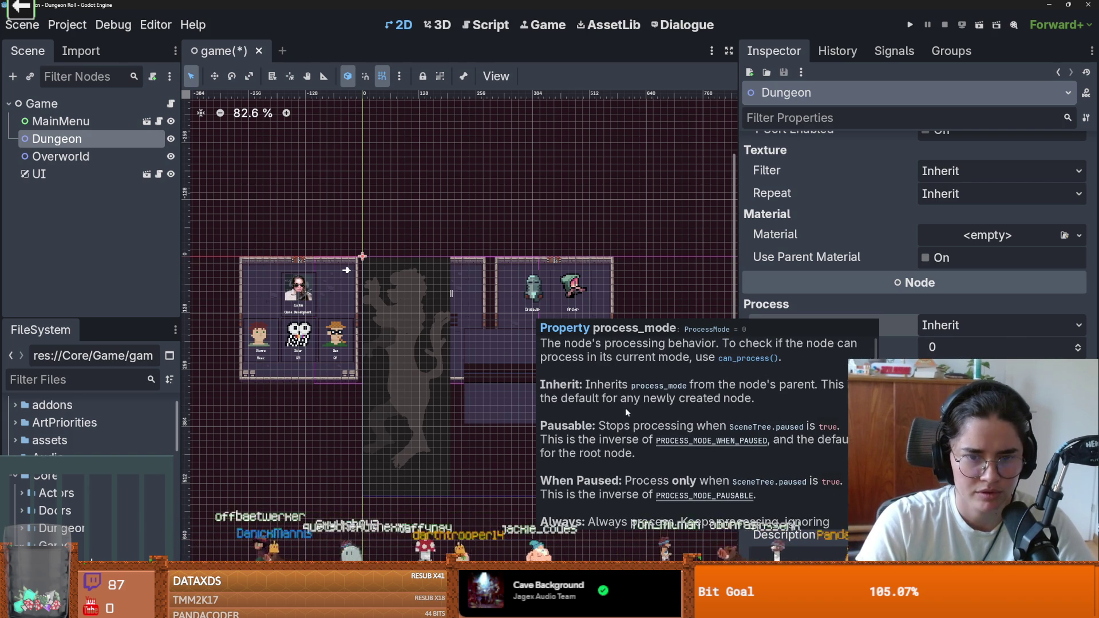
scroll(605, 416, "down", 2)
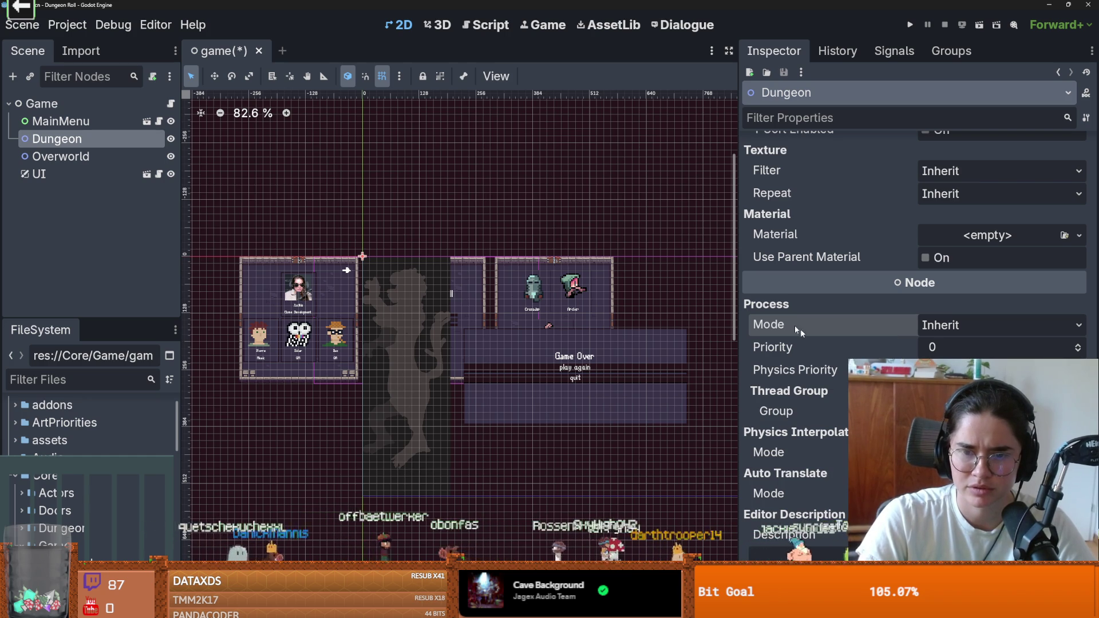
left_click(962, 325)
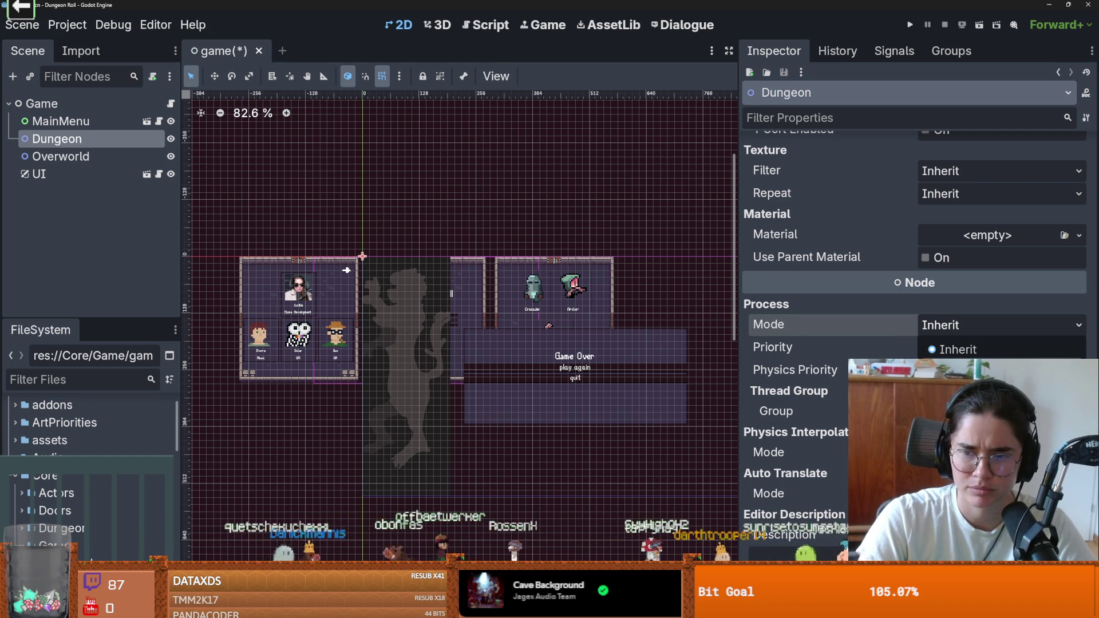
left_click(962, 433)
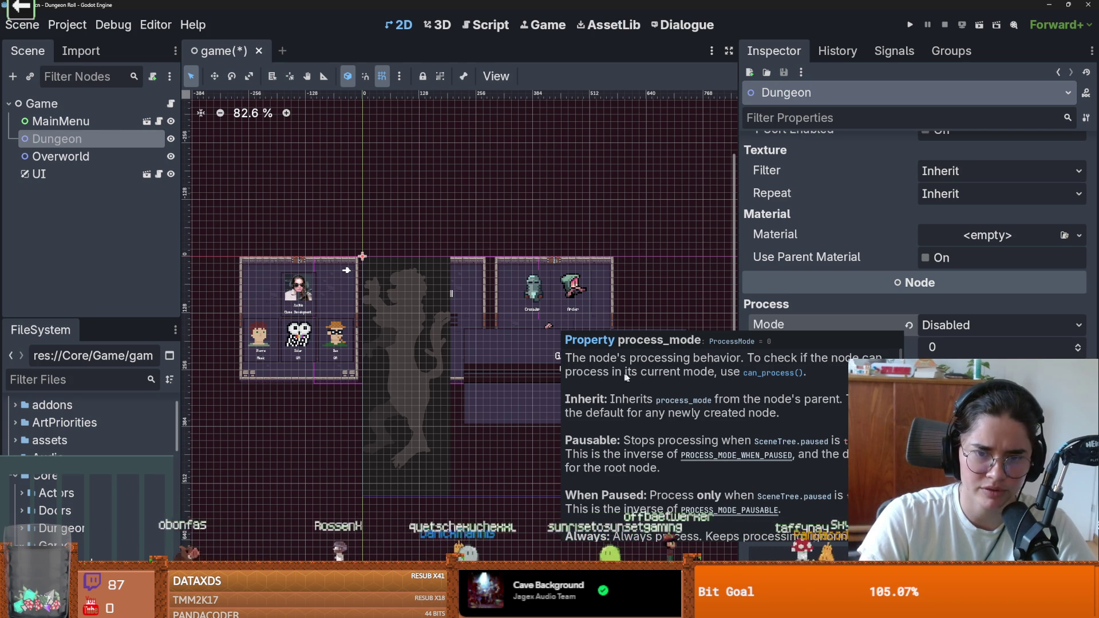
Open the Game node's script, game.gd, in the script editor
scroll(774, 401, "down", 1)
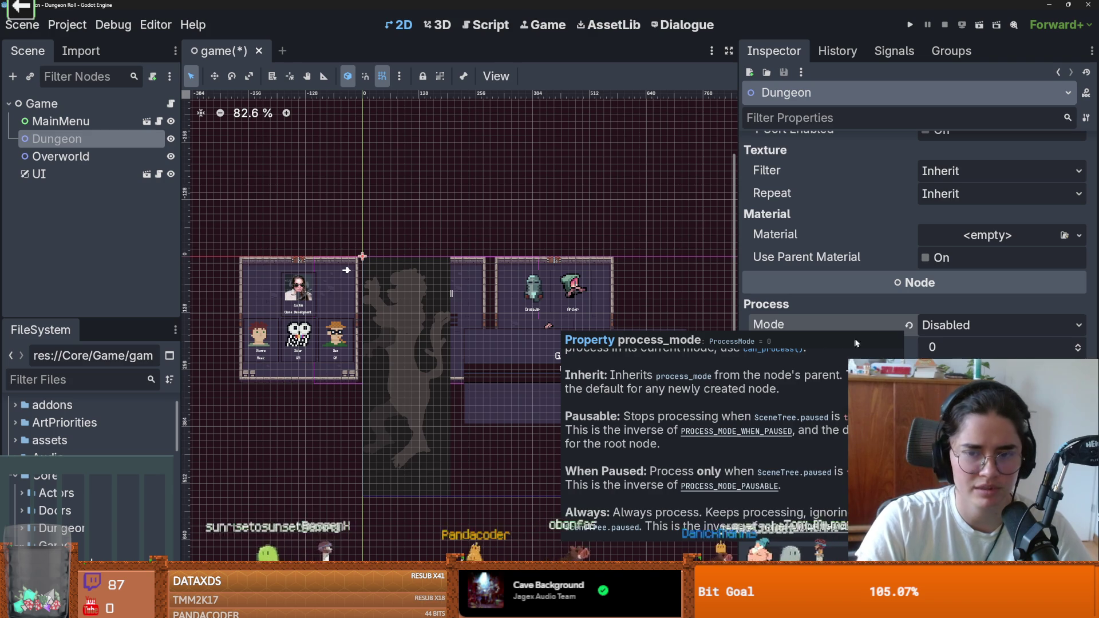
scroll(834, 385, "down", 3)
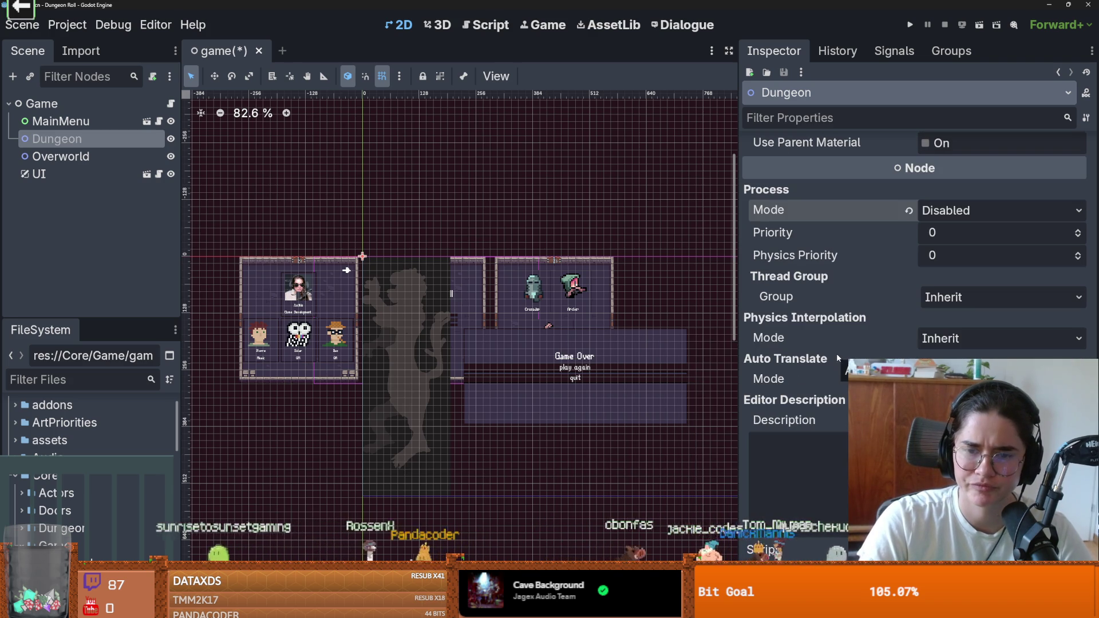
mouse_move(836, 352)
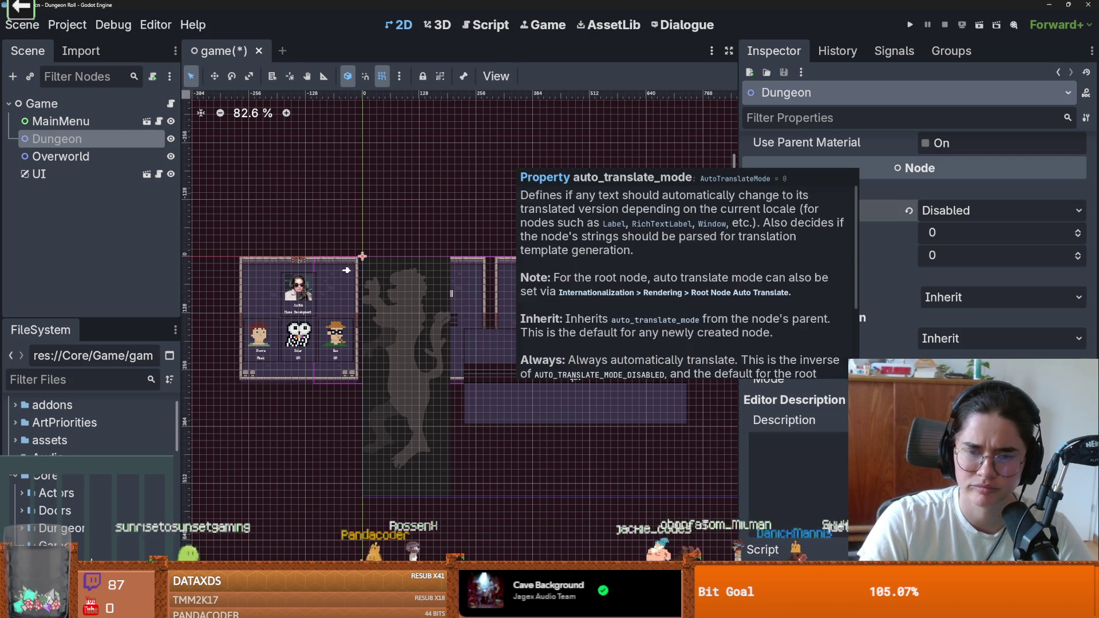
left_click(171, 103)
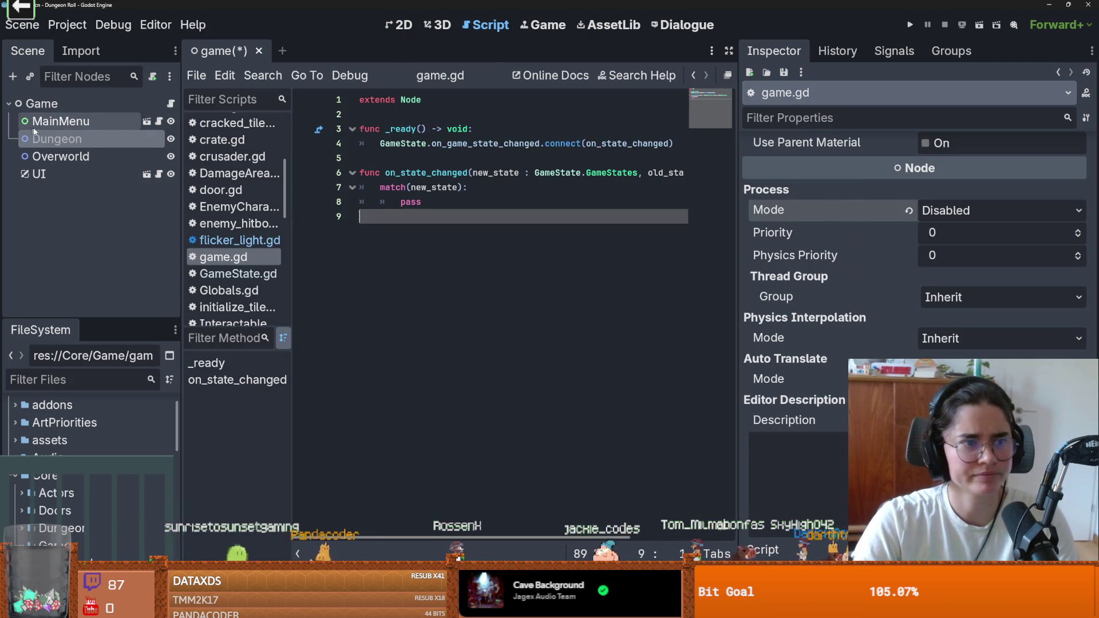
Revert Dungeon's process mode to Inherit, add a blank line after extends, and save both files
left_click(908, 211)
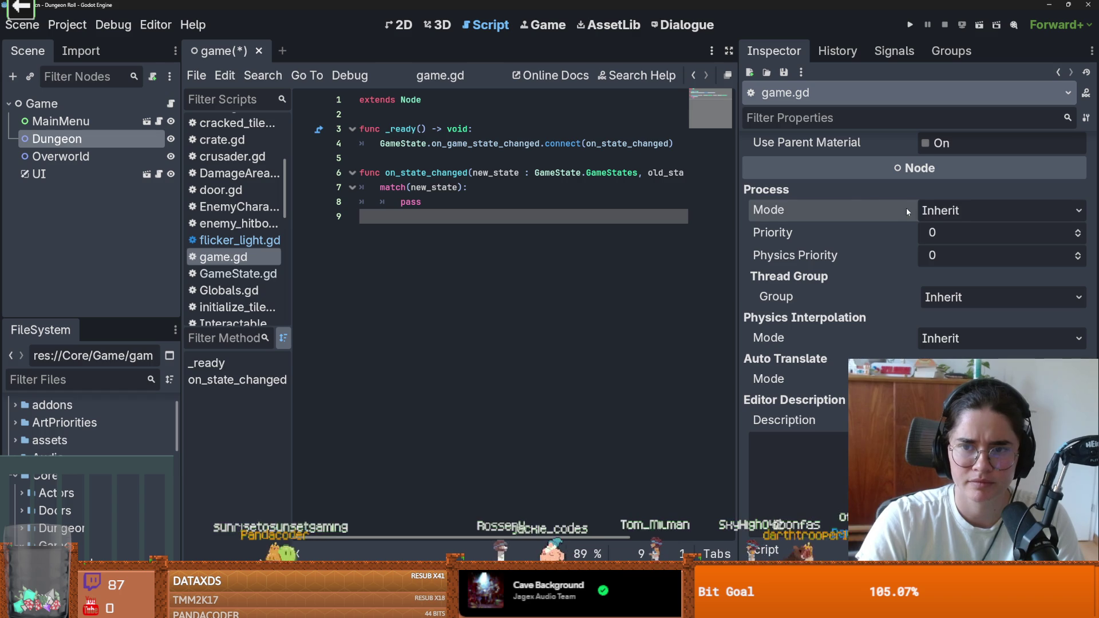
key("ctrl+s")
left_click(392, 114)
key("Return")
key("Return")
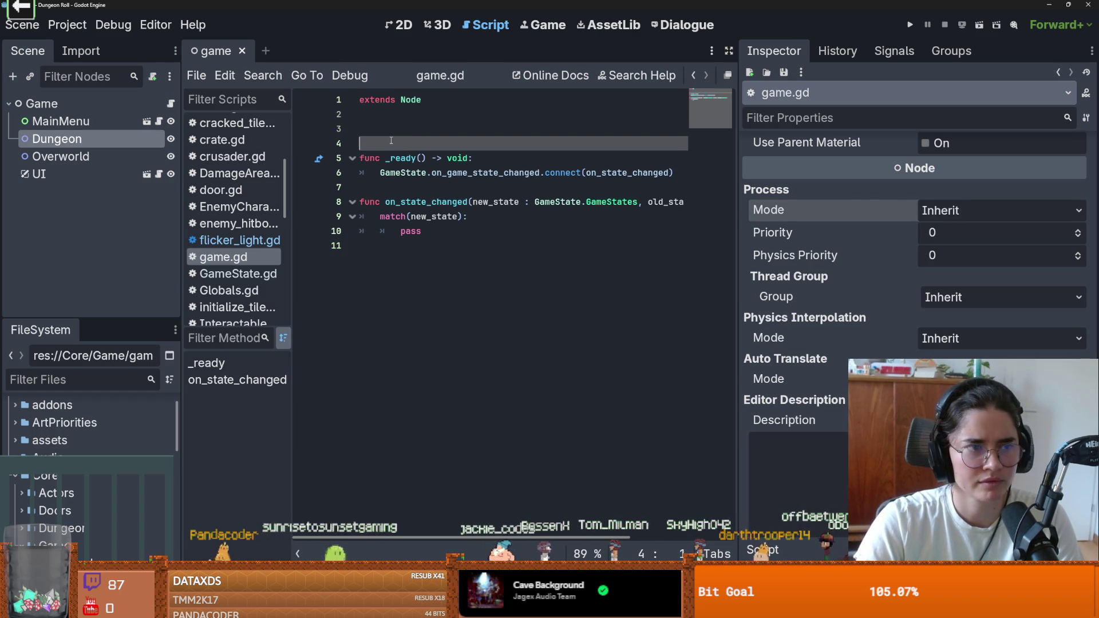
key("ctrl+s")
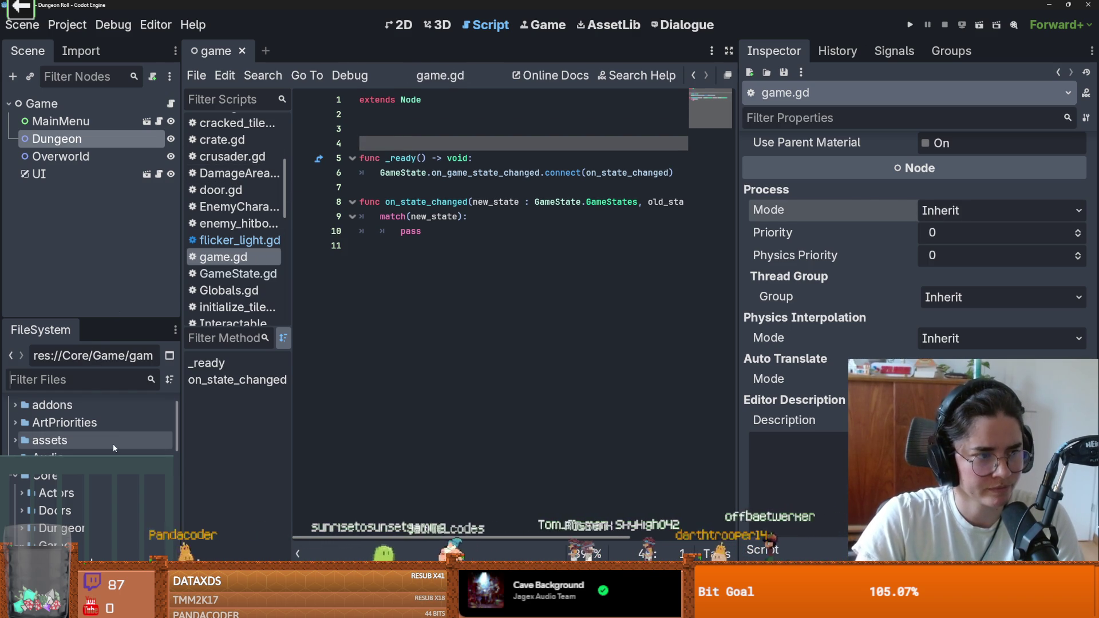
Collapse Core, filter the files for 'tilemap' and open TilemapArena.tscn
left_click(15, 476)
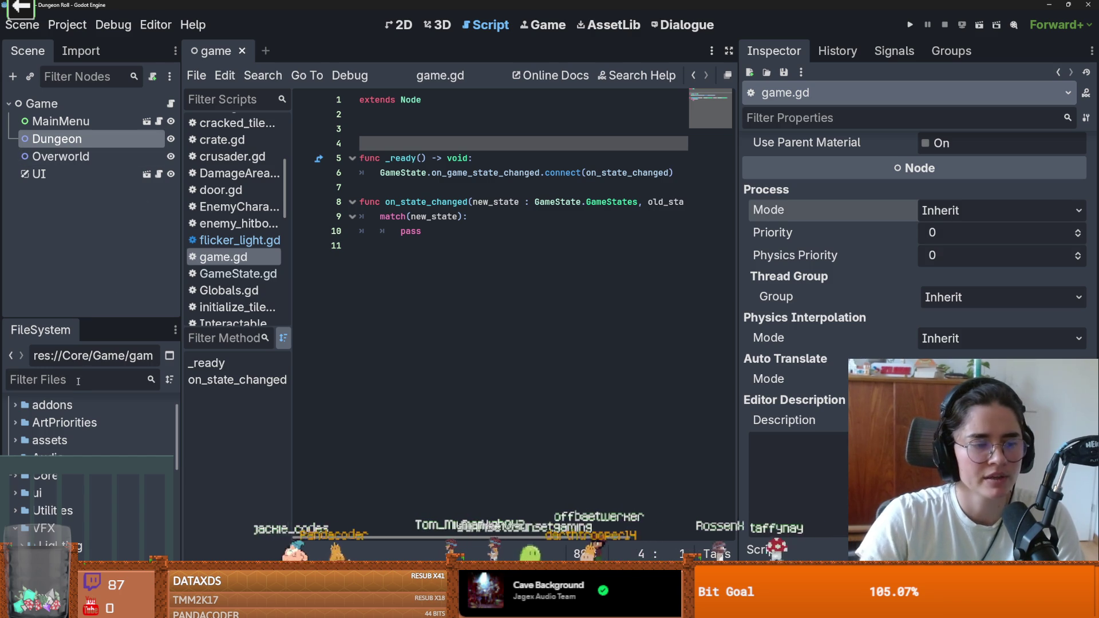
type("tile")
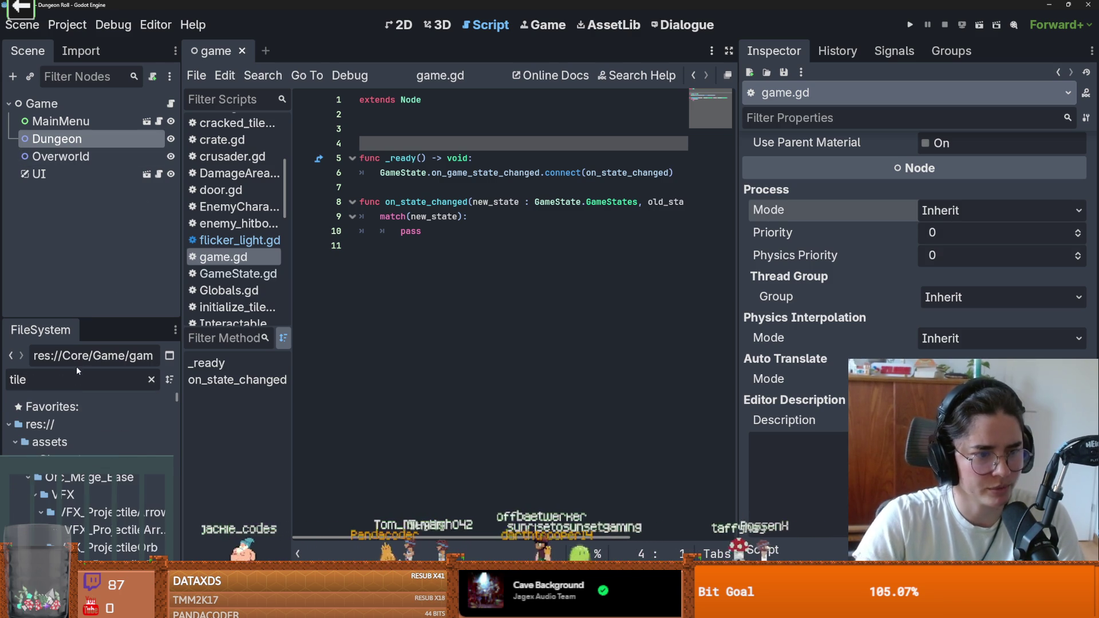
type("map")
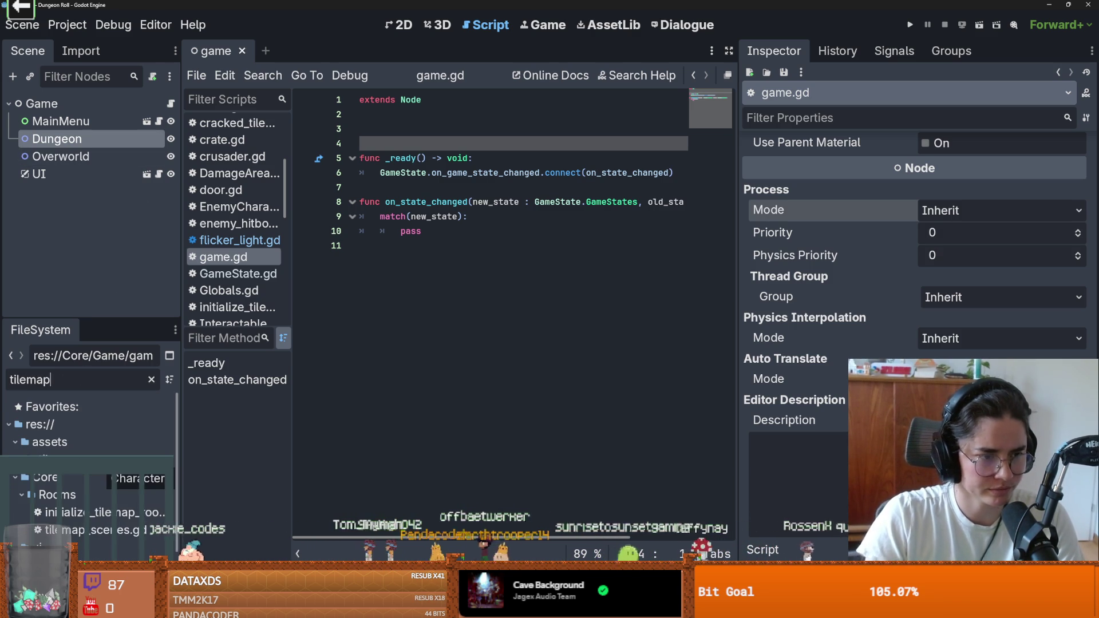
key("Down")
key("Return")
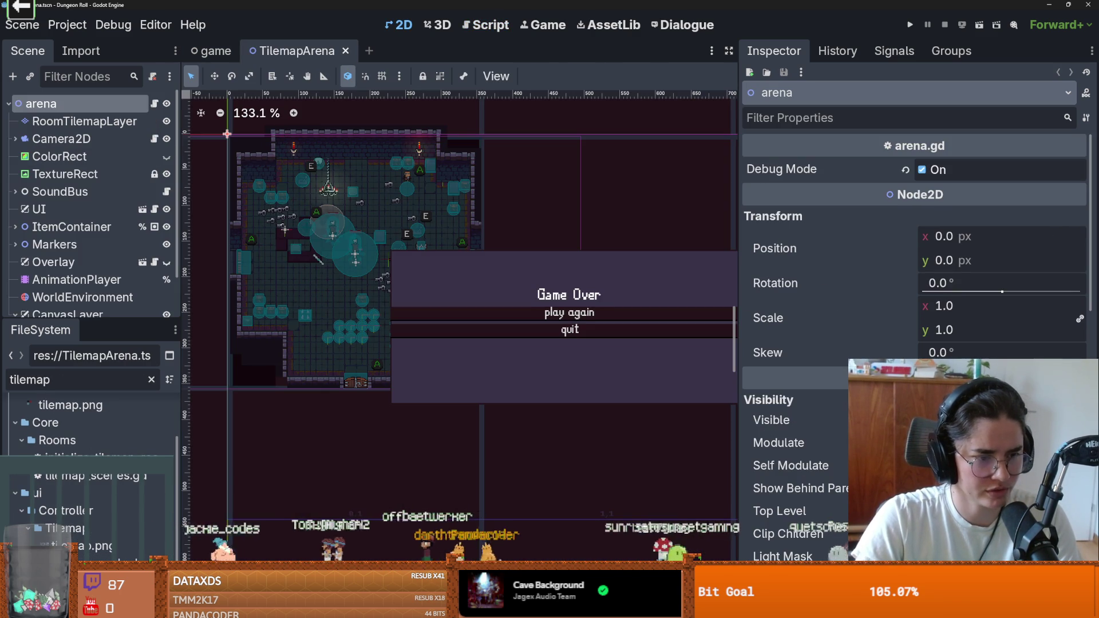
right_click(97, 458)
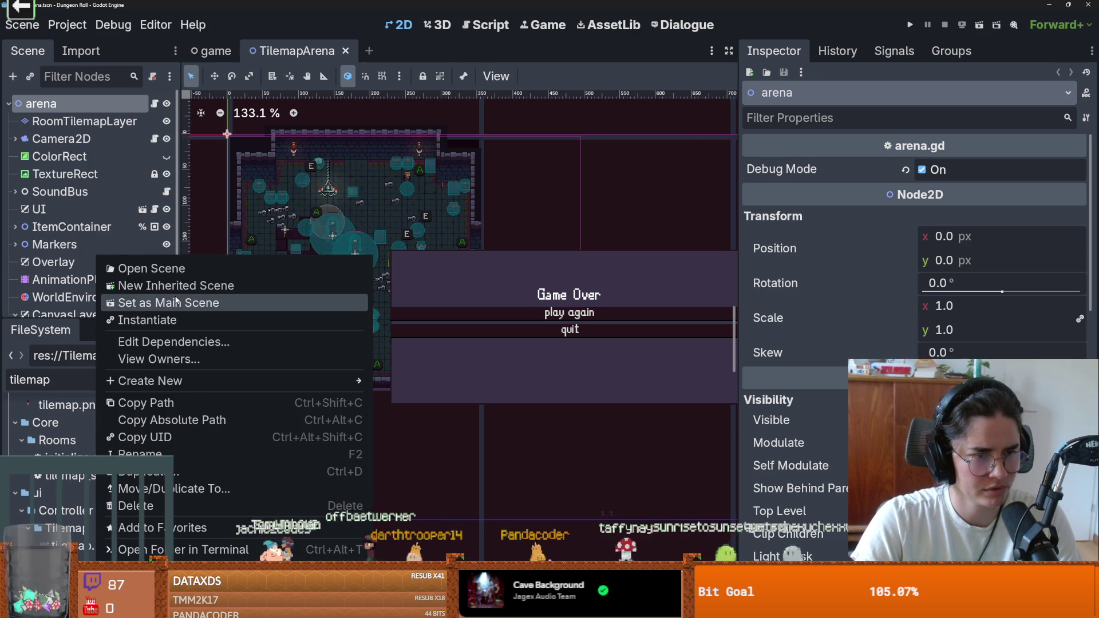
key("Escape")
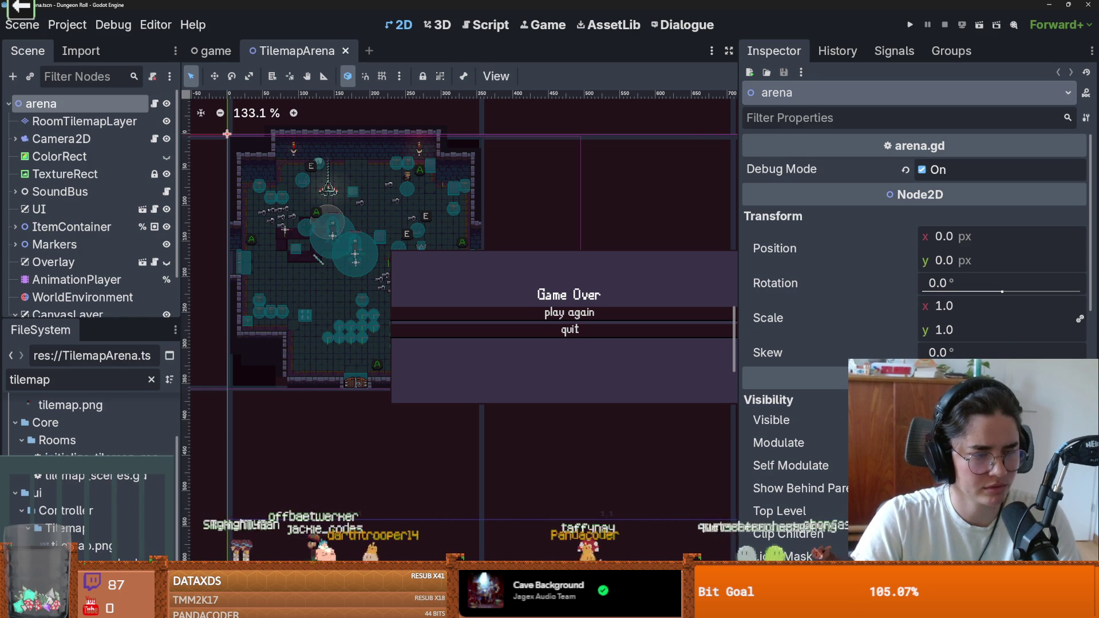
right_click(94, 458)
key("Escape")
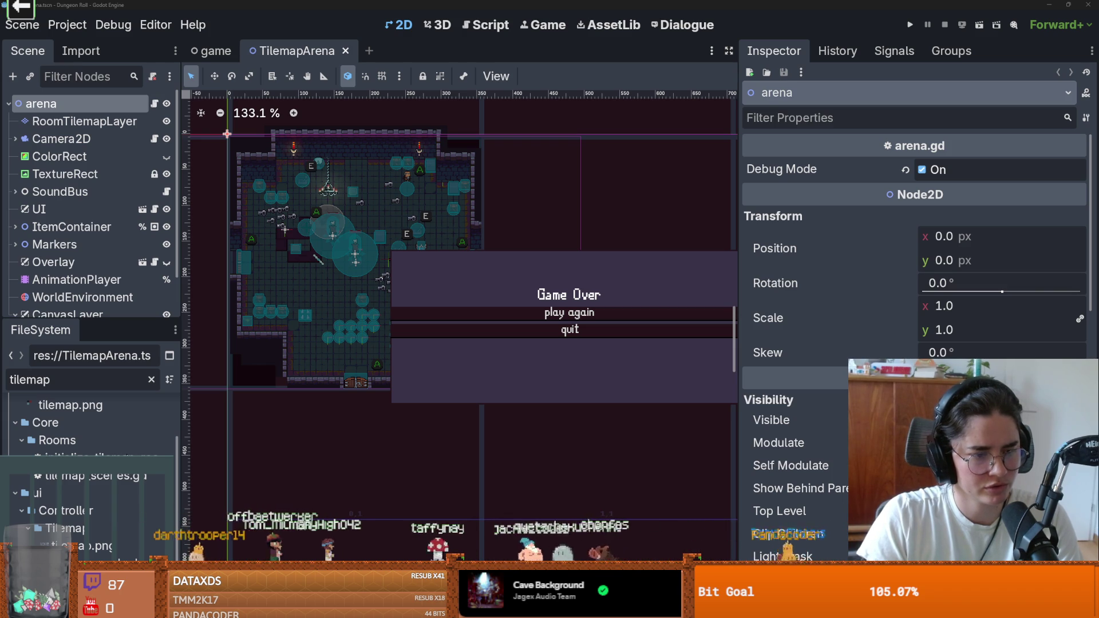
left_click(67, 25)
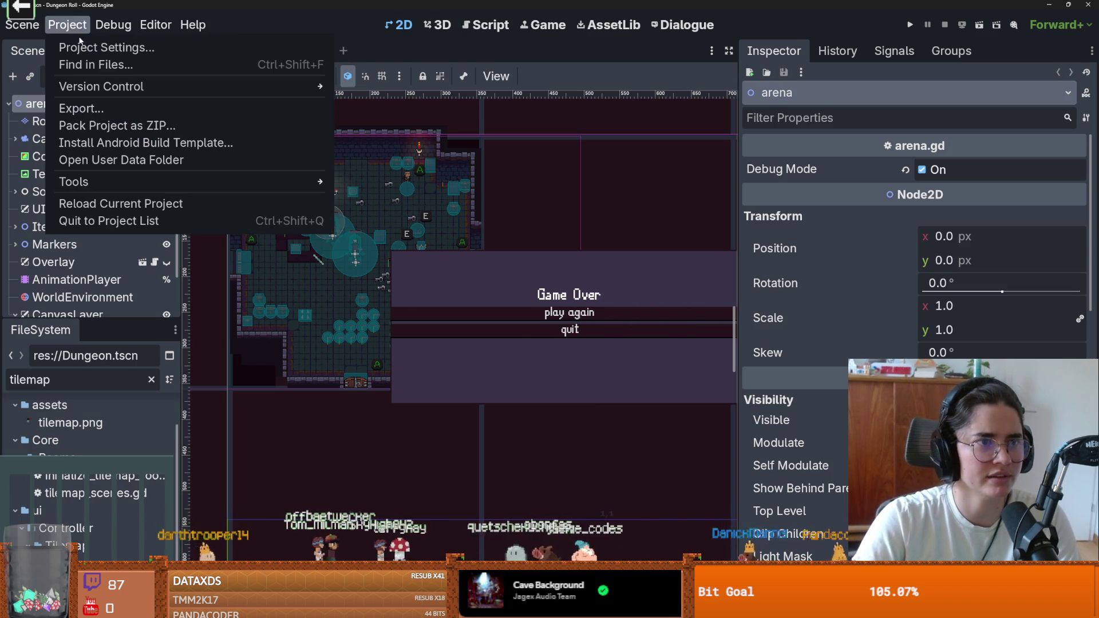
left_click(83, 46)
left_click(229, 284)
left_click(241, 284)
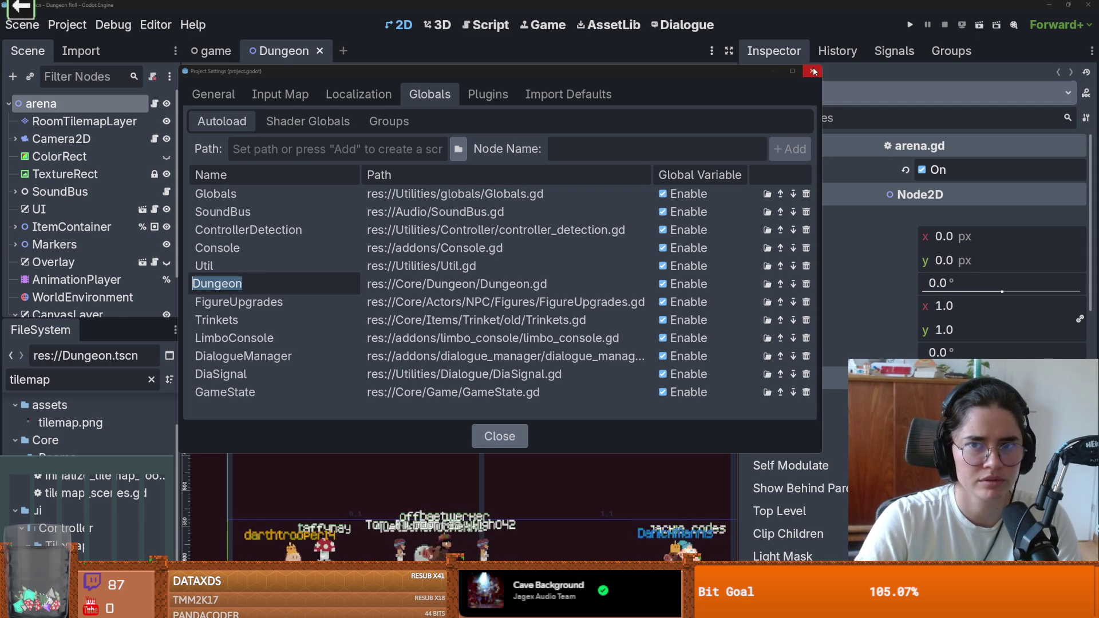
key("Escape")
left_click(499, 436)
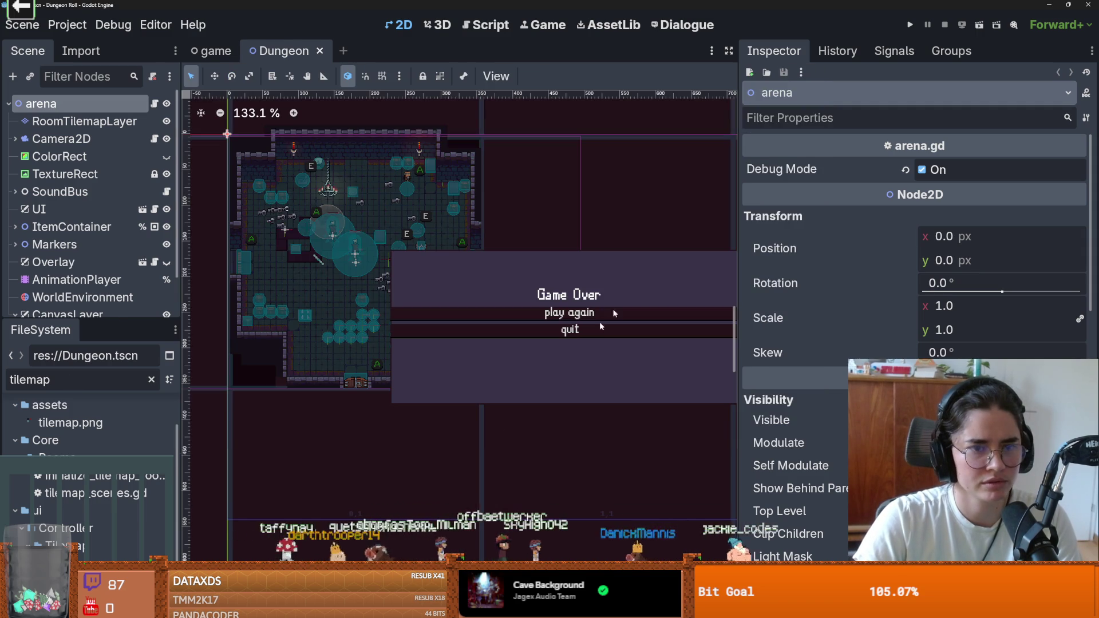
double_click(34, 379)
Filter the files for 'Dungeon', open Dungeon.gd and save
type("Dungeon")
scroll(77, 439, "down", 10)
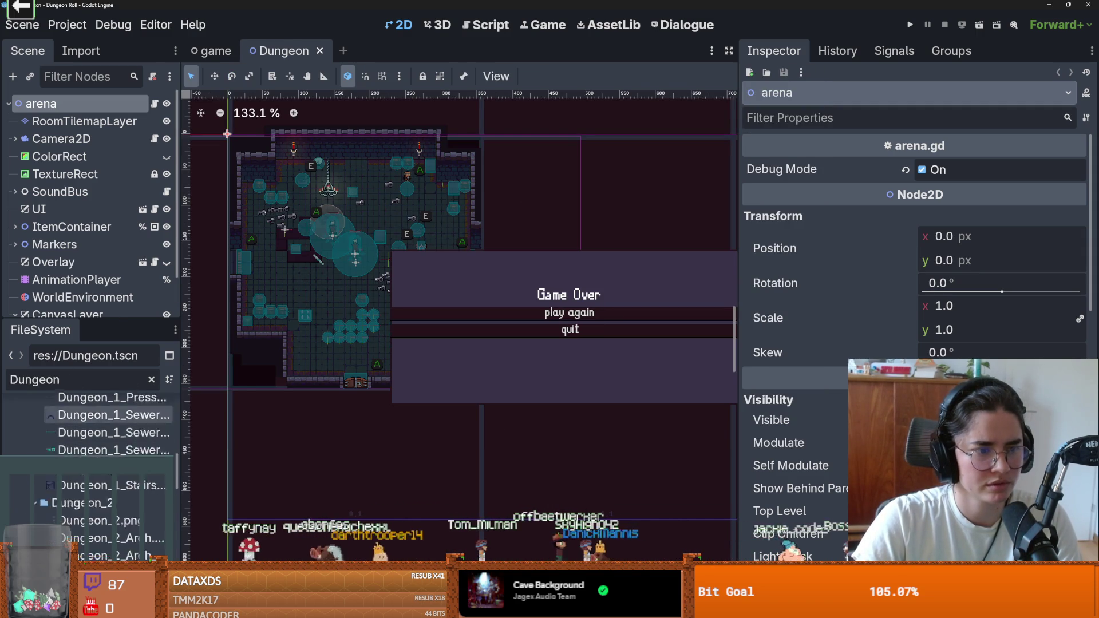
scroll(86, 435, "up", 3)
scroll(86, 435, "down", 3)
scroll(85, 435, "up", 3)
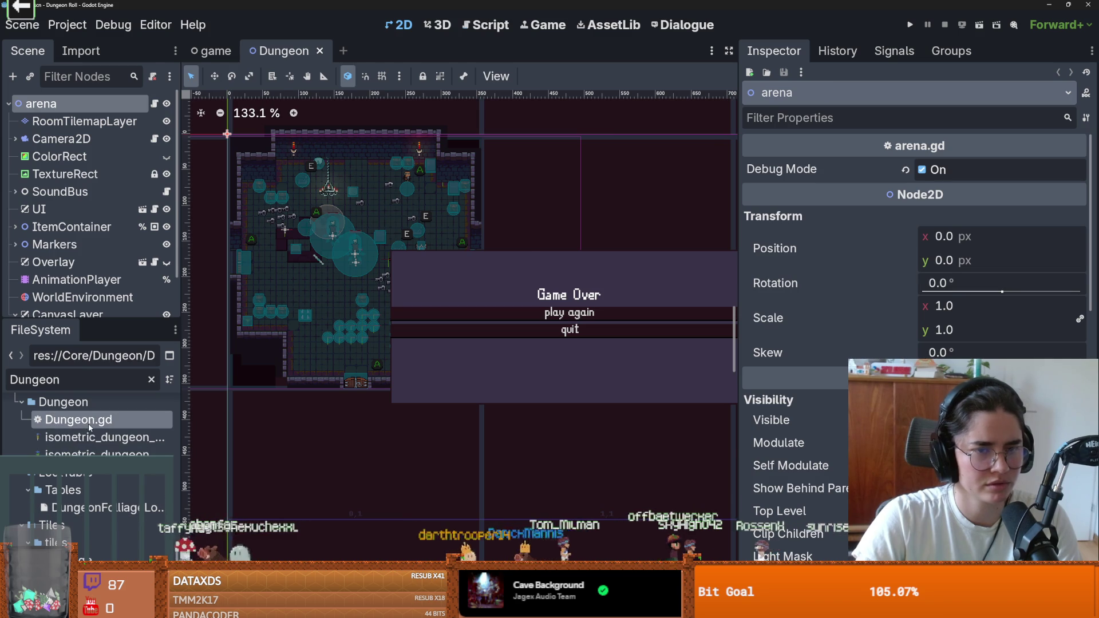
double_click(88, 421)
scroll(512, 347, "up", 4)
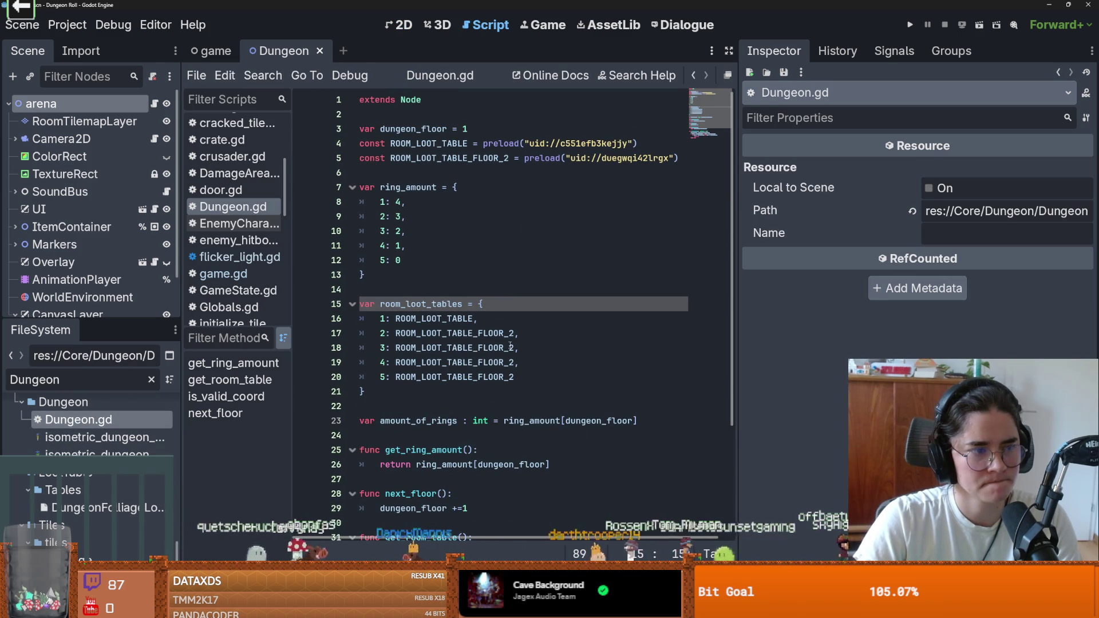
left_click(469, 351)
key("ctrl+s")
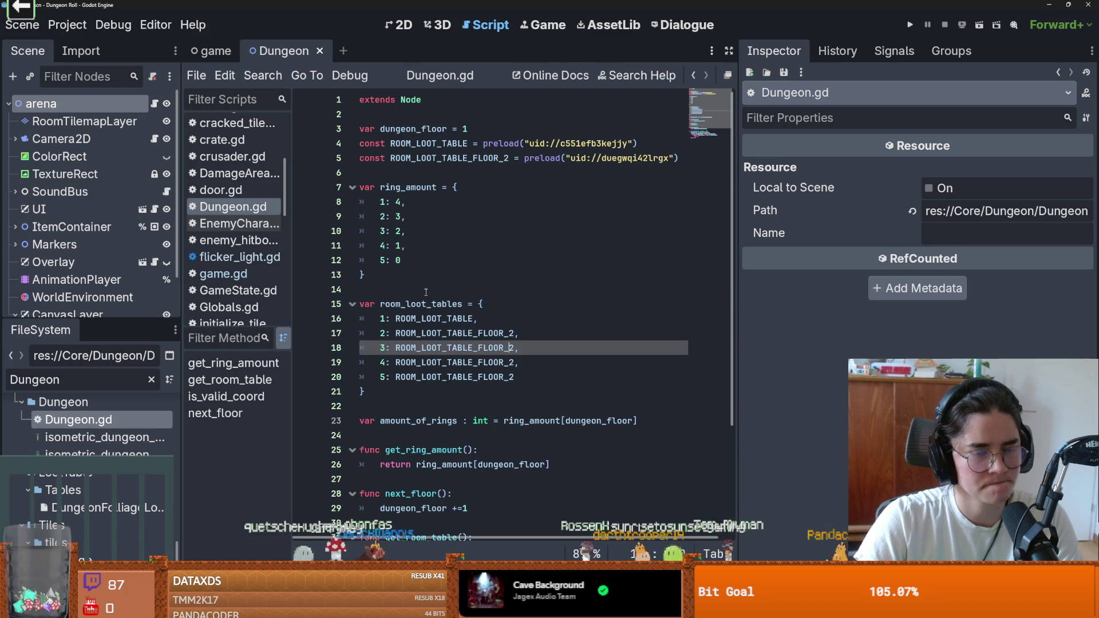
Widen the left docks beside the code, then open the Search menu
left_click(426, 292)
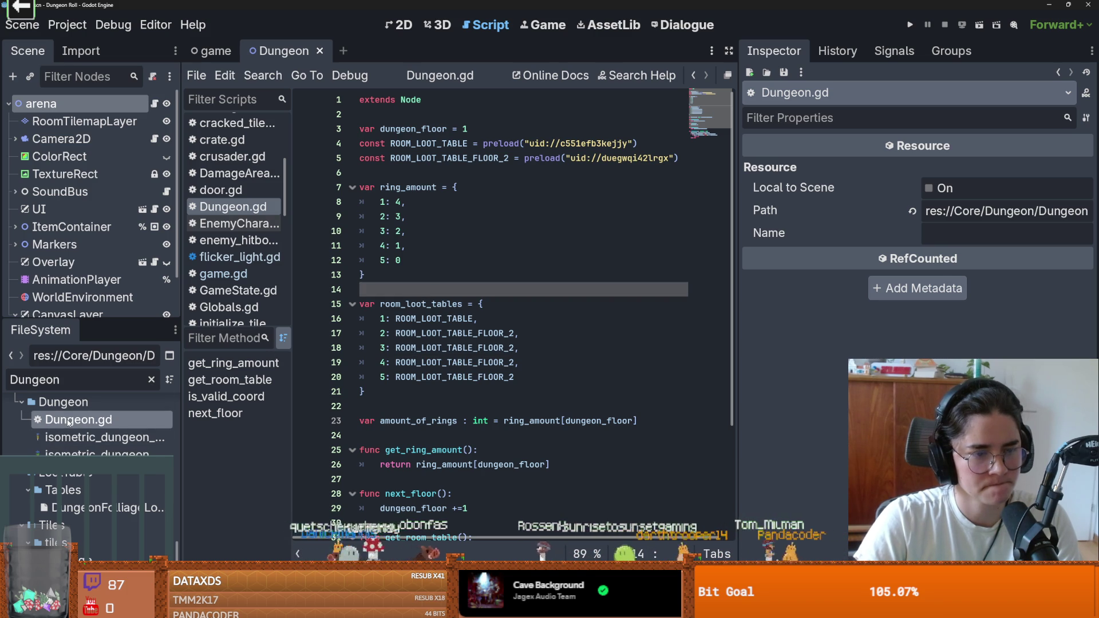
mouse_move(458, 330)
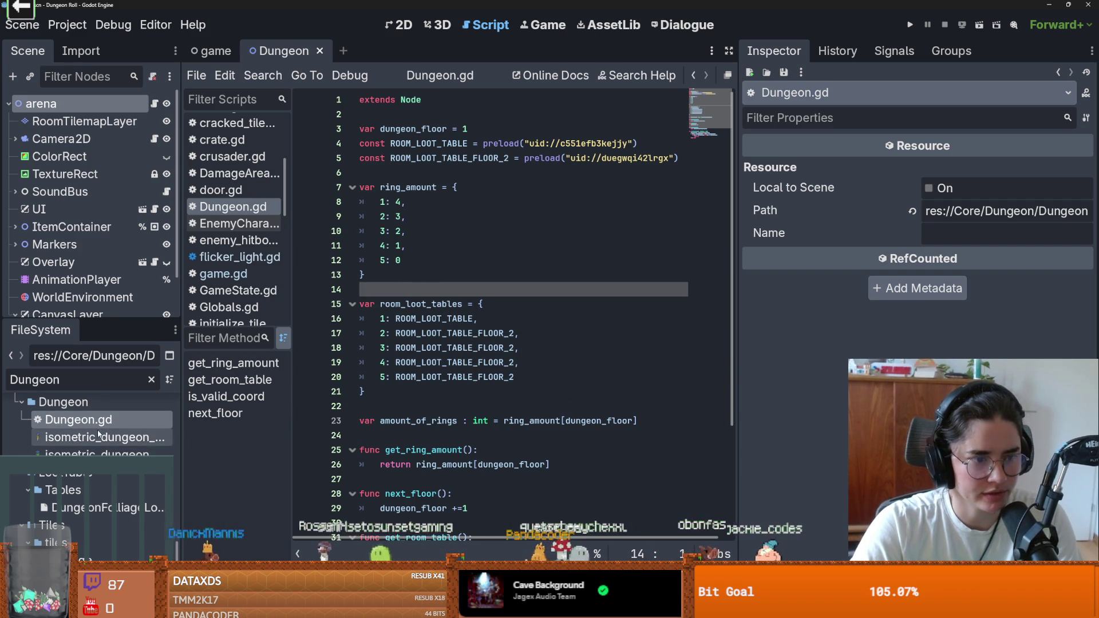
left_click_drag(182, 423, 200, 423)
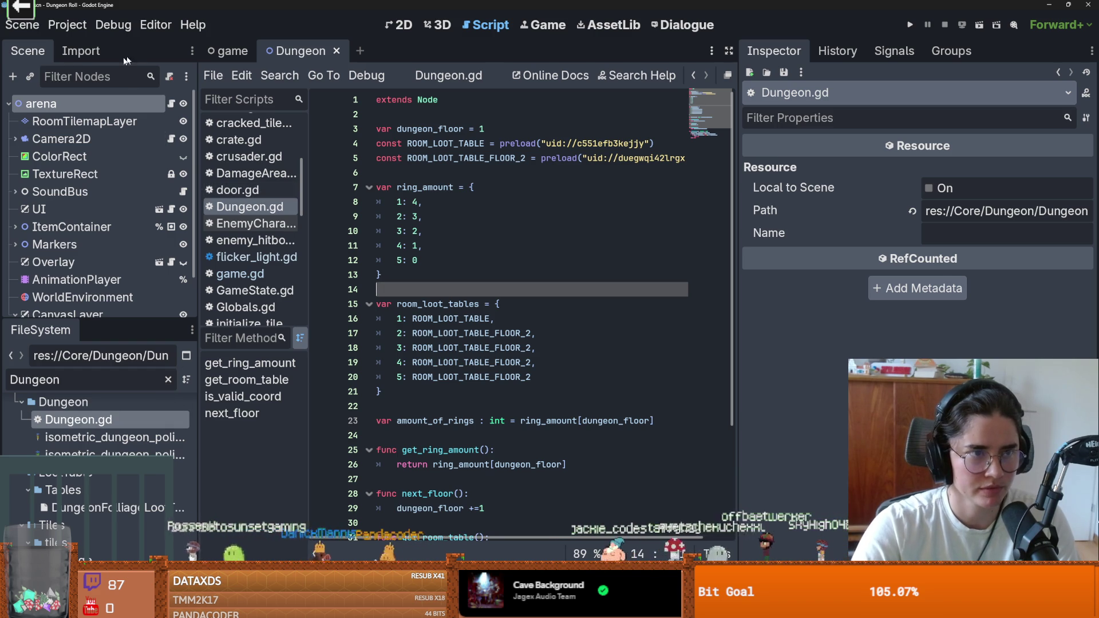
left_click(106, 30)
left_click(367, 282)
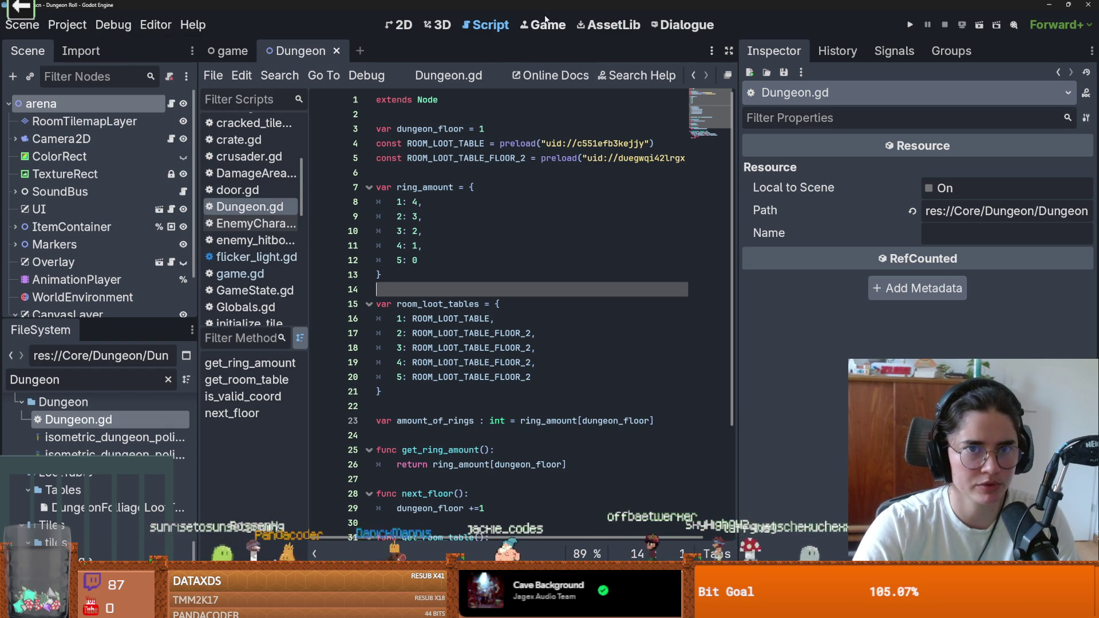
left_click(280, 75)
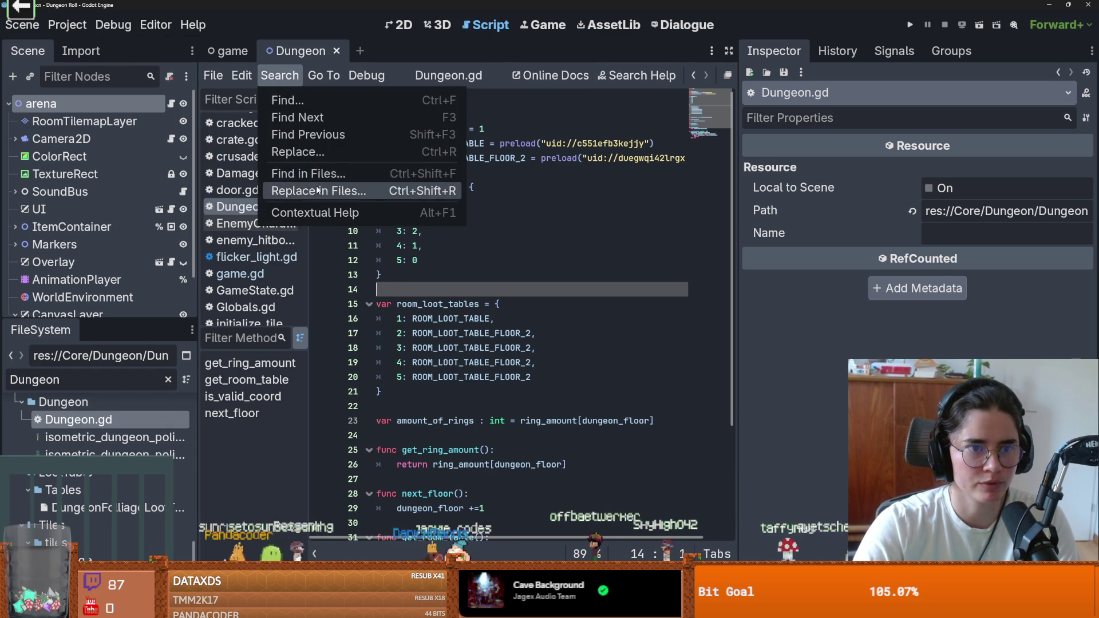
Search the project case-sensitively for 'Dungeon', with 'DungeonInfo' as replacement, and review the matches
left_click(319, 191)
type("Dungoe")
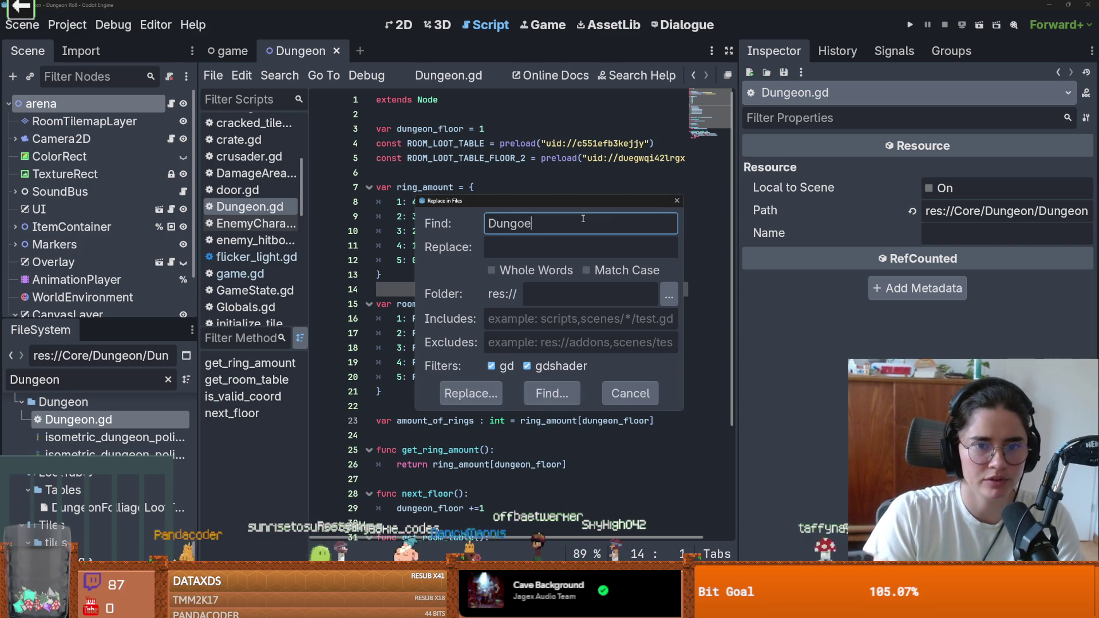
key("BackSpace")
key("BackSpace")
type("eon")
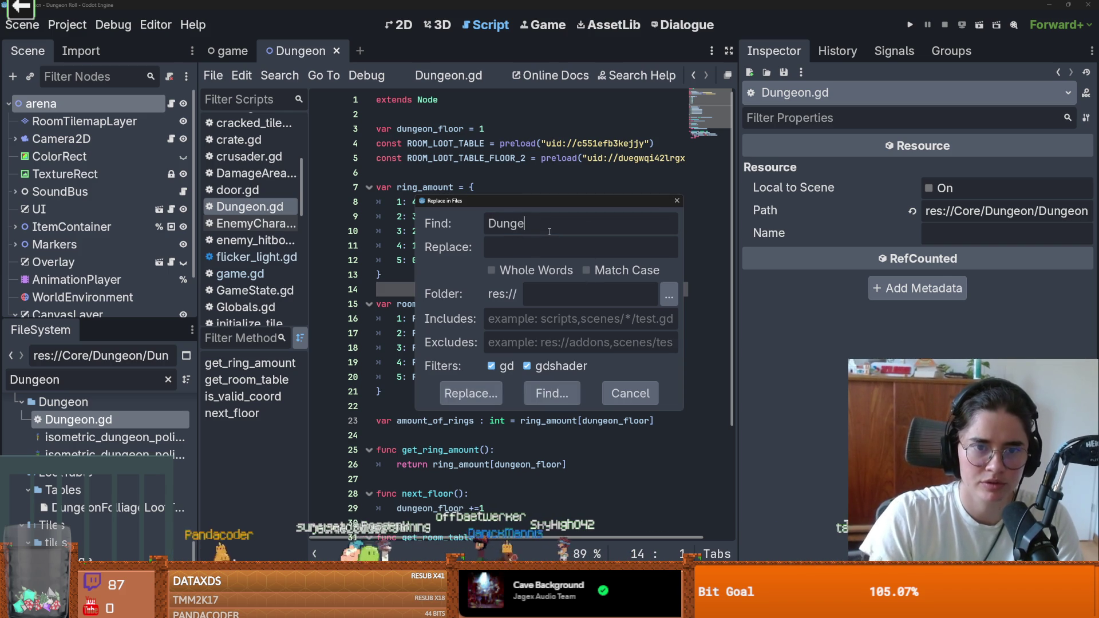
left_click(586, 270)
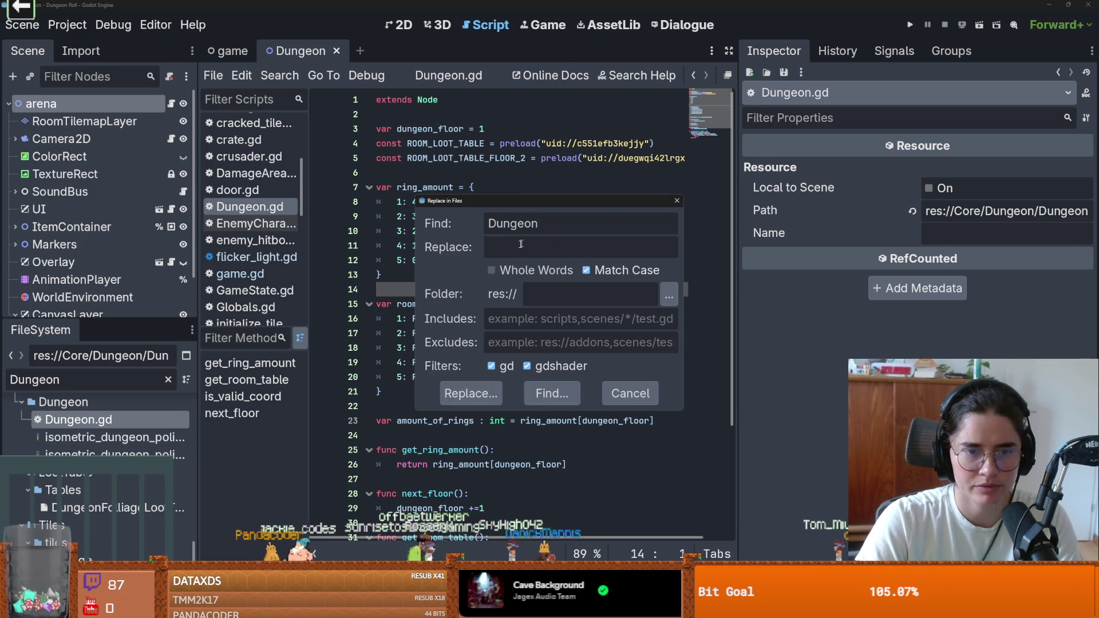
type("Dungeon")
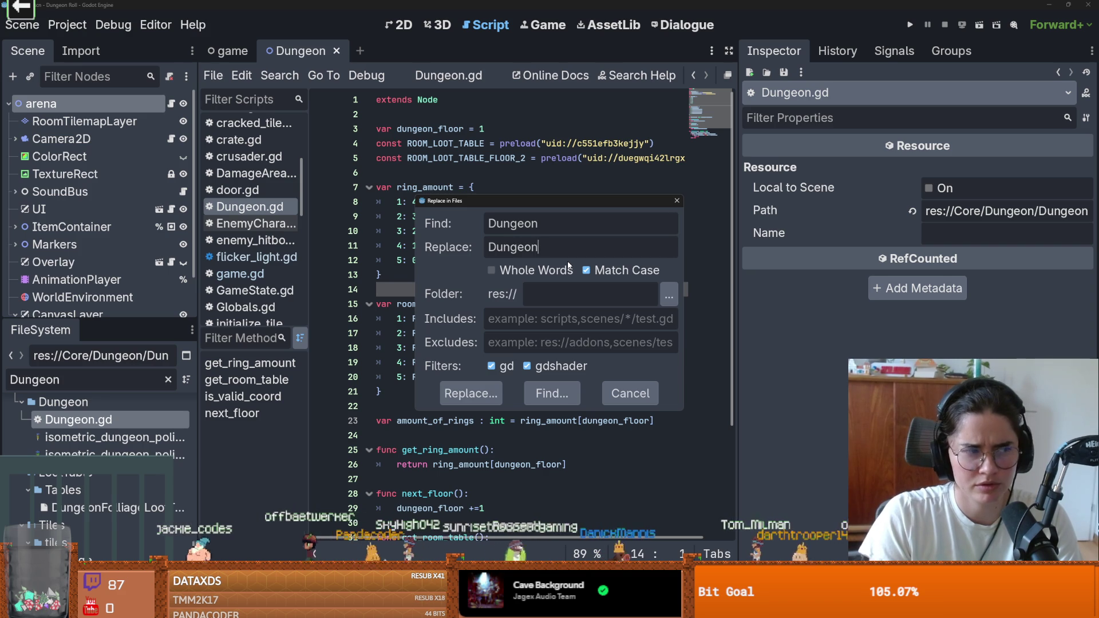
type("Info")
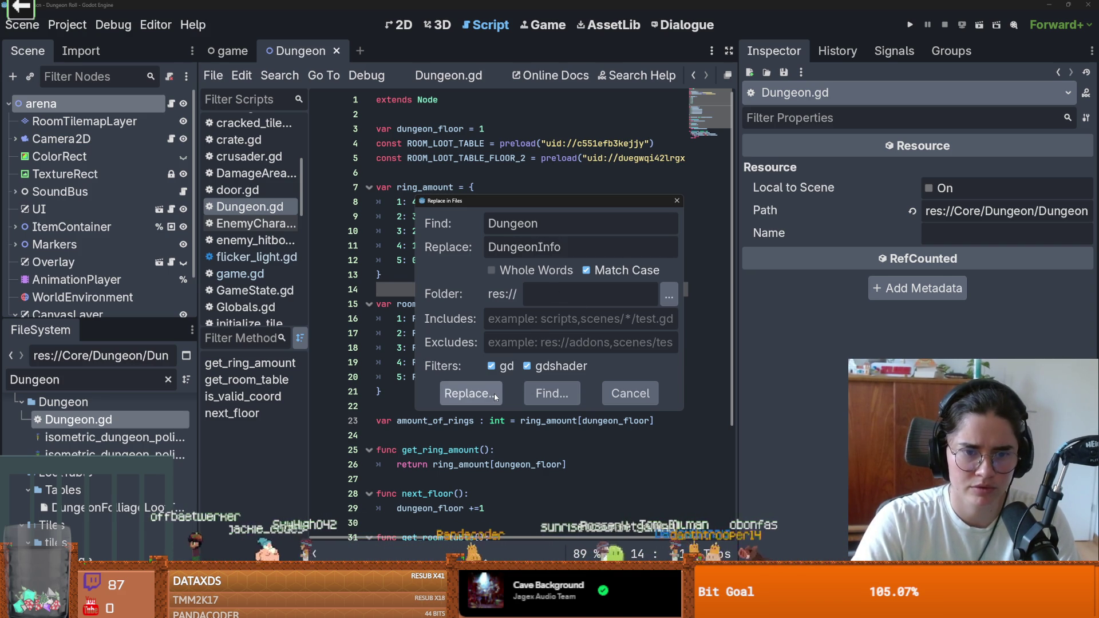
left_click(544, 394)
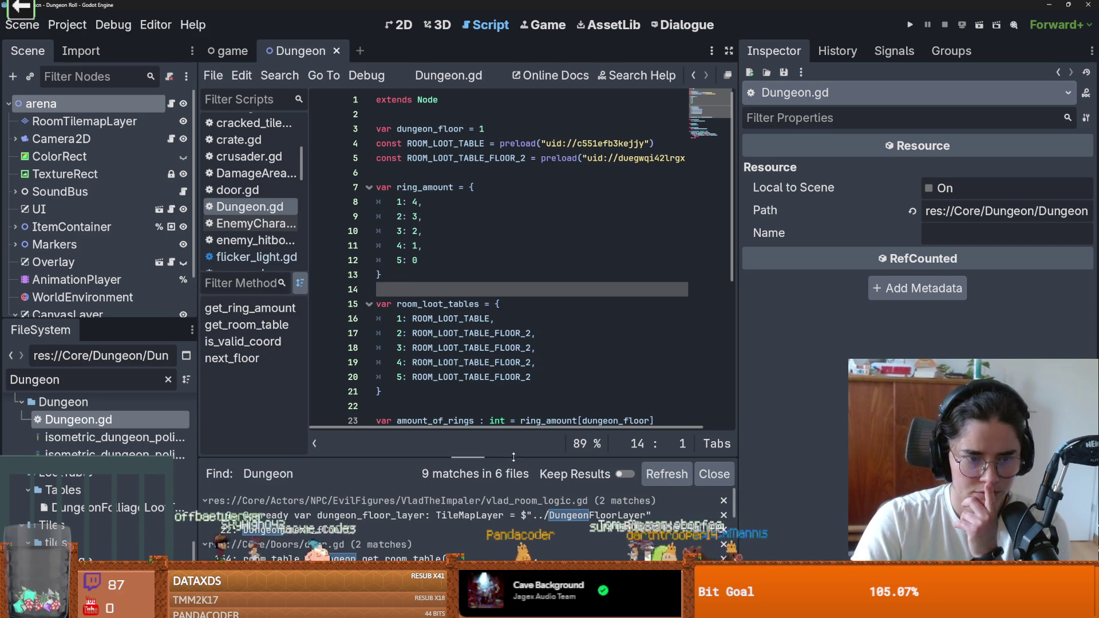
left_click_drag(513, 445, 572, 192)
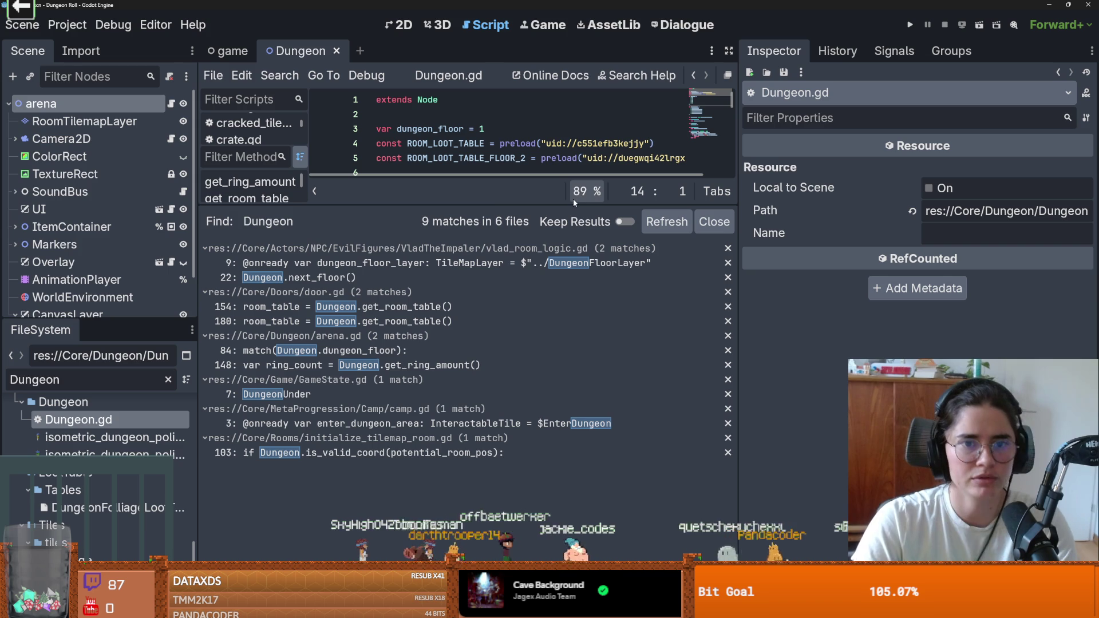
left_click_drag(569, 202, 569, 361)
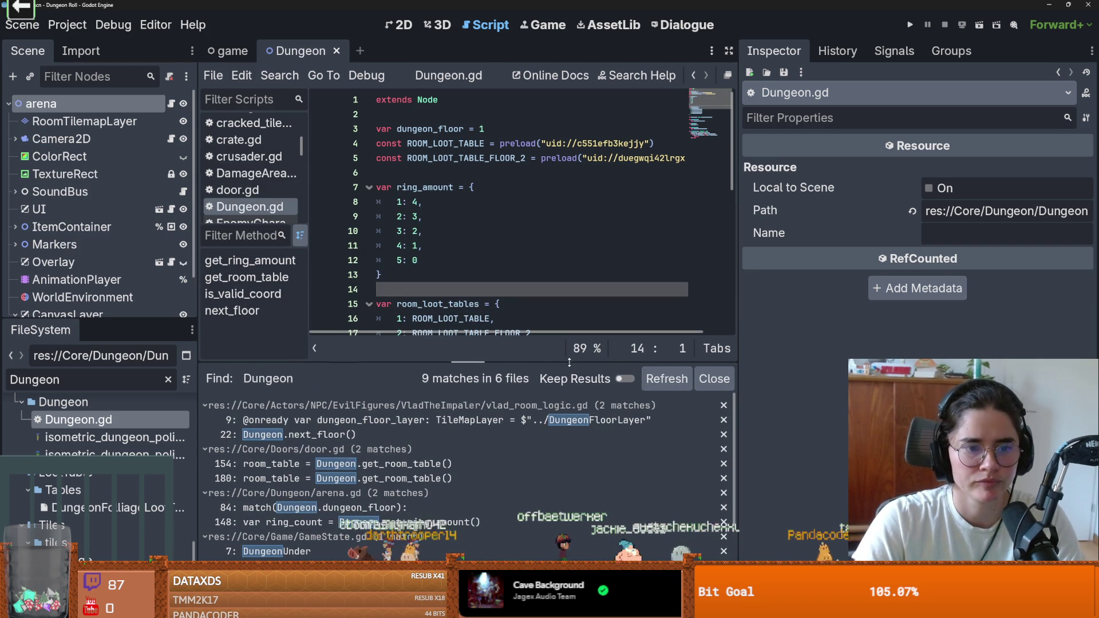
Change the search to 'Dungeon.' with replacement 'DungeonInfo.' and preview the project-wide replacement
left_click(280, 75)
left_click(311, 190)
left_click(551, 230)
type(".")
key("ctrl+a")
key("ctrl+c")
left_click(536, 248)
key("ctrl+v")
key("Left")
type("Info")
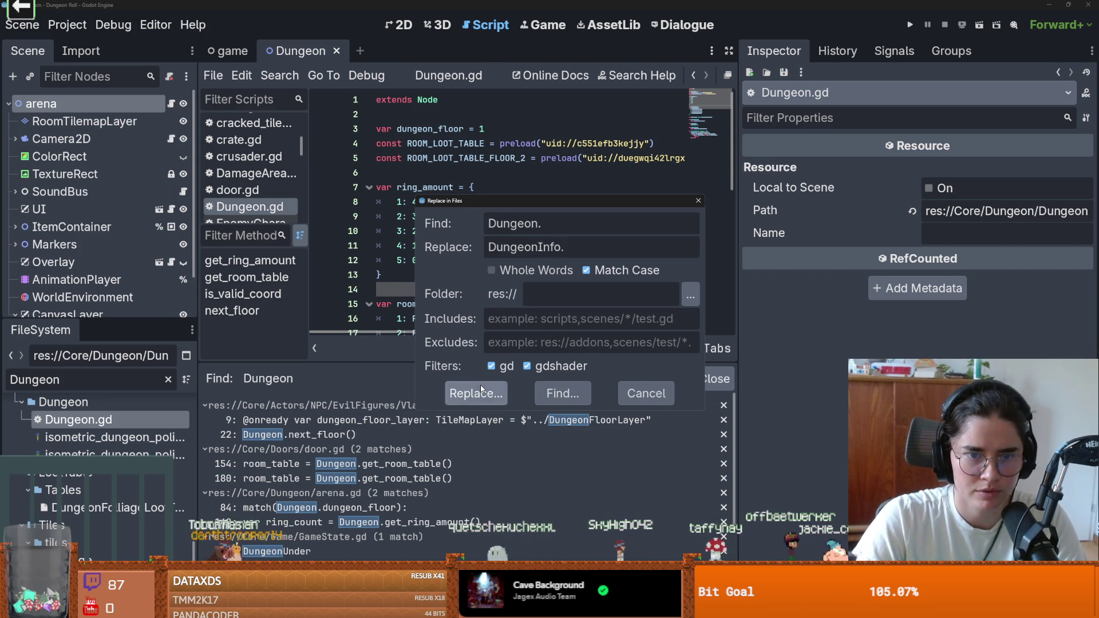
left_click(476, 394)
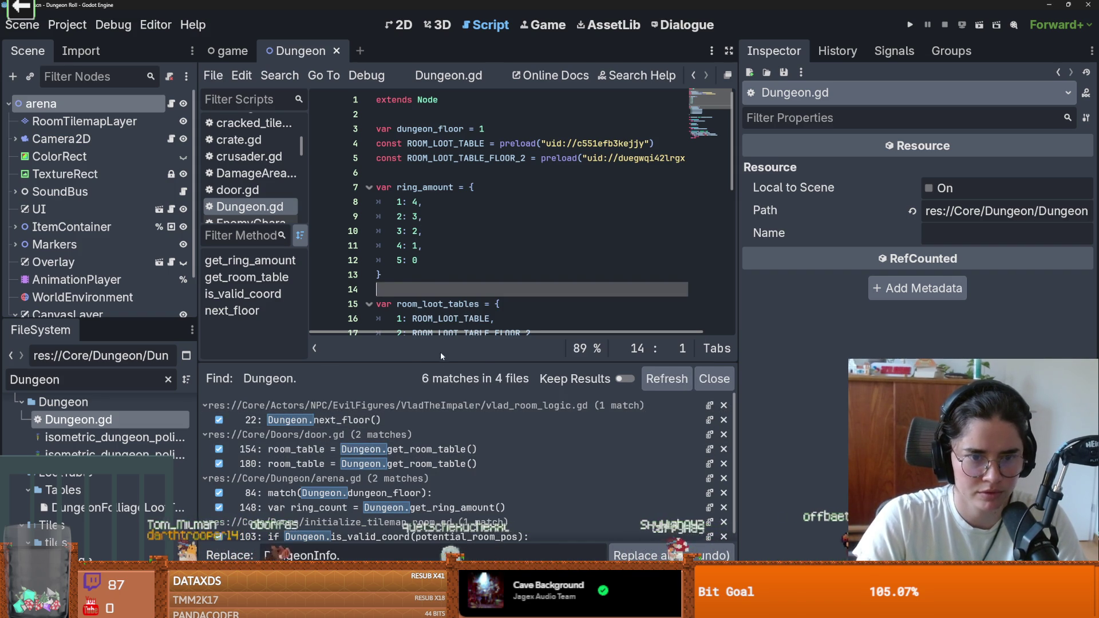
Enlarge the results panel to review the six matches, then restore the code editor's height
mouse_move(440, 362)
left_mouse_down()
mouse_move(448, 138)
mouse_move(450, 226)
left_mouse_up()
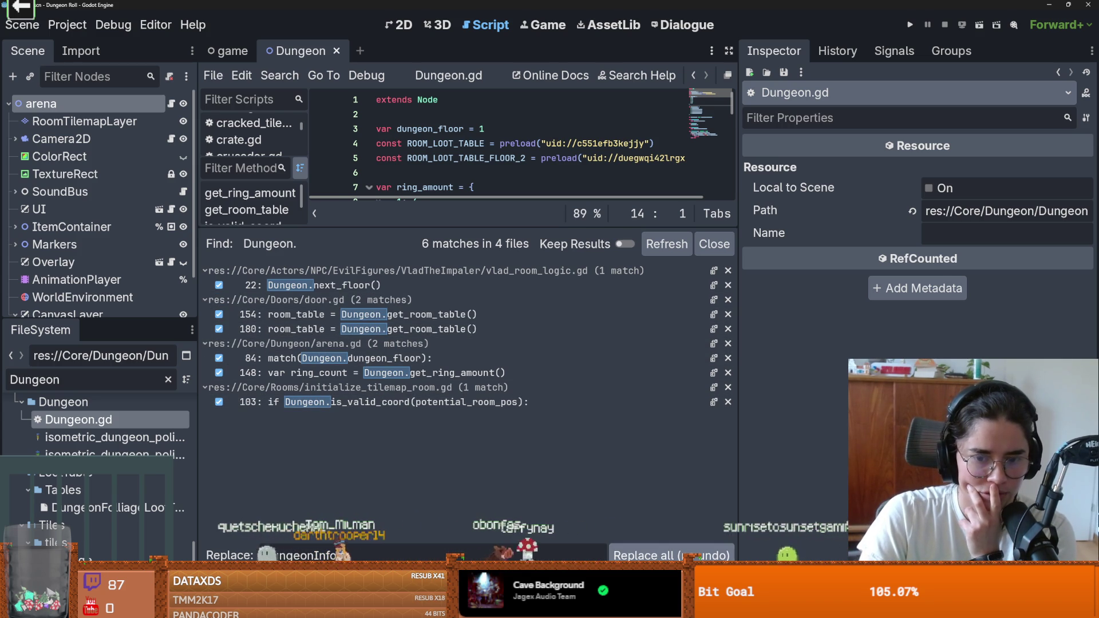
left_click(671, 556)
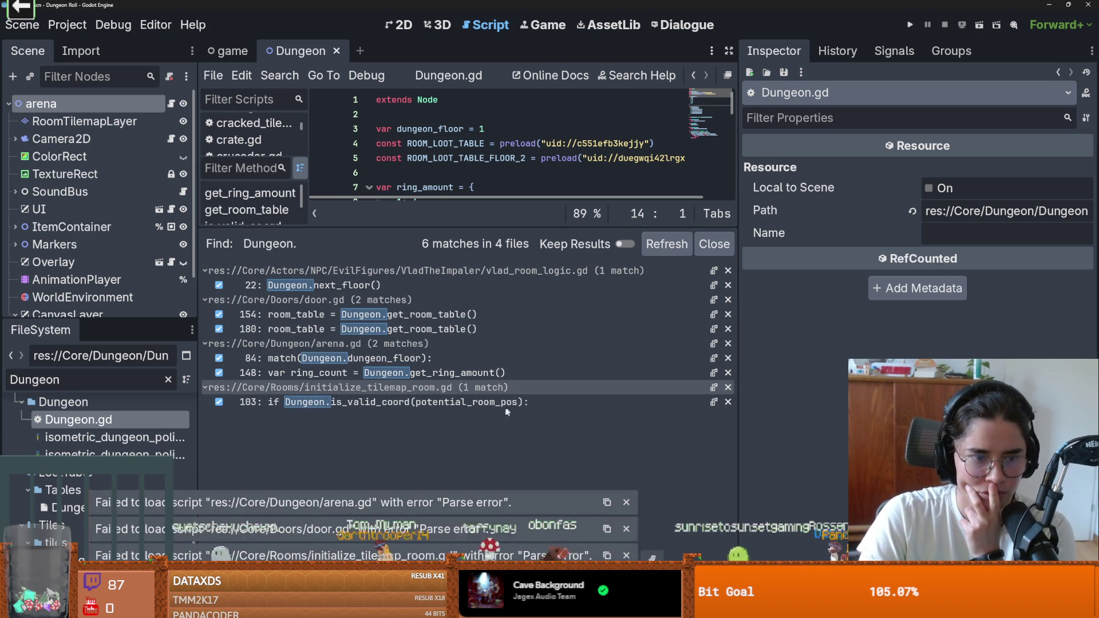
left_click_drag(450, 227, 450, 411)
left_click(68, 25)
Rename the Dungeon autoload to DungeonInfo in Project Settings
left_click(84, 47)
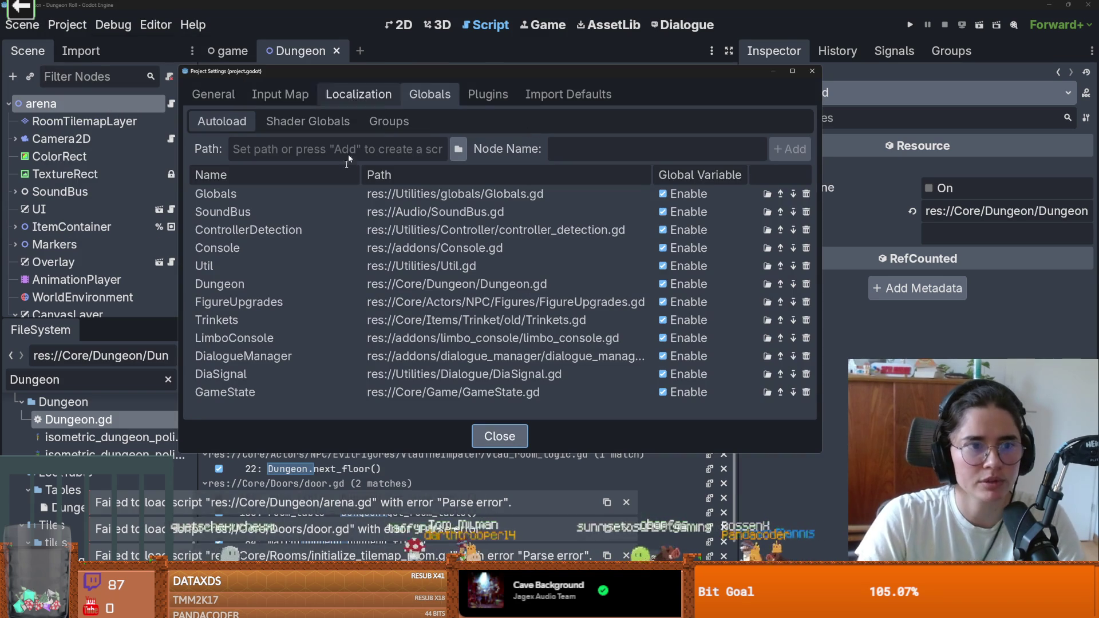
double_click(254, 284)
key("Escape")
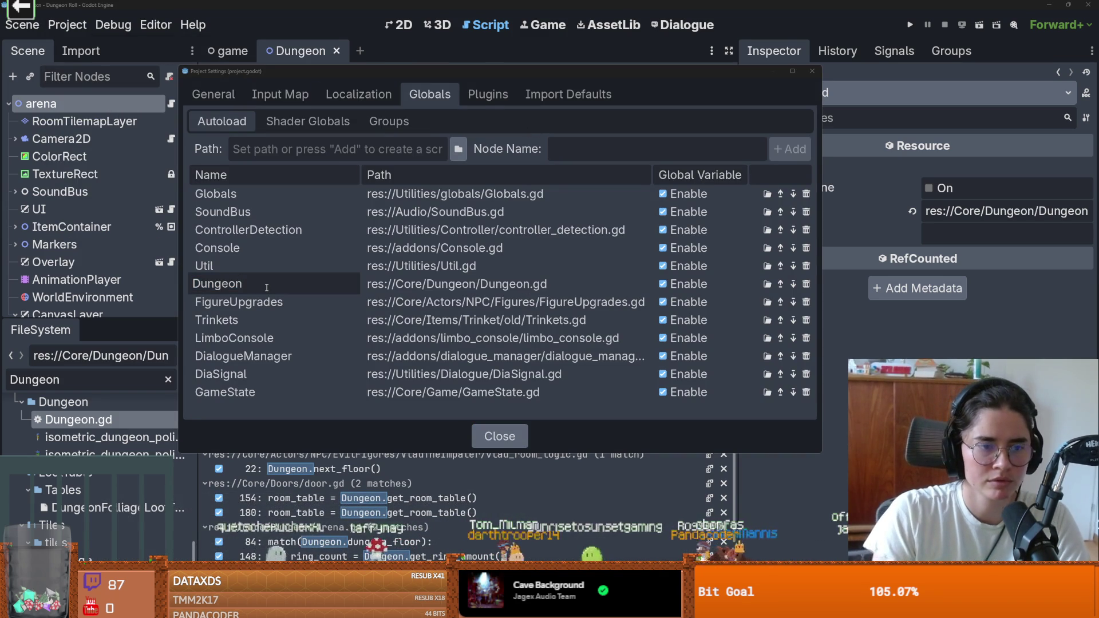
key("Return")
left_click(513, 287)
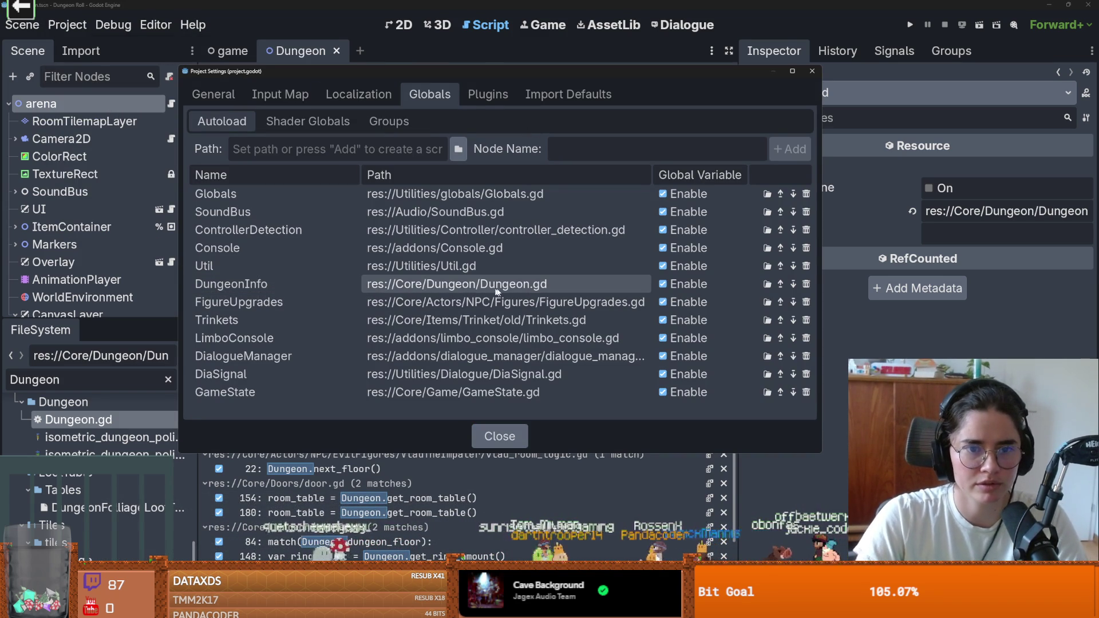
double_click(513, 286)
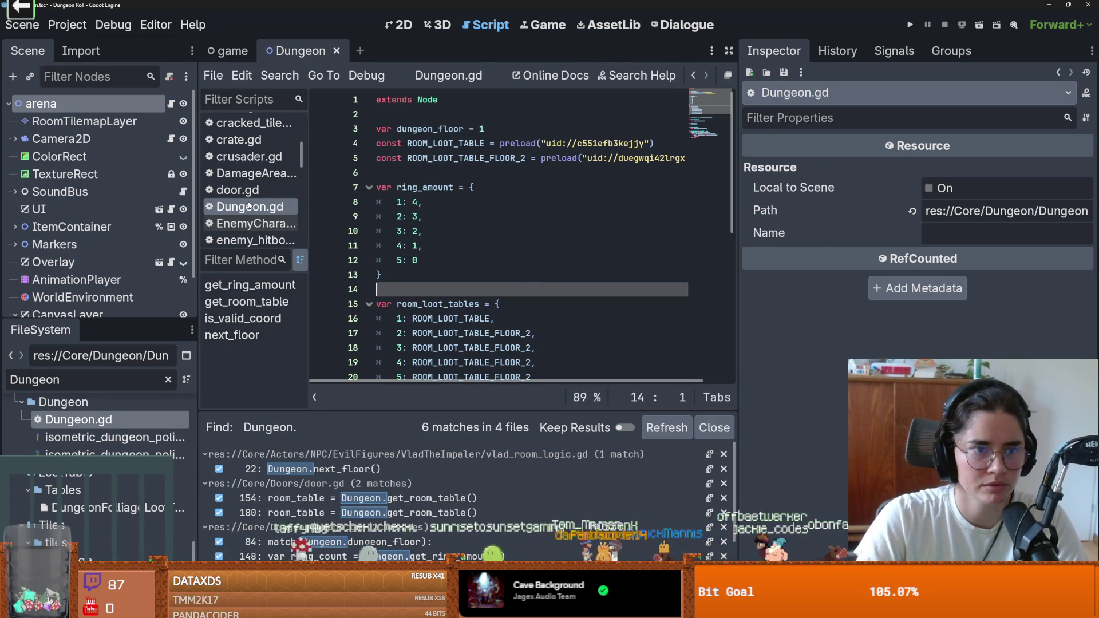
Rename the script file Dungeon.gd to DungeonInfo.gd in the FileSystem dock
right_click(92, 419)
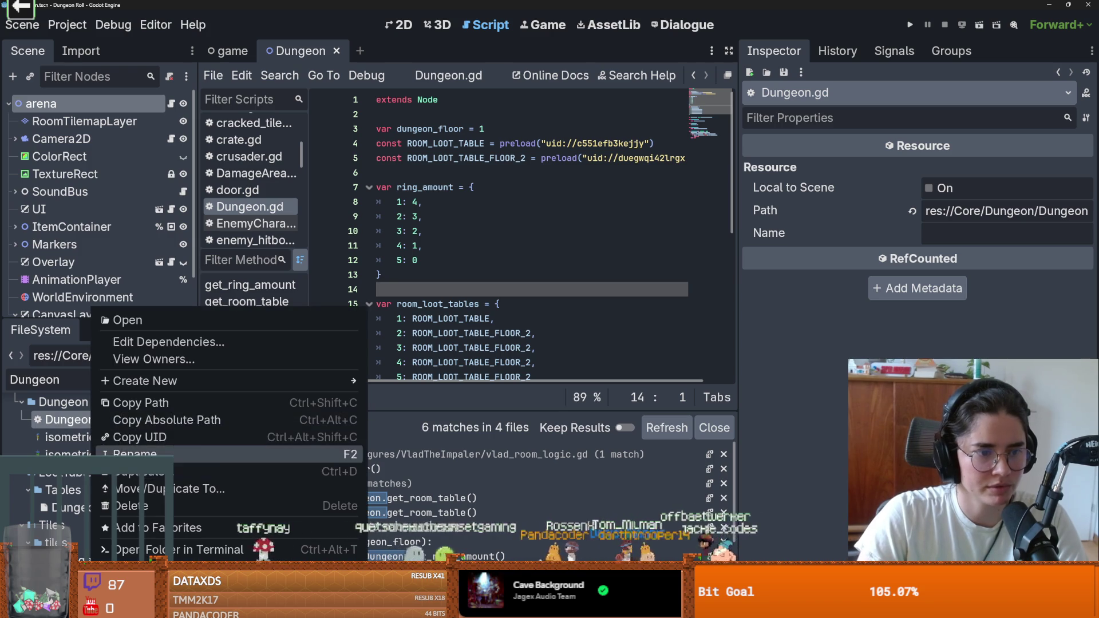
left_click(132, 472)
type("DungeonInfo")
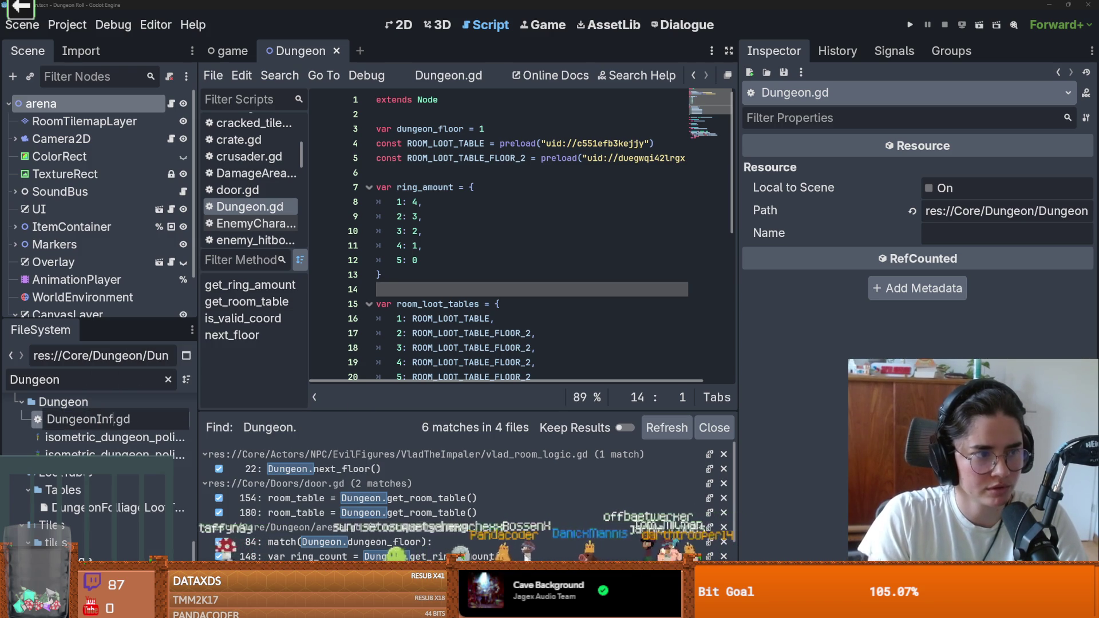
key("Return")
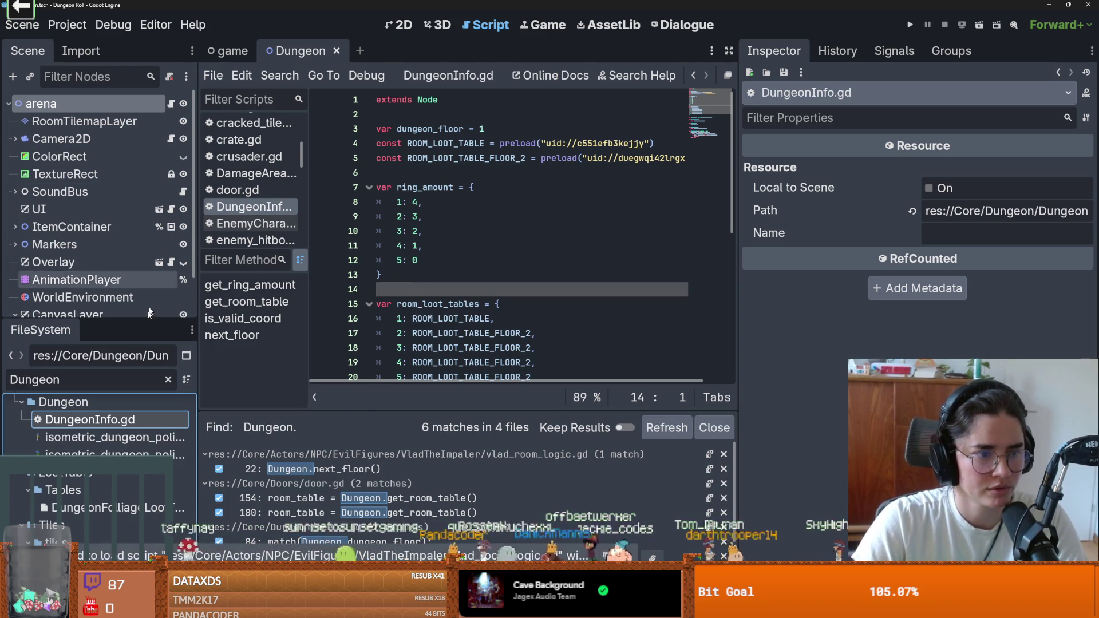
Confirm the DungeonInfo autoload now points to DungeonInfo.gd, and save
left_click(80, 27)
left_click(80, 45)
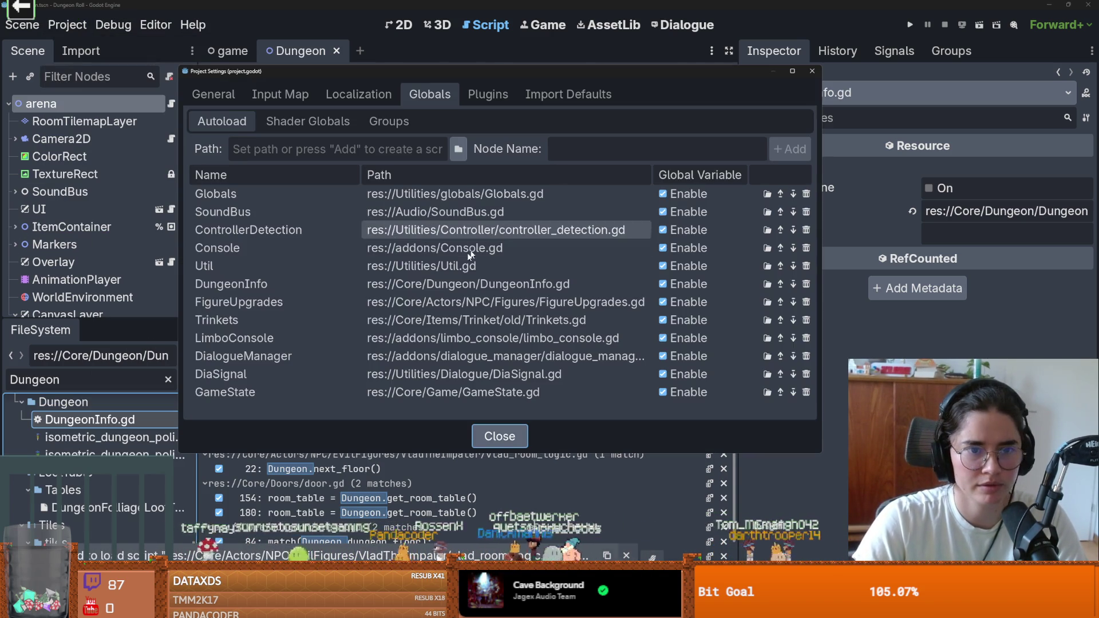
left_click(258, 284)
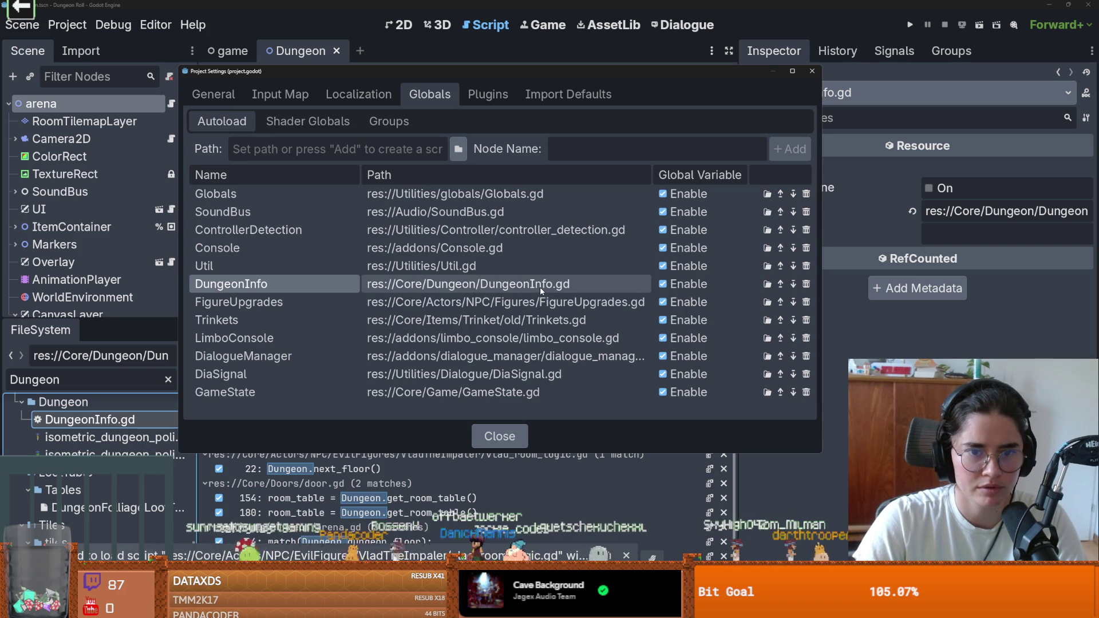
left_click(500, 436)
key("ctrl+s")
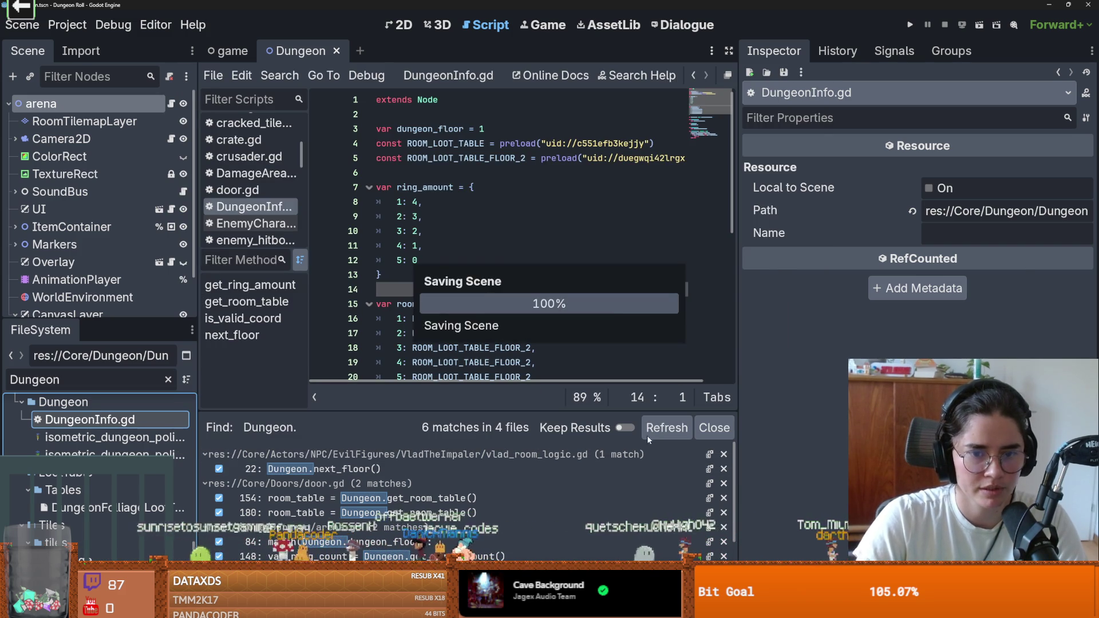
Check the DungeonInfo.next_floor() call in vlad_room_logic.gd, return to DungeonInfo.gd, and clear the file filter
left_click(401, 468)
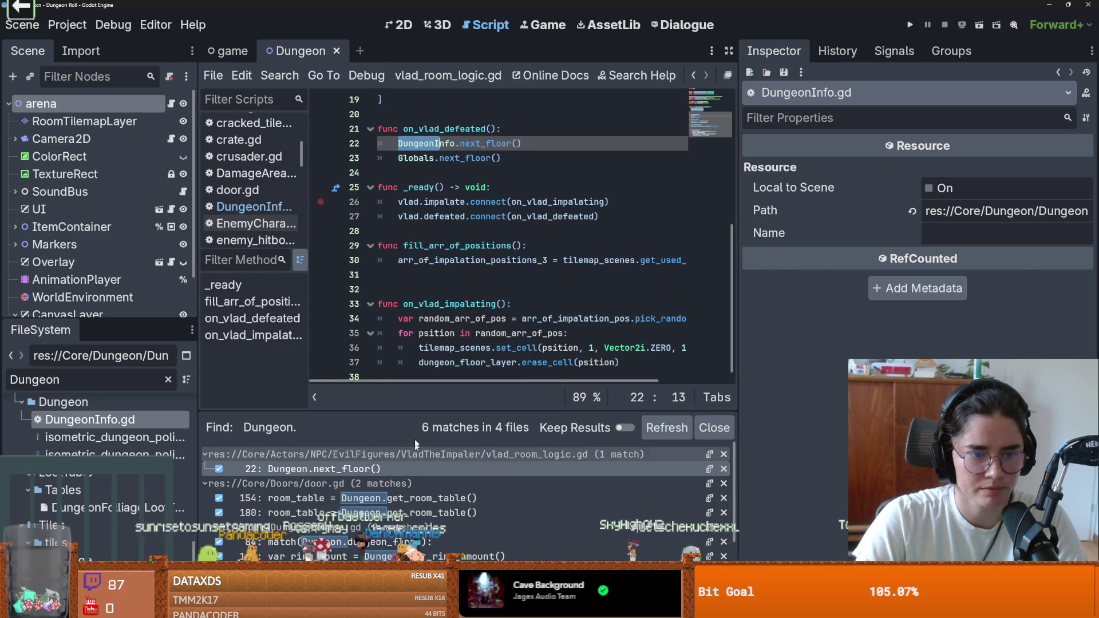
left_click(418, 143, "ctrl")
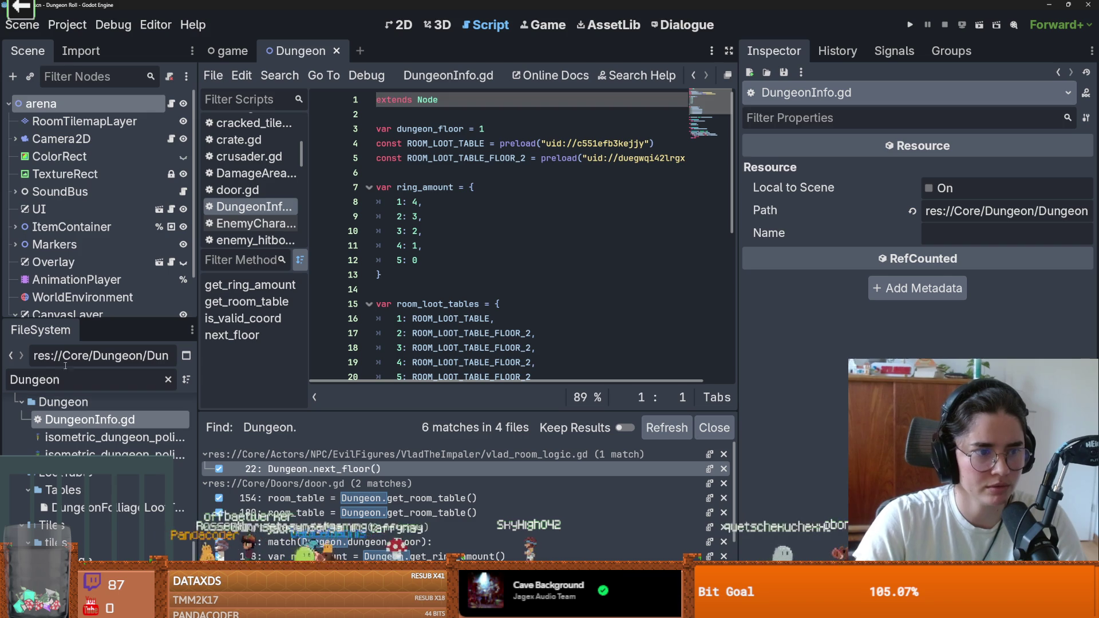
left_click(168, 380)
left_click(228, 51)
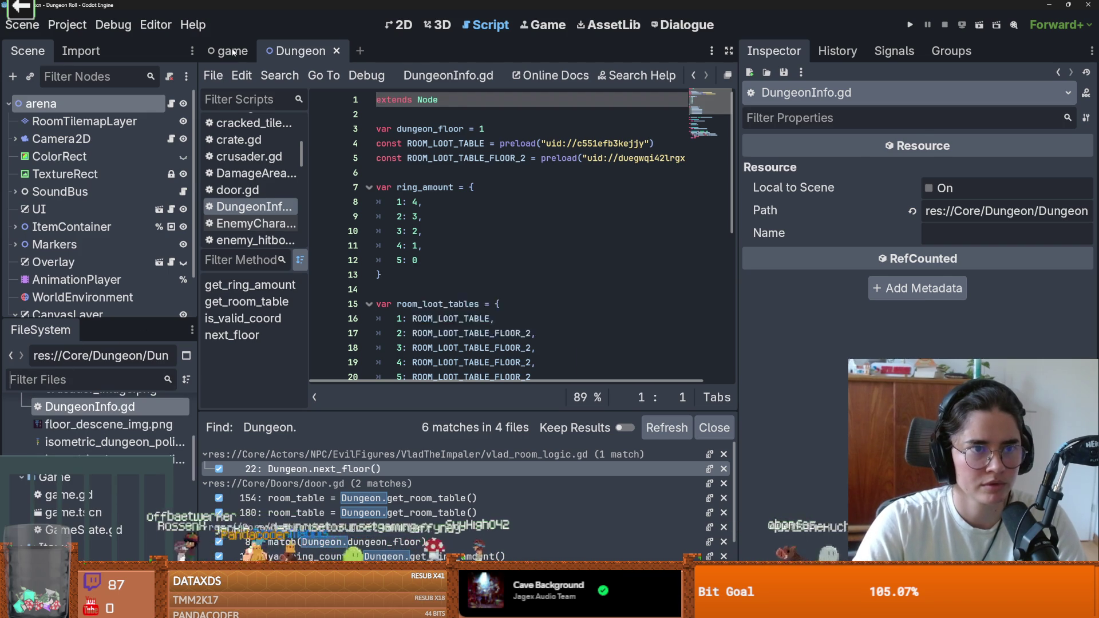
Filter the project files for 'dungeon' to find the Dungeon scene
left_click(97, 139)
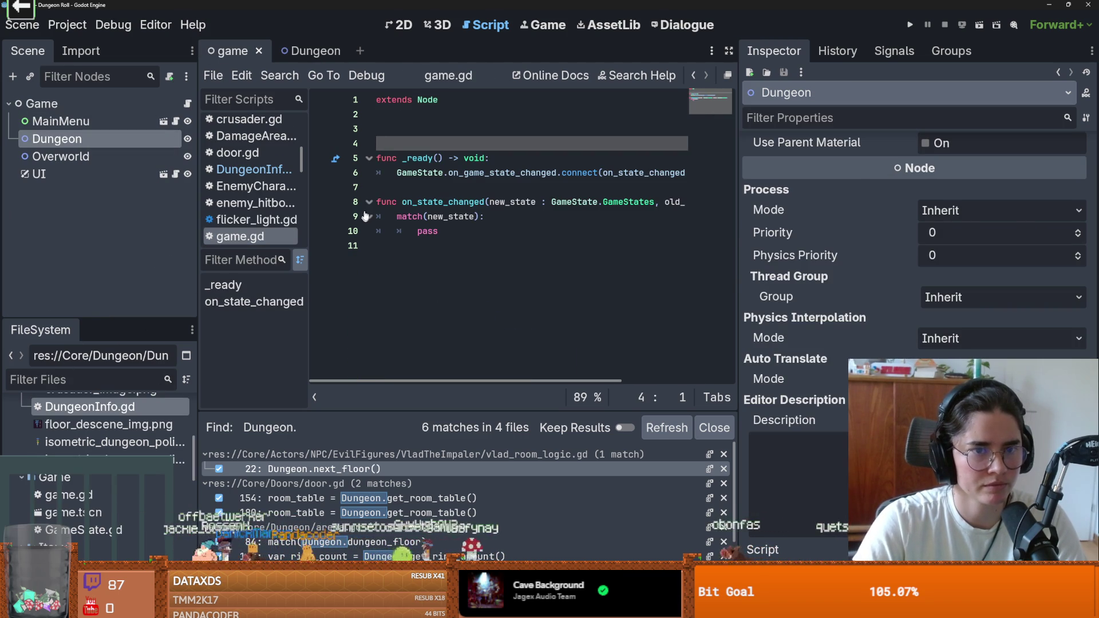
scroll(101, 424, "down", 10)
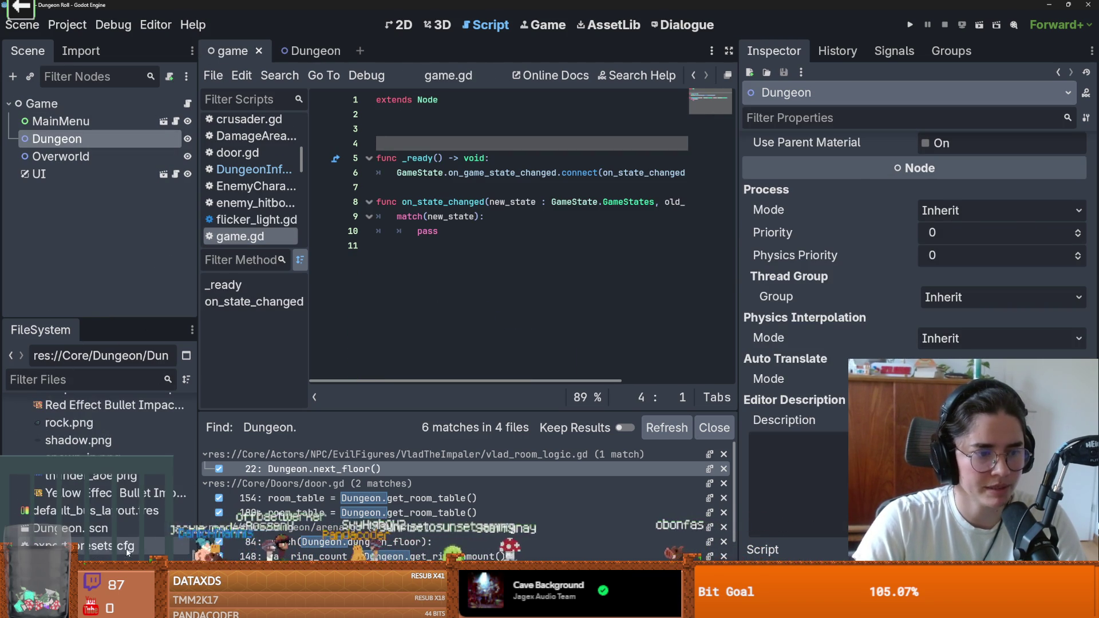
left_click(98, 379)
type("tilemap")
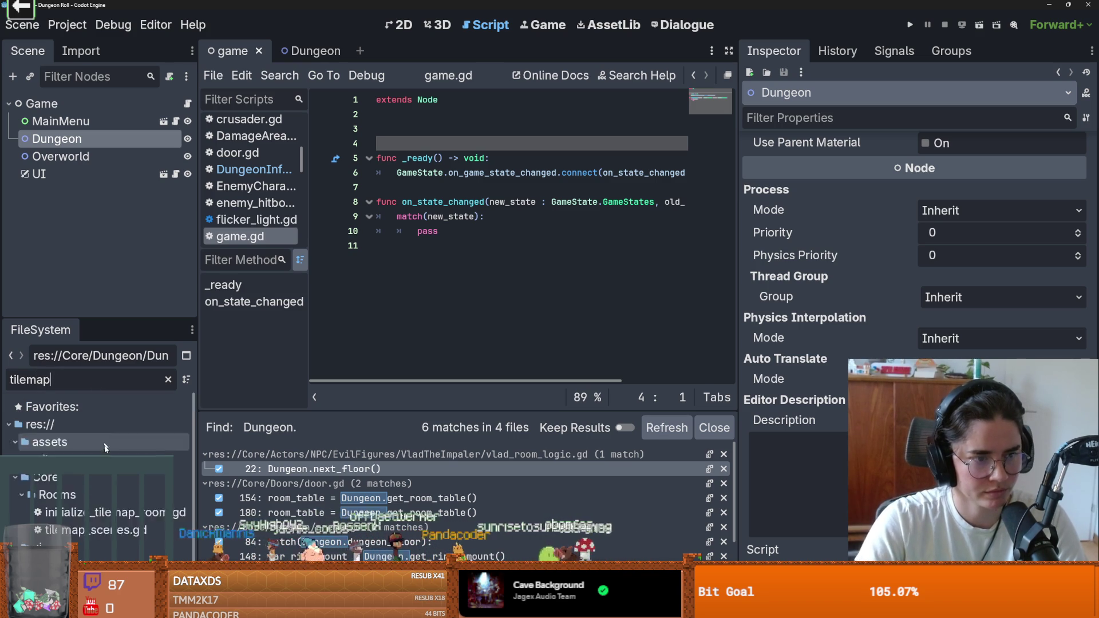
key("ctrl+a")
type("dungeon")
scroll(186, 413, "down", 10)
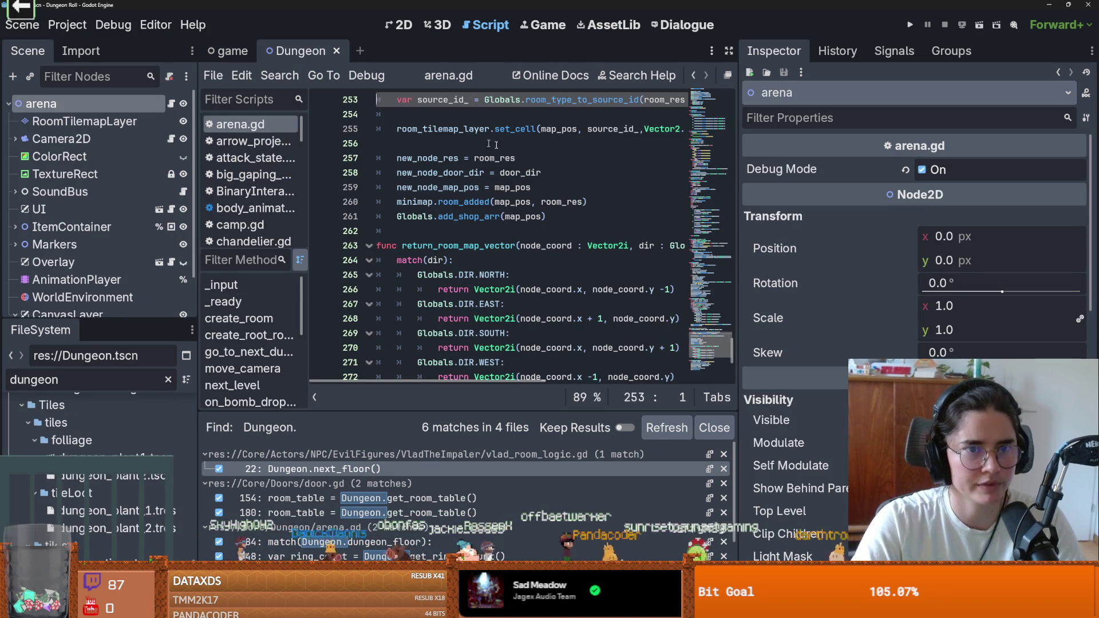
Rename the arena root node to Dungeon and save the scene
double_click(72, 103)
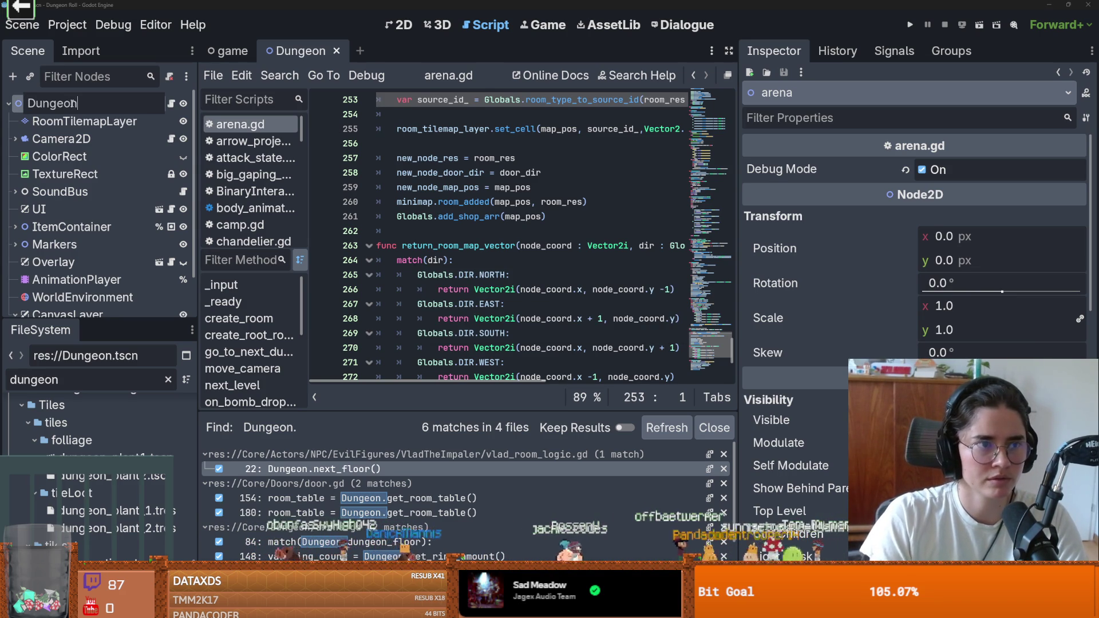
key("Return")
key("ctrl+s")
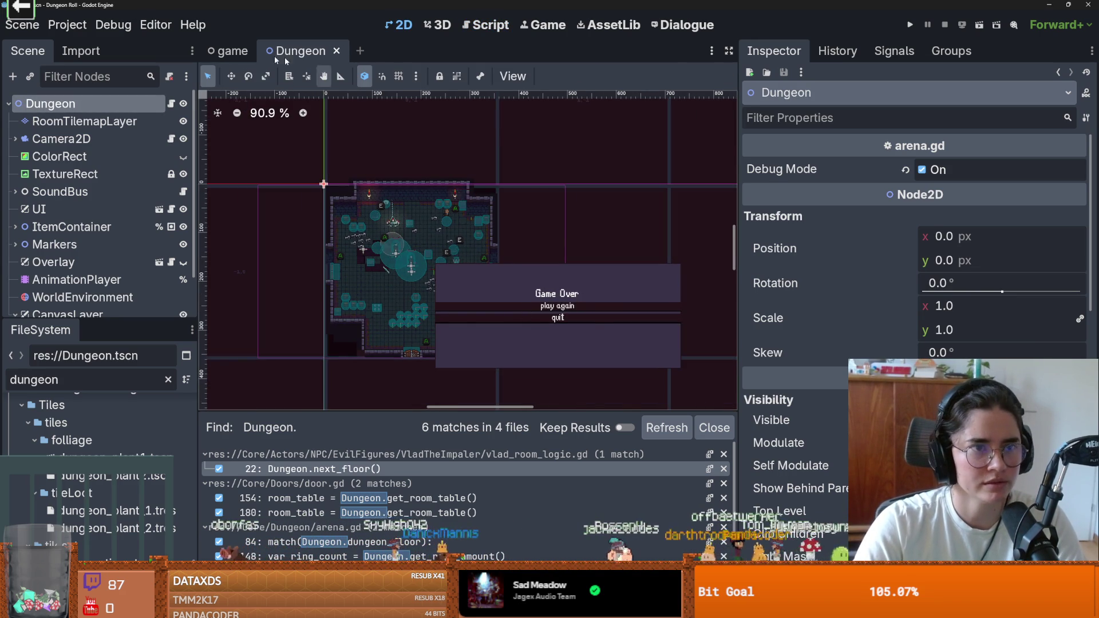
Delete the Dungeon node from the Game scene and open game.gd
left_click(217, 60)
right_click(58, 142)
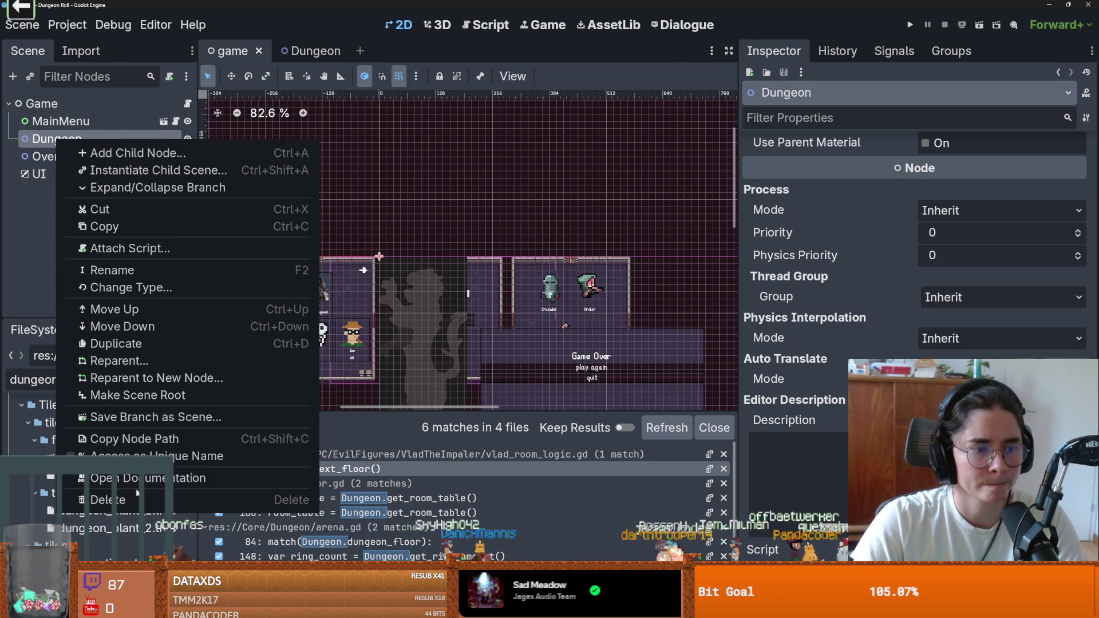
left_click(103, 498)
key("Return")
left_click(187, 104)
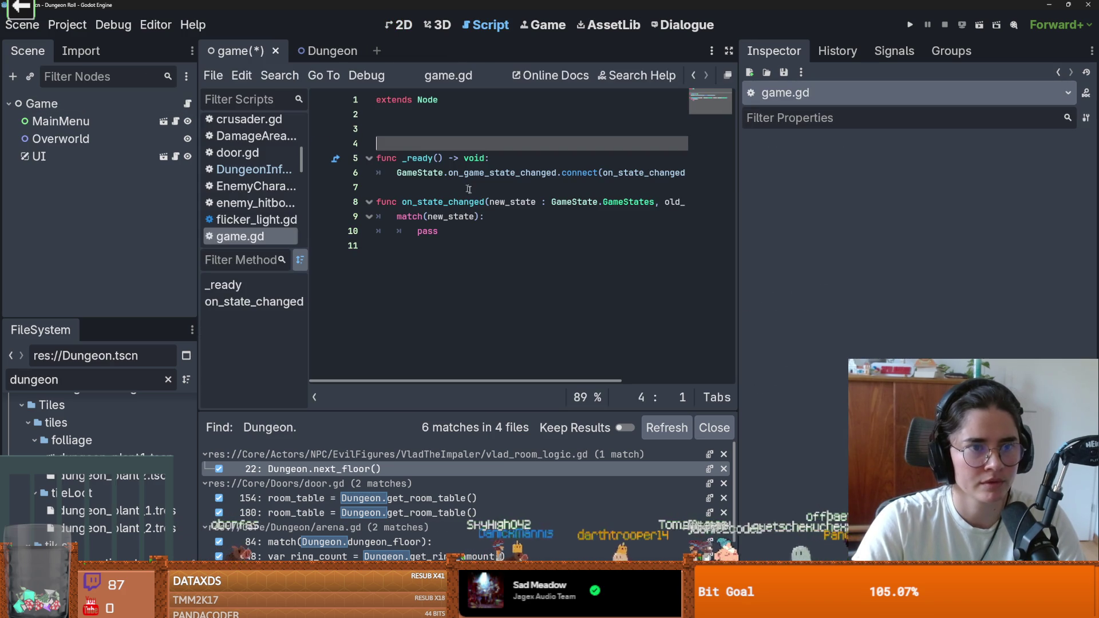
Drag Dungeon.tscn and main_menu.tscn into game.gd as DUNGEON and MAIN_MENU preload constants, and save
key("ctrl+s")
left_click_drag(447, 166, 450, 171)
double_click(106, 380)
type("main_m")
mouse_move(86, 478)
left_mouse_down()
mouse_move(393, 167)
mouse_move(392, 146)
left_mouse_up()
key("ctrl+s")
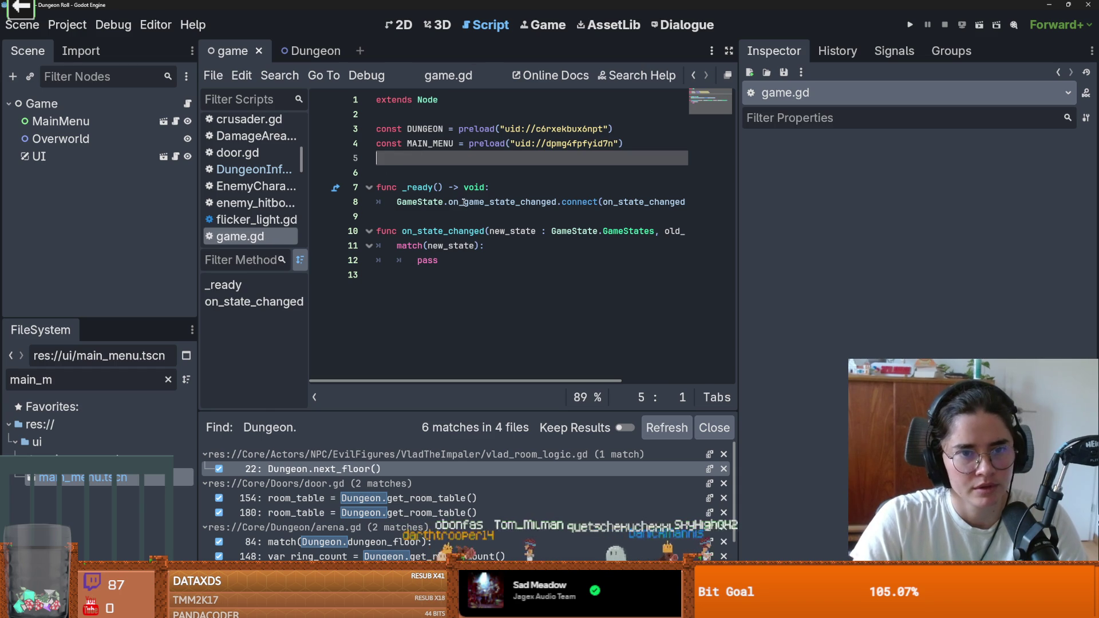
Filter the files for 'camp', open camp.gd, widen the script editor, then go back to game.gd
key("ctrl+a")
type("camp")
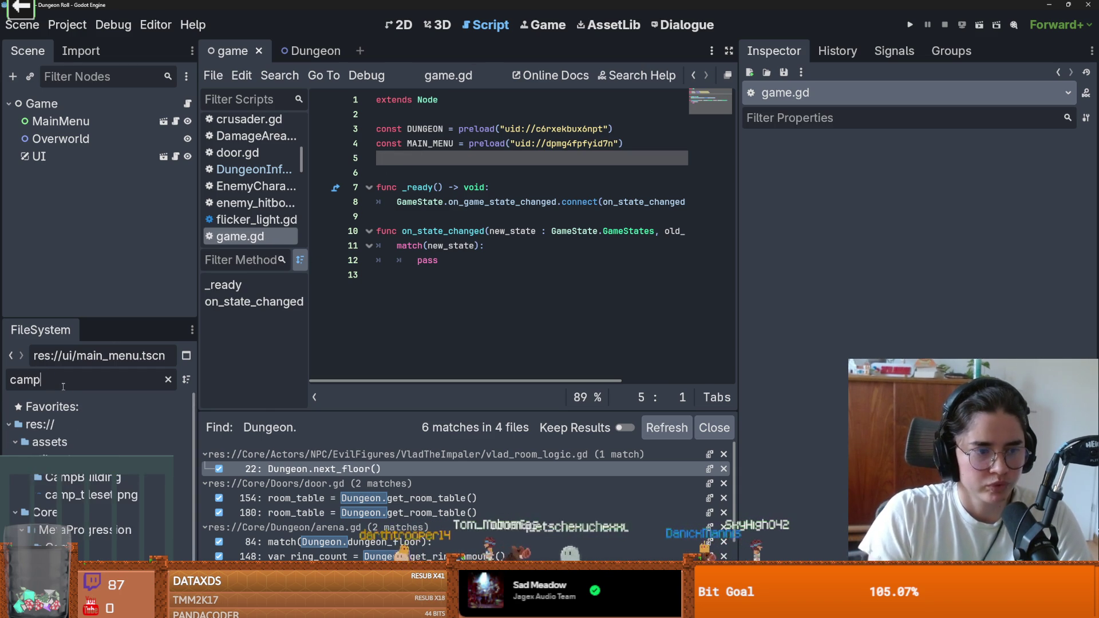
right_click(91, 546)
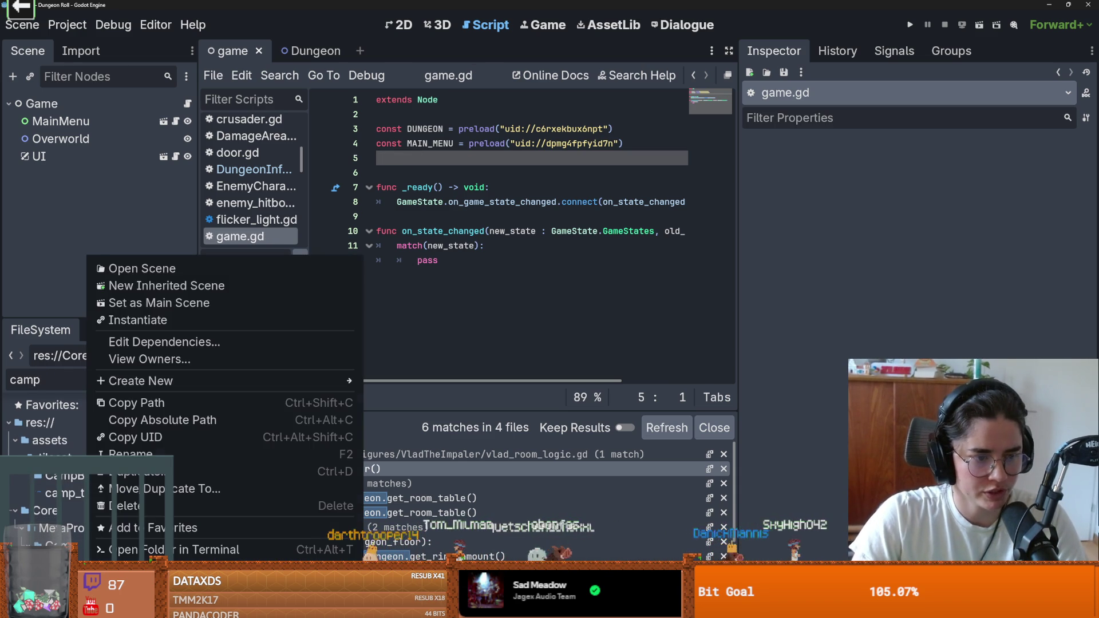
left_click(155, 456)
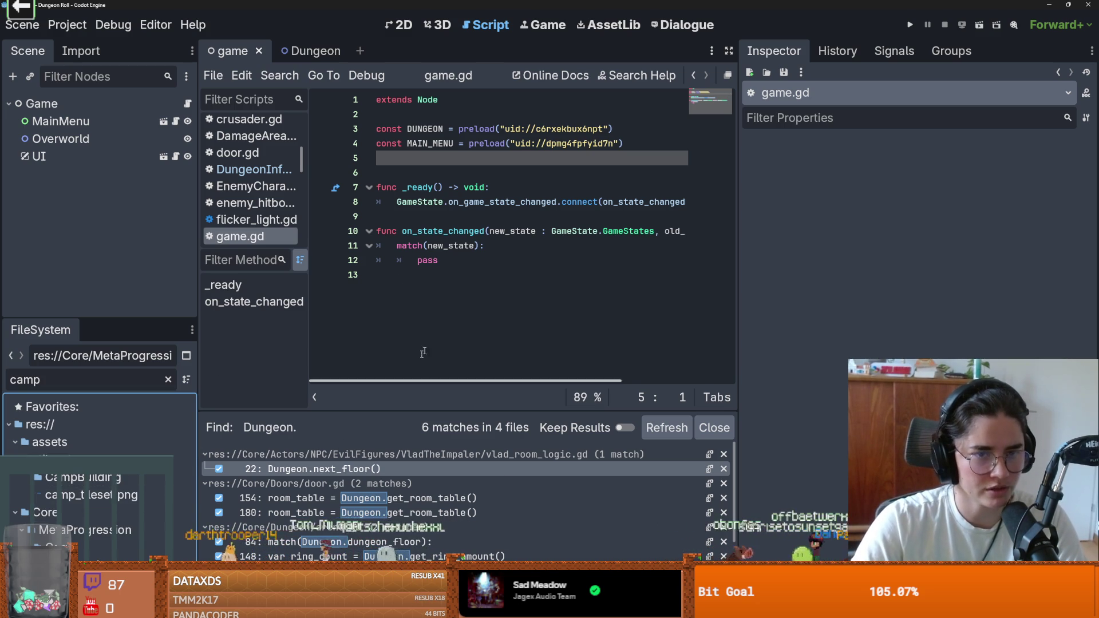
left_click(489, 213)
key("ctrl+s")
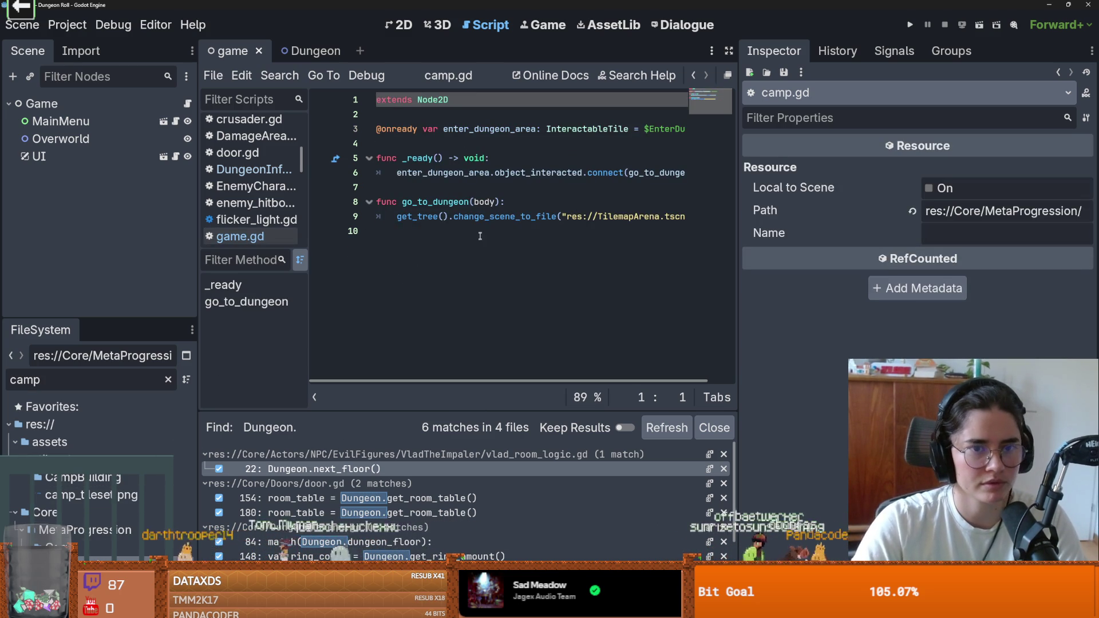
left_click(470, 251)
key("ctrl+s")
left_click_drag(741, 253, 1002, 256)
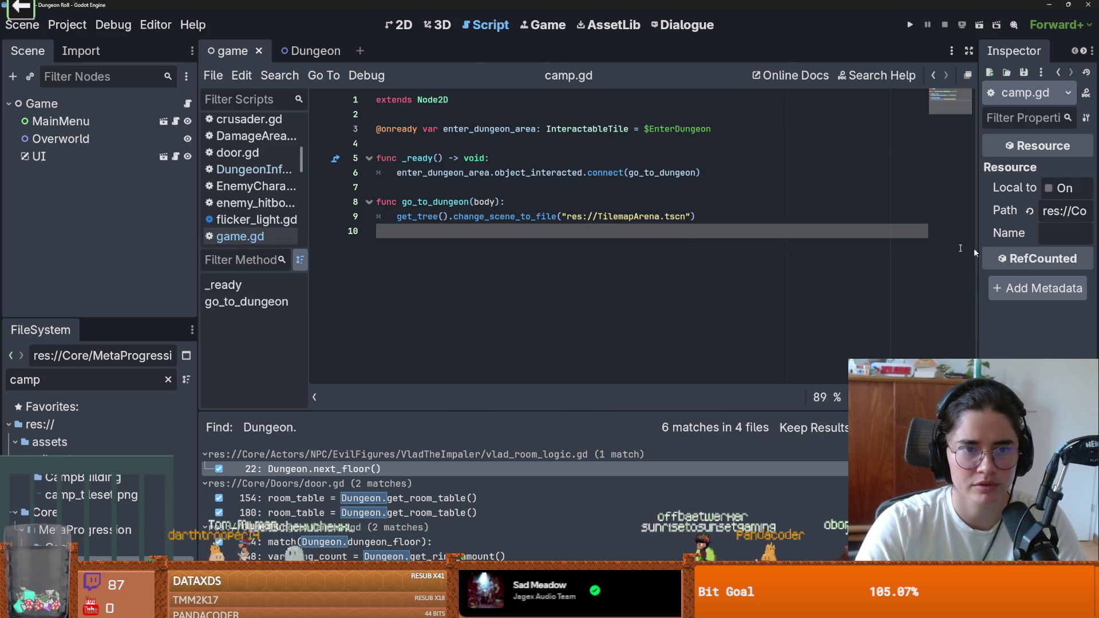
left_click(494, 221)
left_click(241, 236)
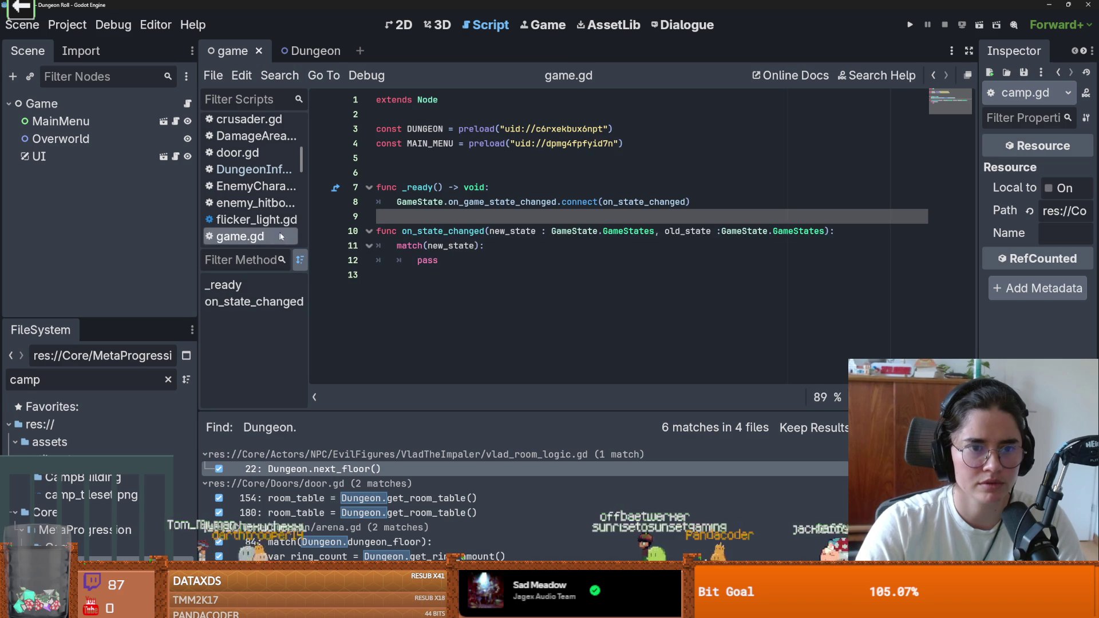
Check the end of line 9 in camp.gd, then return to game.gd's match block
double_click(107, 541)
left_click_drag(699, 218, 404, 225)
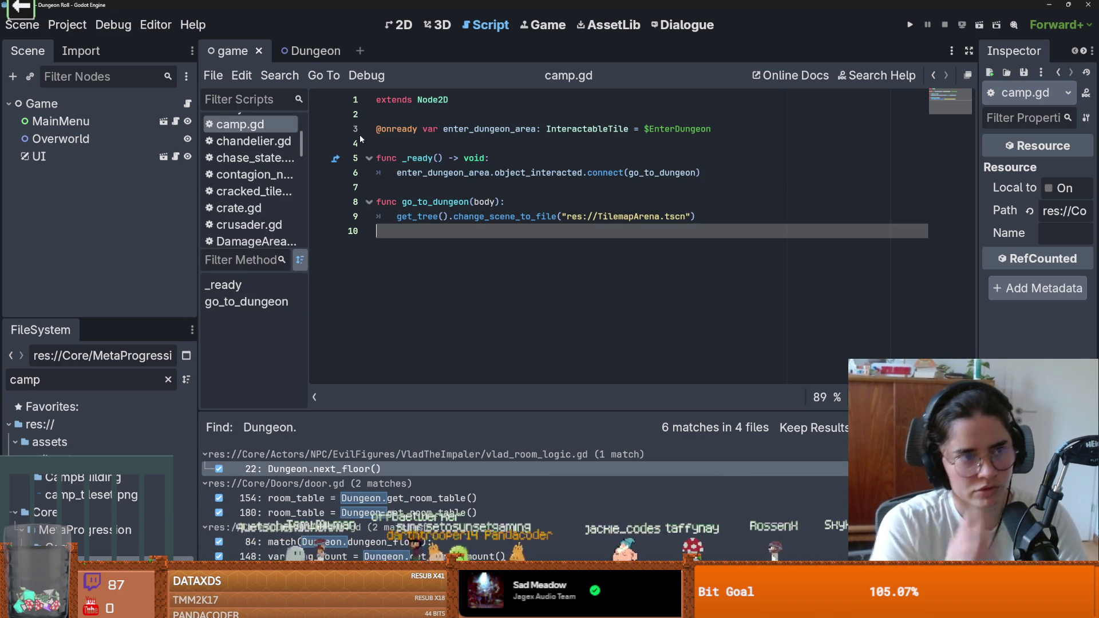
left_click(188, 104)
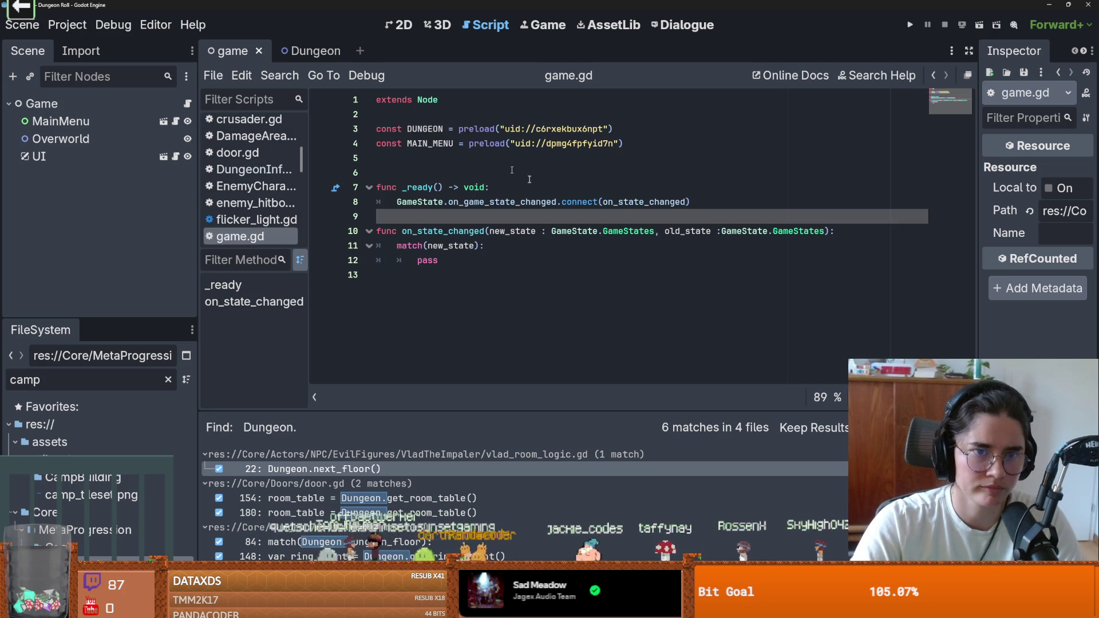
left_click(465, 226)
Insert blank lines 11–12 above match(new_state), deleting a trial var line
double_click(428, 260)
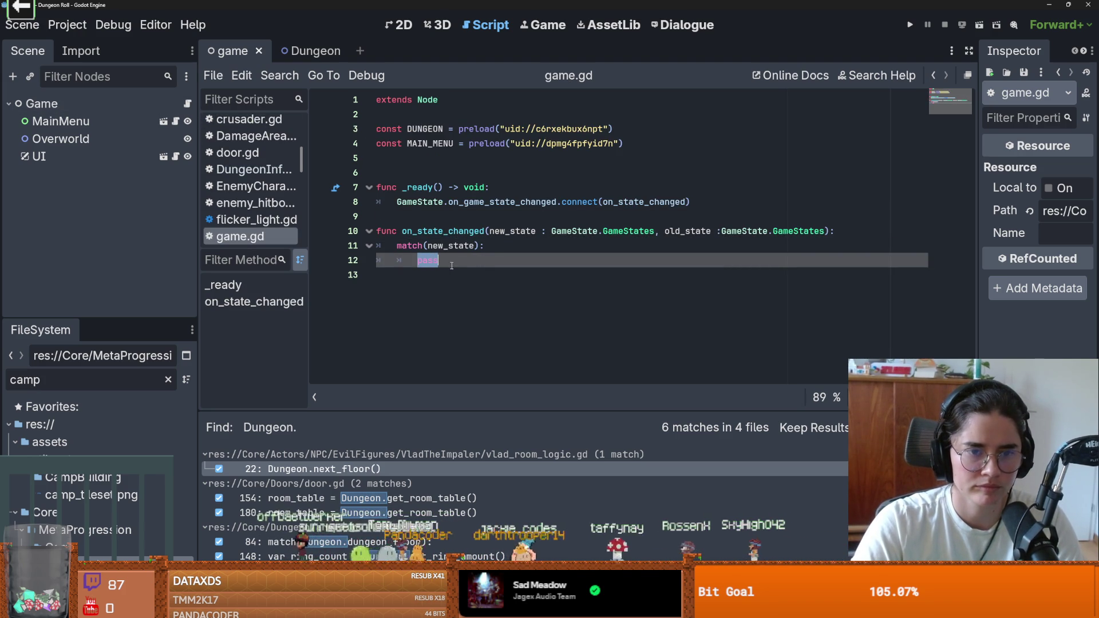
left_click(525, 232)
key("Return")
key("Return")
left_click(431, 247)
type("var")
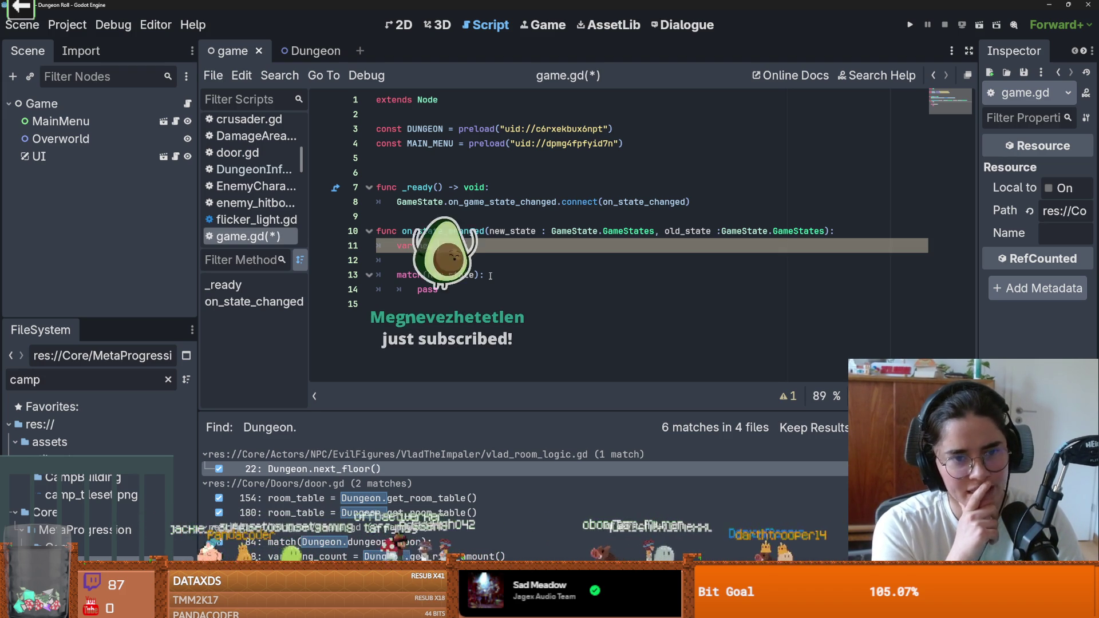
key("BackSpace")
key("BackSpace")
key("BackSpace")
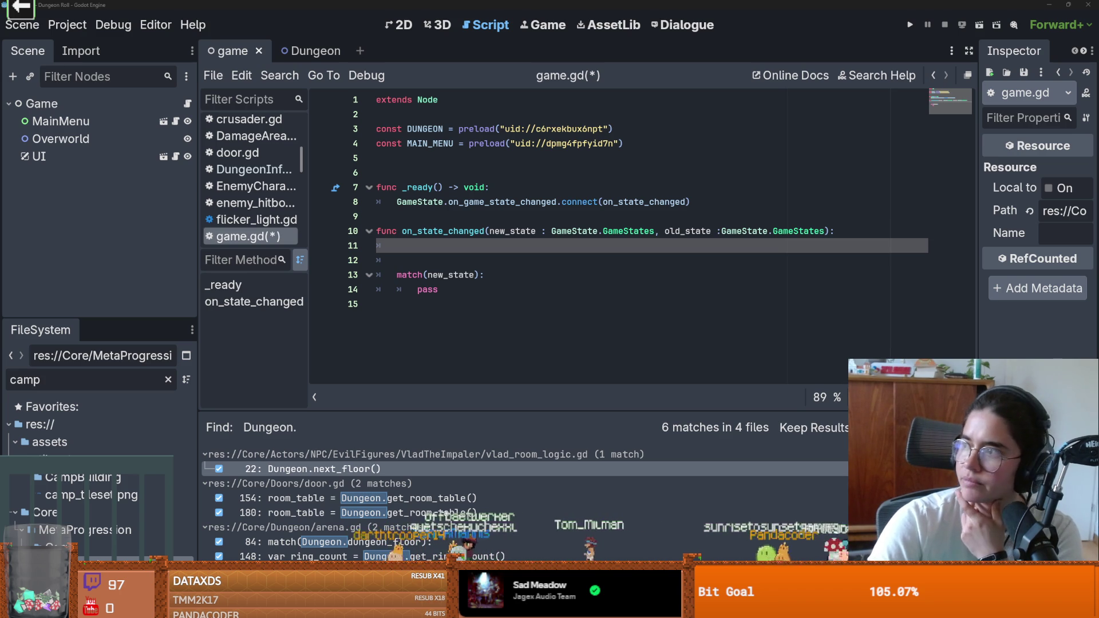
key("alt+Tab")
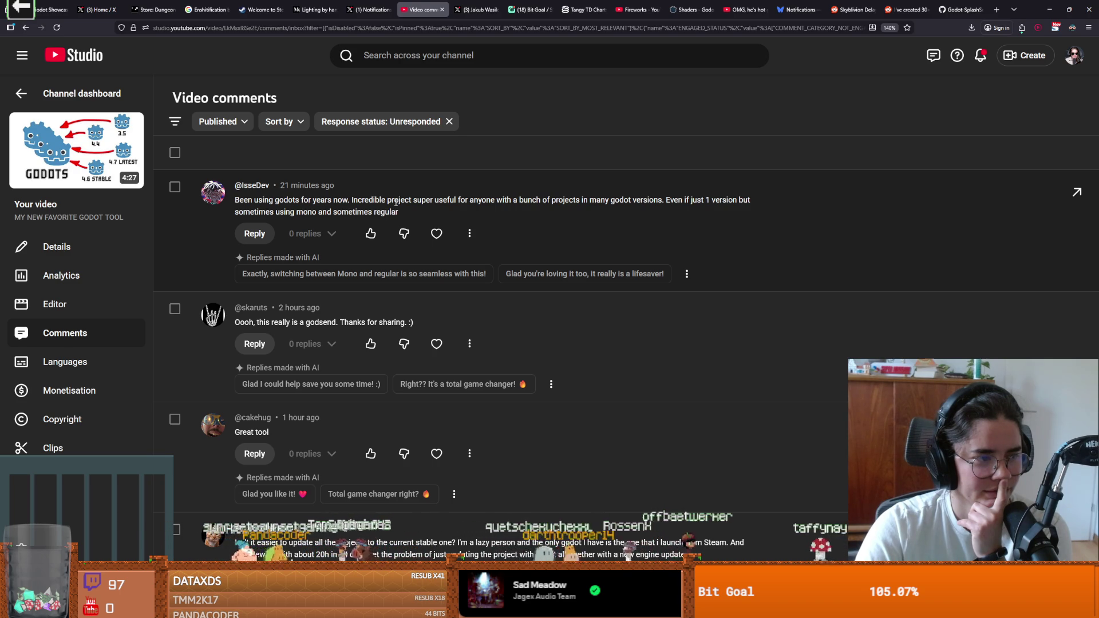
Give the 'godsend' comment a creator heart
scroll(281, 237, "down", 2)
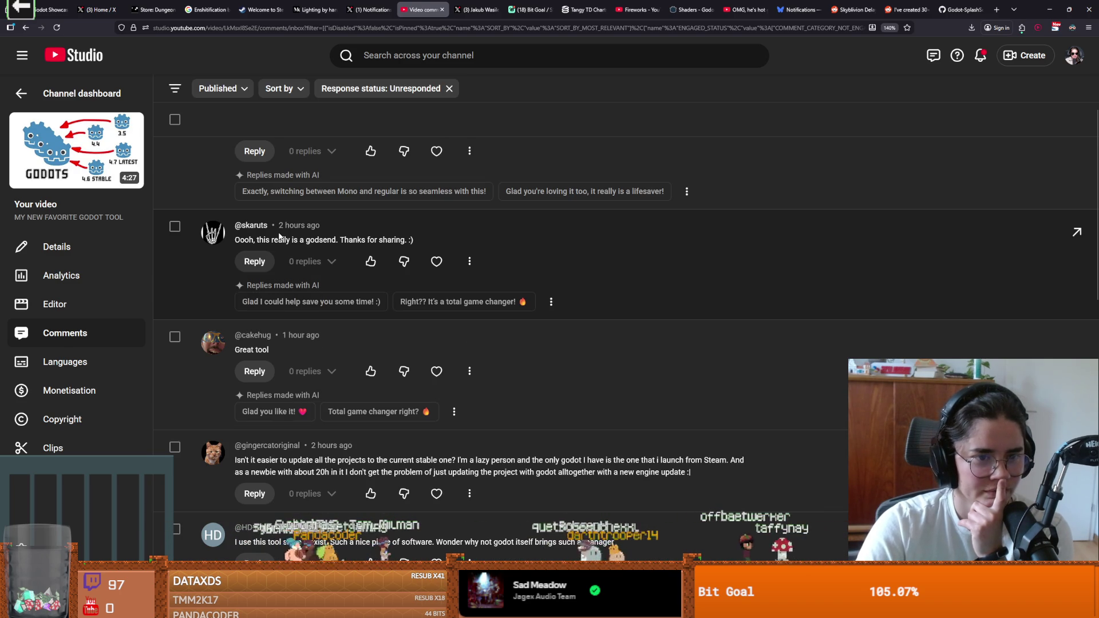
left_click(433, 263)
scroll(435, 265, "down", 2)
mouse_move(447, 266)
left_mouse_down()
mouse_move(297, 372)
mouse_move(461, 388)
left_mouse_up()
left_click(436, 379)
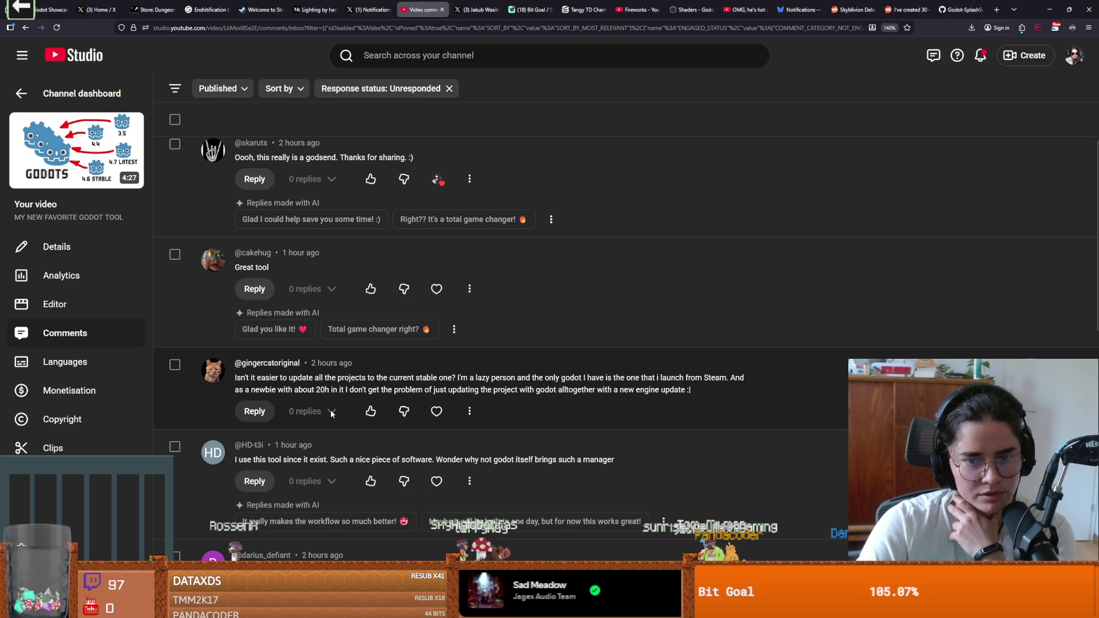
Reply to the updating question, citing the Twitch plugin's addon compatibility and the 3.5-to-4 jump
left_click(254, 411)
type("sometimes,")
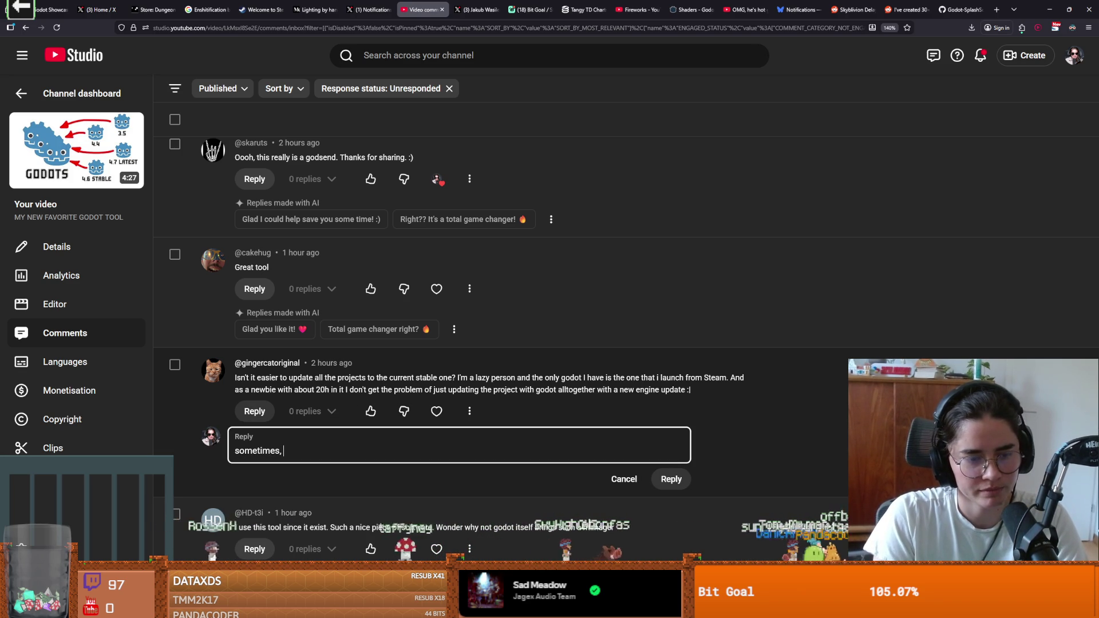
type(" you ")
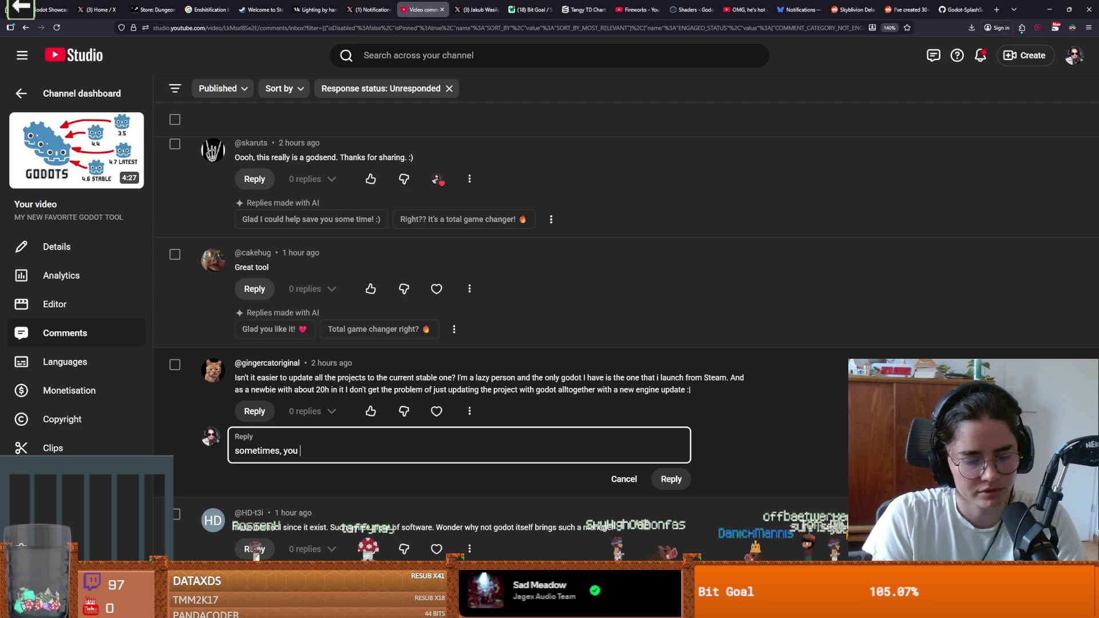
type("can't simply update,")
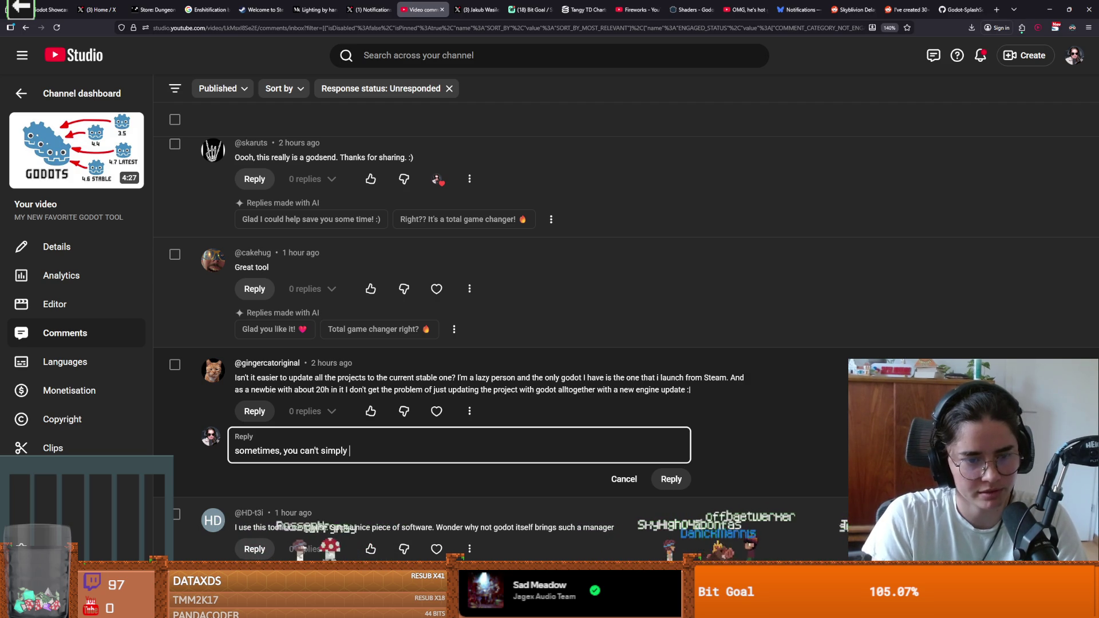
key("BackSpace")
key("BackSpace")
type(", li")
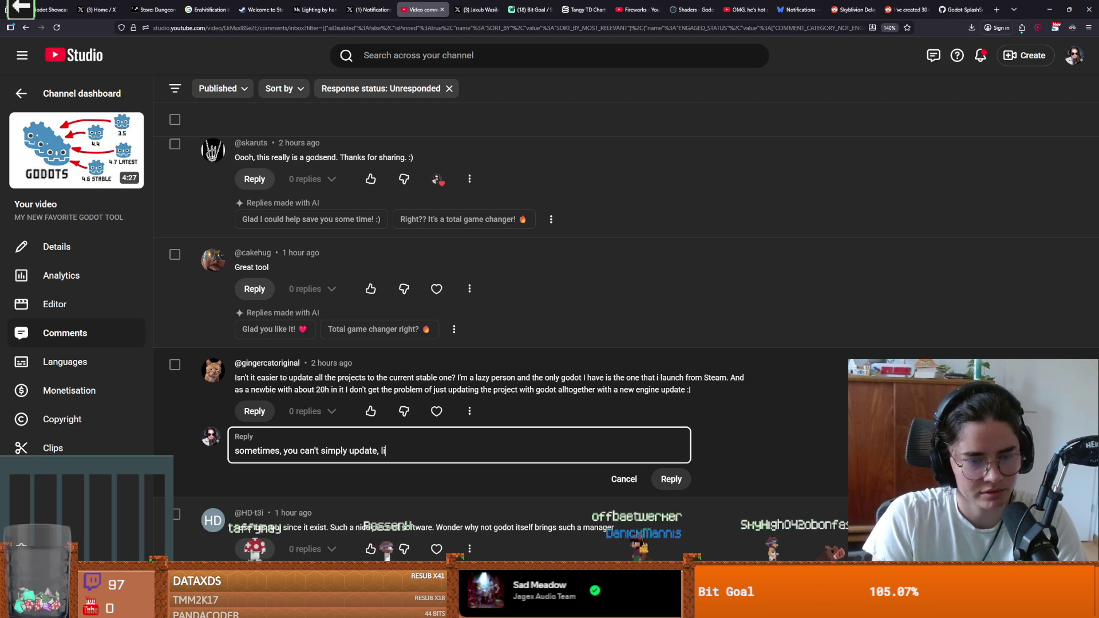
type("ke for instance with my")
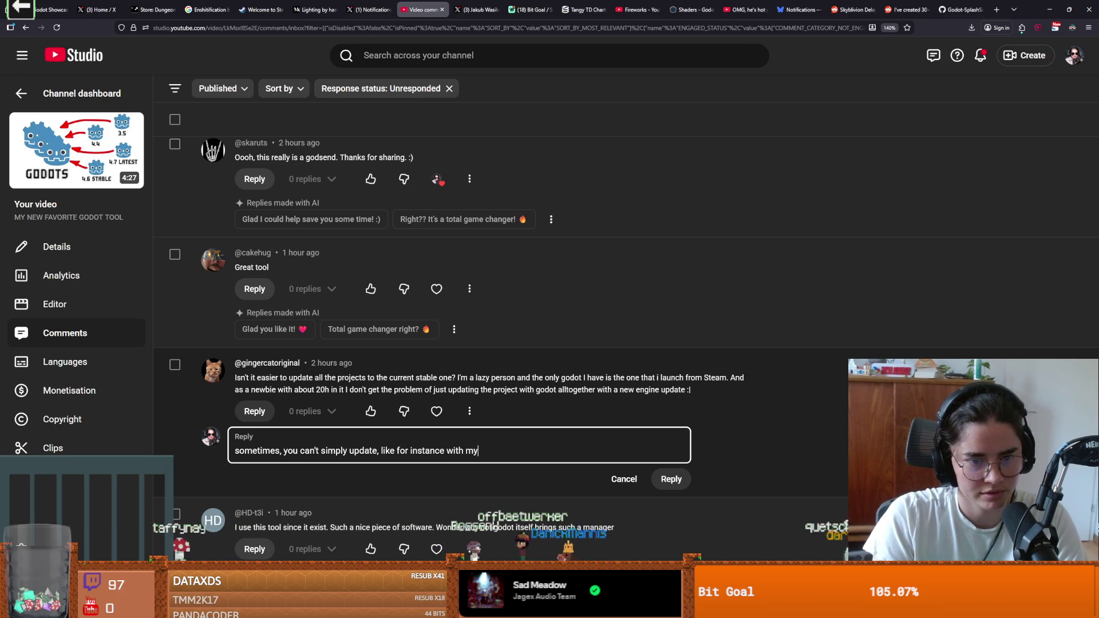
key("BackSpace")
key("BackSpace")
key("BackSpace")
type("my twitch plugin relies on an addon thats not super c")
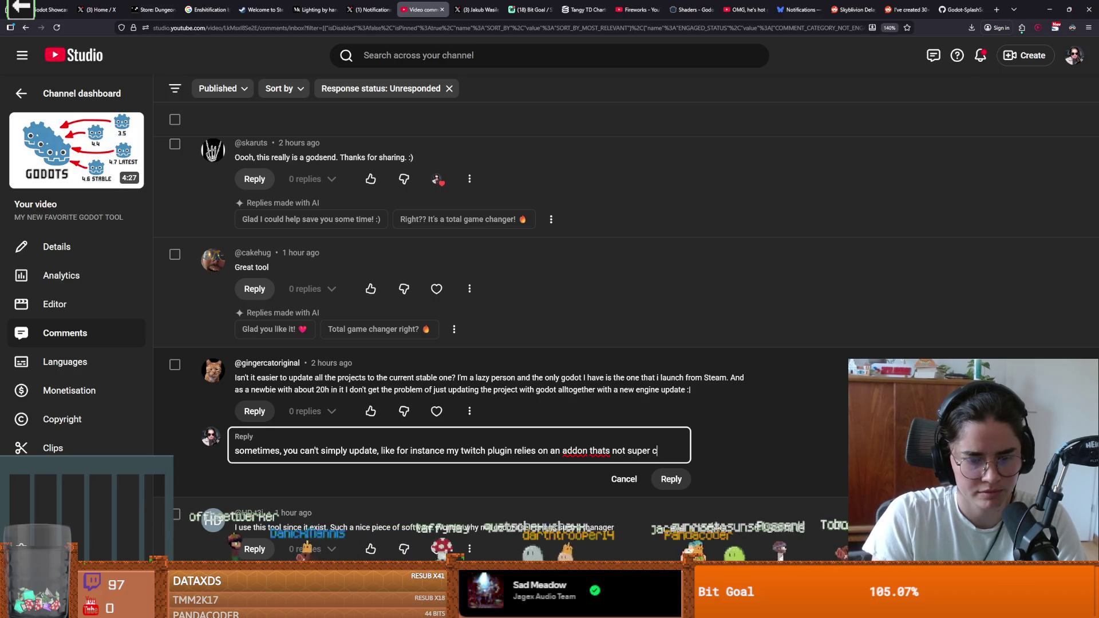
type("ompatit")
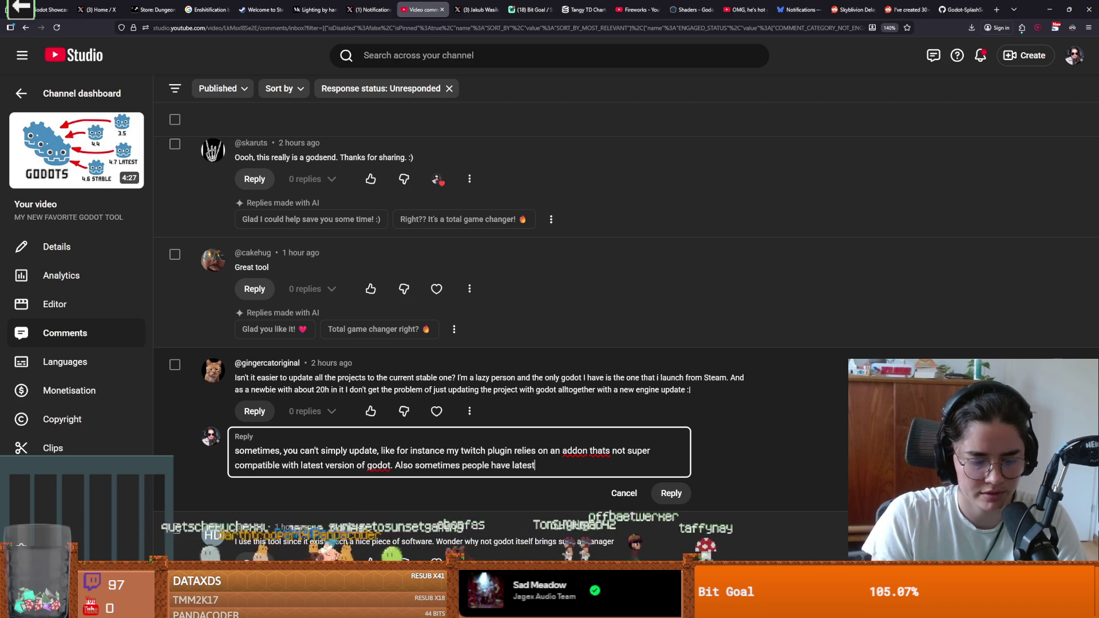
type("sion of ")
type("godot wh")
key("BackSpace")
key("BackSpace")
type("(which is not stab")
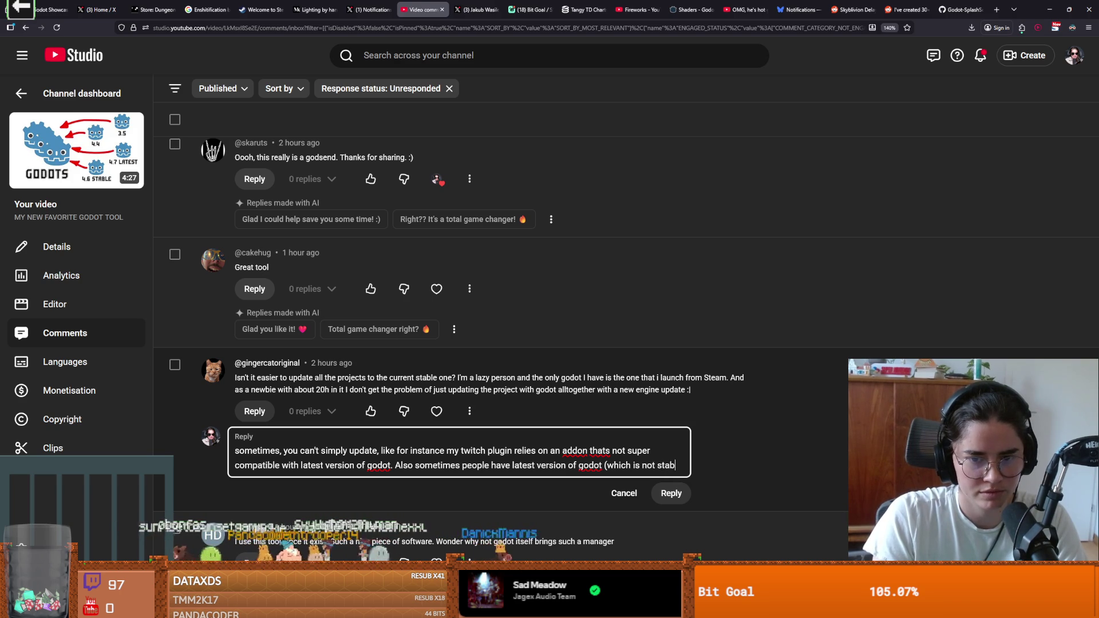
type("le) and ")
type("stable ve")
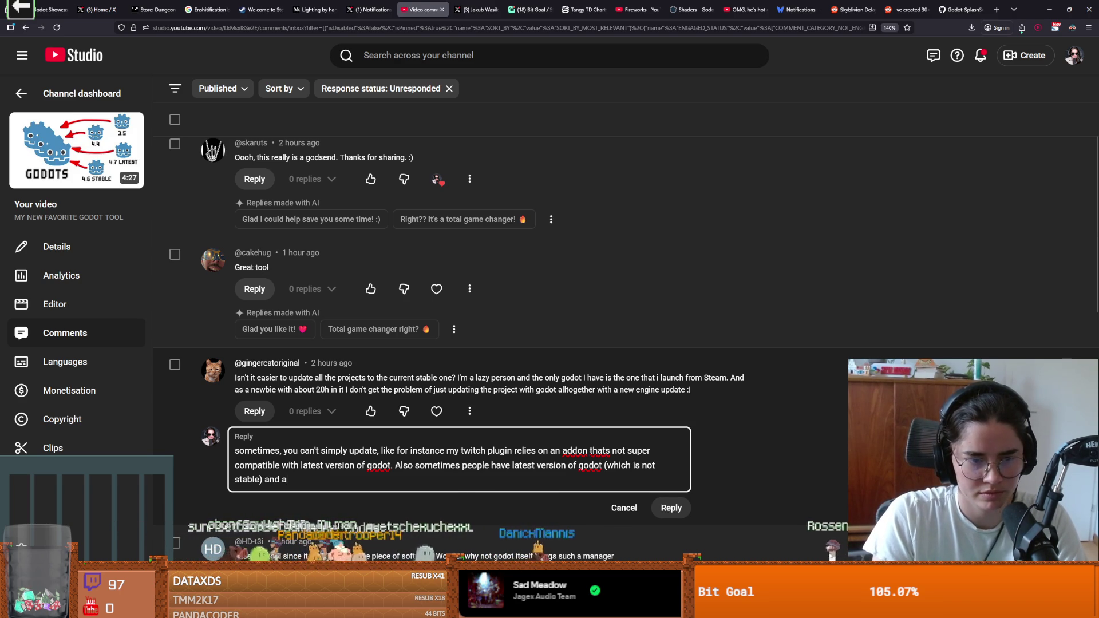
type("rsion of Godot. Also the update from godot 3.")
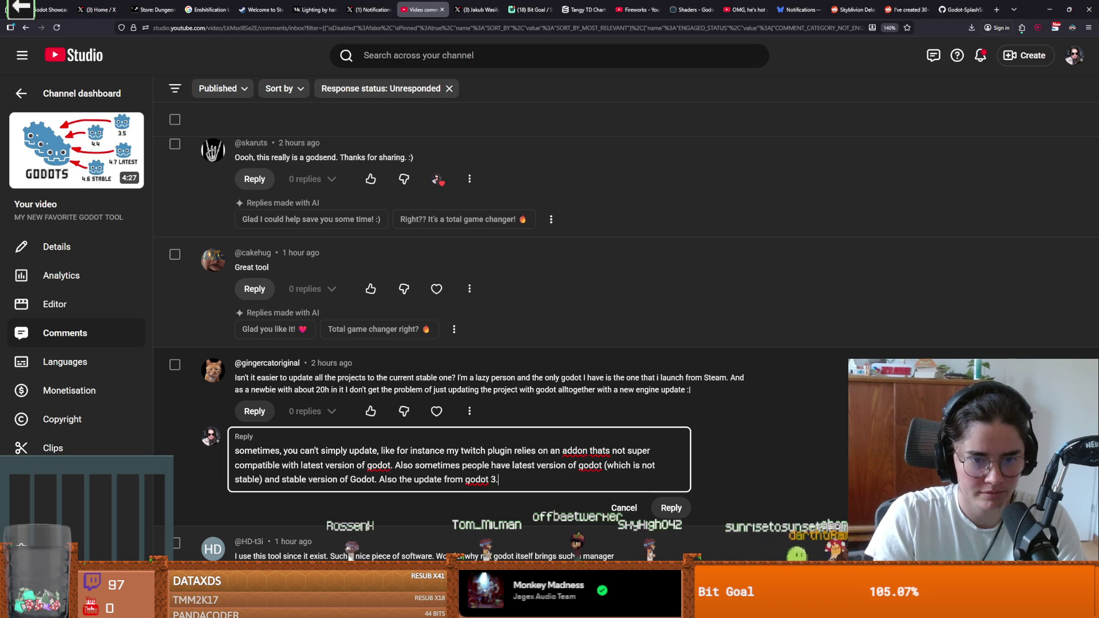
type("> 4 was crazy and a lot of people never updated.")
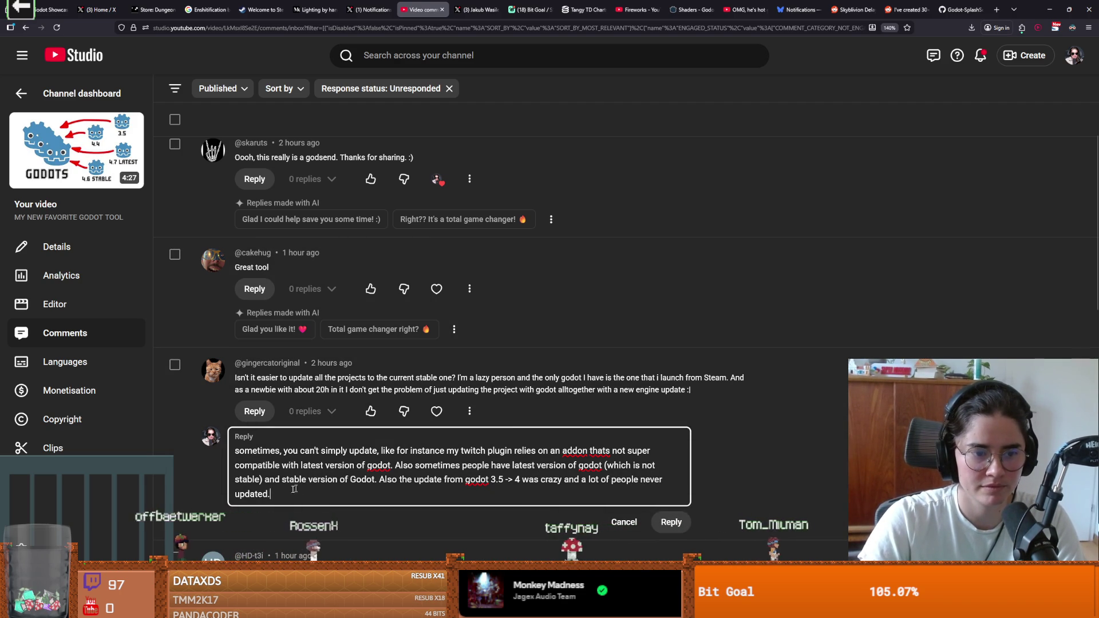
type(" But if you only use 1 version than this")
key("BackSpace")
key("BackSpace")
key("BackSpace")
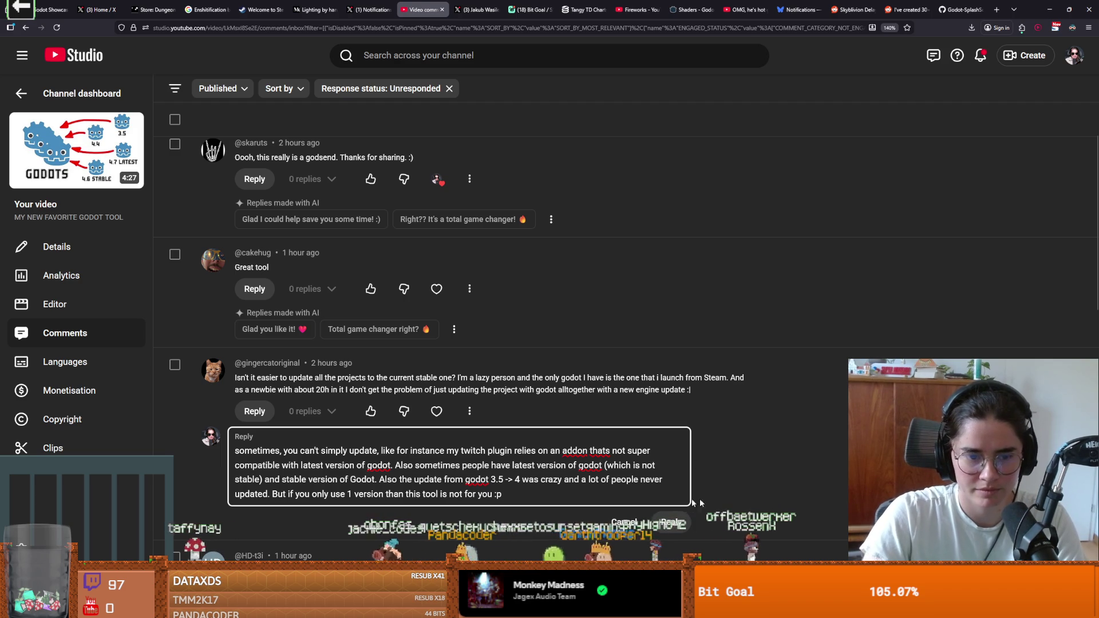
left_click(679, 523)
Answer the built-in manager comment with 'they don't wanna copy Unit Hub lulz' and post it
scroll(297, 338, "down", 3)
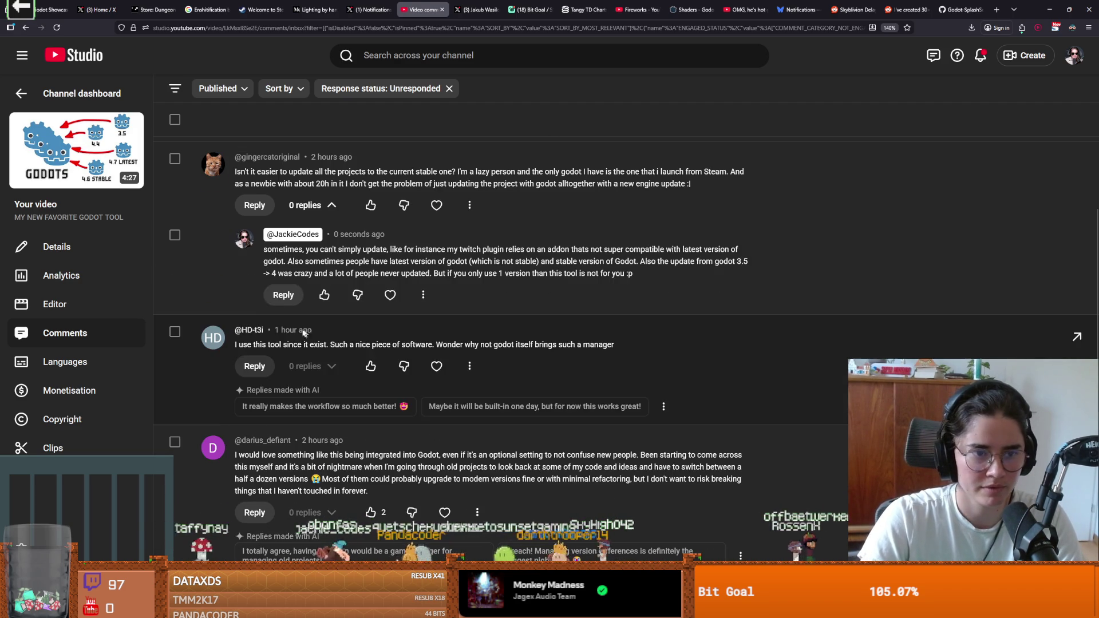
mouse_move(245, 344)
left_mouse_down()
mouse_move(337, 347)
mouse_move(301, 346)
left_mouse_up()
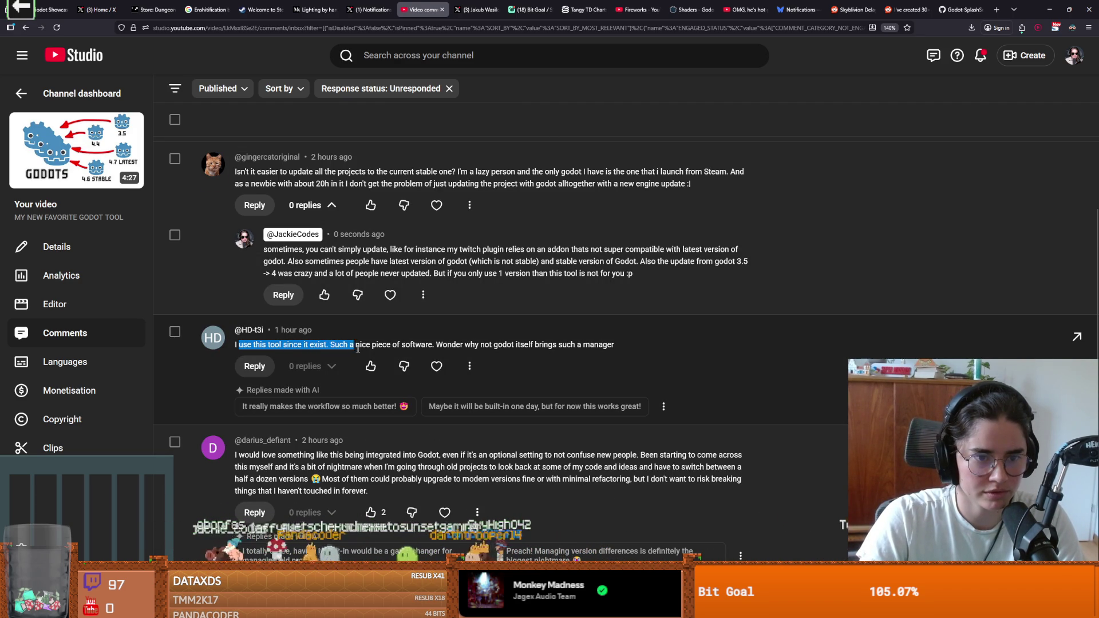
mouse_move(437, 345)
left_mouse_down()
mouse_move(627, 341)
mouse_move(599, 346)
left_mouse_up()
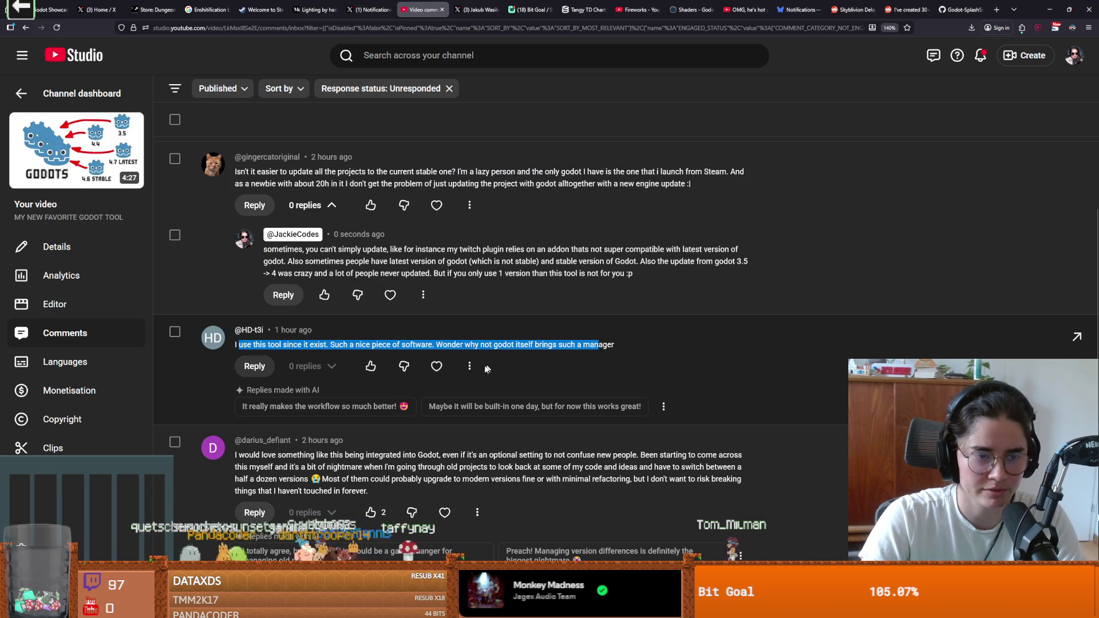
left_click(254, 366)
type("they don't wan")
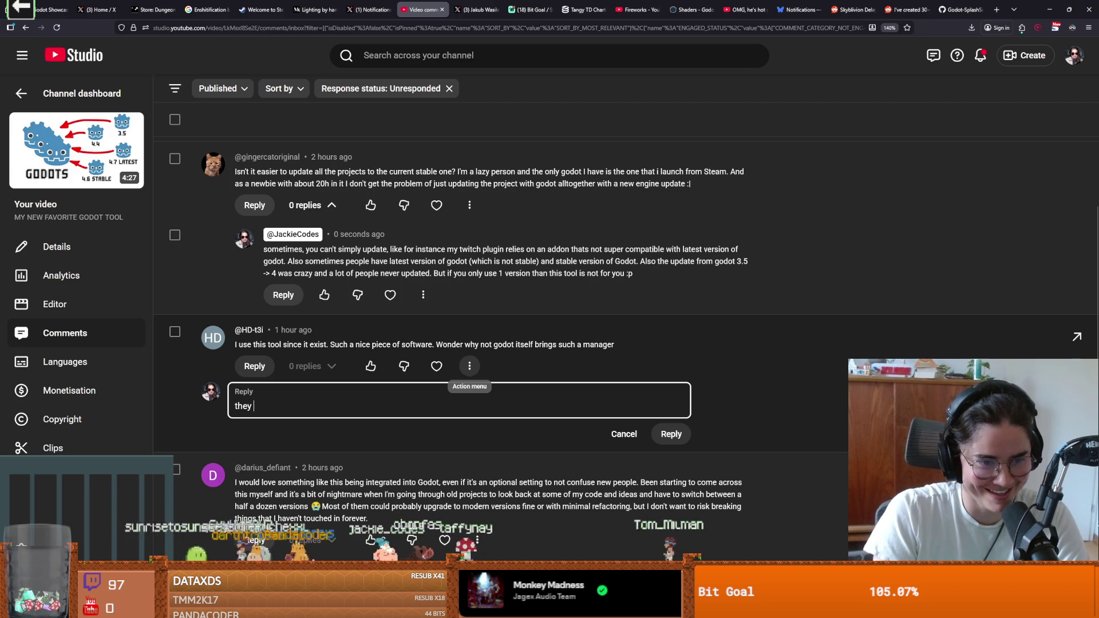
type("na copy Unit Hu")
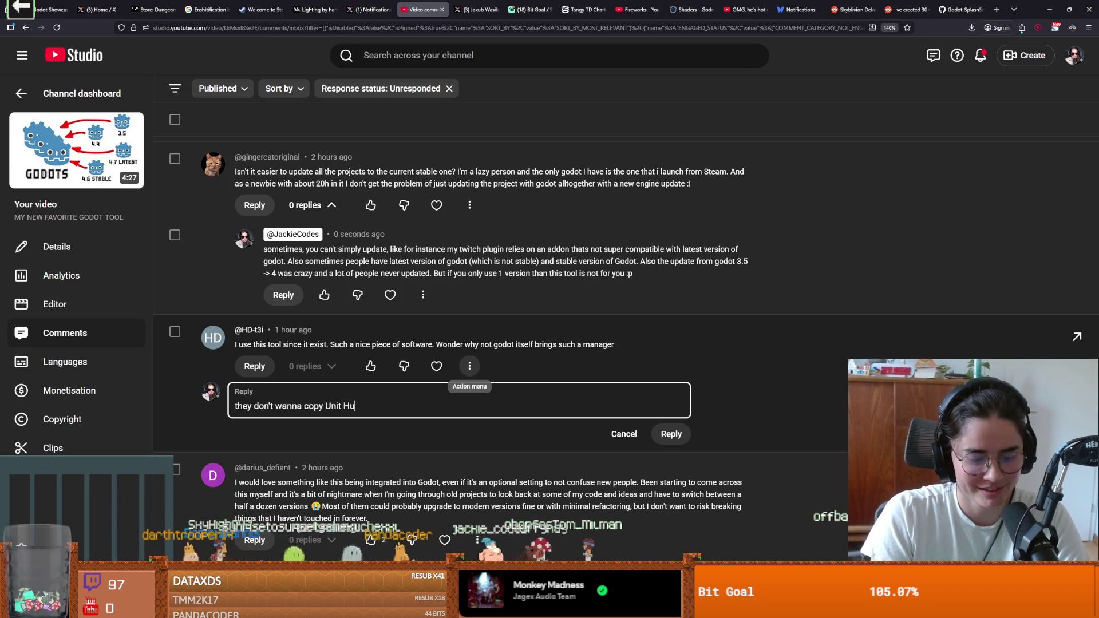
type("b lulz")
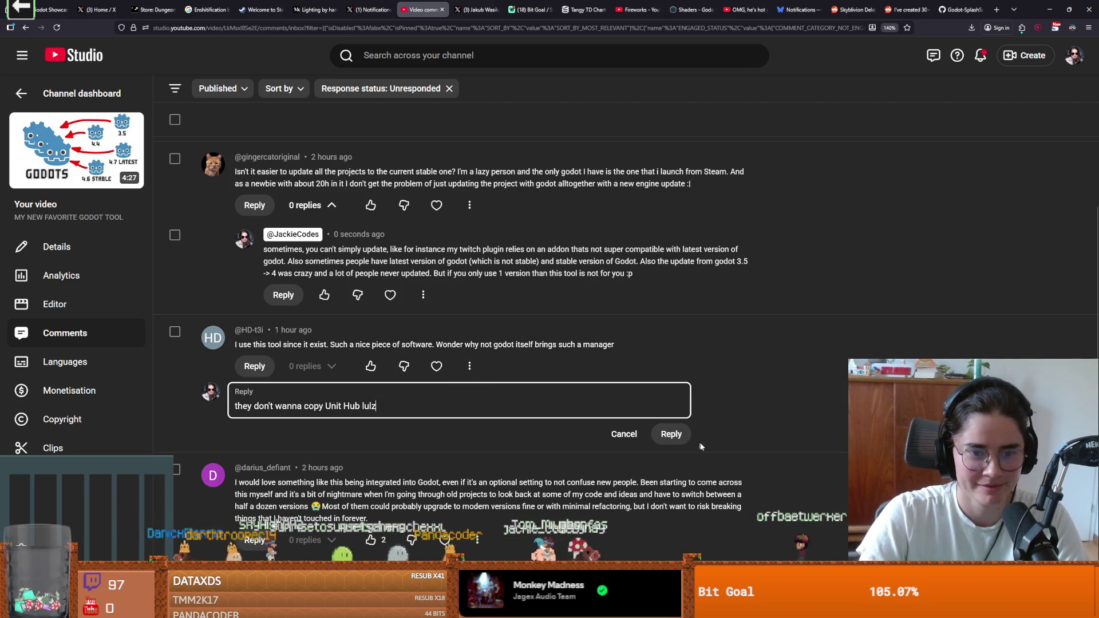
left_click(673, 434)
Scroll through the remaining comments, then return to Godot and save game.gd
scroll(381, 357, "down", 2)
scroll(387, 319, "down", 1)
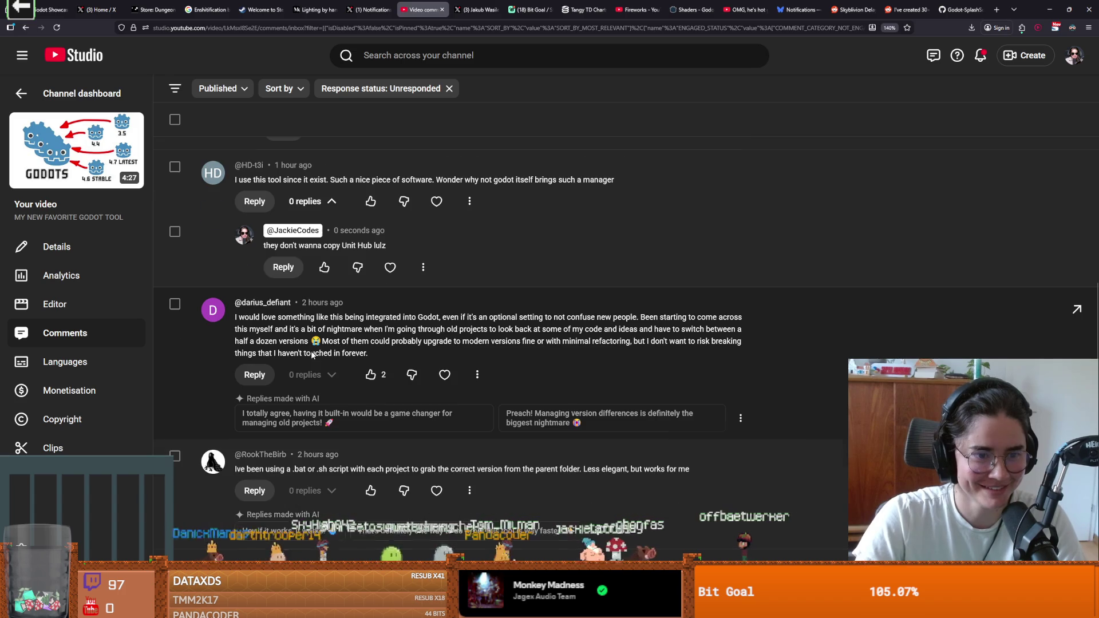
key("ctrl+a")
left_click(241, 234)
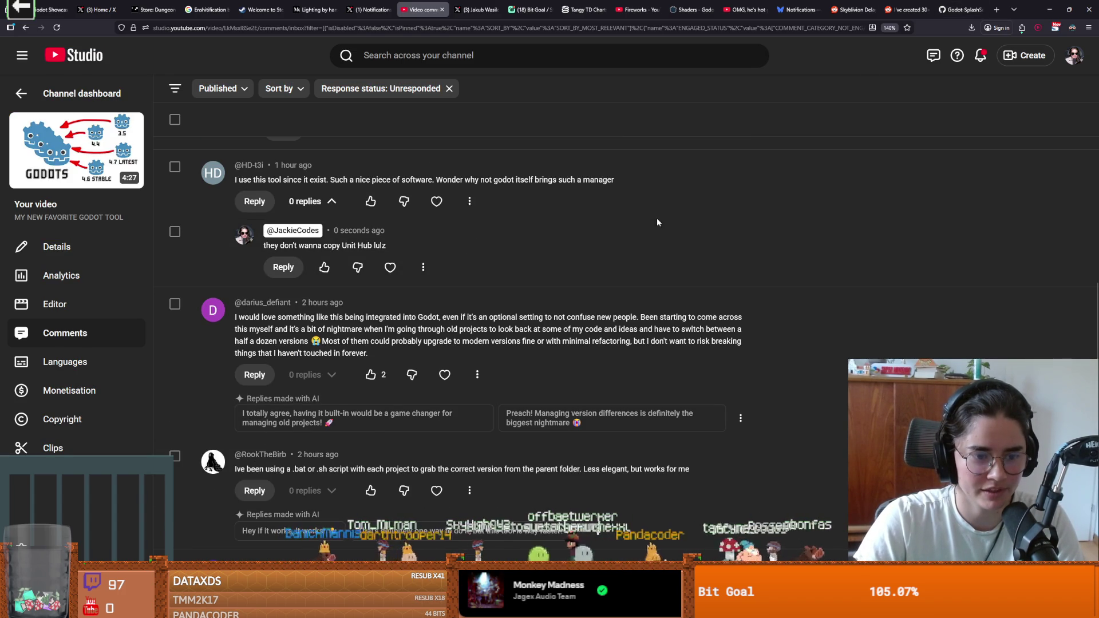
scroll(740, 190, "down", 1)
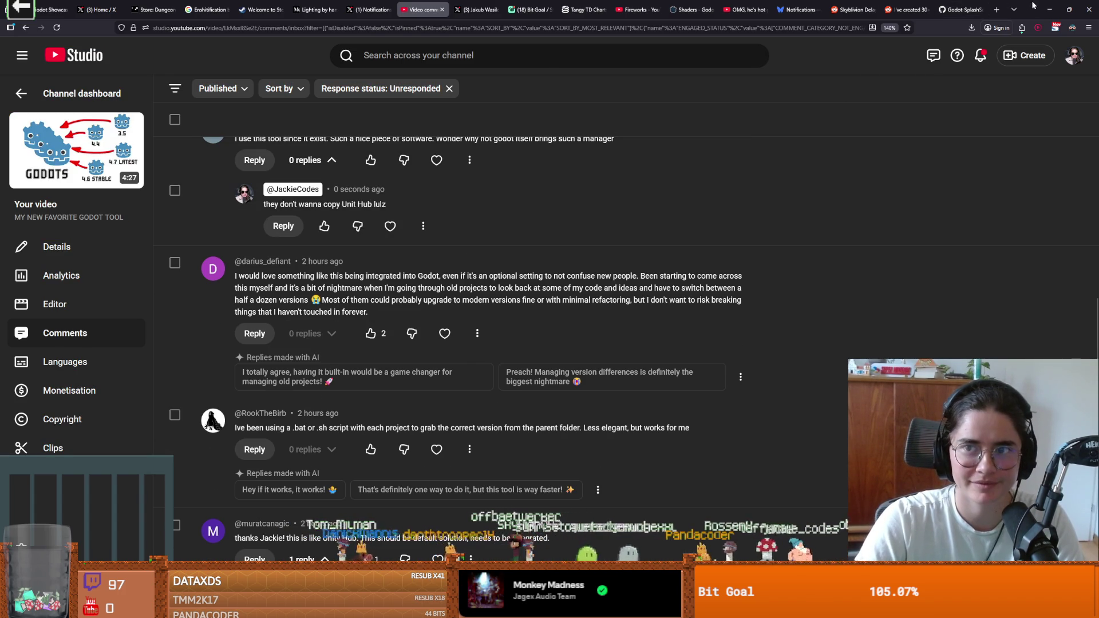
key("alt+Tab")
left_click(619, 225)
key("ctrl+s")
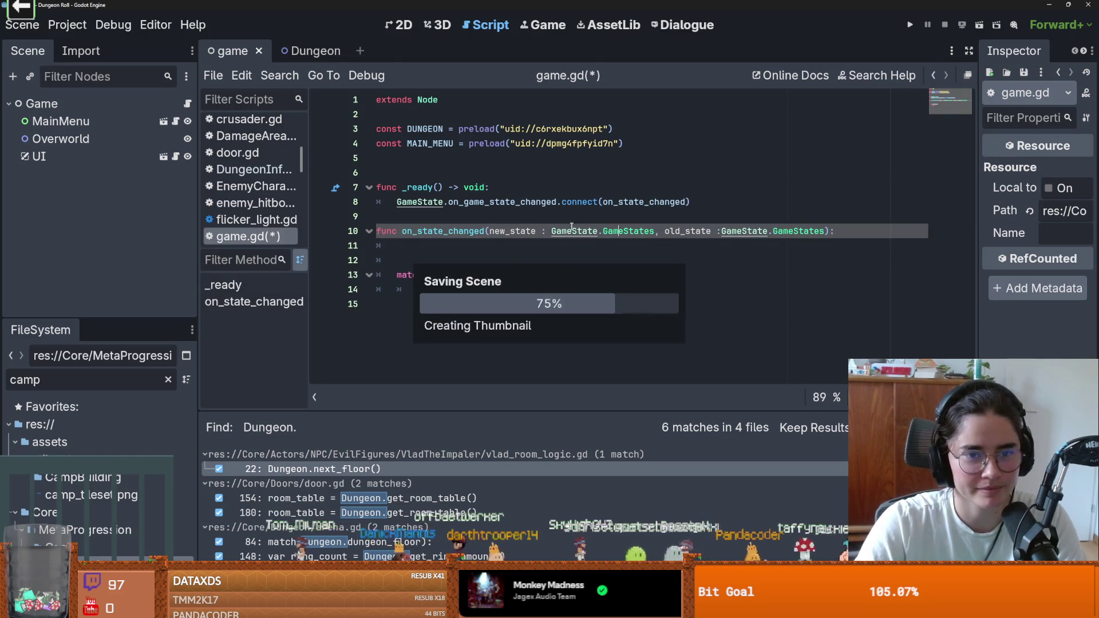
Put pass under match(new_state), delete the extra blank line 12, then view the former Unity CEO results
left_click(540, 254)
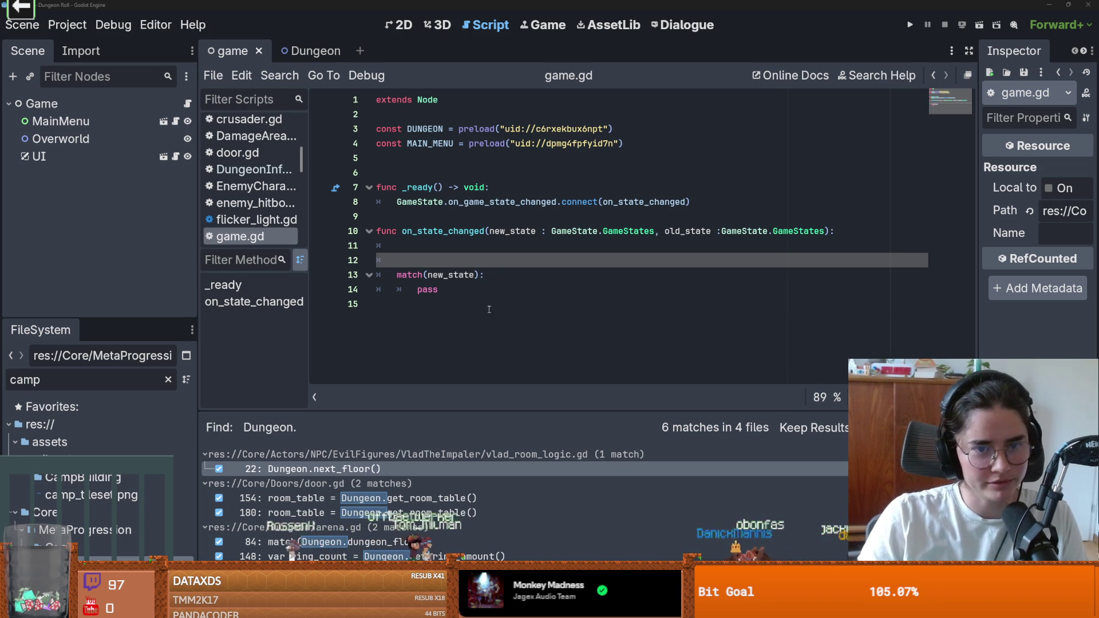
key("Down")
key("Down")
key("Down")
key("ctrl+s")
left_click(458, 250)
left_click(487, 284)
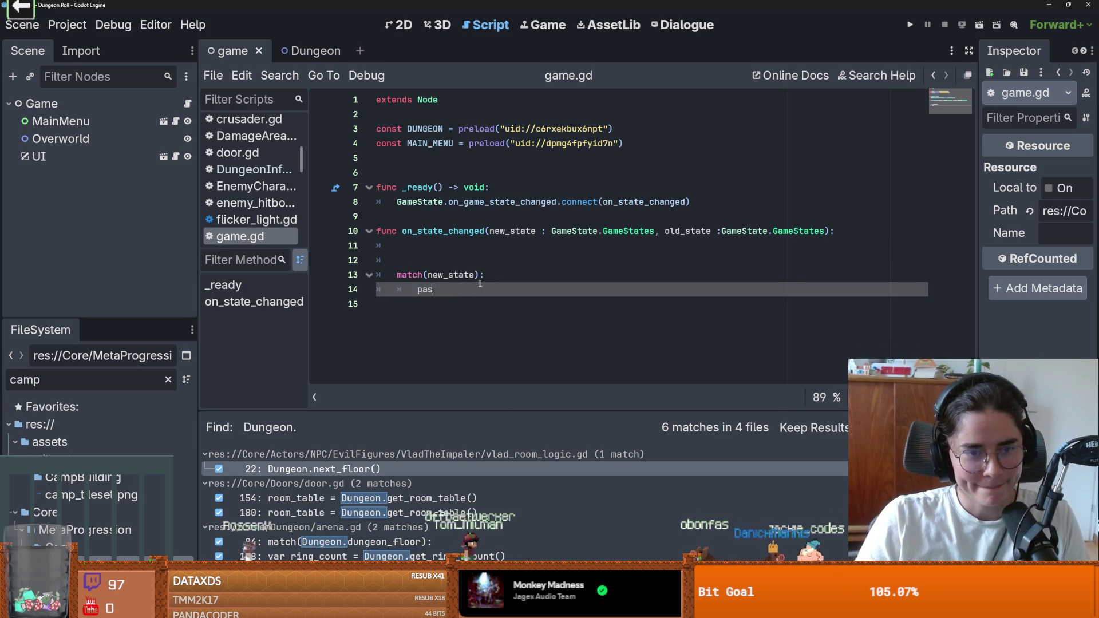
type("pass")
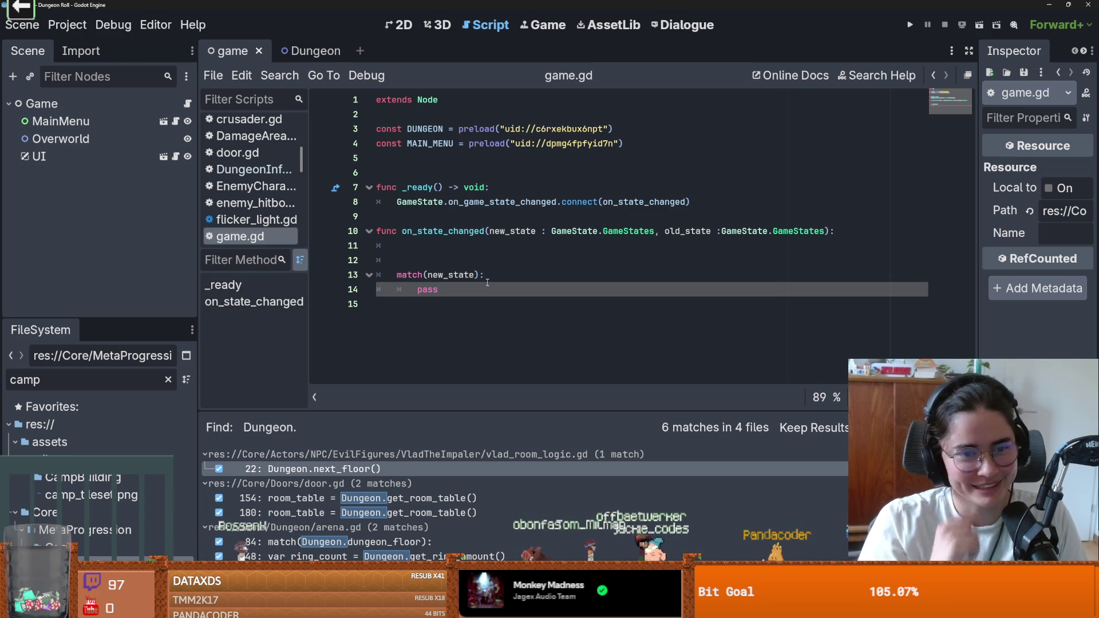
left_click(479, 261)
key("BackSpace")
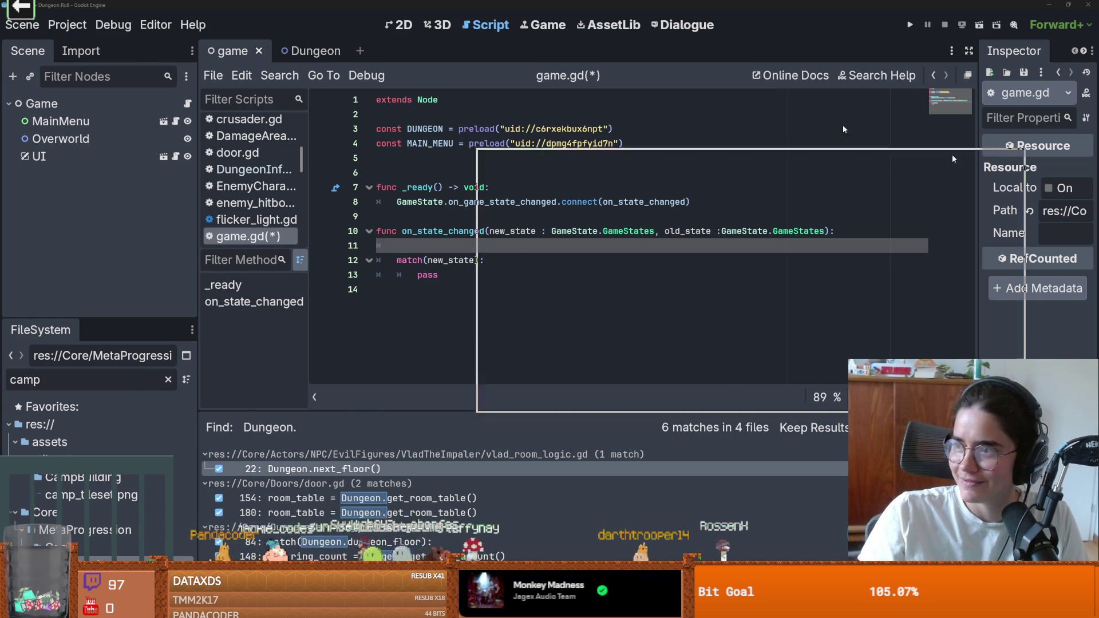
key("alt+Tab")
left_click_drag(196, 149, 294, 150)
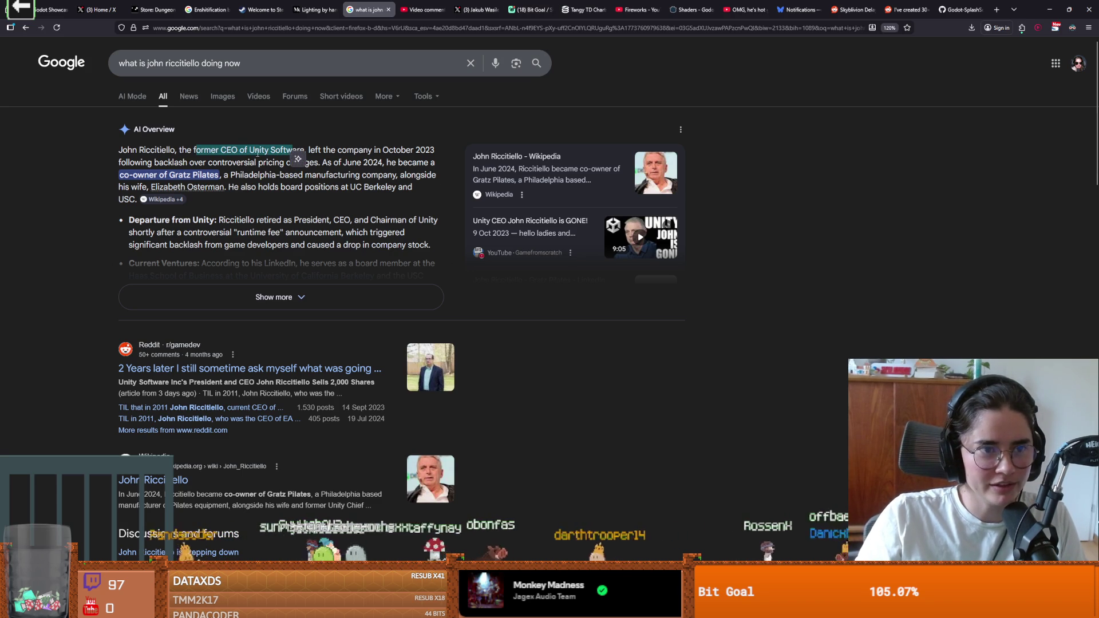
Highlight the October 2023 date and pricing backlash in the AI overview, then return to game.gd's match line
left_click(288, 164)
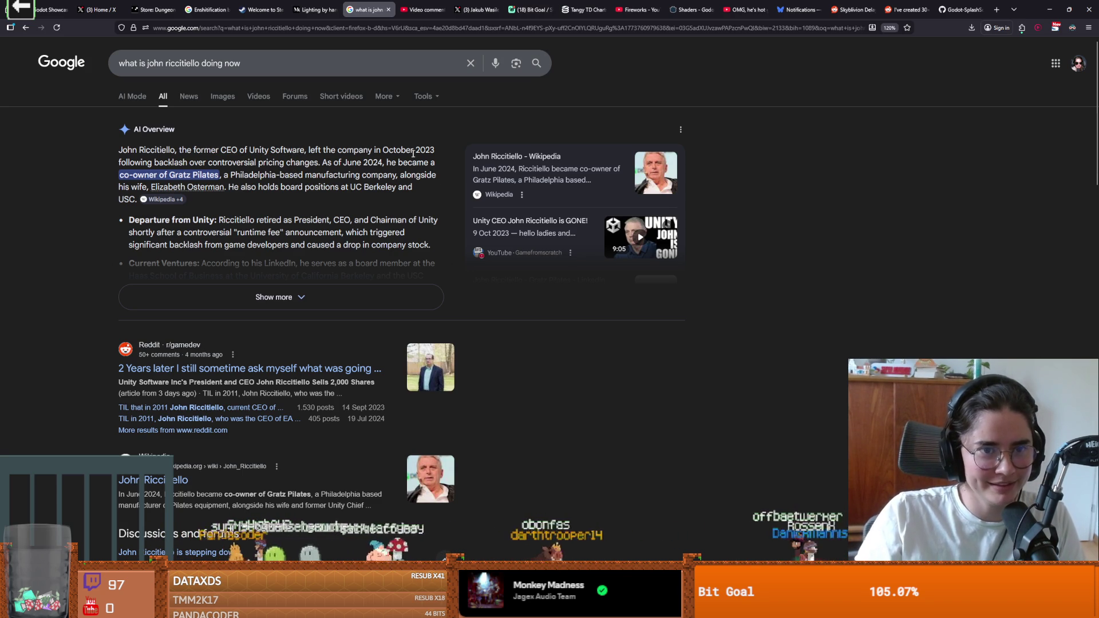
left_click_drag(435, 150, 375, 150)
left_click_drag(135, 163, 318, 163)
left_click(378, 173)
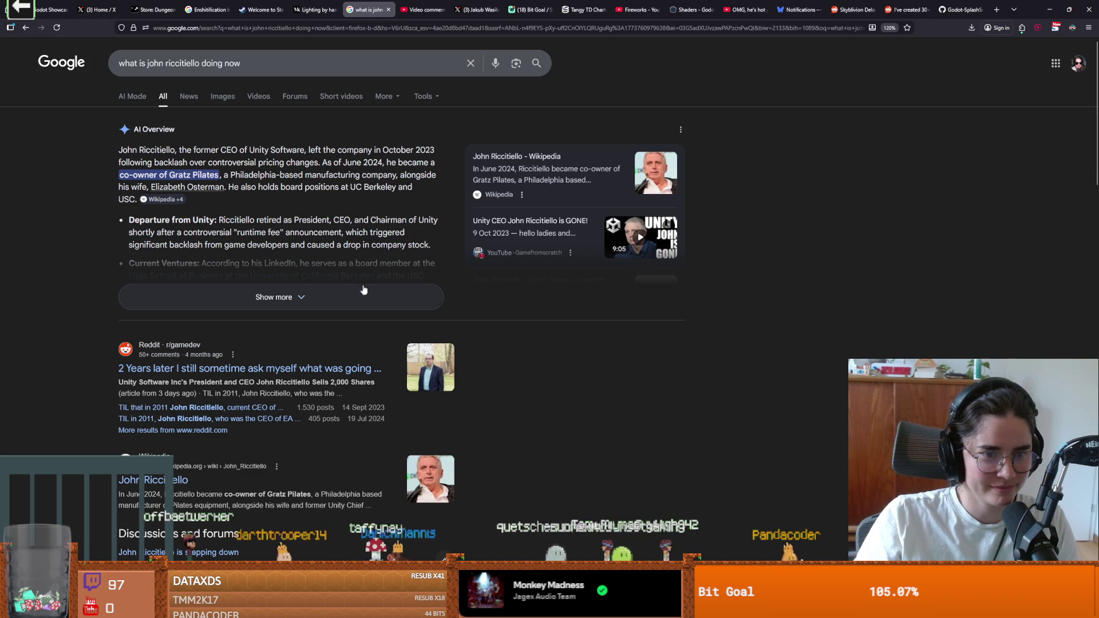
key("alt+Tab")
left_click(650, 257)
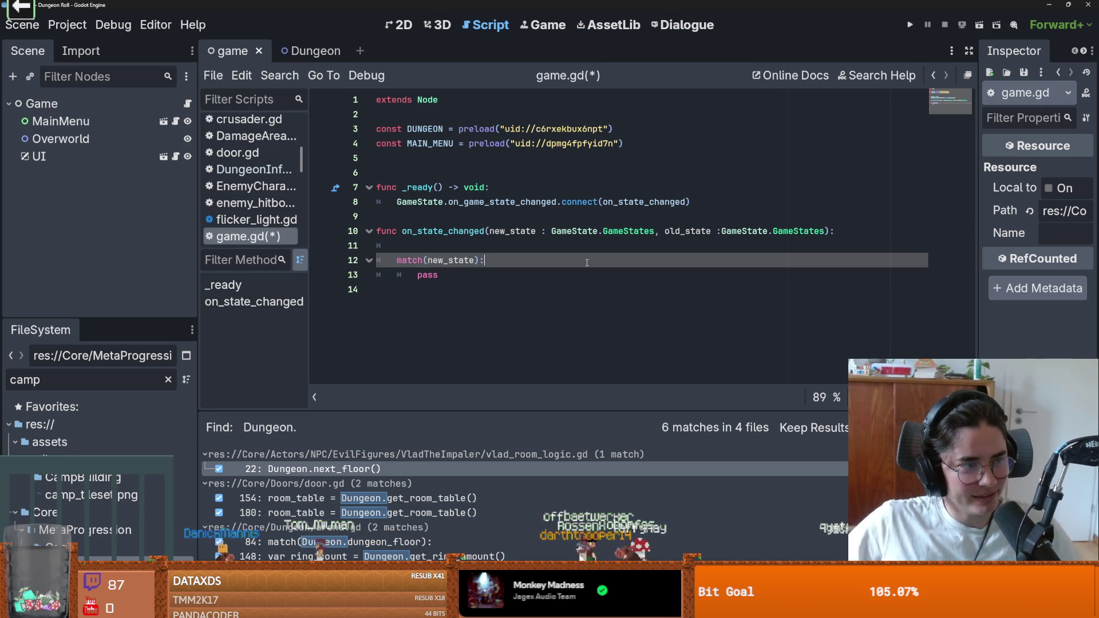
Filter FileSystem for Overworld and drag Overworld.tscn in as an OVERWORLD preload constant
key("Down")
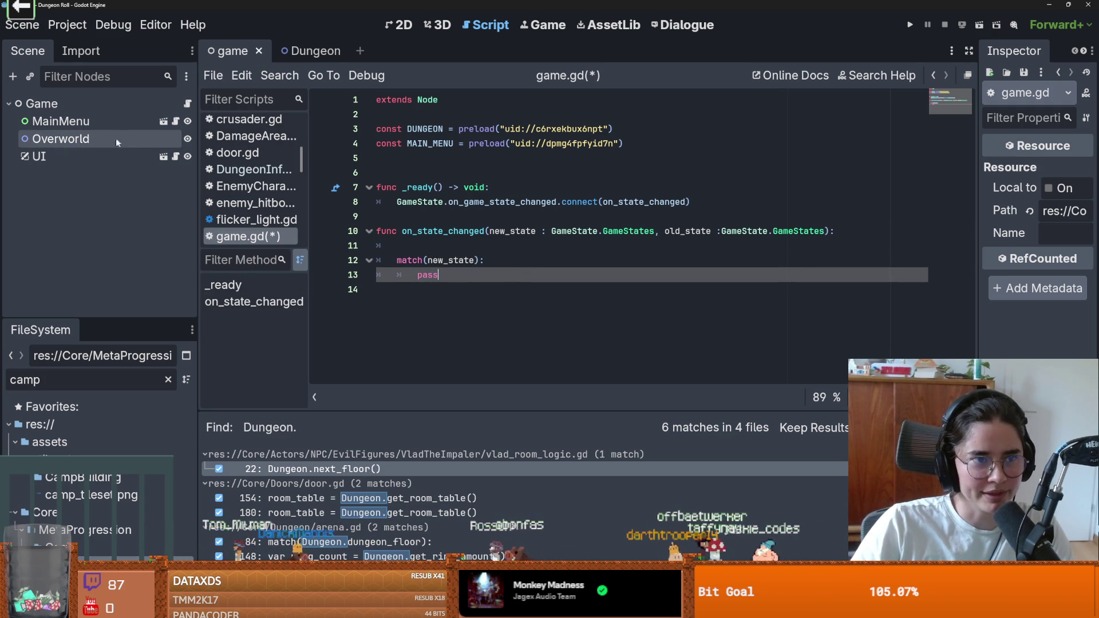
left_click(67, 380)
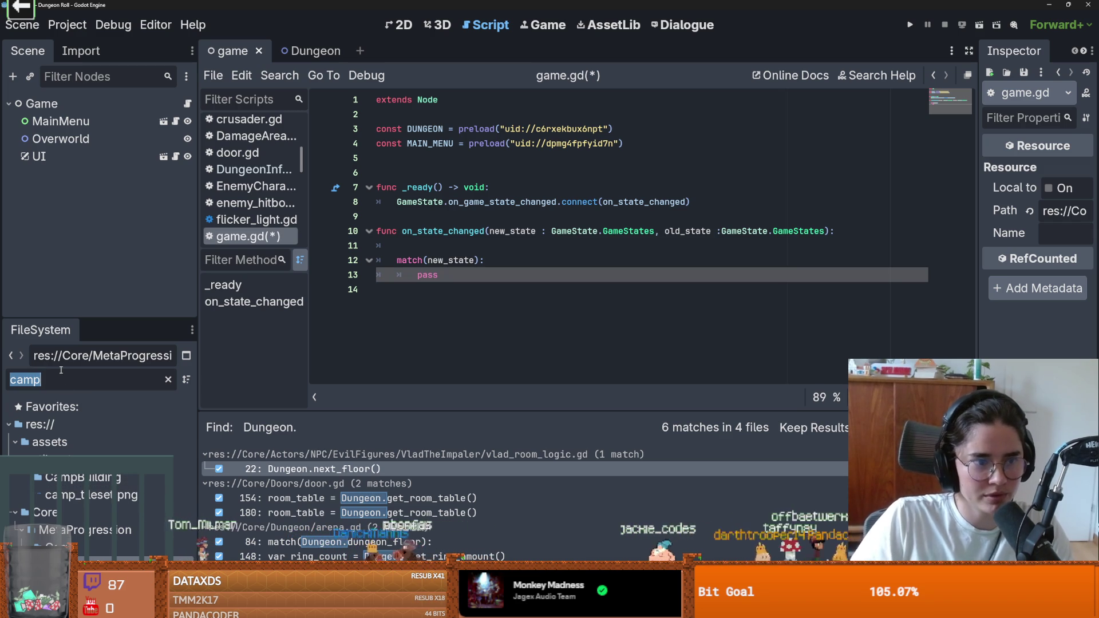
type("Overworld")
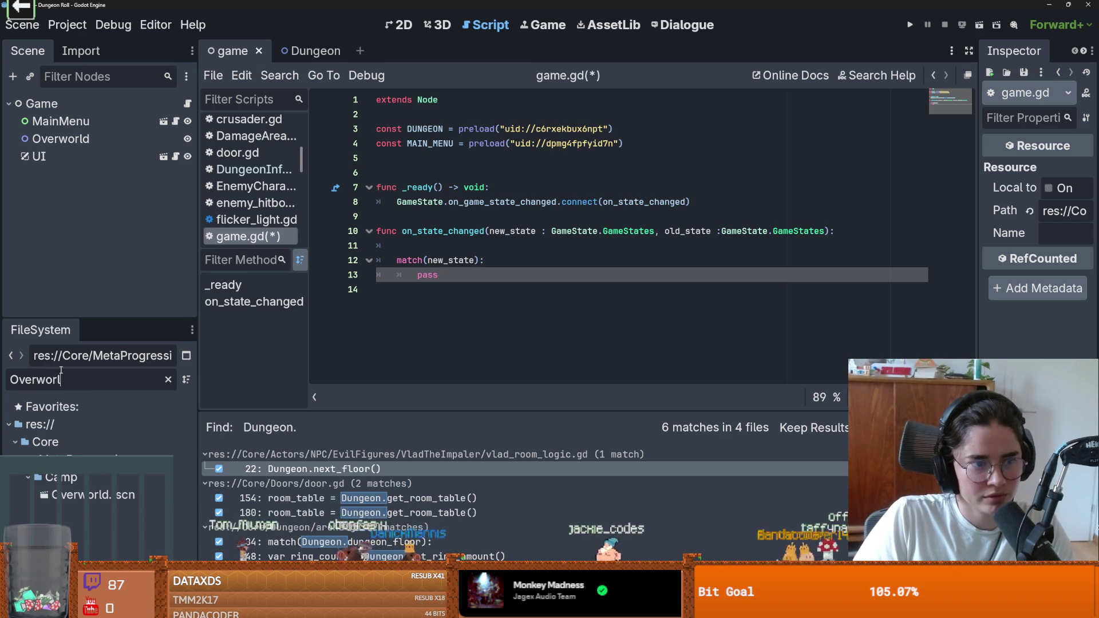
mouse_move(107, 496)
left_mouse_down()
mouse_move(486, 218)
mouse_move(412, 160)
left_mouse_up()
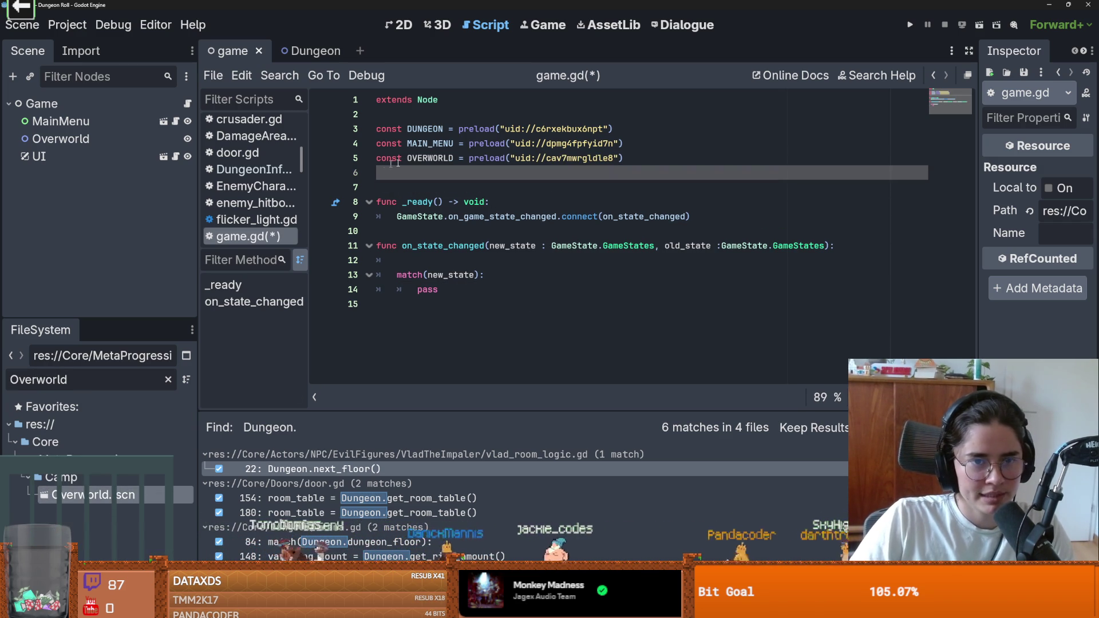
key("Return")
key("Return")
mouse_move(39, 156)
left_mouse_down()
mouse_move(518, 200)
mouse_move(462, 188)
left_mouse_up()
key("BackSpace")
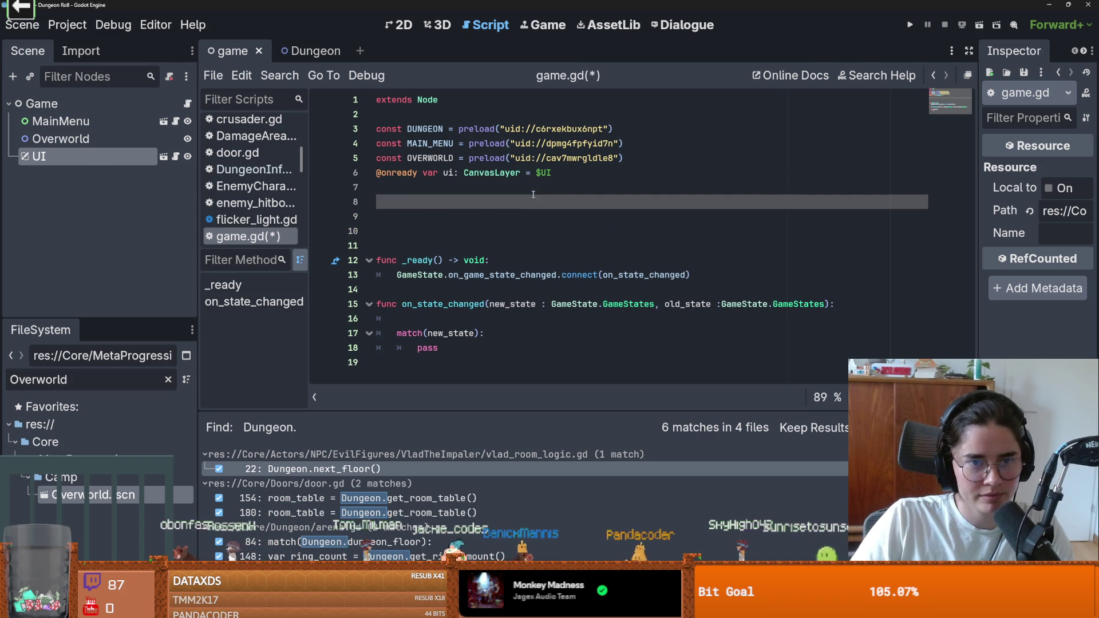
left_click(645, 155)
key("Return")
key("Down")
key("Down")
key("Down")
key("BackSpace")
key("BackSpace")
key("ctrl+s")
Open the UI node's ui.gd script and save the scene
left_click(176, 156)
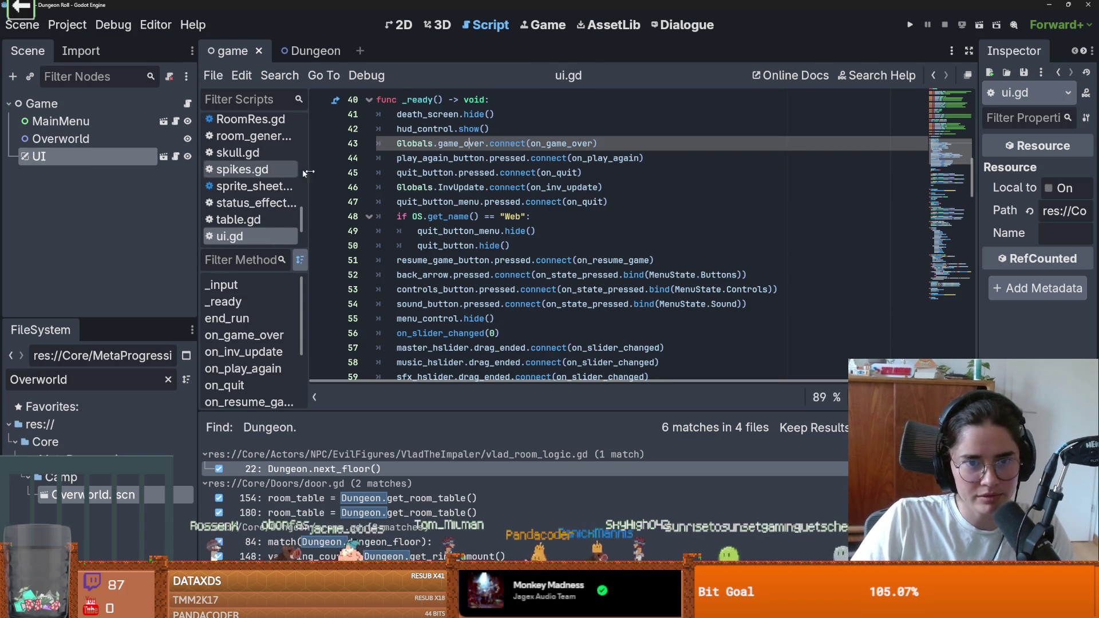
scroll(563, 242, "up", 12)
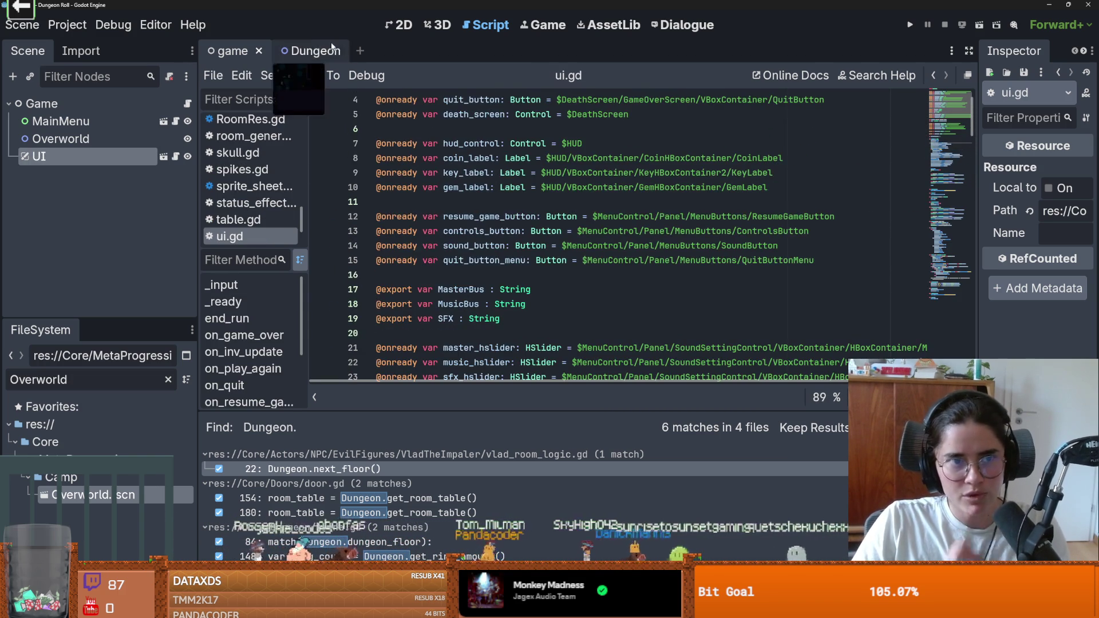
key("ctrl+s")
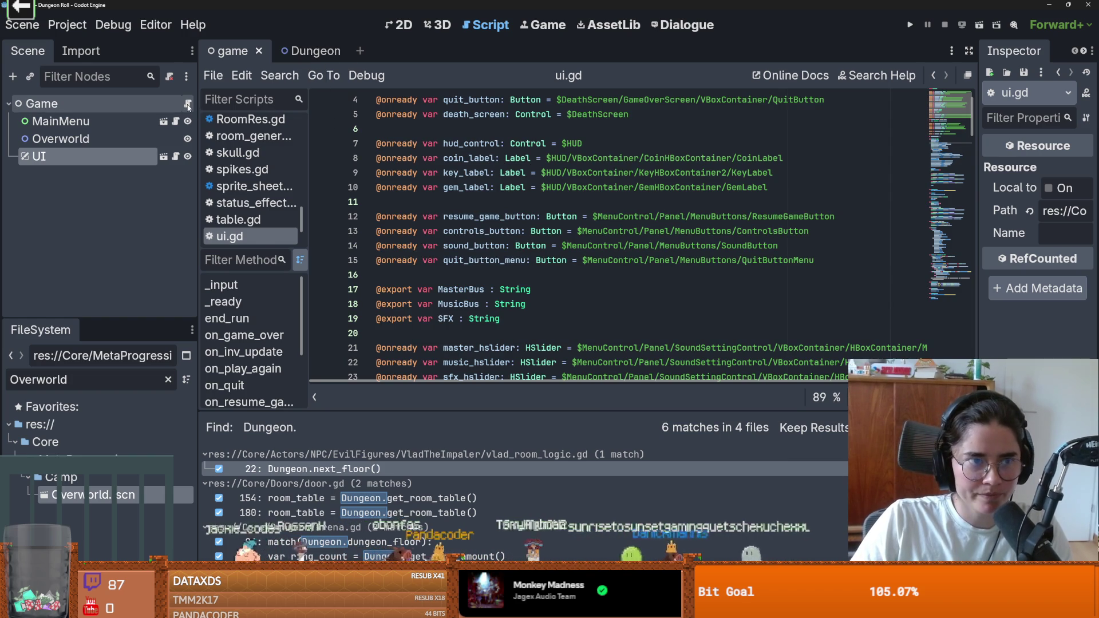
Delete the Overworld node from the Game scene tree, confirming with OK
left_click(187, 104)
left_click(104, 123)
right_click(103, 123)
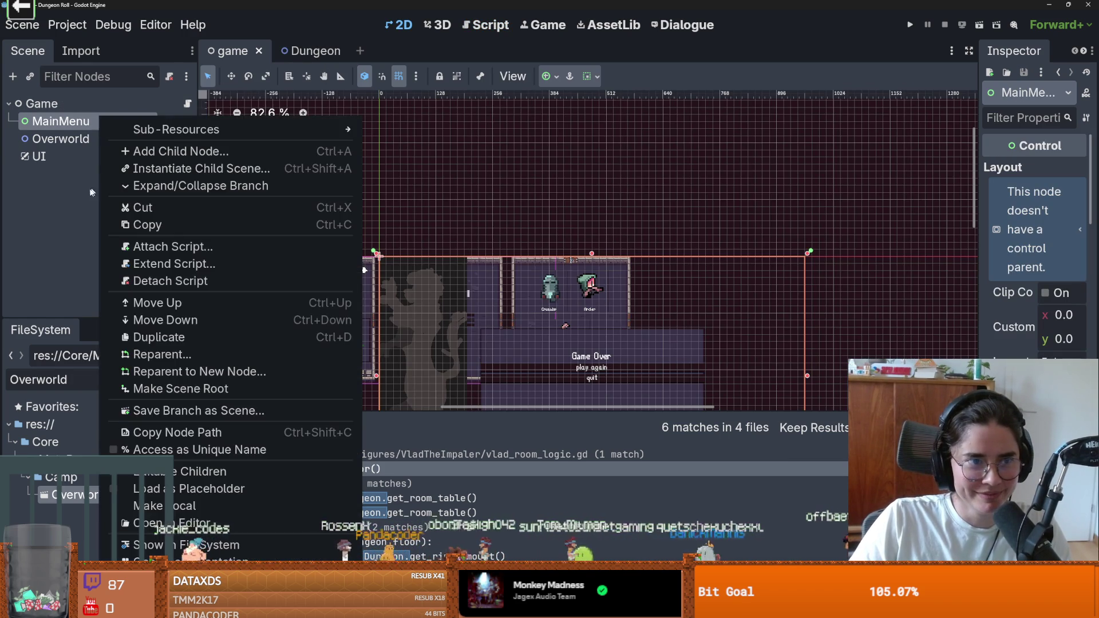
right_click(51, 140)
left_click(159, 496)
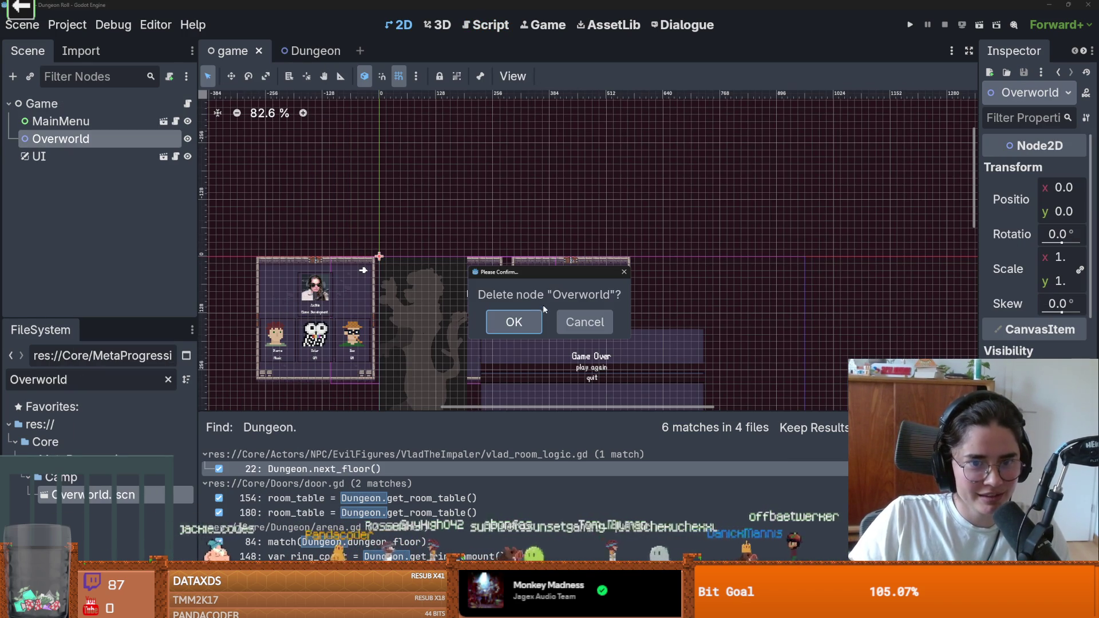
left_click(522, 323)
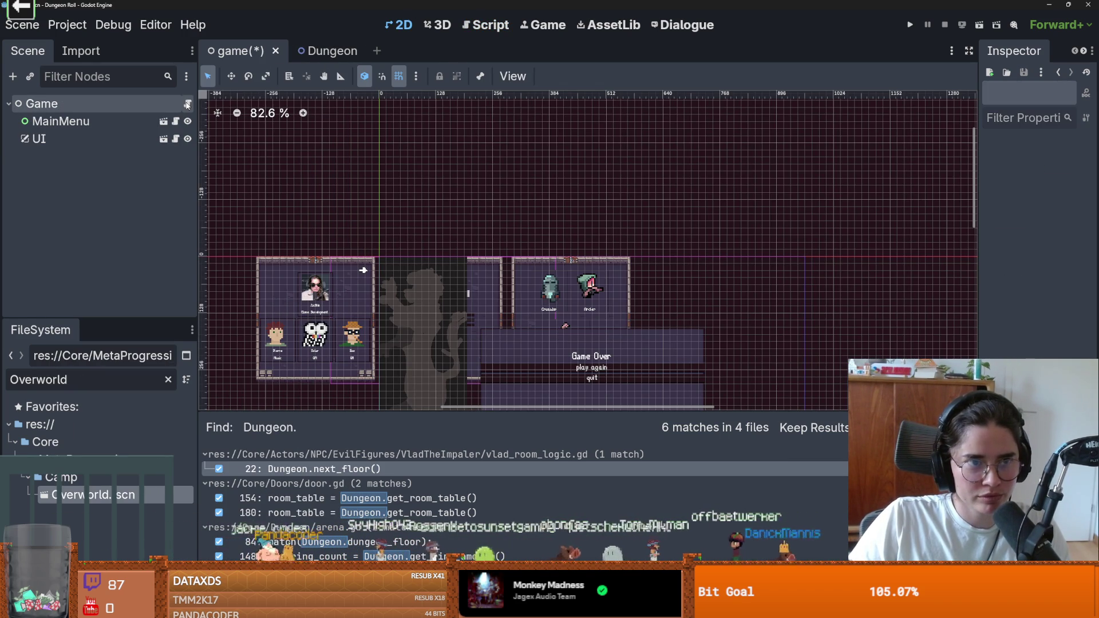
Reopen game.gd at line 5 and save it
left_click(188, 104)
left_click(469, 157)
key("ctrl+s")
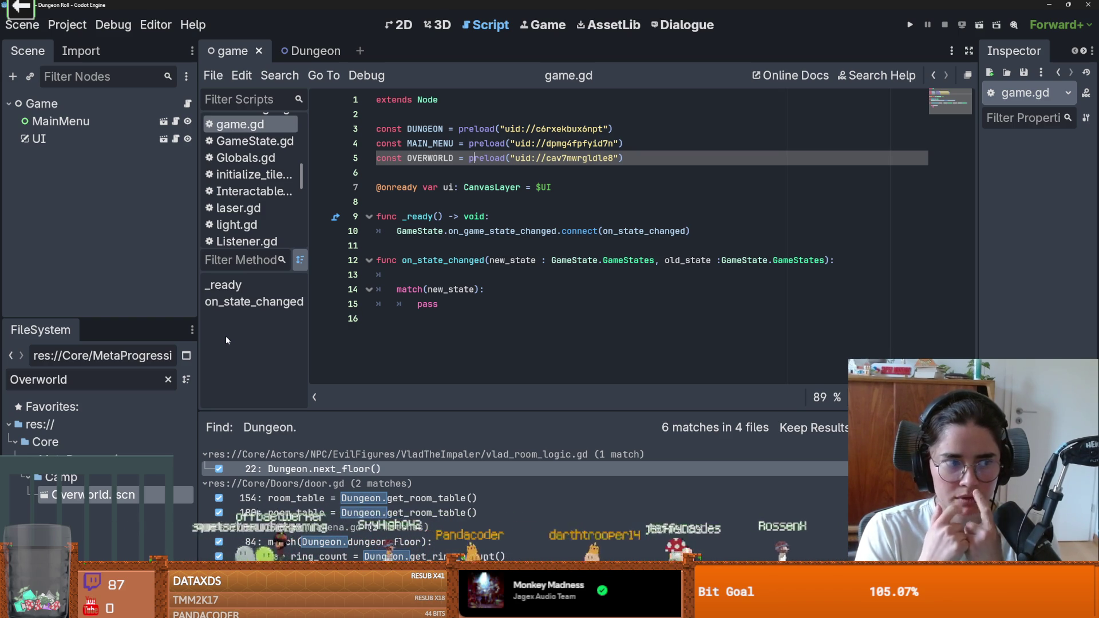
Clear the Overworld file filter, collapse the Tilemap and Buildings branches, save, and move to the Dungeon scene
double_click(62, 380)
key("BackSpace")
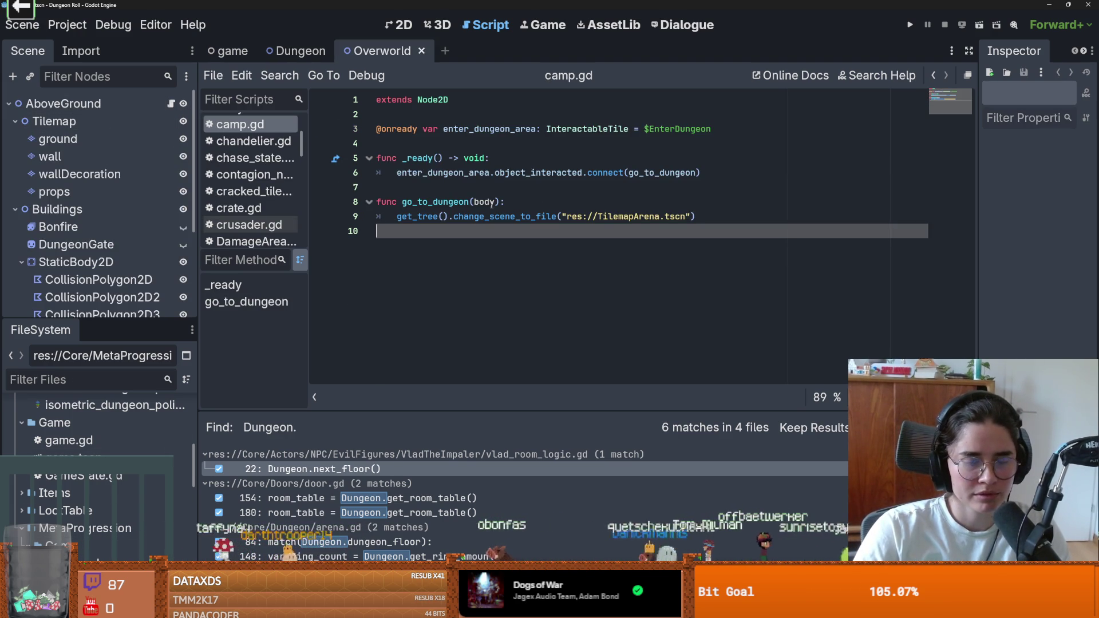
left_click(14, 121)
key("ctrl+s")
left_click(14, 139)
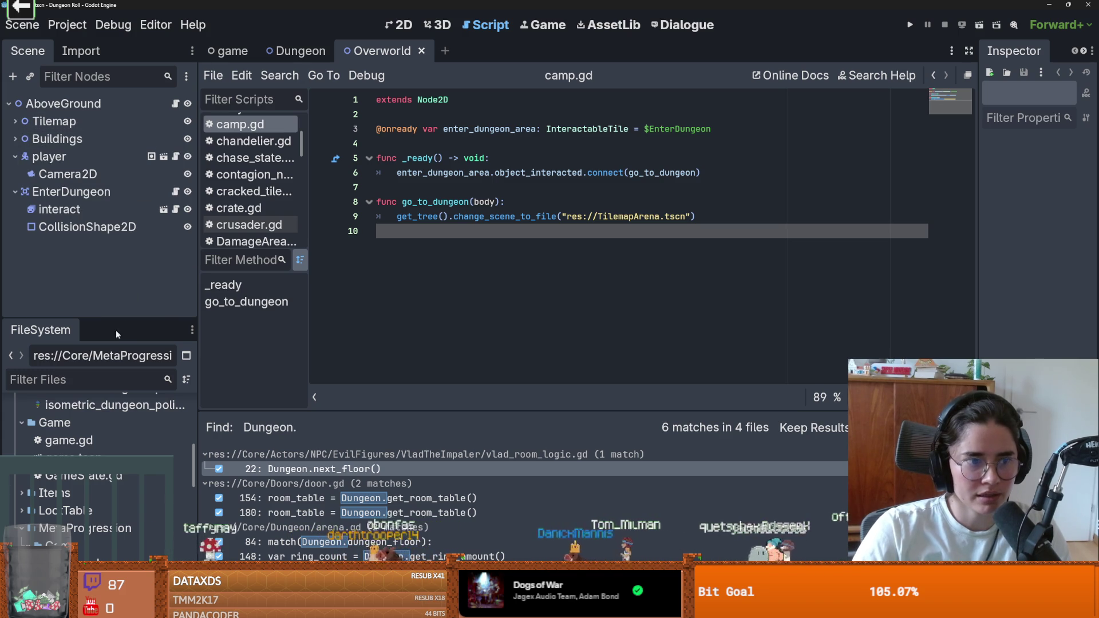
left_click(296, 51)
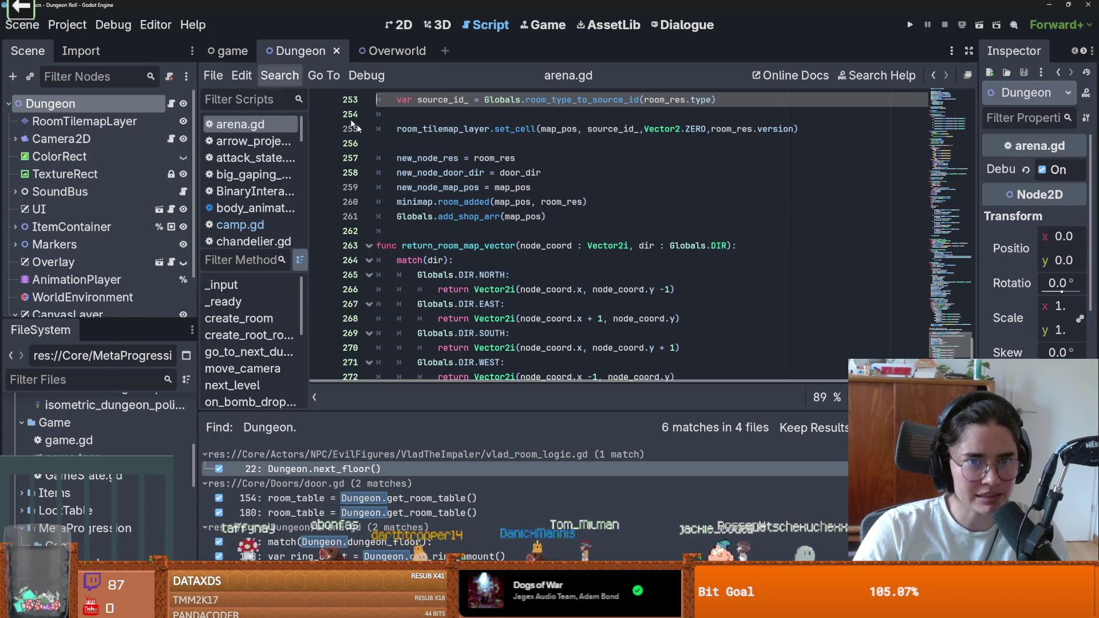
View the Dungeon scene in 2D, toggle the UI layer off and on, save, and open arena.gd
left_click(400, 25)
scroll(220, 231, "up", 1)
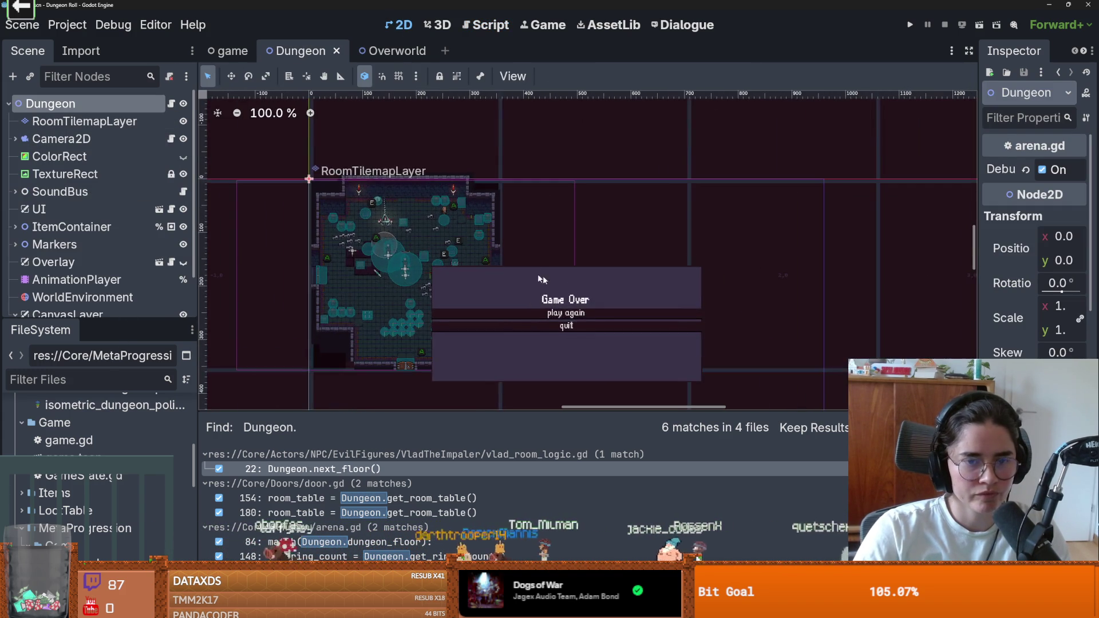
scroll(219, 232, "up", 3)
left_click(92, 210)
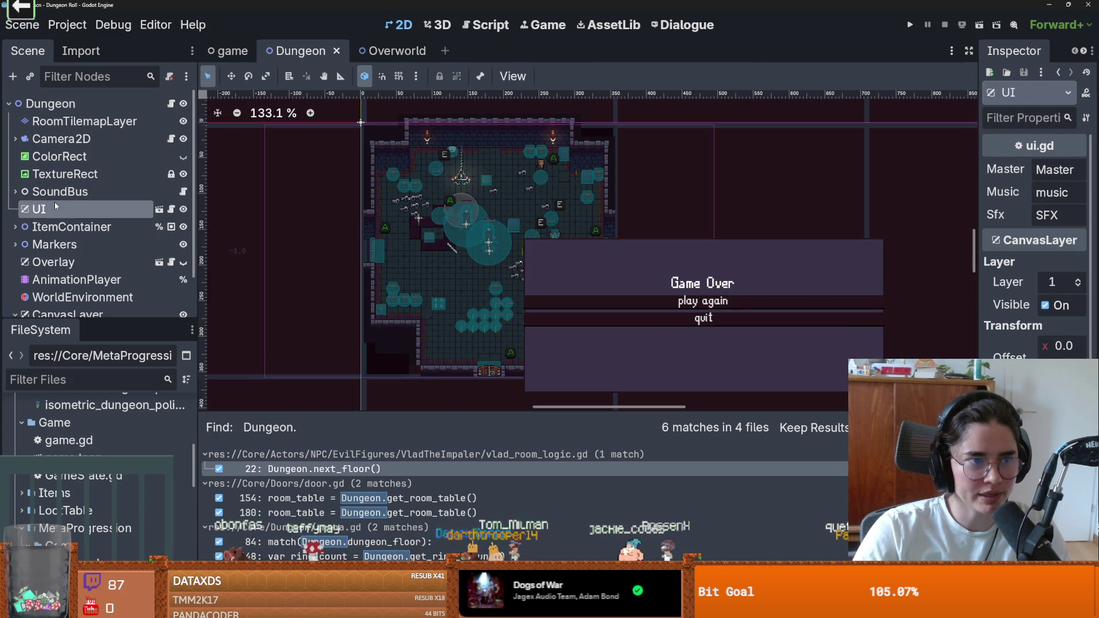
left_click(184, 210)
left_click(183, 210)
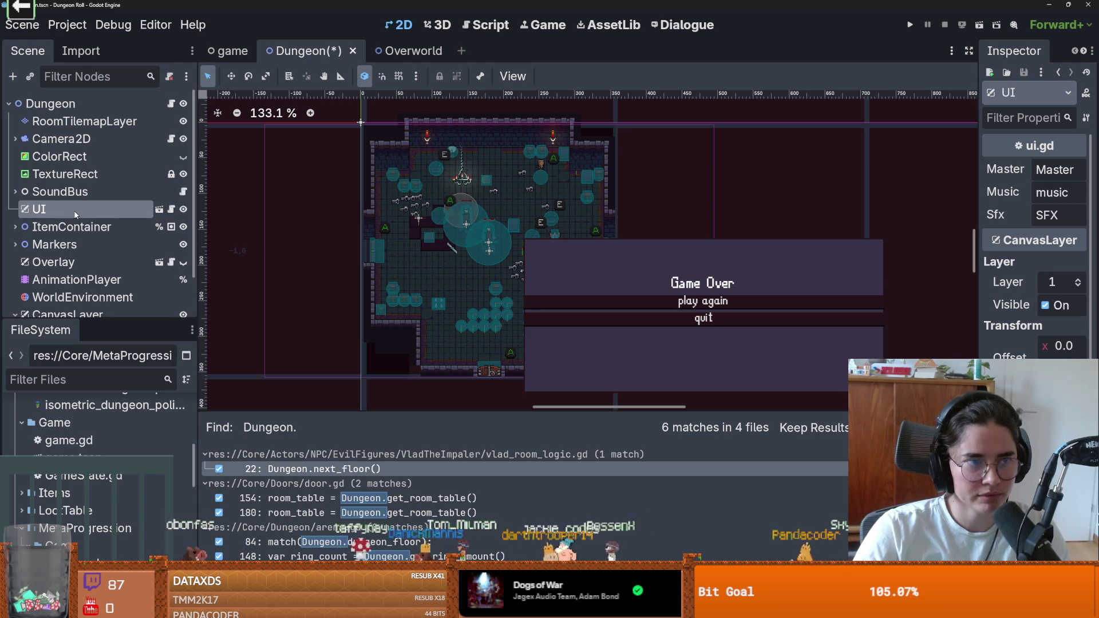
key("ctrl+s")
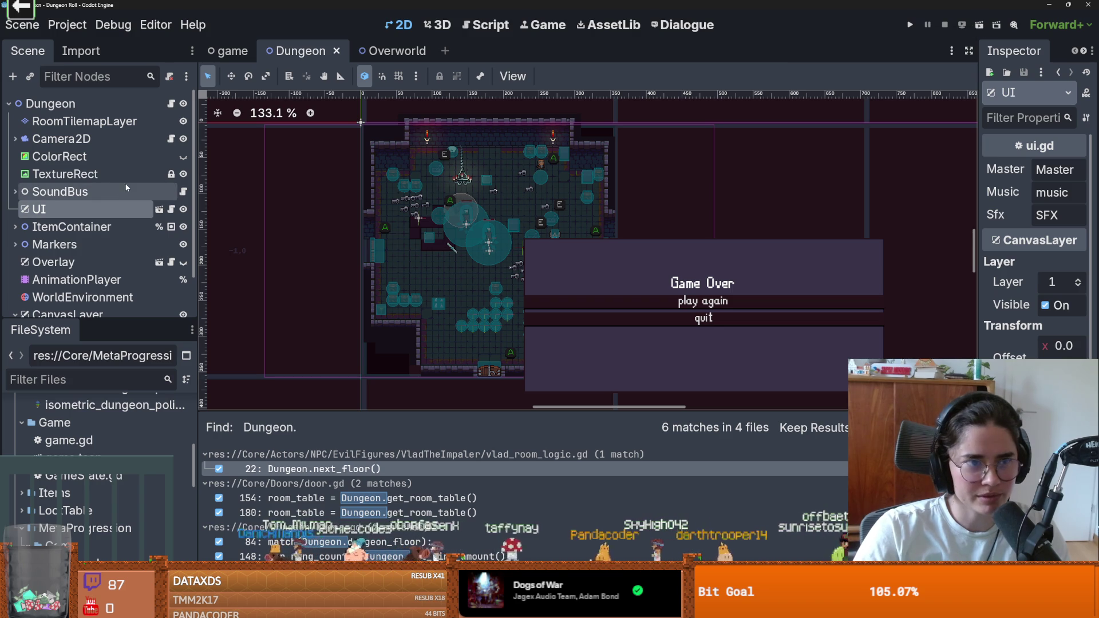
left_click(171, 103)
scroll(468, 237, "up", 3)
Scroll to the top of arena.gd, highlight every use of player in _ready, and save
scroll(468, 238, "up", 15)
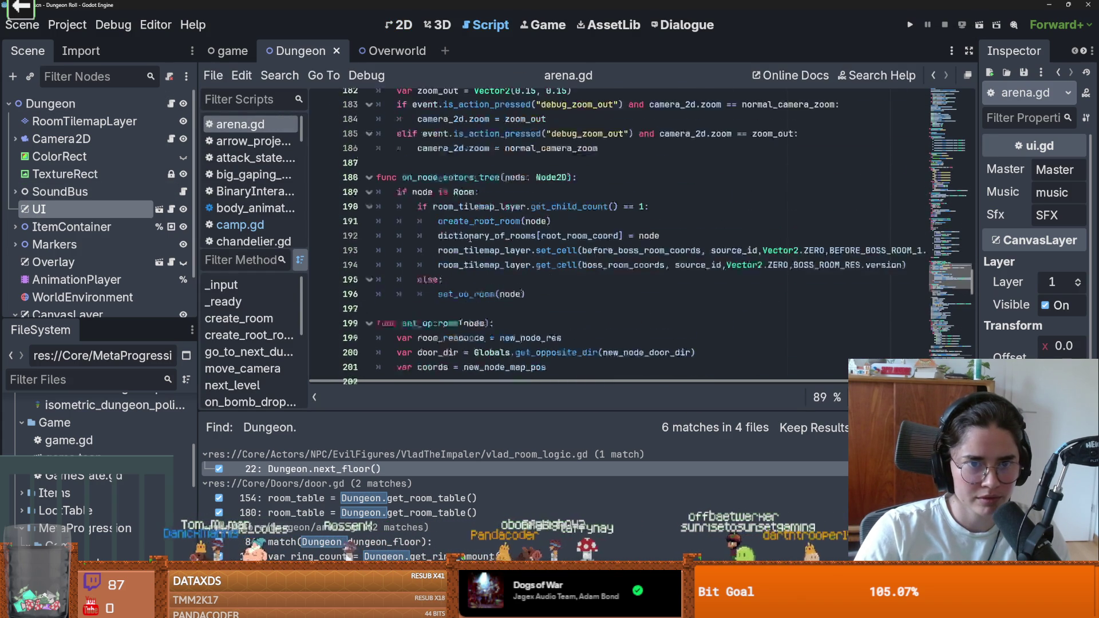
scroll(469, 238, "up", 5)
mouse_move(974, 274)
left_mouse_down()
mouse_move(973, 112)
mouse_move(972, 150)
left_mouse_up()
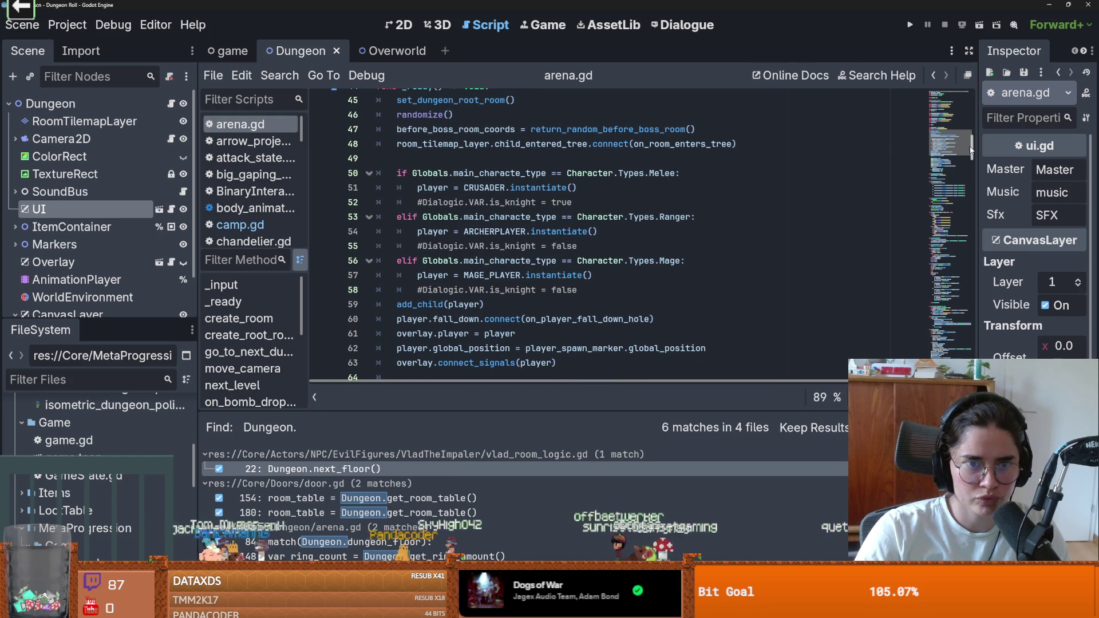
double_click(433, 188)
scroll(561, 223, "up", 5)
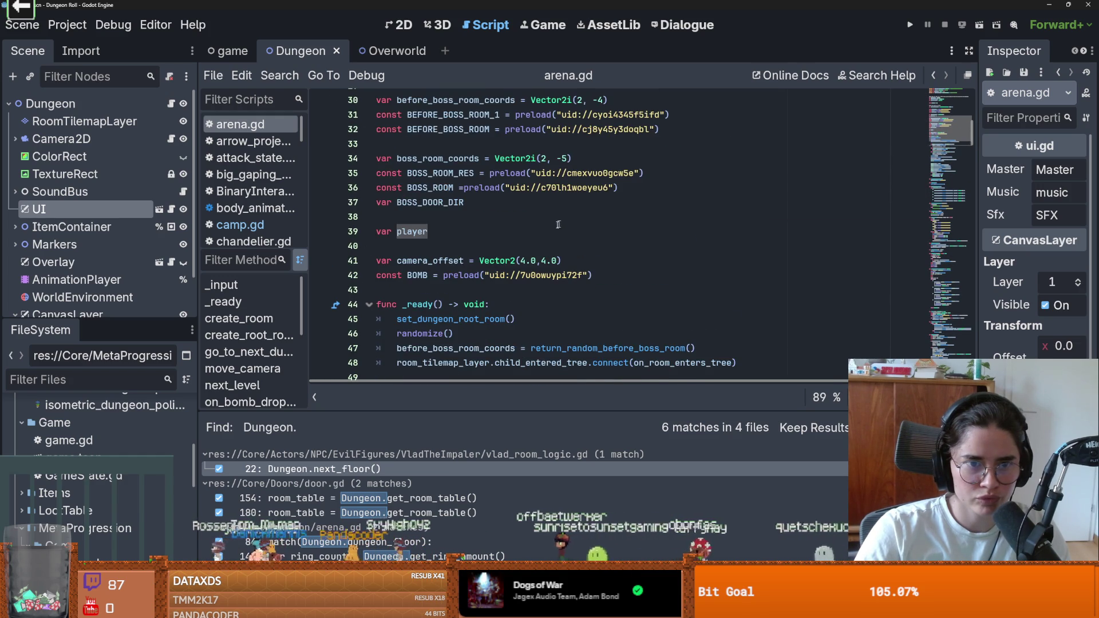
scroll(552, 225, "down", 3)
scroll(544, 228, "down", 1)
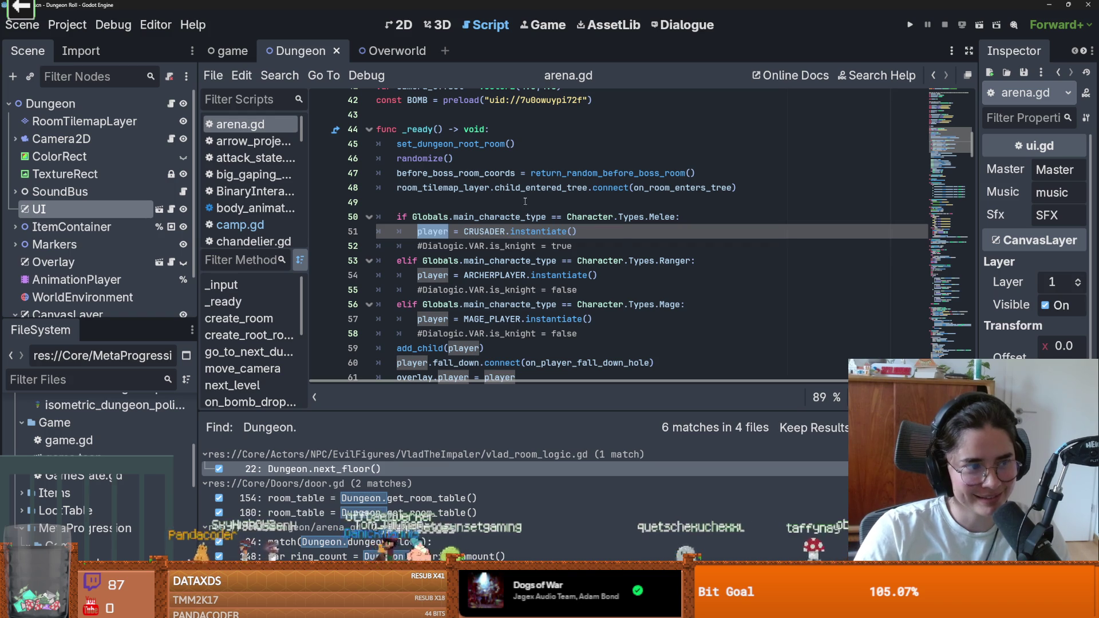
left_click(515, 187)
key("ctrl+s")
left_click(510, 201)
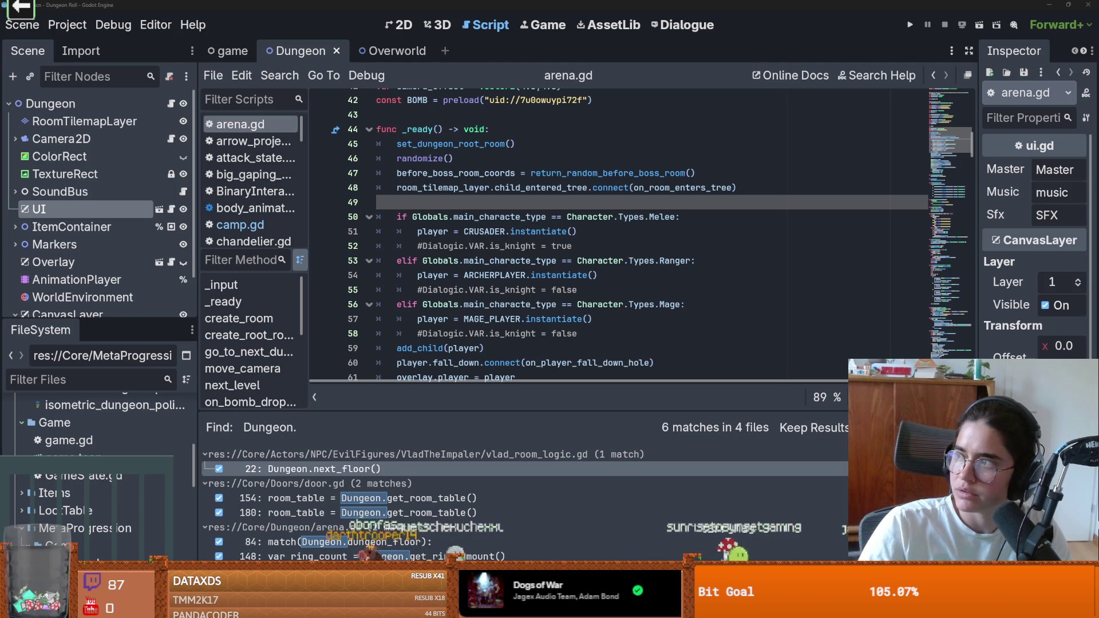
key("alt+Tab")
Pause the Halls of Torment talk and rewind it to around 7:42
left_click(370, 461)
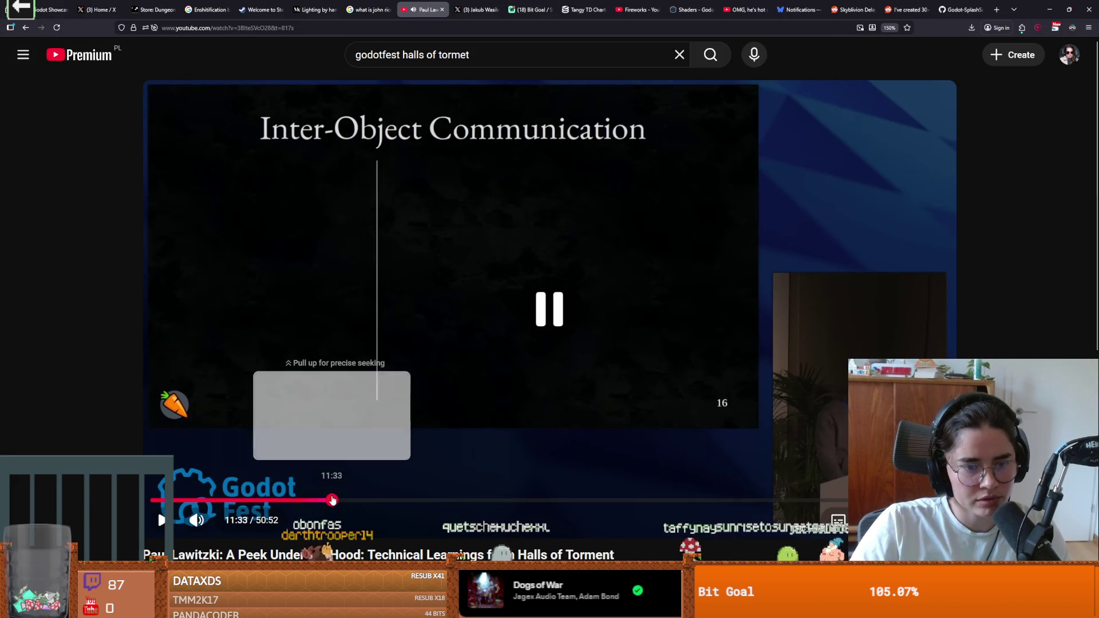
left_click(331, 499)
left_click(290, 500)
left_click_drag(289, 500, 271, 500)
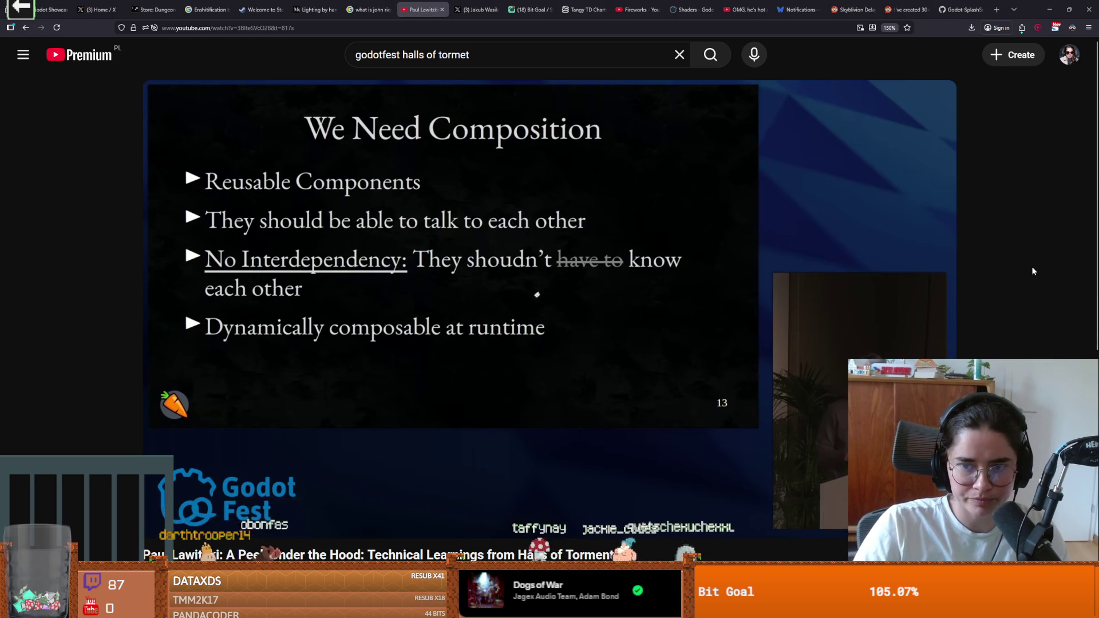
Briefly return to Godot, then switch back to the browser and resume the talk
left_click(1049, 9)
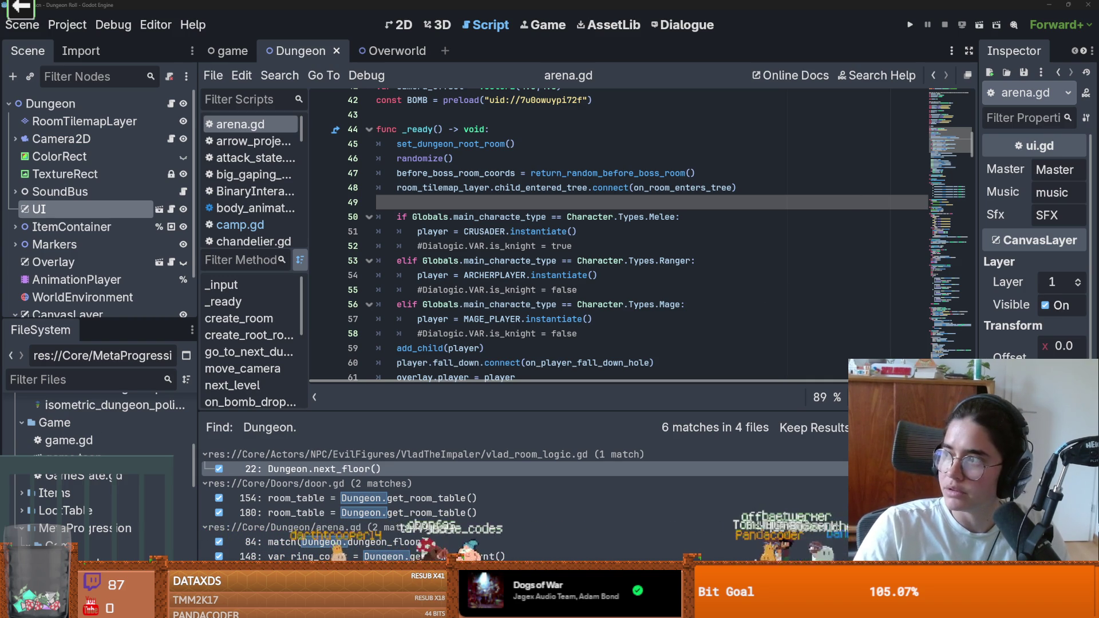
key("alt+Tab")
left_click(519, 330)
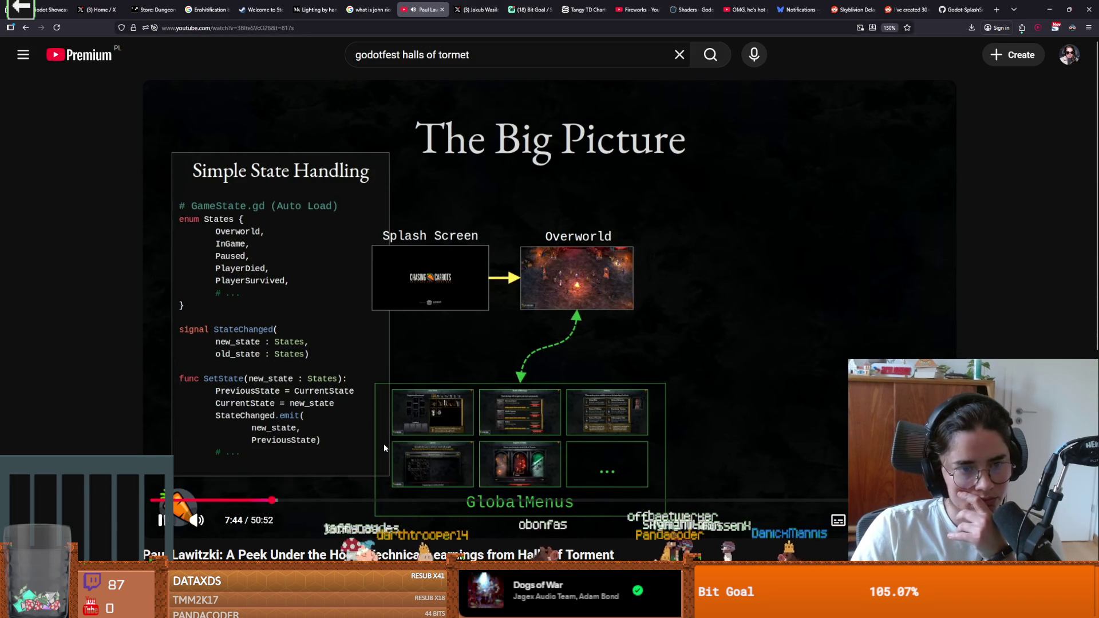
Jump to 8:11 and pause repeatedly on the Big Picture game-state diagram
left_click(280, 502)
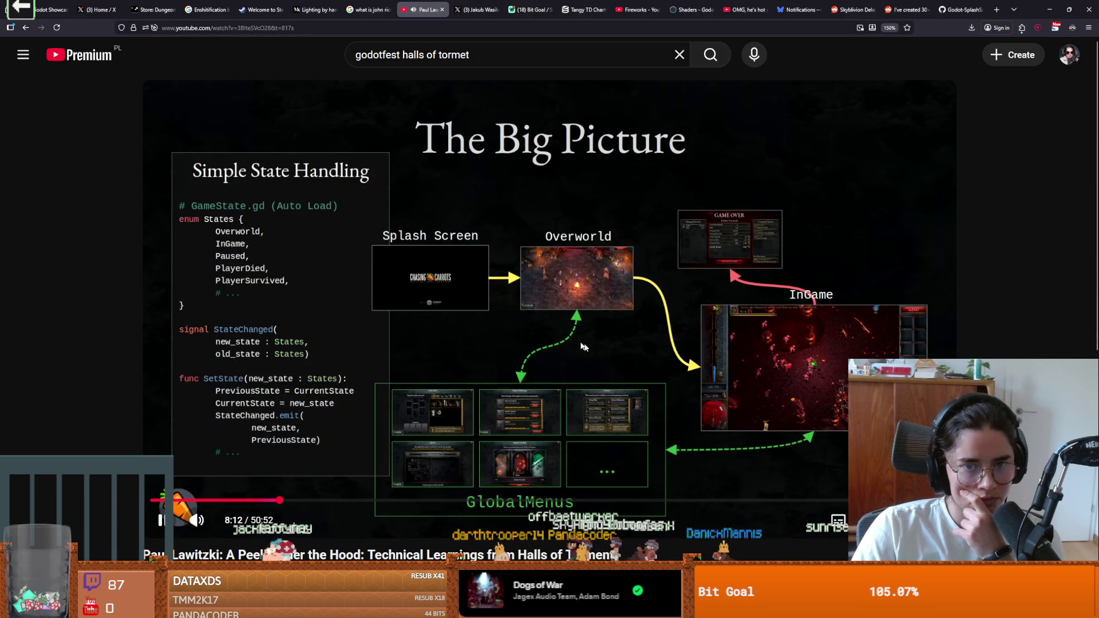
left_click(572, 257)
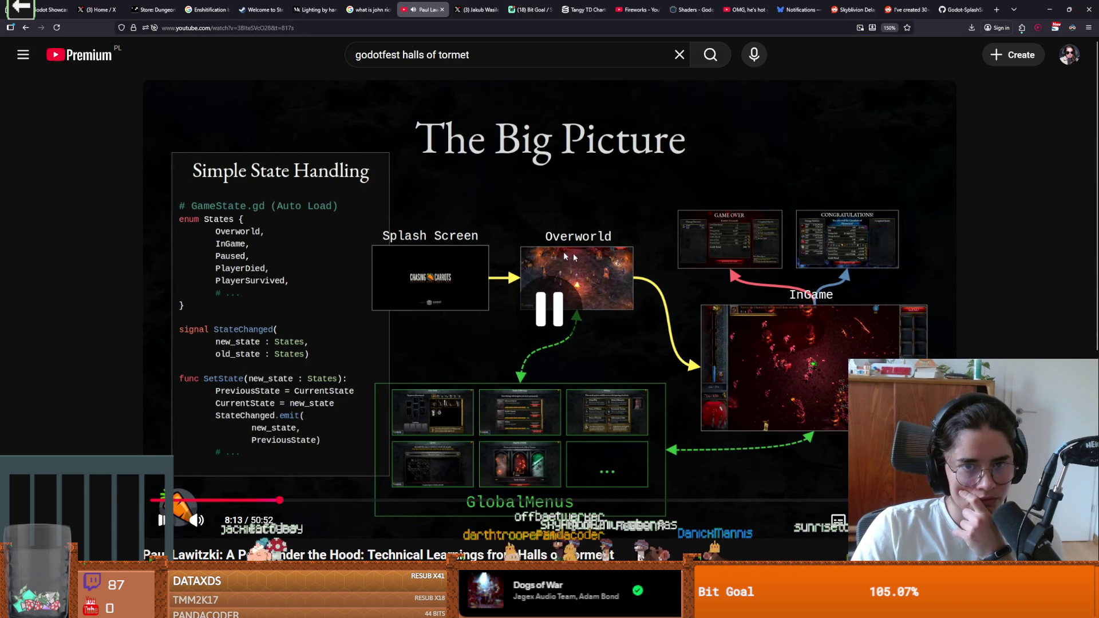
left_click(607, 331)
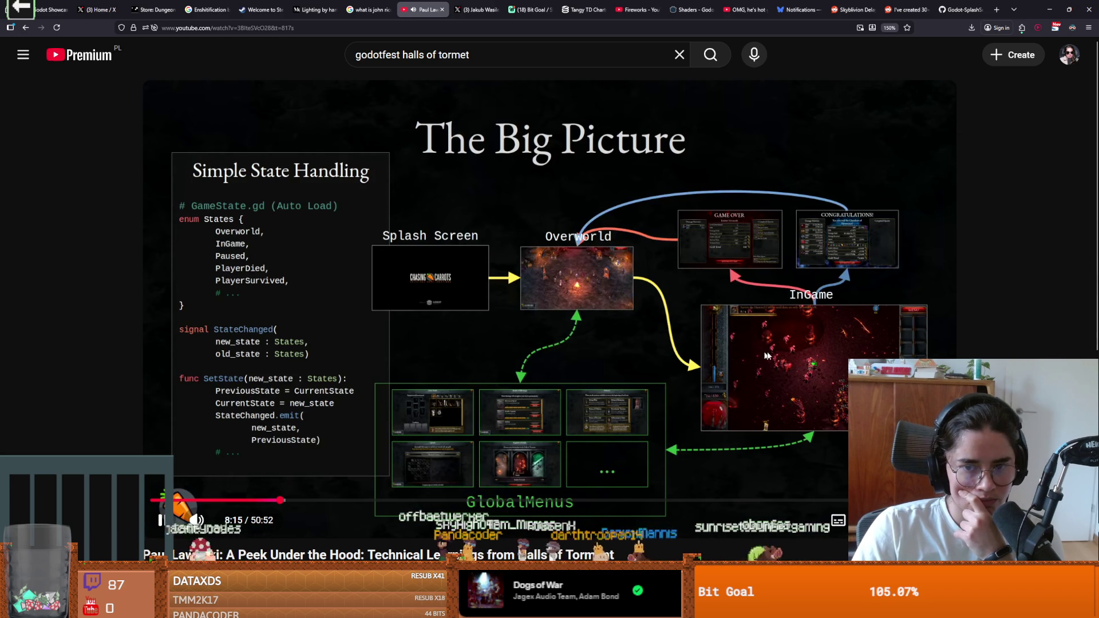
left_click(824, 355)
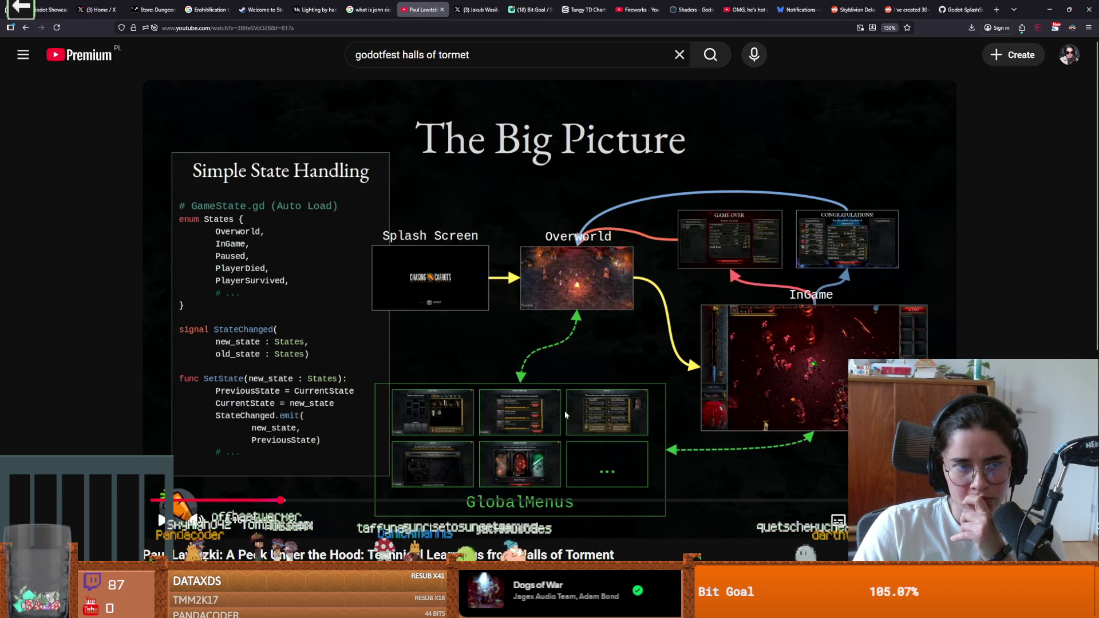
left_click(623, 421)
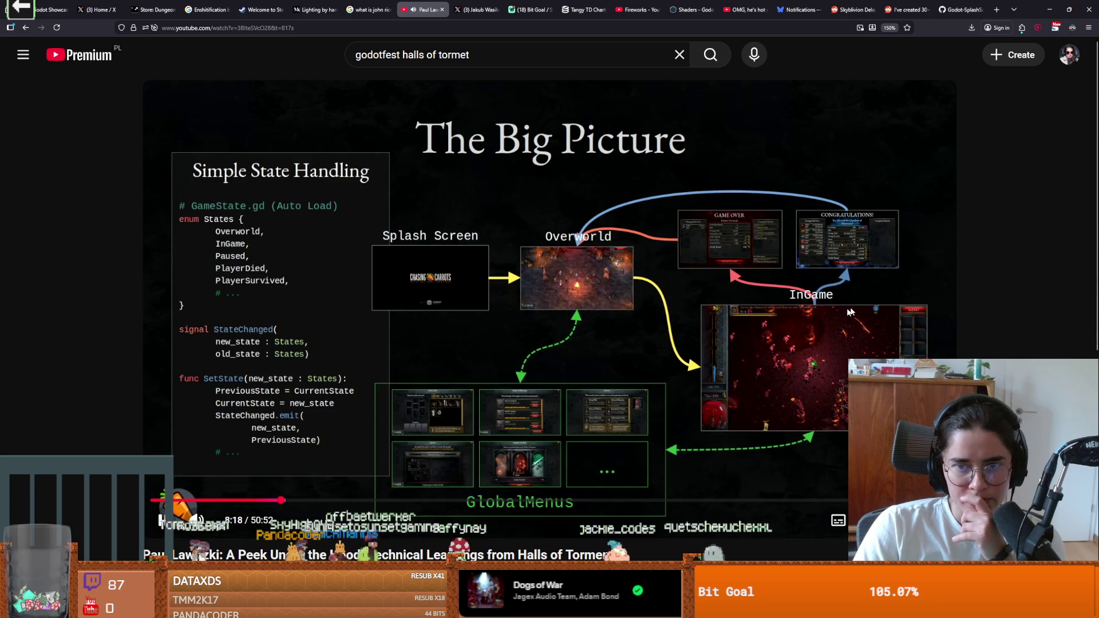
left_click(874, 320)
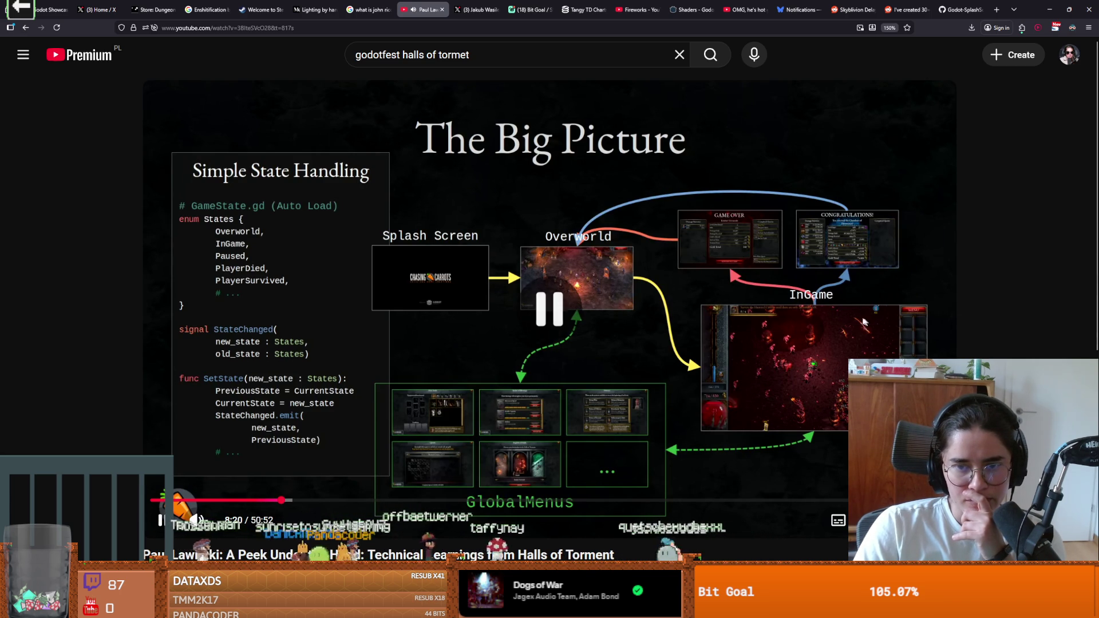
left_click(837, 307)
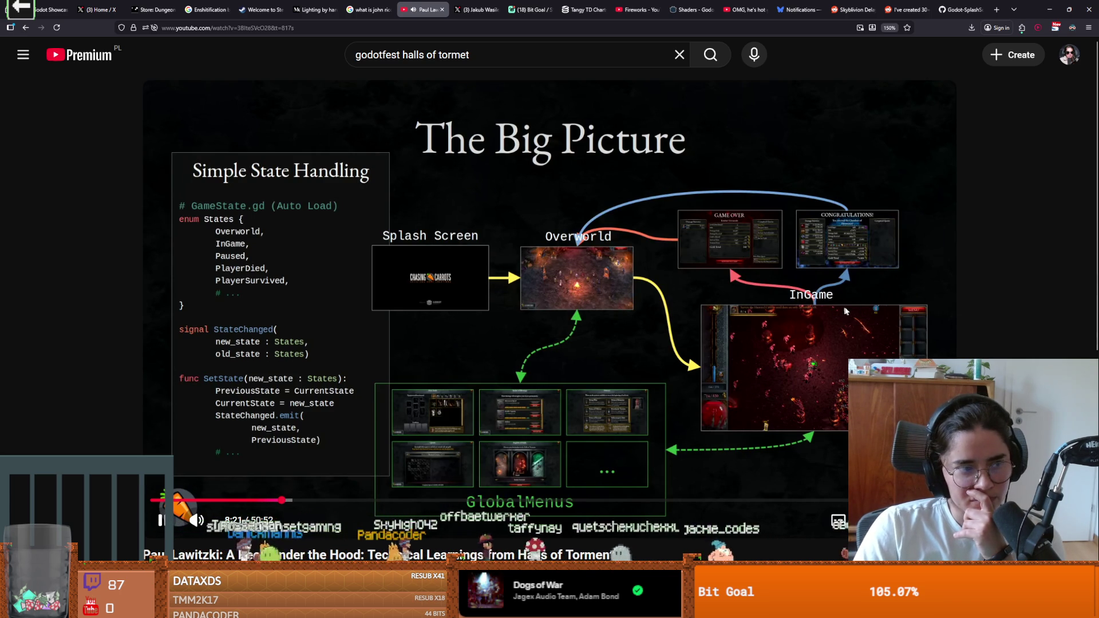
left_click(836, 313)
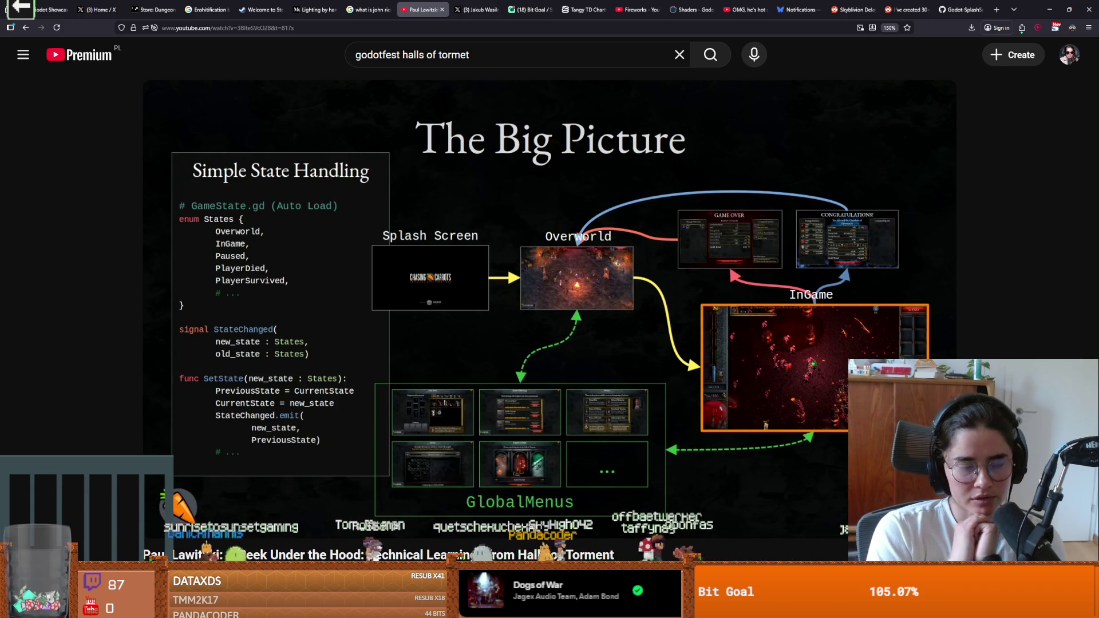
key("space")
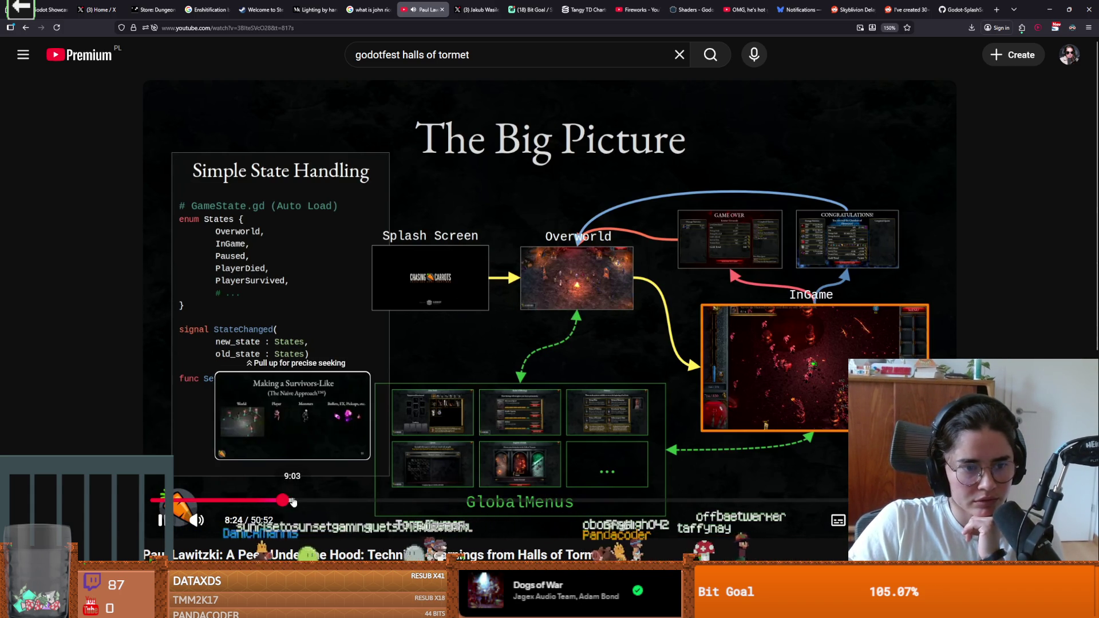
Scrub the talk between 9:03, 6:08 and 7:07, pause it, and minimize the browser
left_click(293, 500)
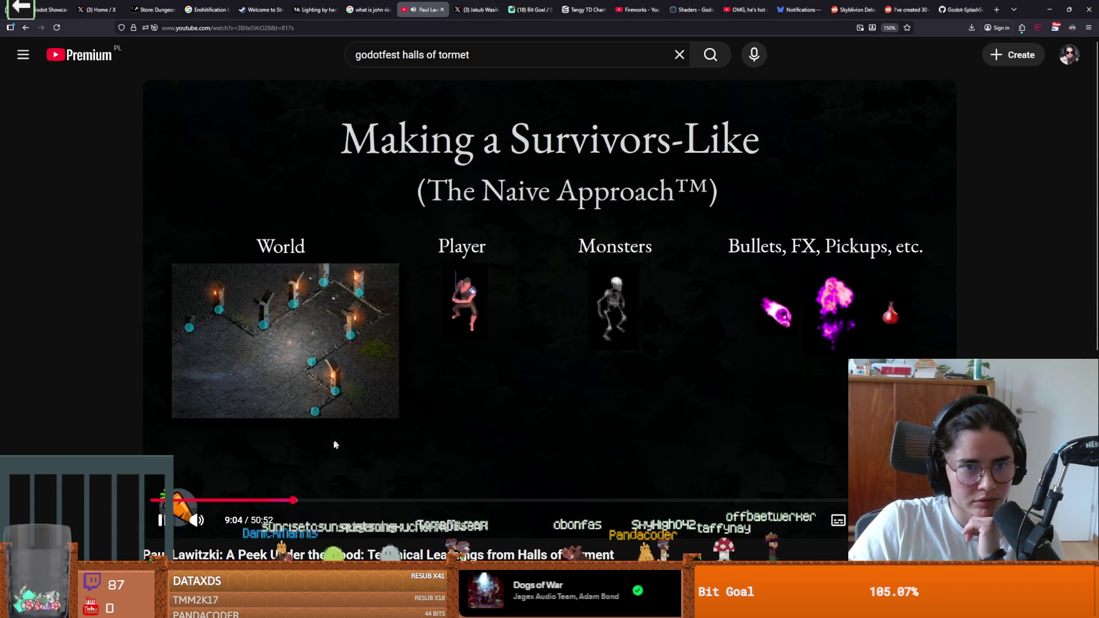
left_click(247, 501)
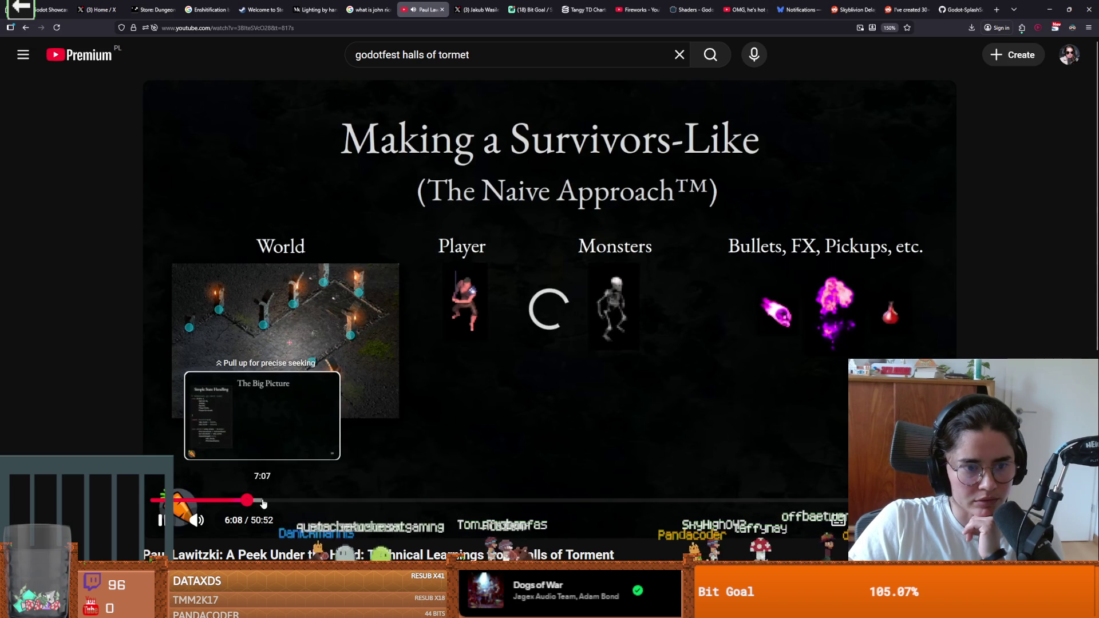
left_click(262, 501)
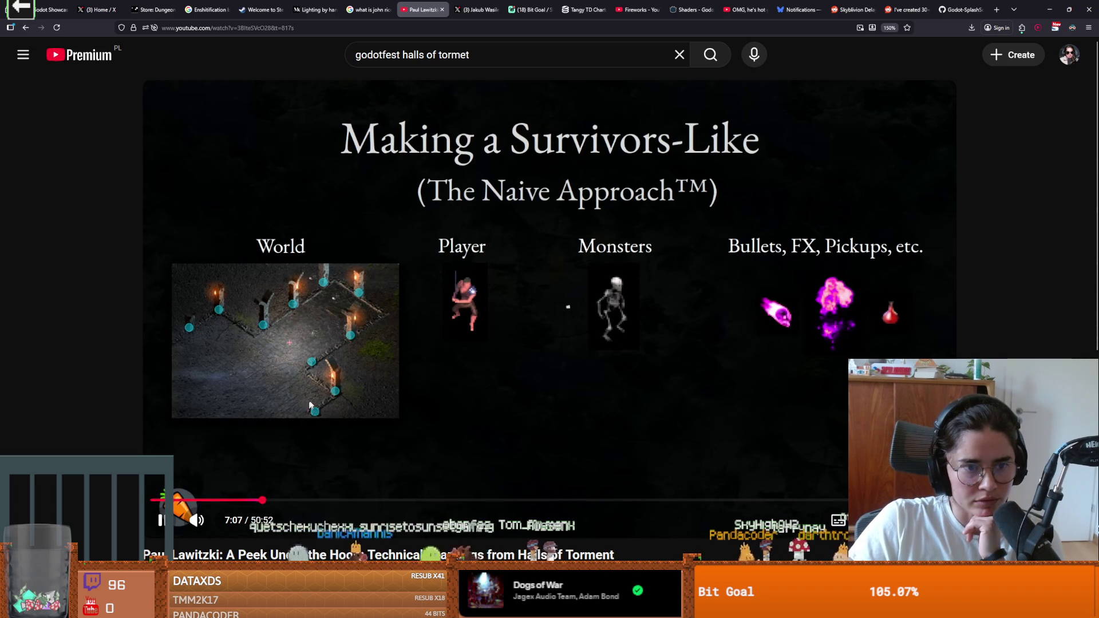
key("space")
left_click(1049, 8)
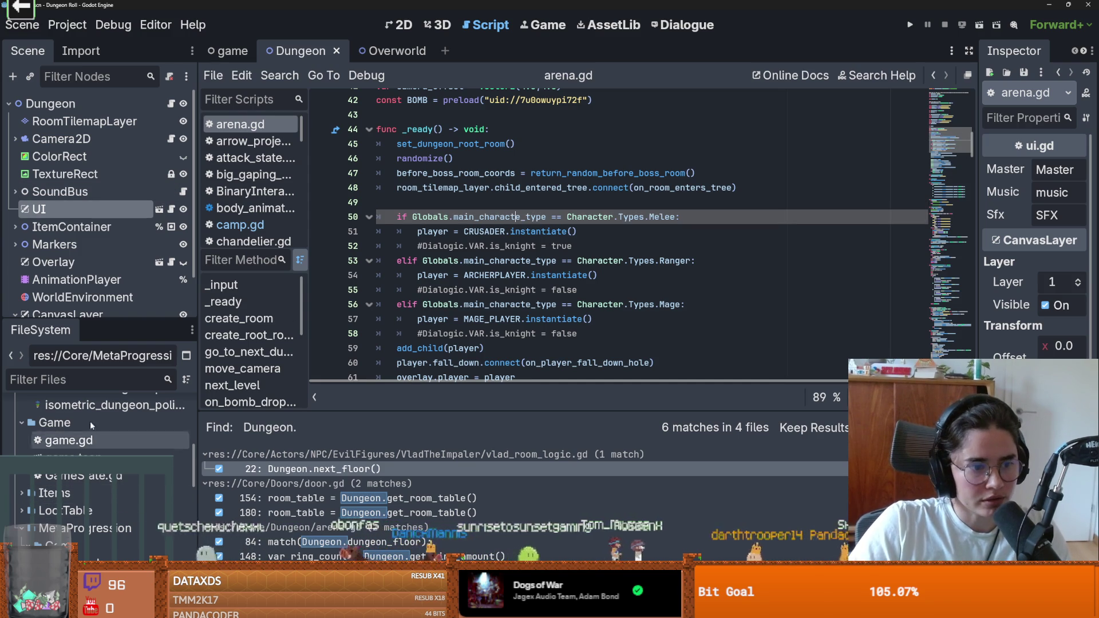
Open GameState.gd, select MainMenu in the GameStates enum, then switch to the game scene tab
double_click(99, 477)
left_click_drag(323, 173, 323, 156)
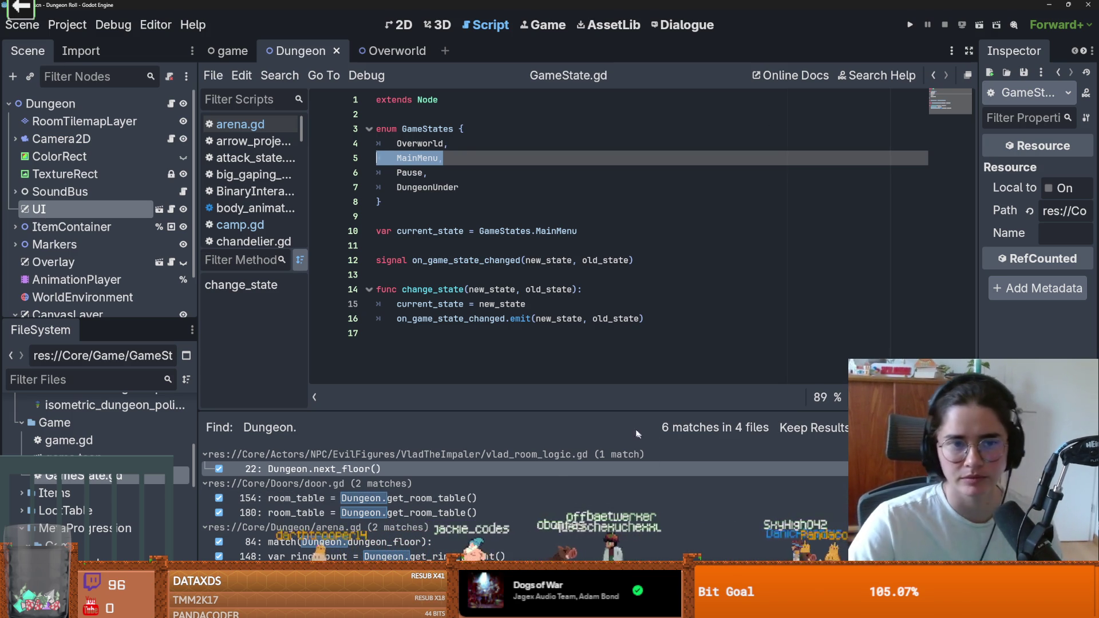
key("ctrl+z")
key("ctrl+z")
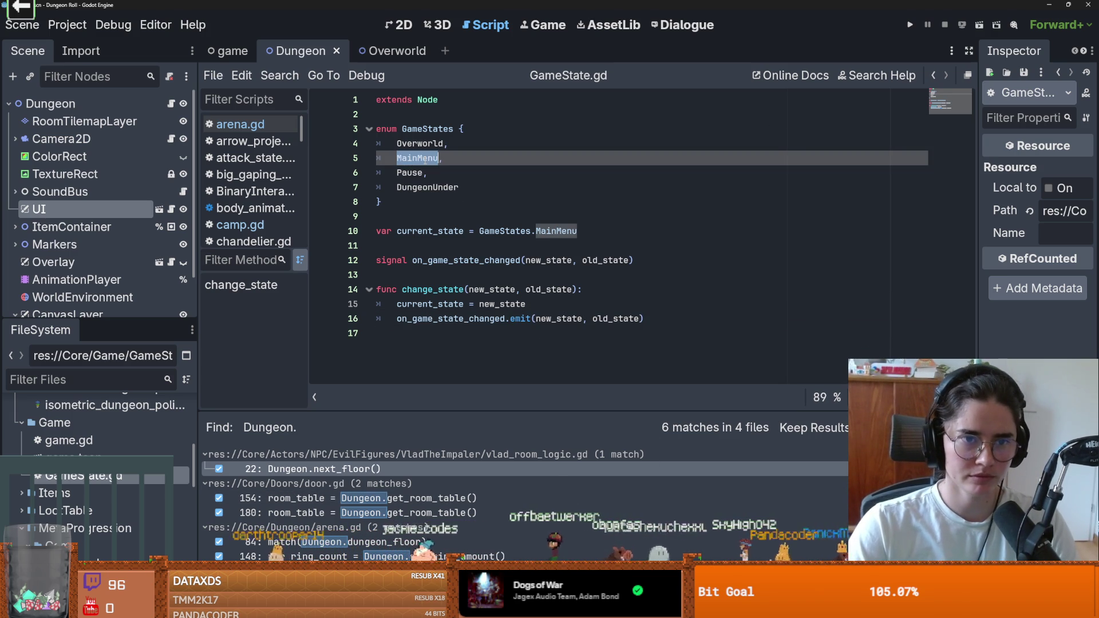
left_click(229, 51)
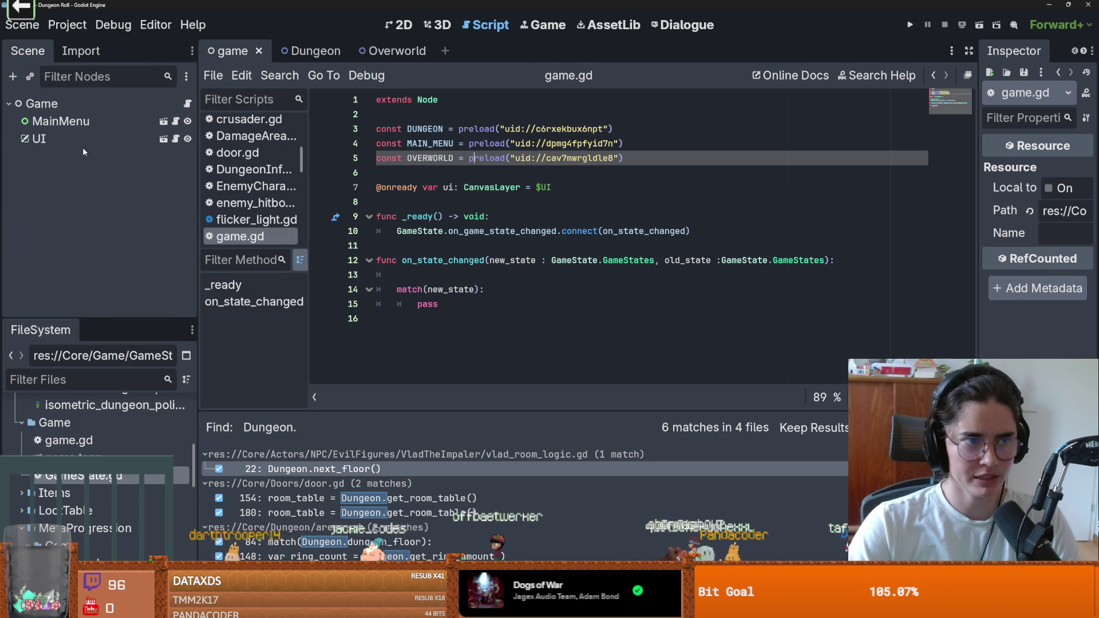
Select the UI node, undo the last change, and save the game scene
left_click(92, 139)
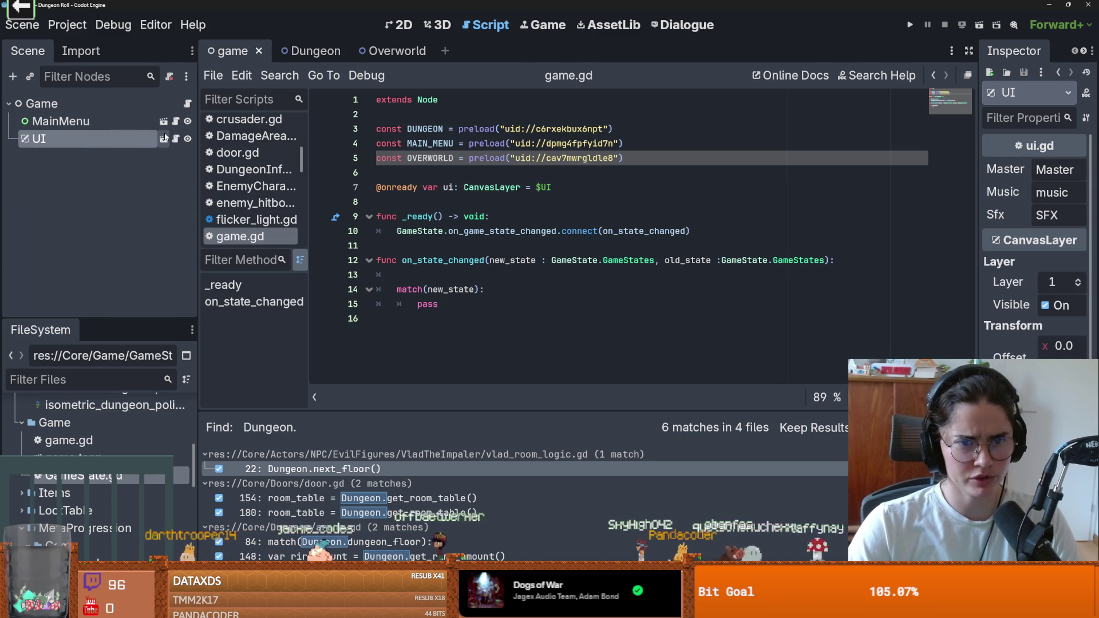
key("ctrl+z")
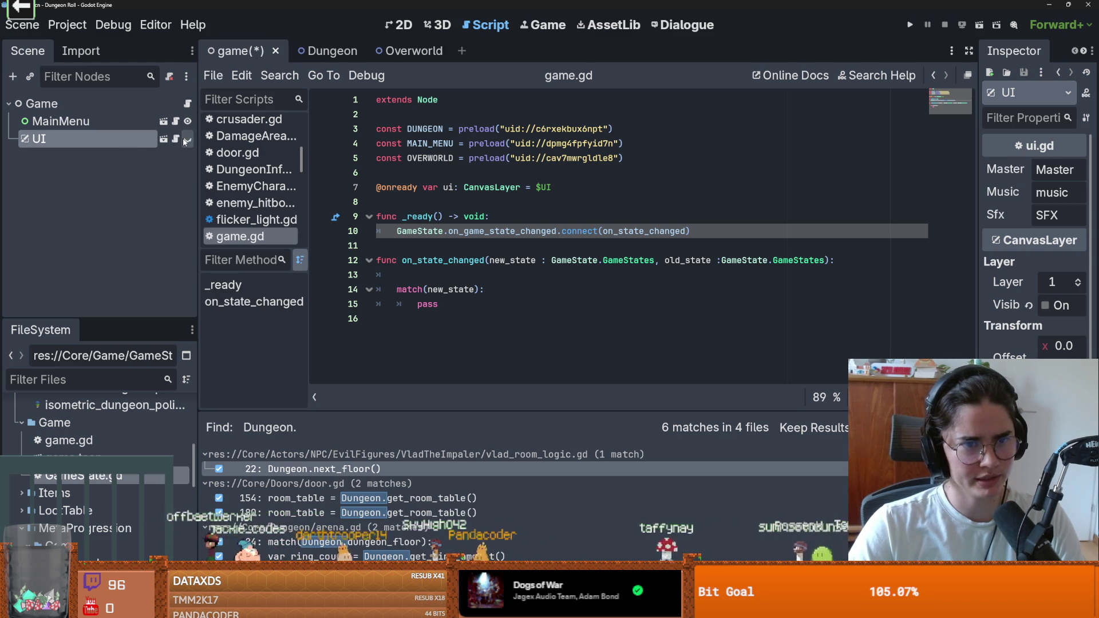
key("ctrl+s")
In the 2D view, pan to the menus, toggle UI visibility off and on, save, and select MainMenu
left_click(401, 24)
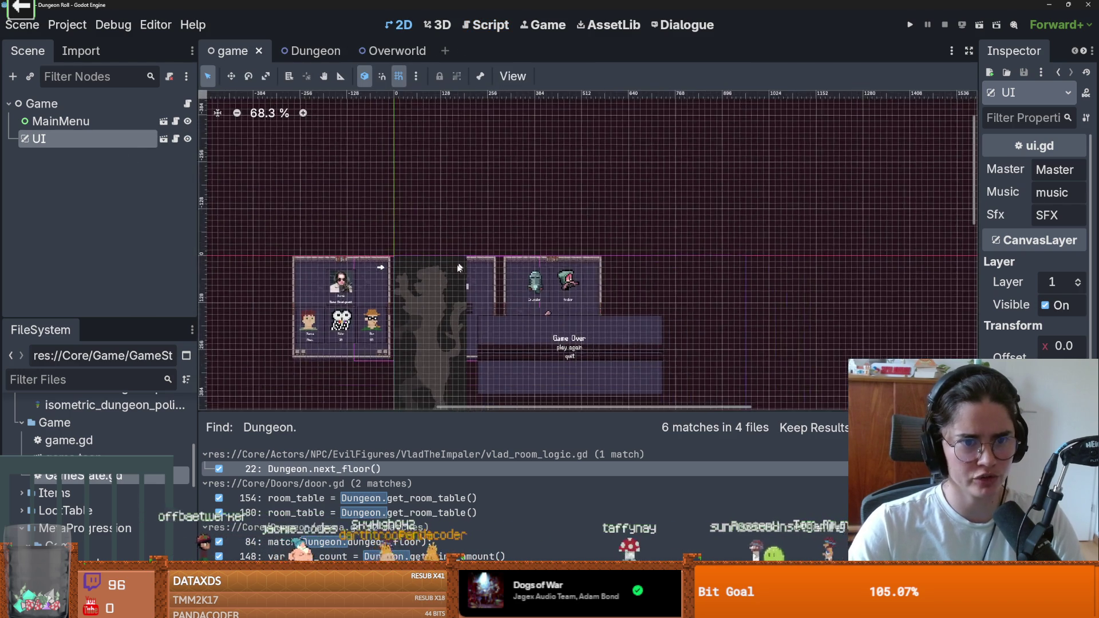
scroll(525, 229, "up", 2)
left_click_drag(525, 229, 468, 204)
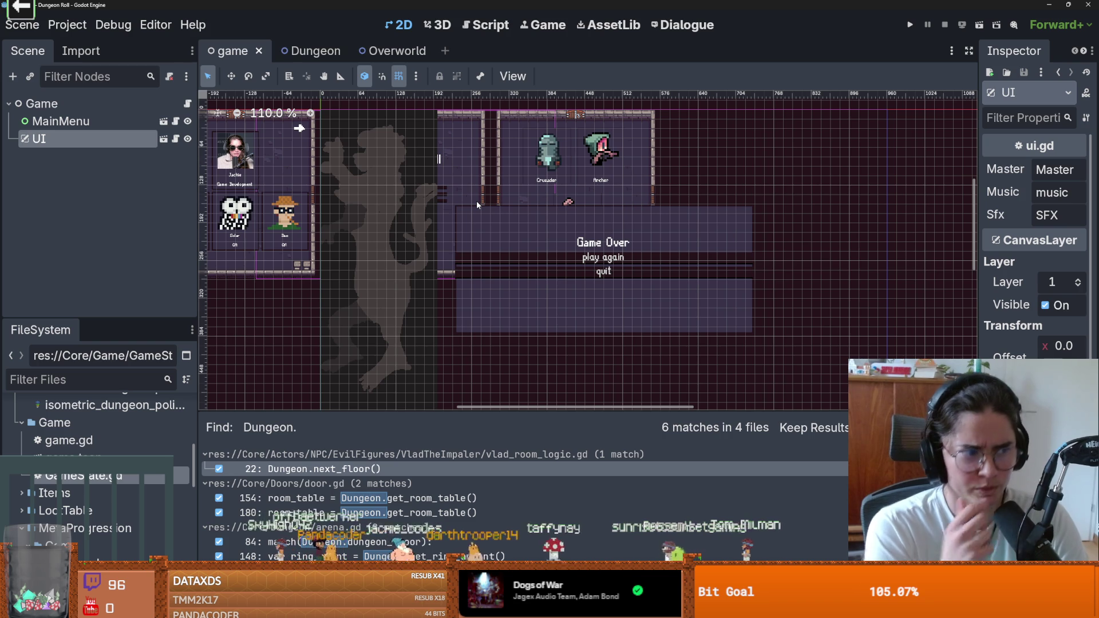
left_click(189, 141)
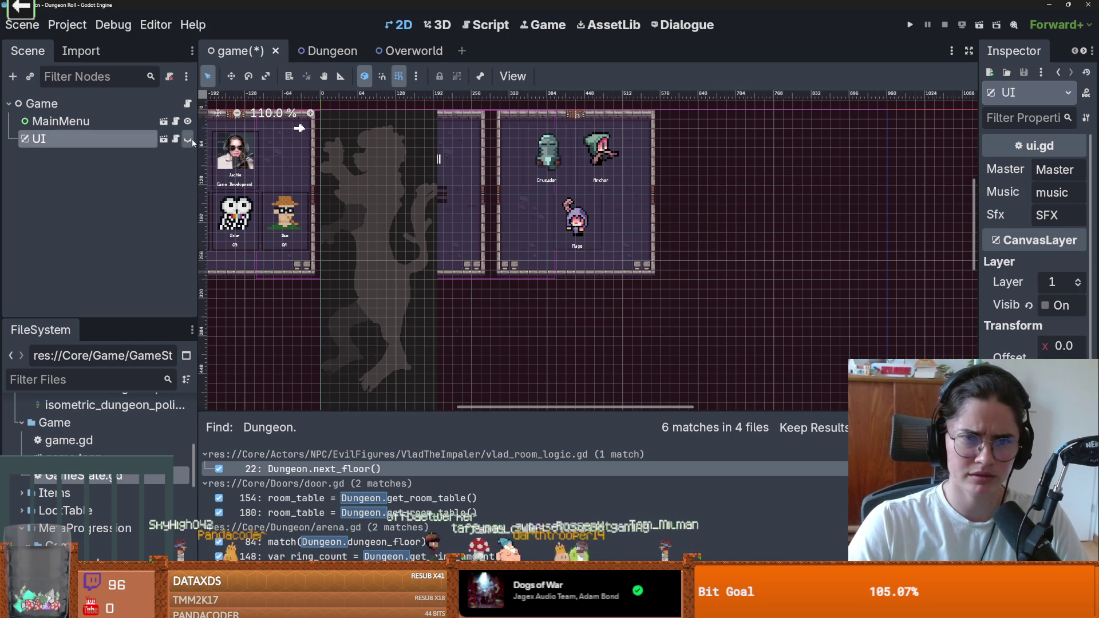
left_click(188, 140)
key("ctrl+s")
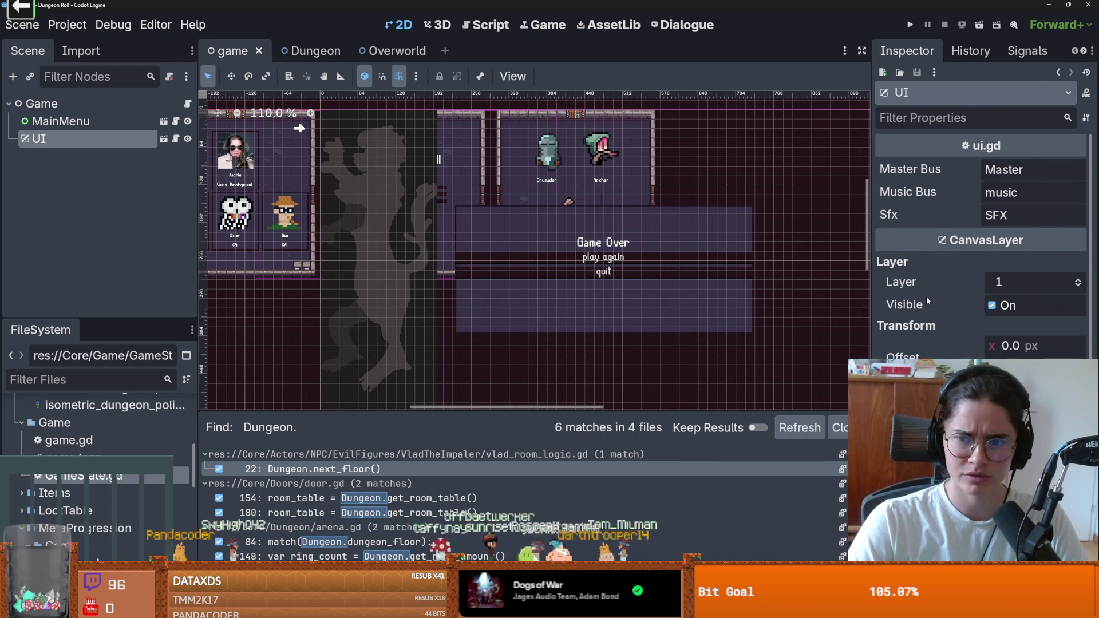
mouse_move(927, 301)
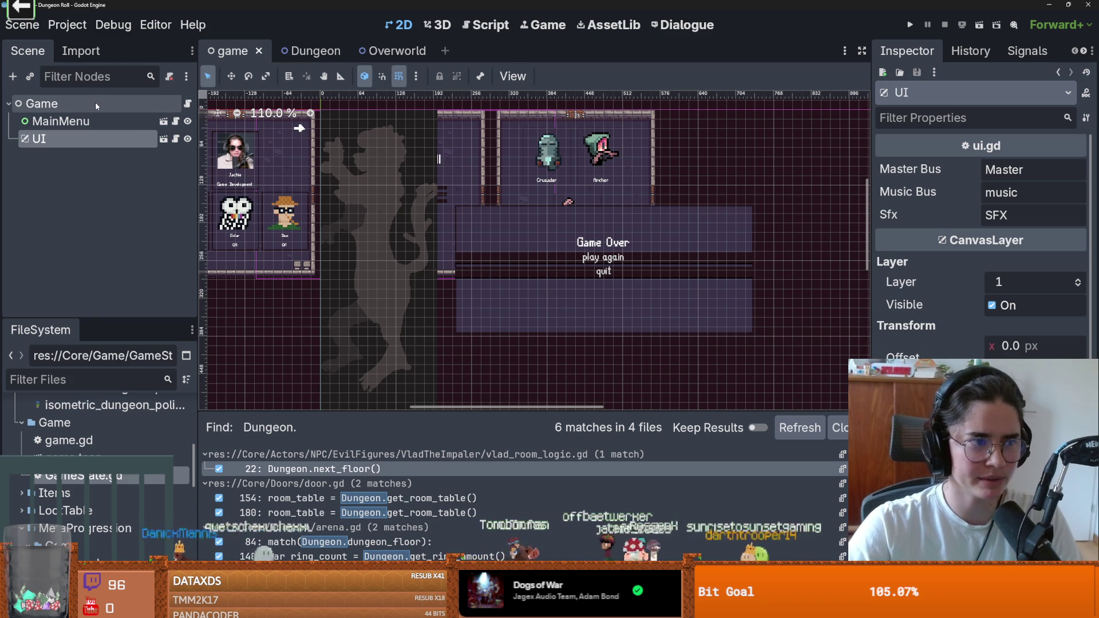
left_click(103, 122)
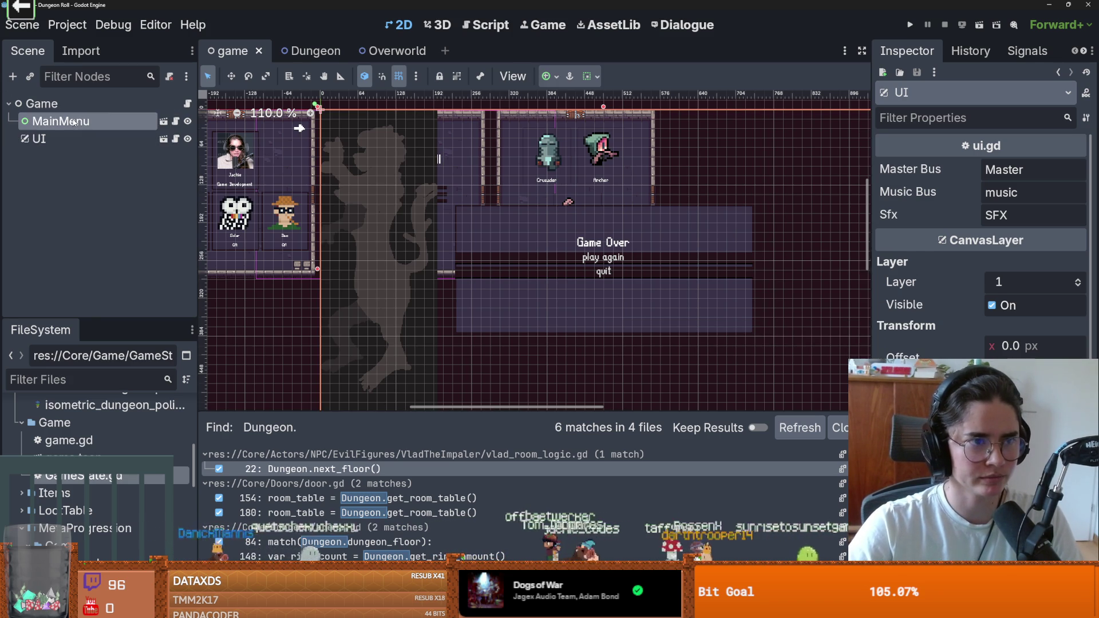
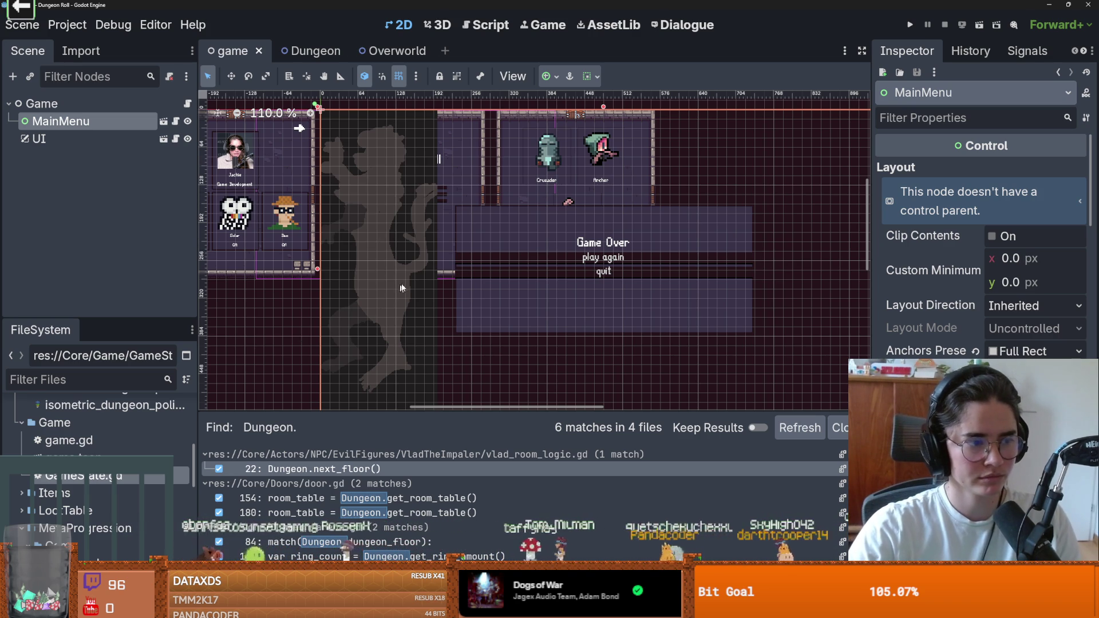
Save the game scene while panning the viewport across the team panel and character select layout
scroll(395, 292, "up", 3)
key("ctrl+s")
scroll(244, 212, "left", 3)
scroll(212, 185, "up", 1)
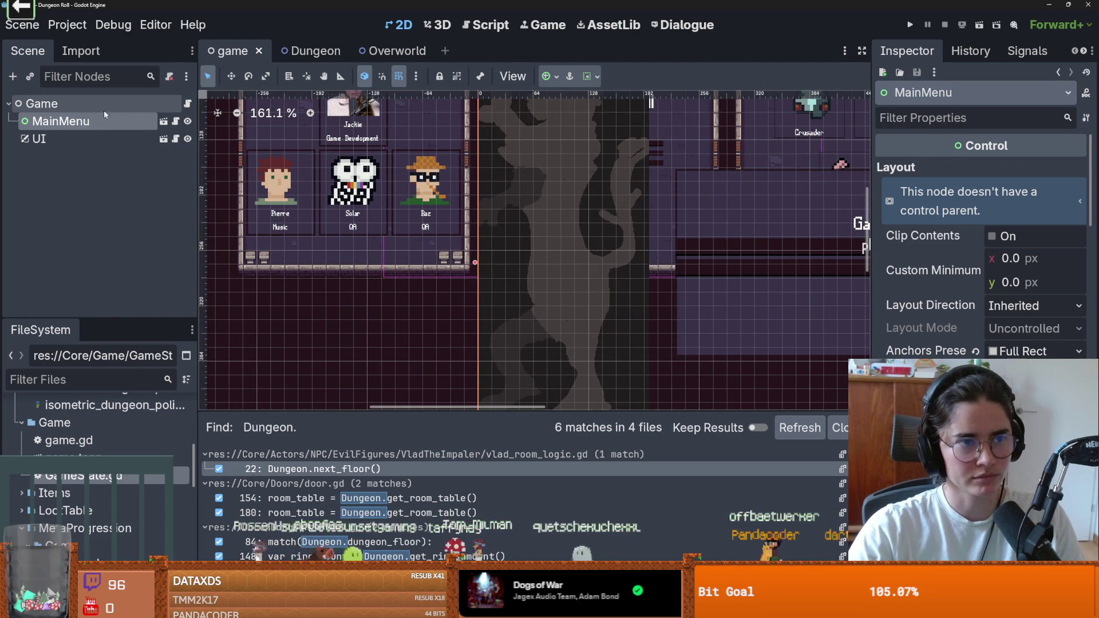
scroll(534, 258, "up", 1)
scroll(534, 258, "left", 2)
scroll(534, 259, "down", 4)
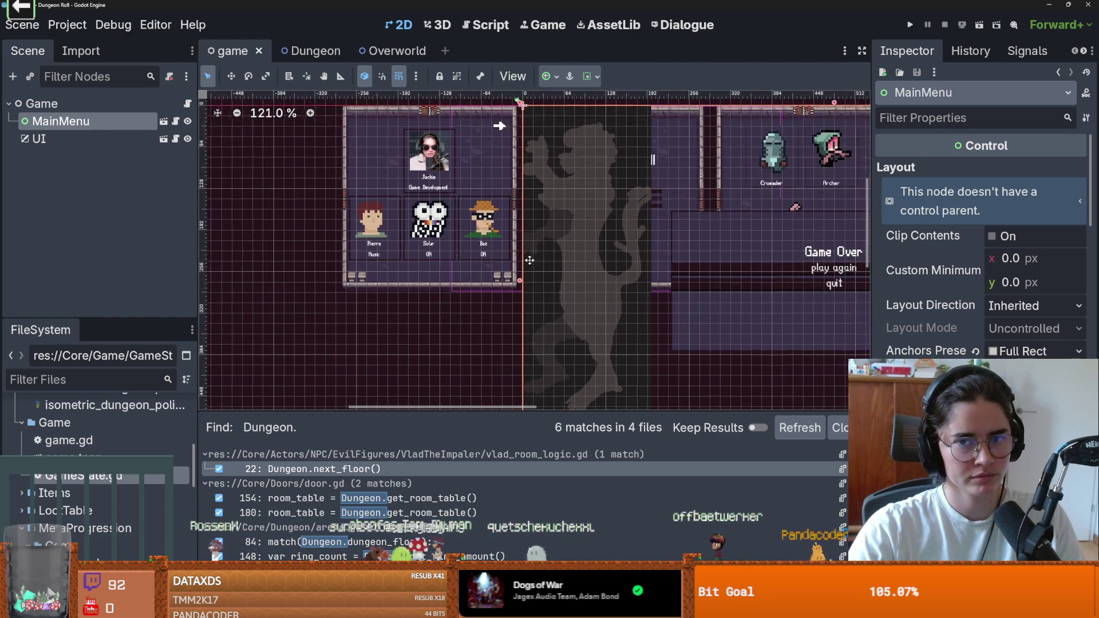
scroll(525, 259, "right", 1)
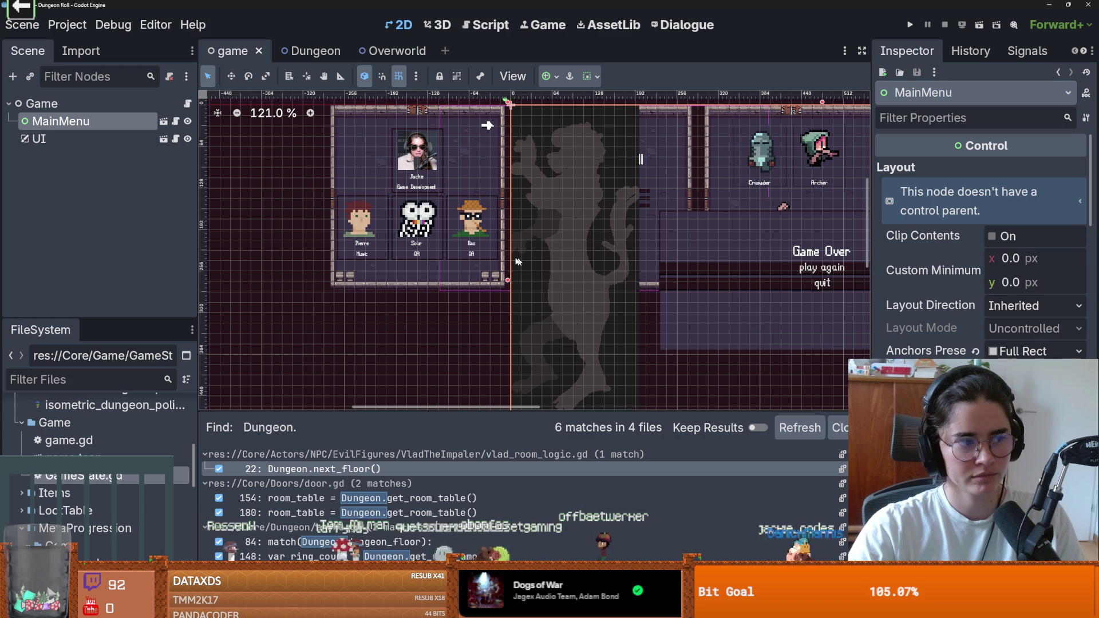
scroll(512, 256, "up", 1)
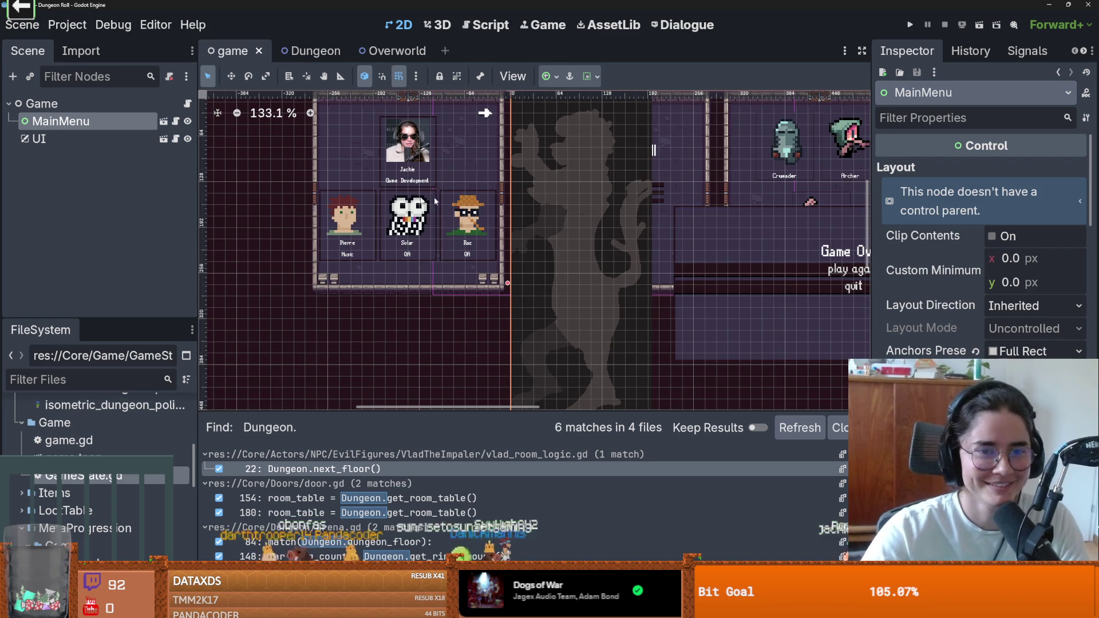
scroll(609, 167, "right", 3)
scroll(609, 167, "down", 1)
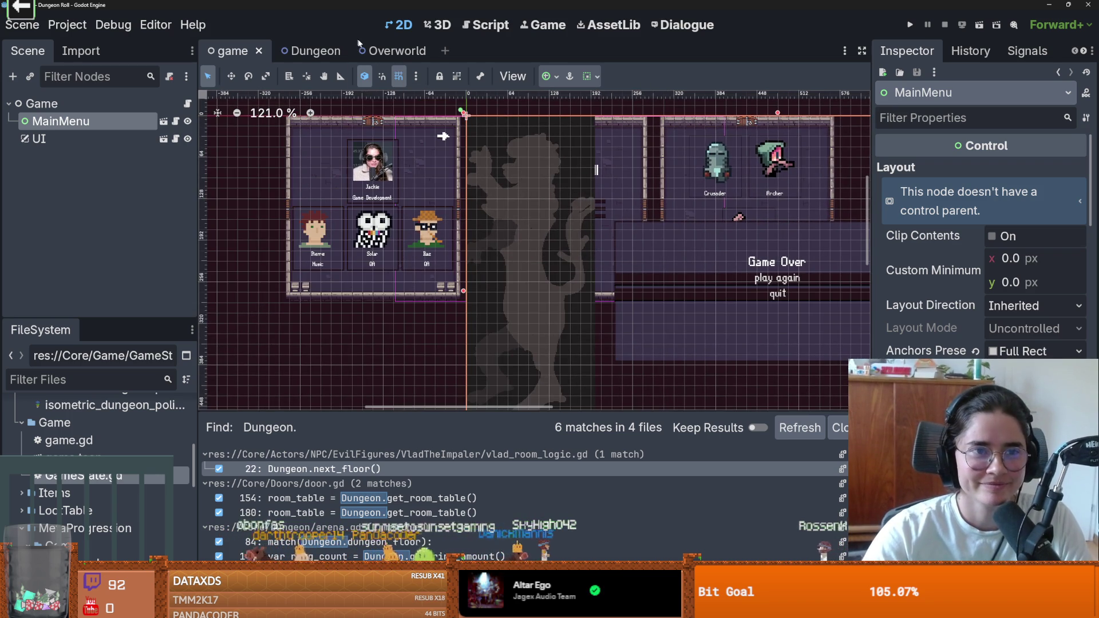
Open the Game node's game.gd script, save the scene, and inspect the MAIN_MENU constant
left_click(187, 104)
key("ctrl+s")
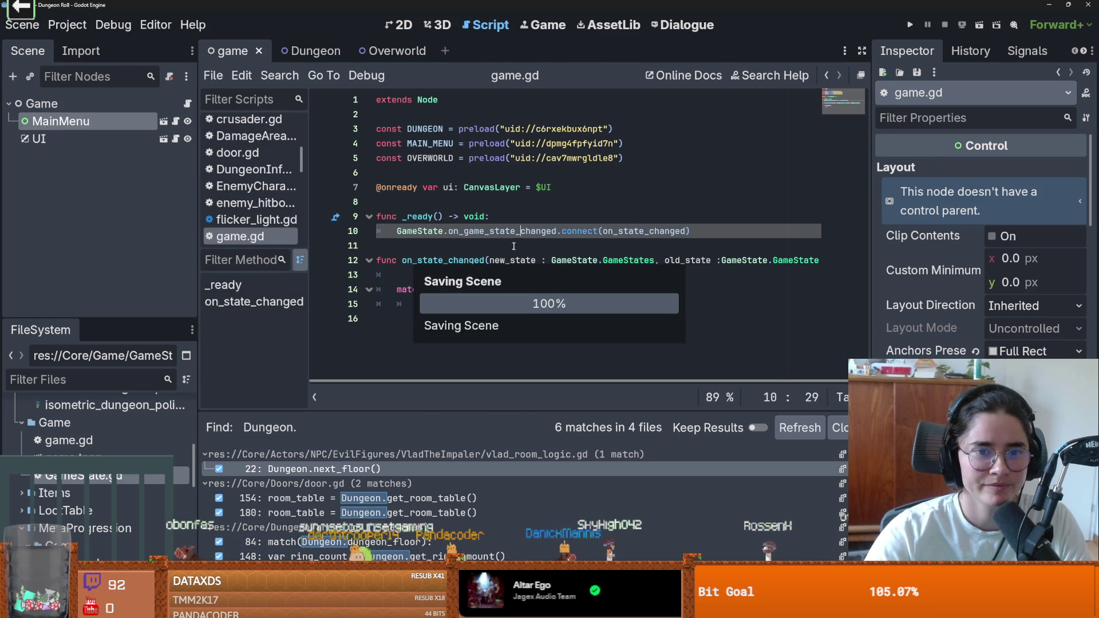
left_click(427, 304)
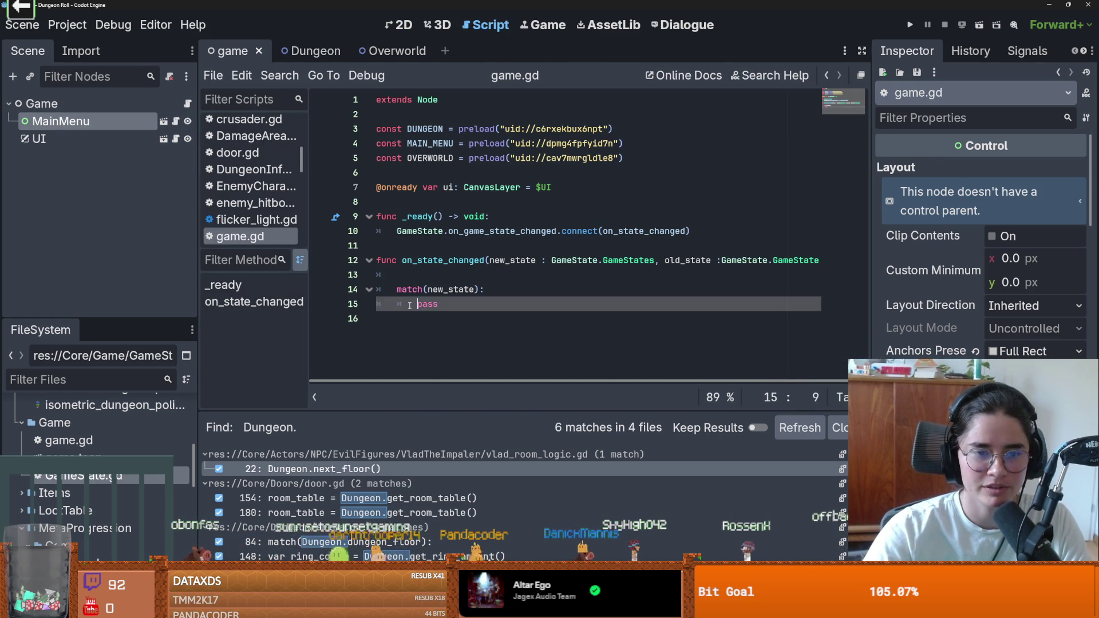
left_click(435, 172)
double_click(430, 144)
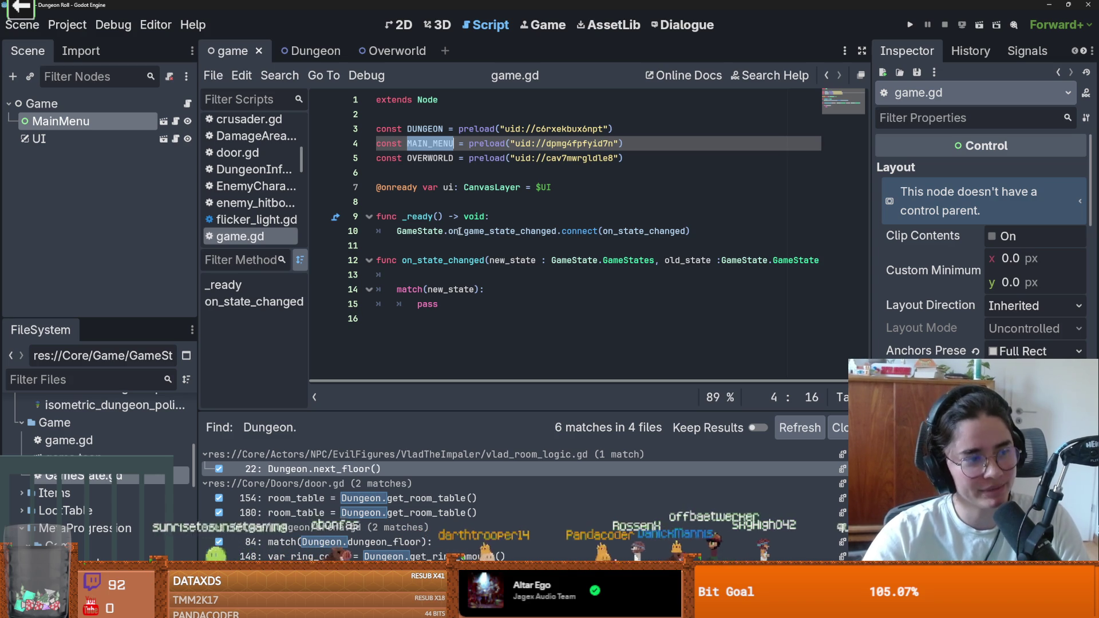
key("Down")
key("Down")
key("Down")
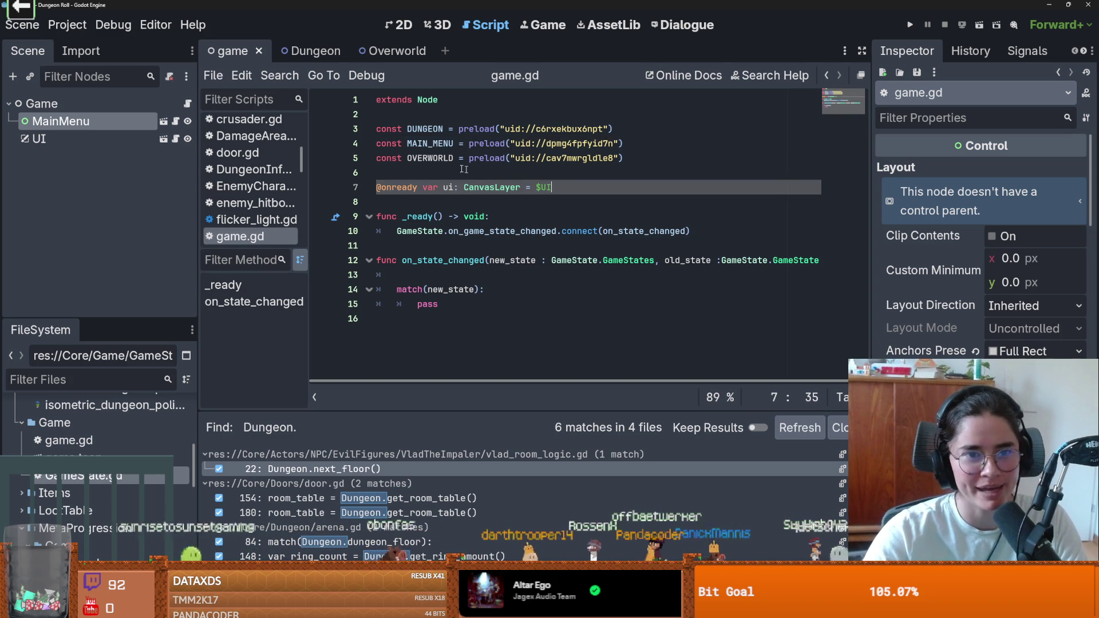
key("Up")
Browse the on_state_changed body down to its pass placeholder
left_click(455, 204)
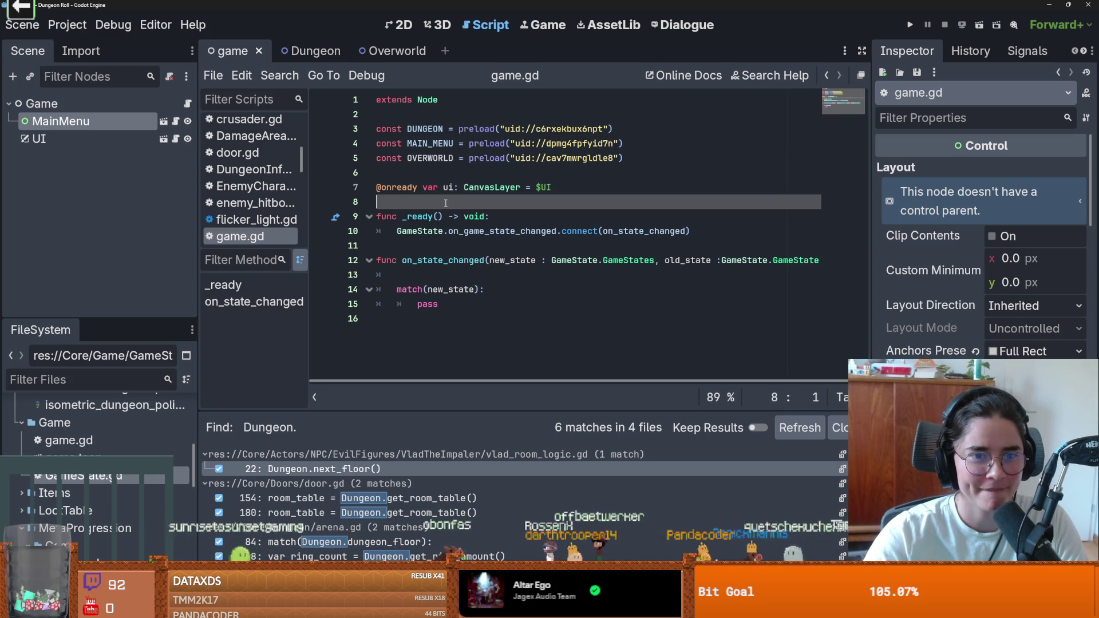
left_click(420, 247)
key("Down")
key("Down")
key("End")
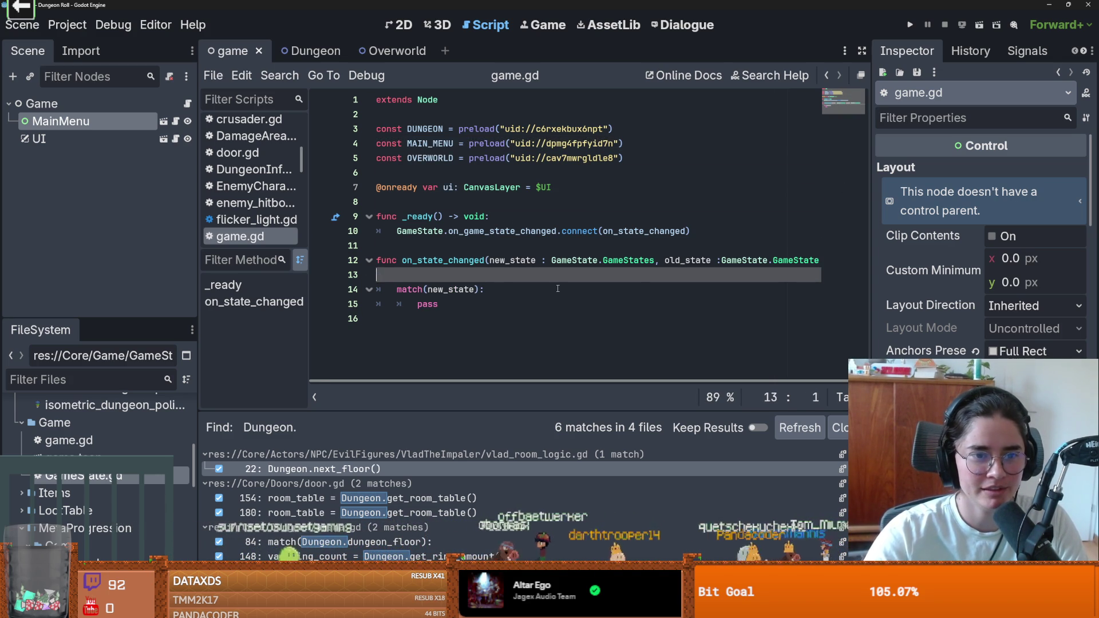
scroll(557, 288, "right", 1)
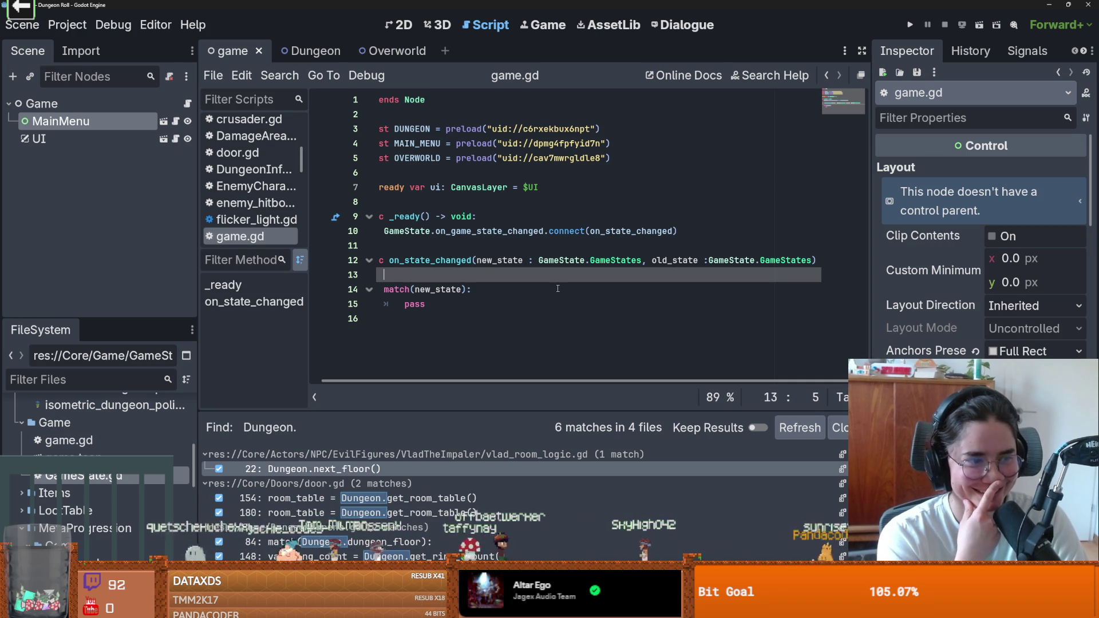
left_click(522, 298)
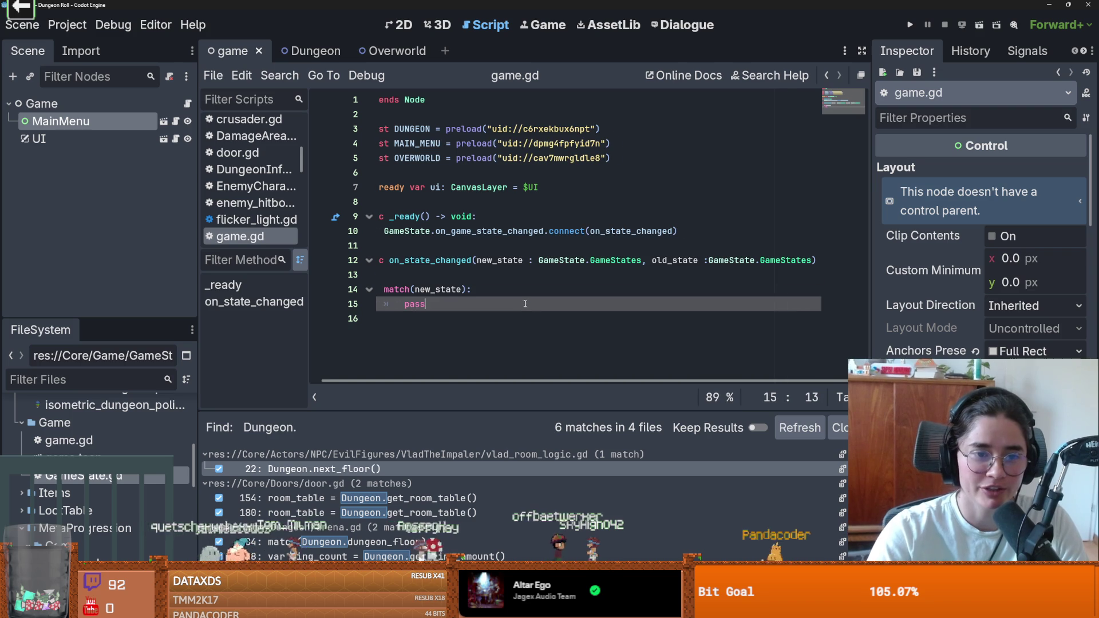
Open the main_menu scene with its main_menu.gd script
left_click(164, 121)
mouse_move(698, 172)
left_mouse_down()
mouse_move(400, 173)
mouse_move(400, 217)
mouse_move(507, 202)
mouse_move(391, 216)
left_mouse_up()
scroll(400, 173, "up", 1)
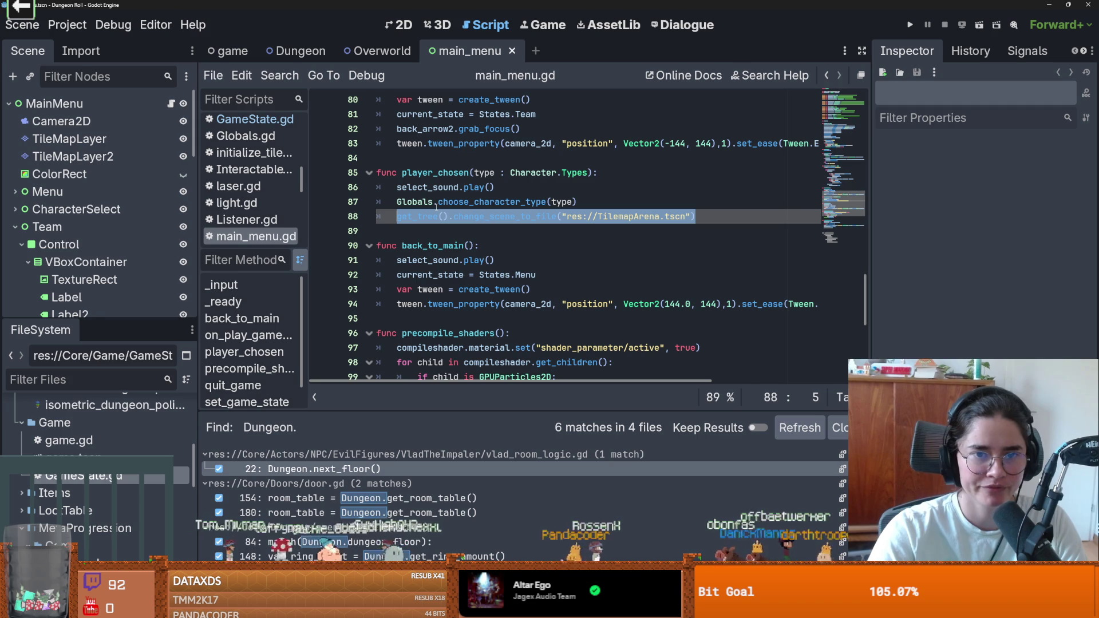
Replace line 88 with a GameState.change_state call taking GameState.GameStates.Overworld first
key("BackSpace")
type("GameState.")
key("Return")
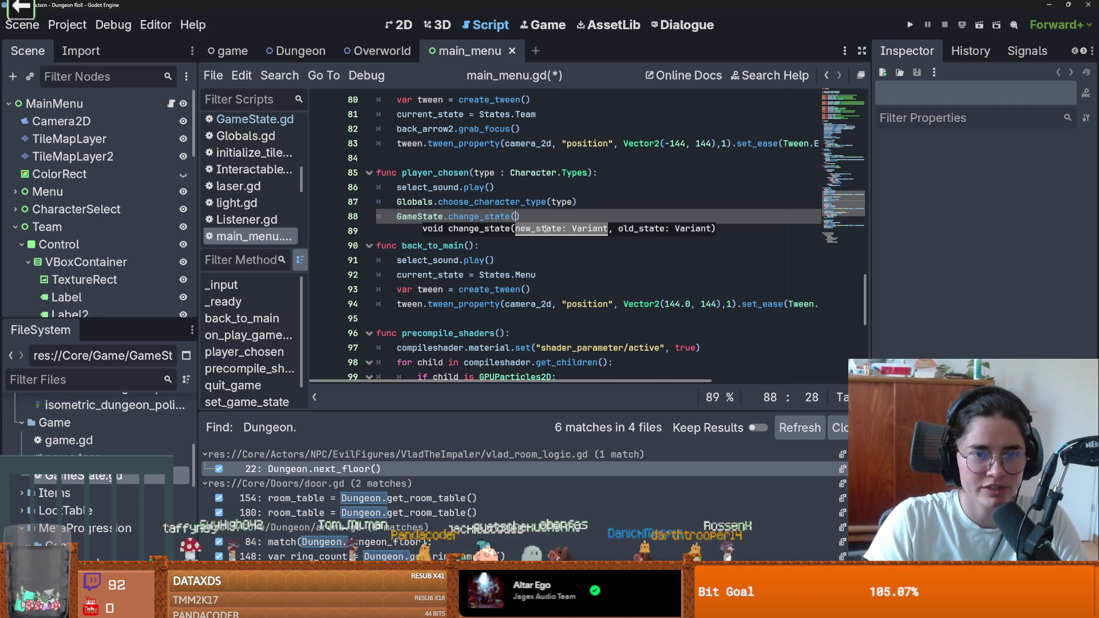
type("Game")
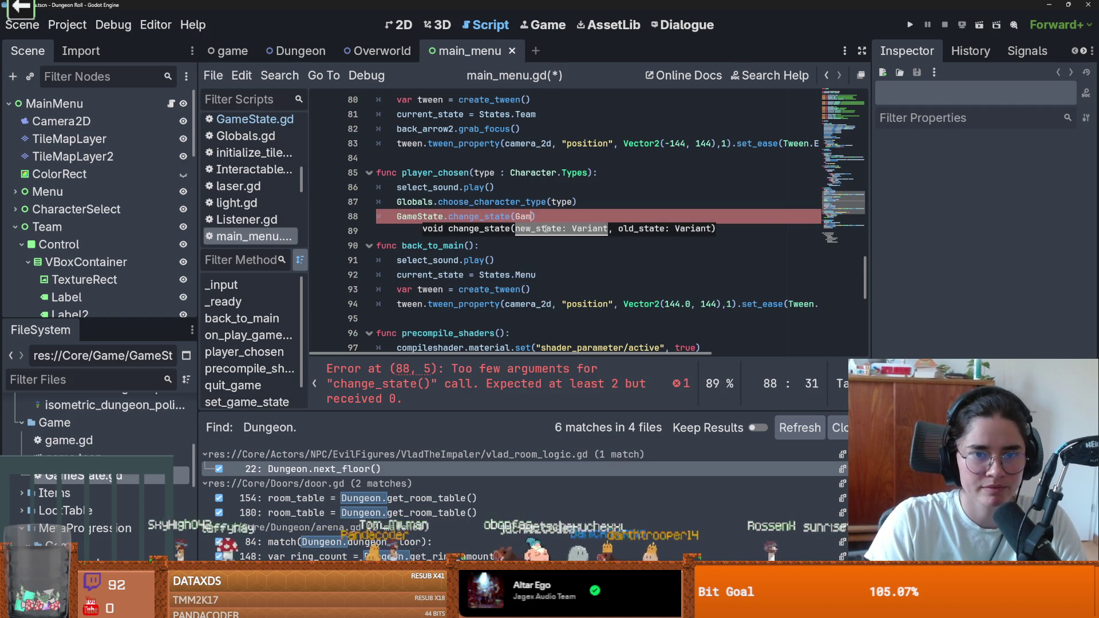
type("State.")
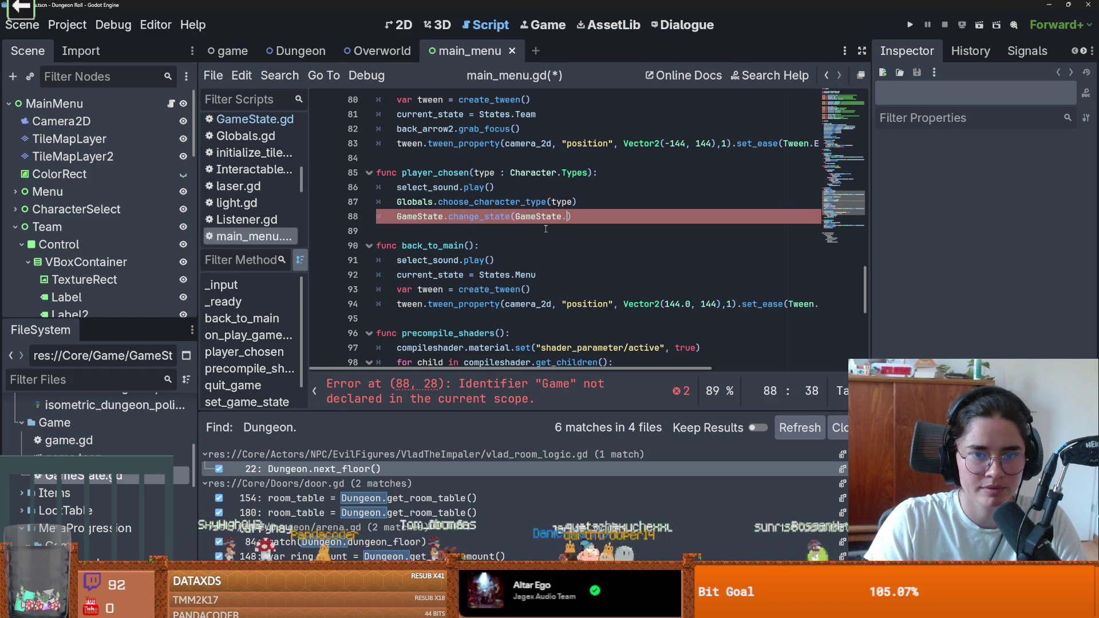
key("Down")
key("Down")
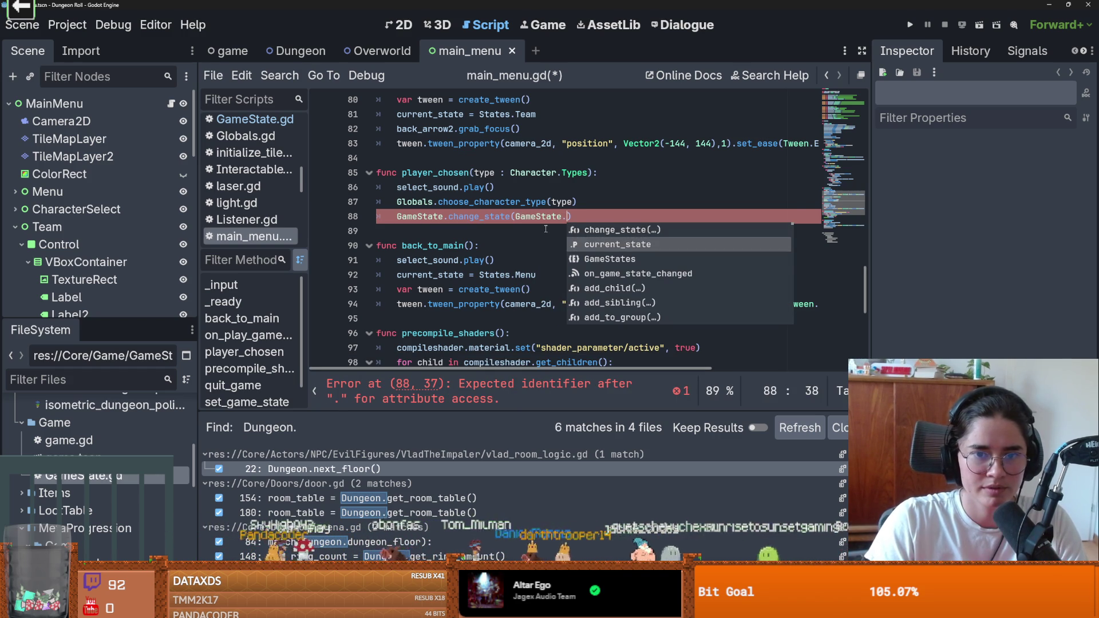
key("Return")
type(".")
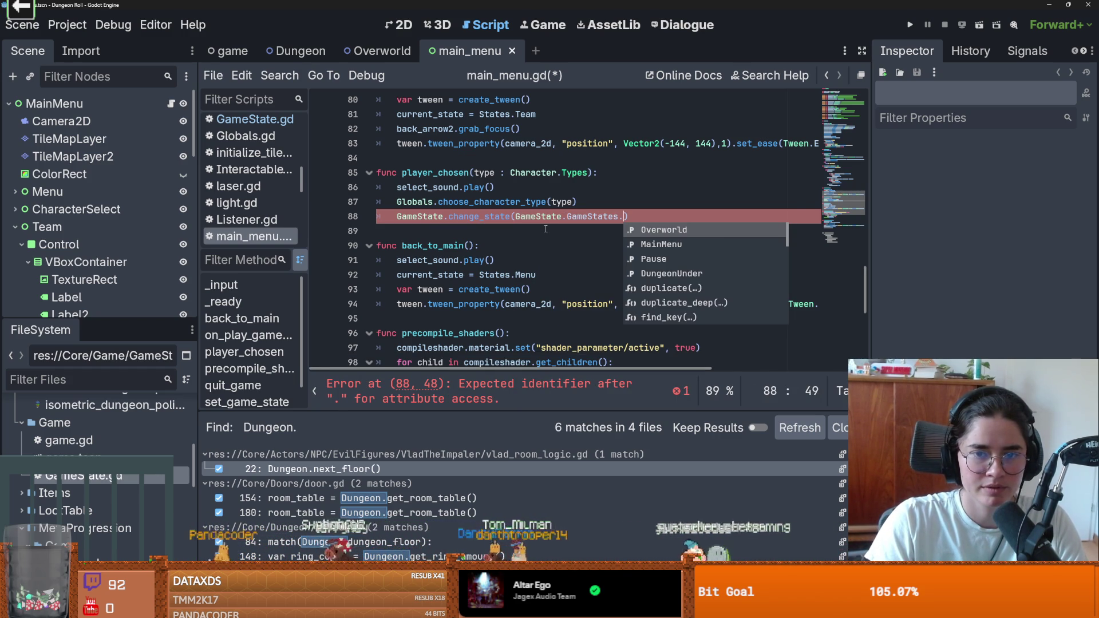
key("Down")
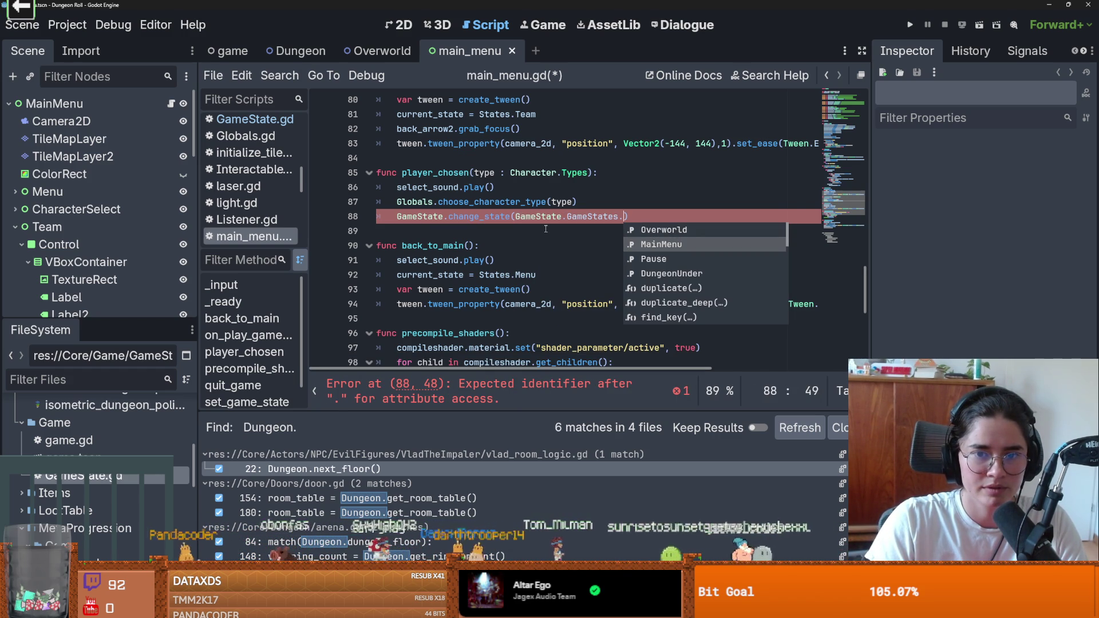
key("Down")
key("Up")
key("Up")
key("Return")
type(",")
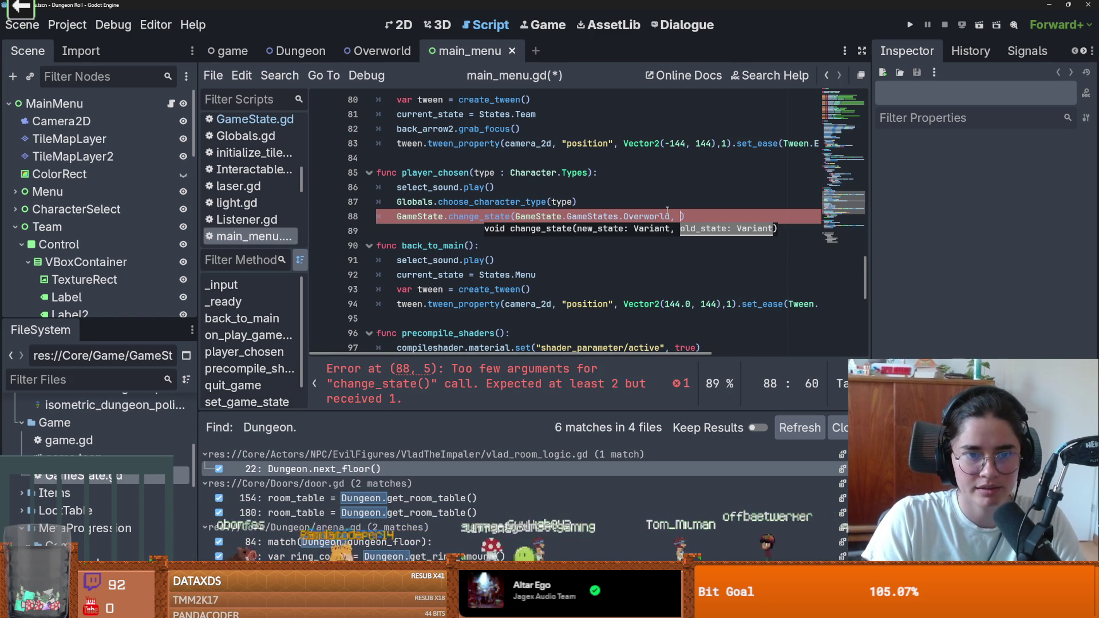
Add GameState.GameStates.MainMenu as the second argument and save main_menu.gd
left_click_drag(669, 216, 515, 216)
key("ctrl+c")
key("End")
key("Left")
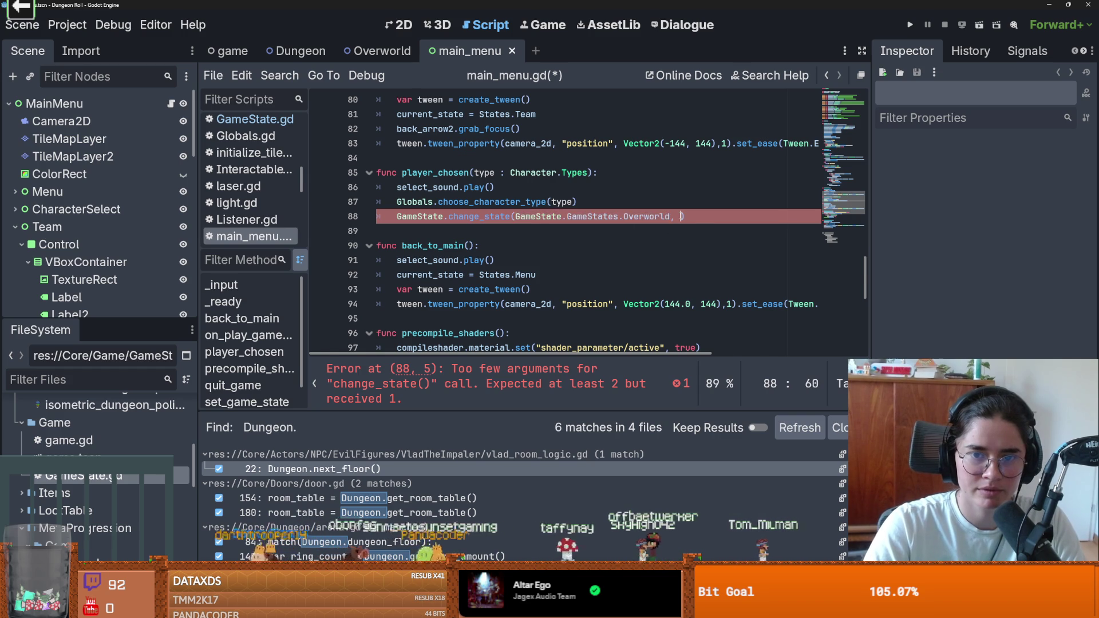
key("ctrl+v")
double_click(787, 216)
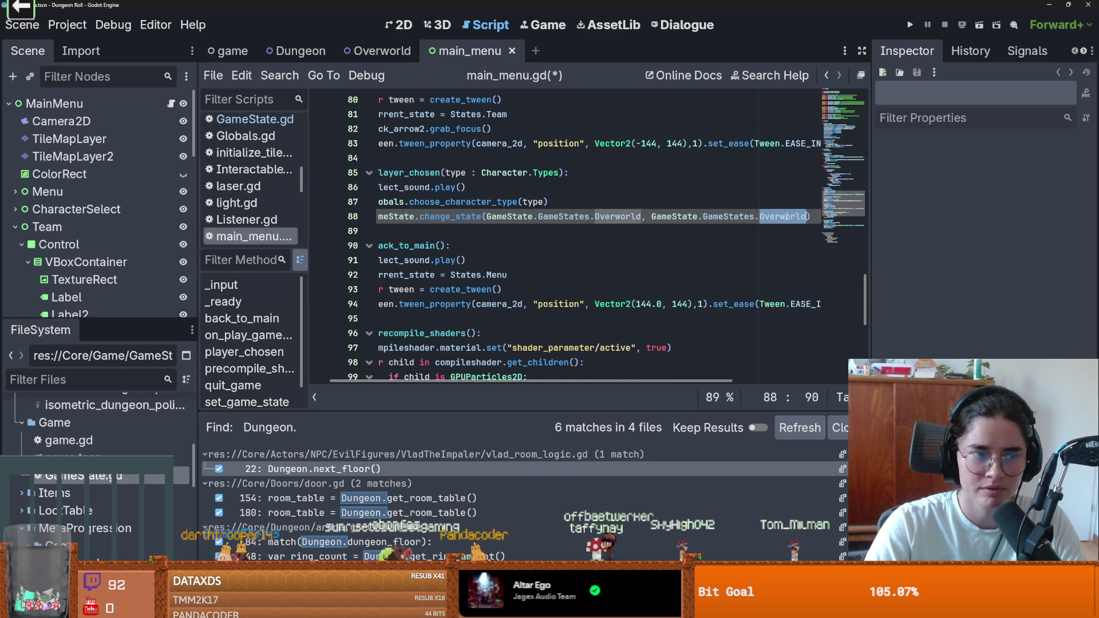
type("Ma")
key("Return")
key("ctrl+s")
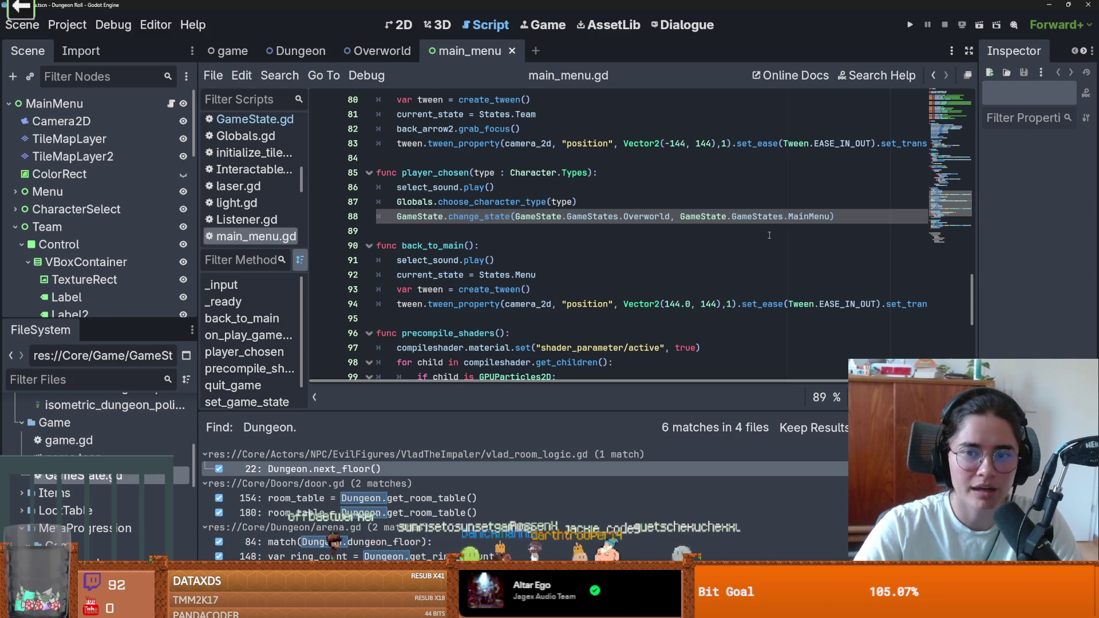
double_click(479, 216)
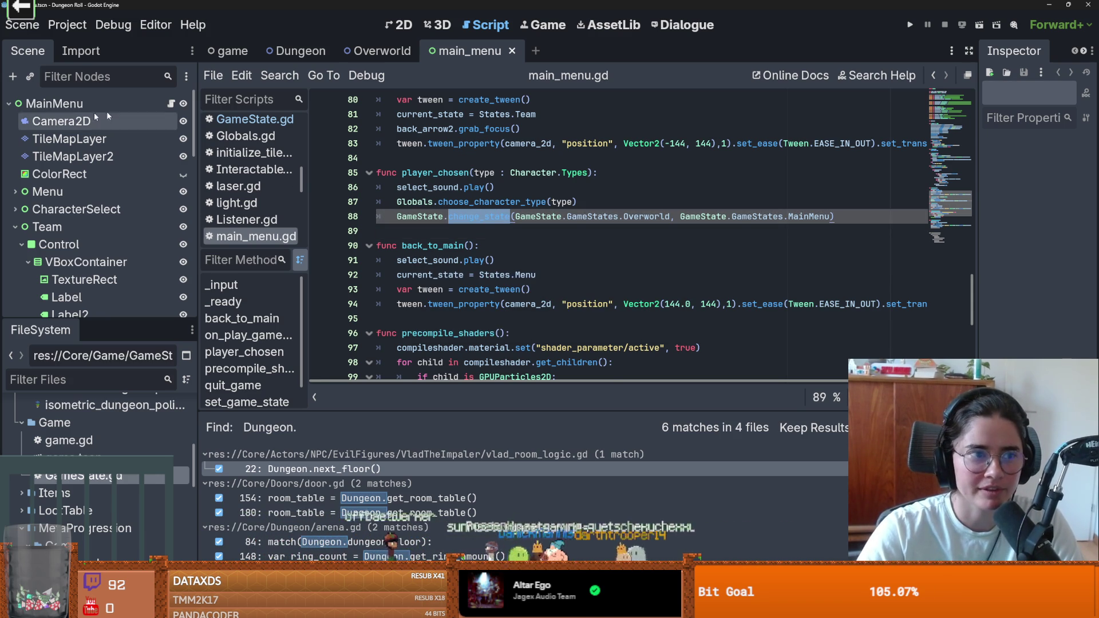
Back in game.gd, paste GameState.GameStates over the pass placeholder on line 15
left_click(232, 50)
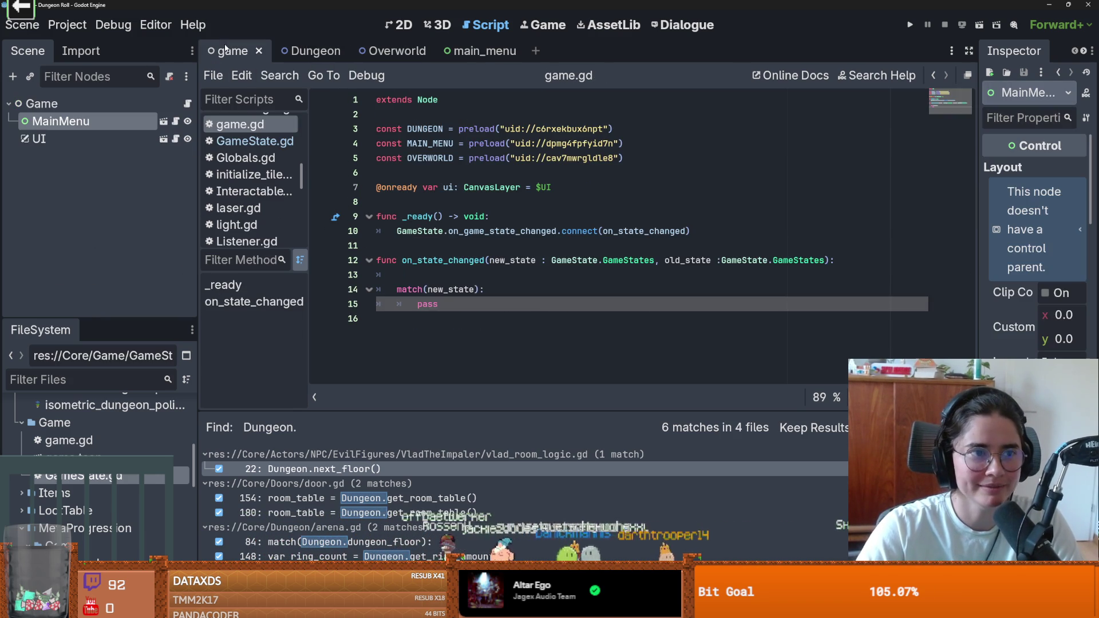
double_click(427, 308)
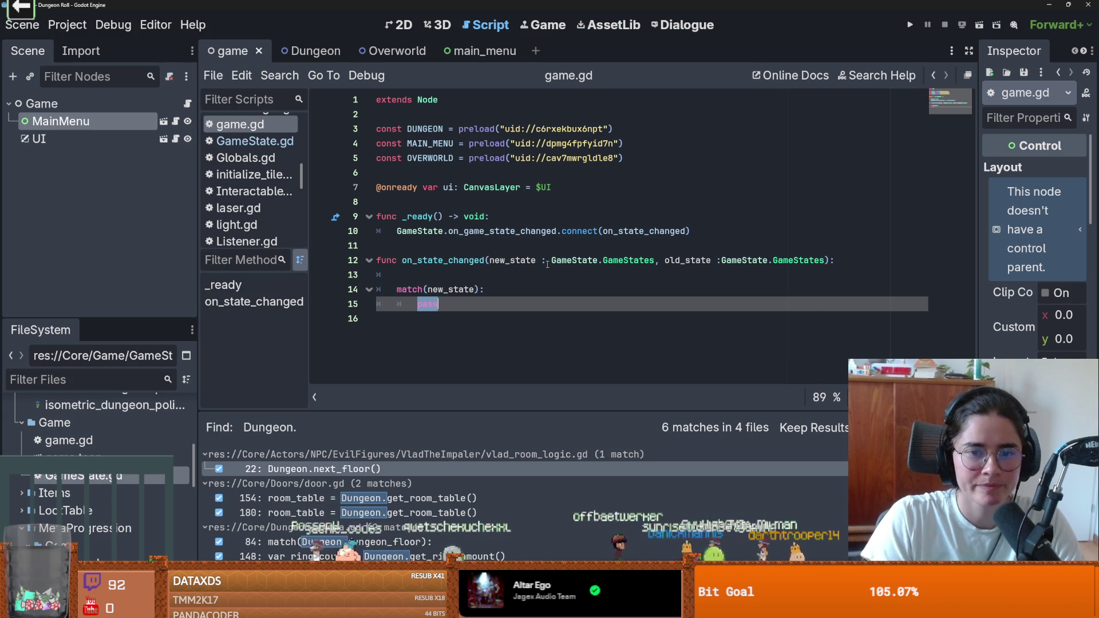
left_click_drag(654, 260, 551, 261)
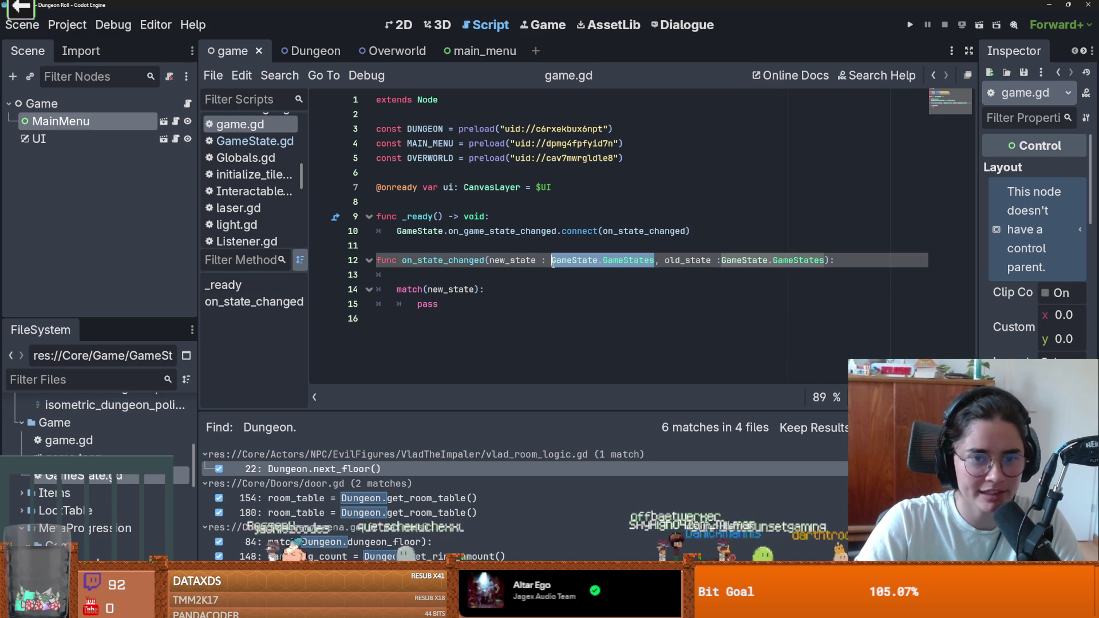
key("ctrl+c")
double_click(429, 305)
key("ctrl+v")
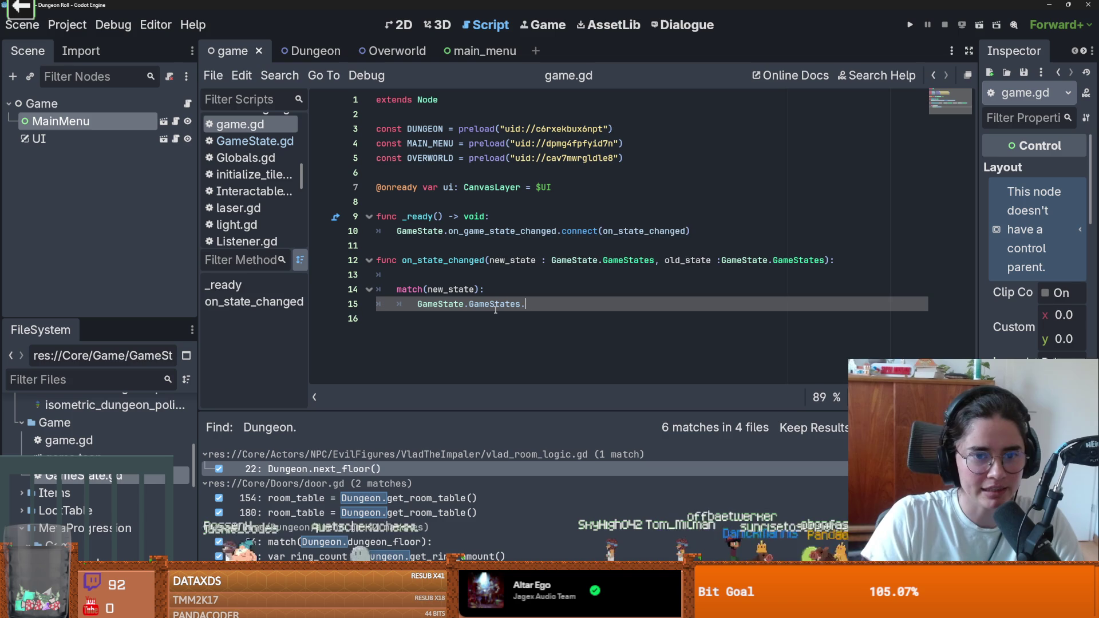
Complete the case as GameState.GameStates.Overworld: with a pass body and save game.gd
type(".")
key("Down")
key("Down")
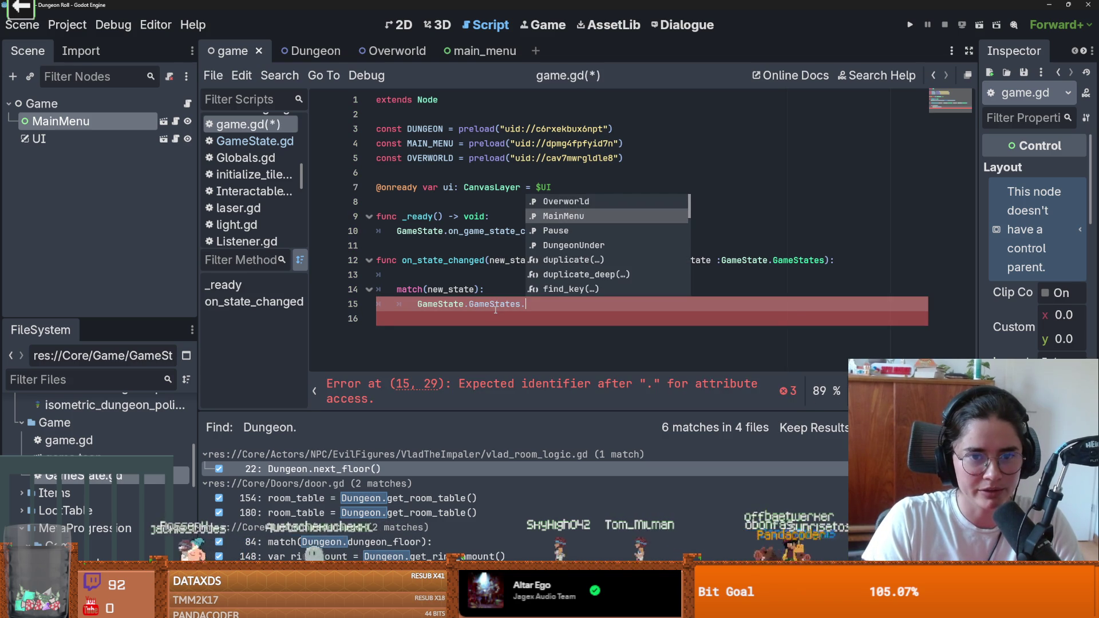
key("Up")
key("Up")
key("Return")
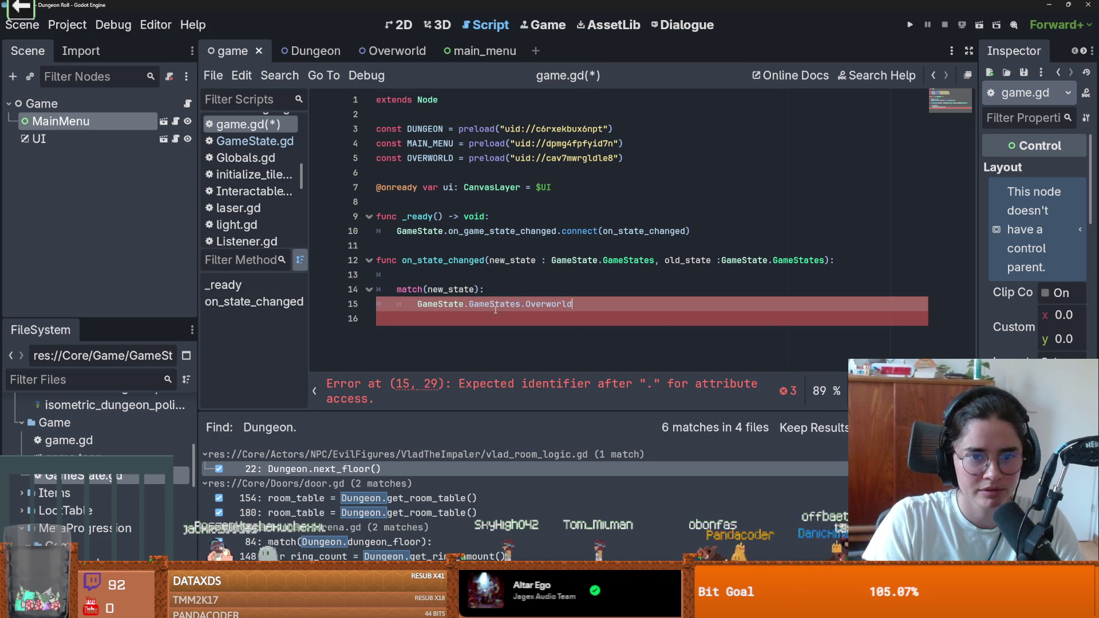
type(":")
key("Return")
type("pass")
key("ctrl+s")
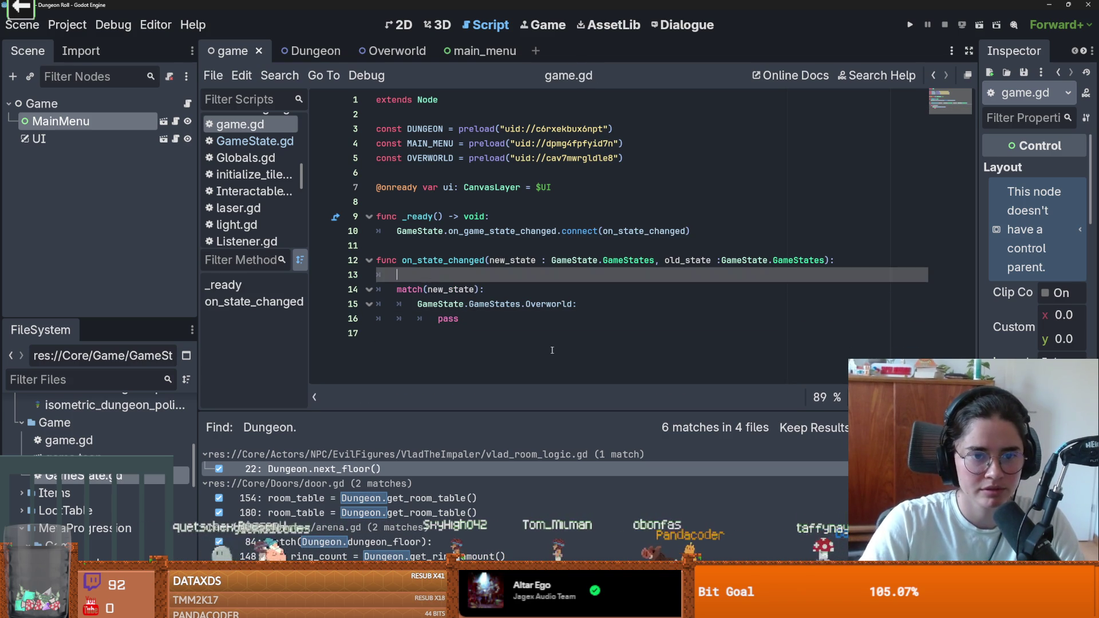
left_click(453, 319)
double_click(453, 319)
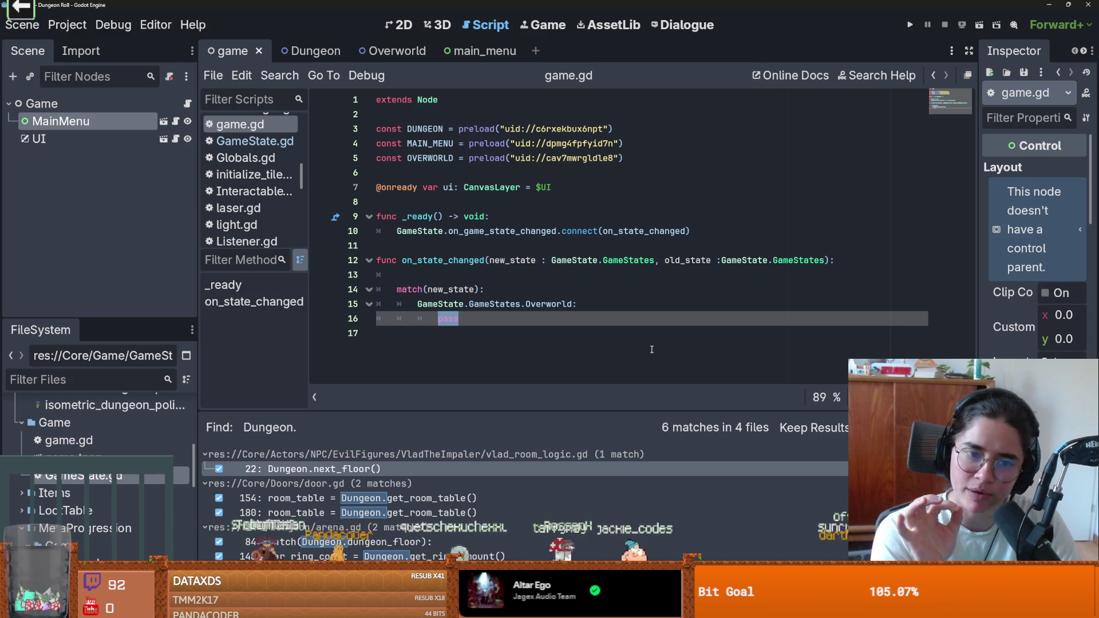
left_click(395, 276)
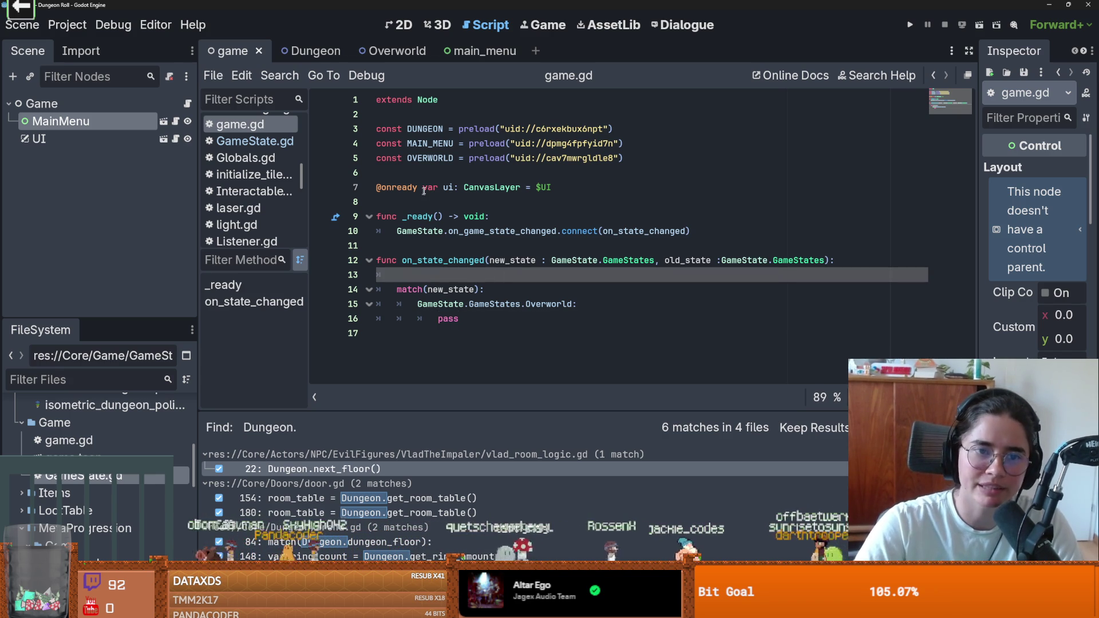
Toggle off the UI node's visibility eye in the Game scene's Scene dock
double_click(448, 319)
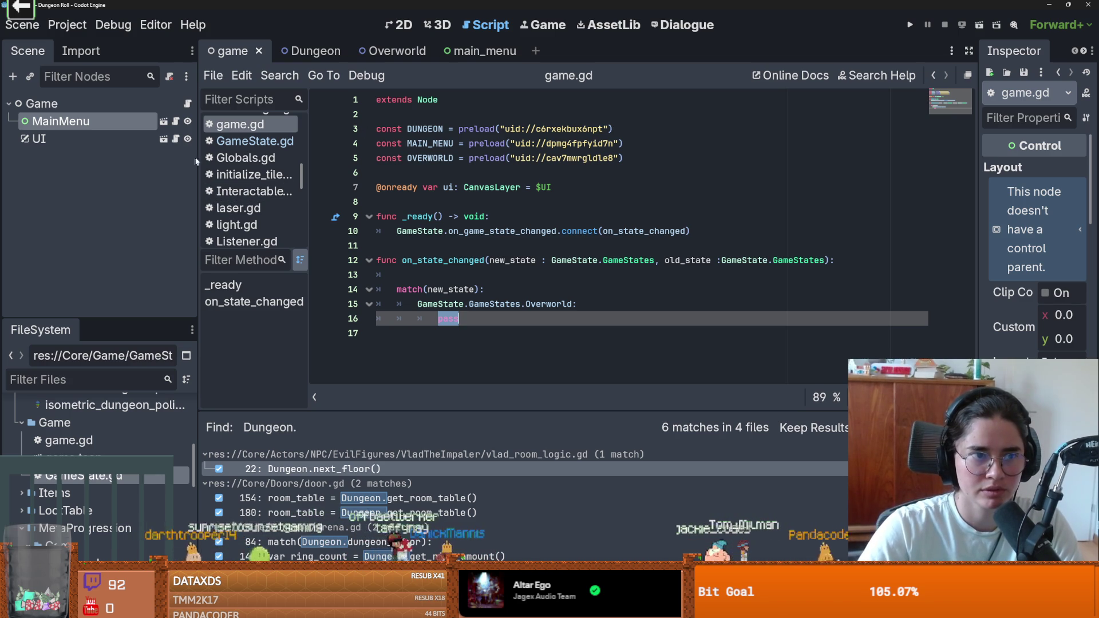
left_click(188, 139)
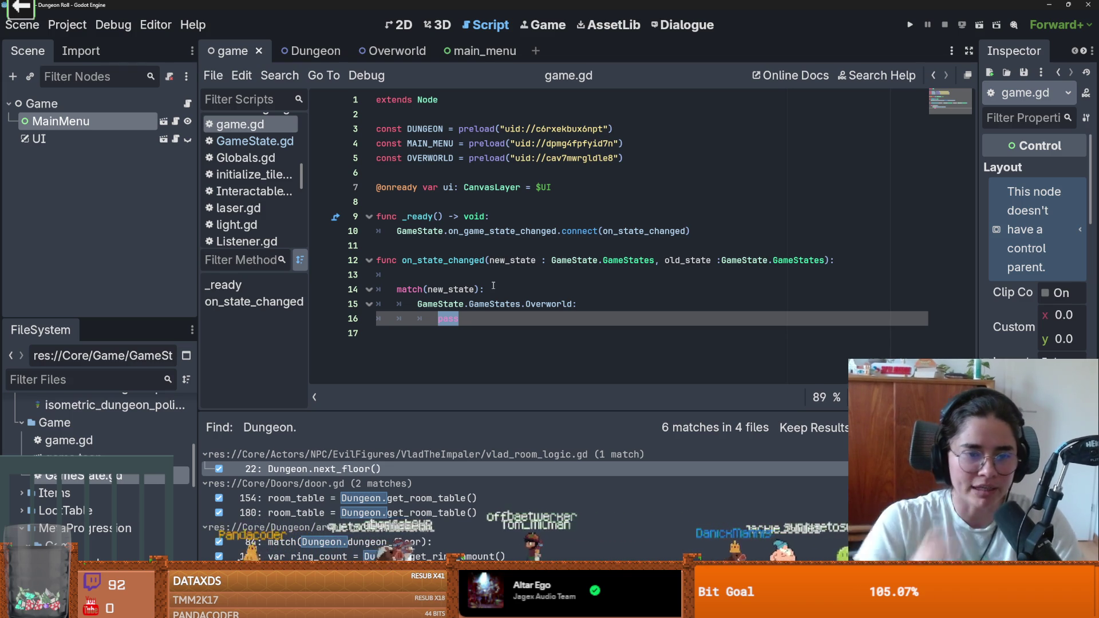
double_click(430, 143)
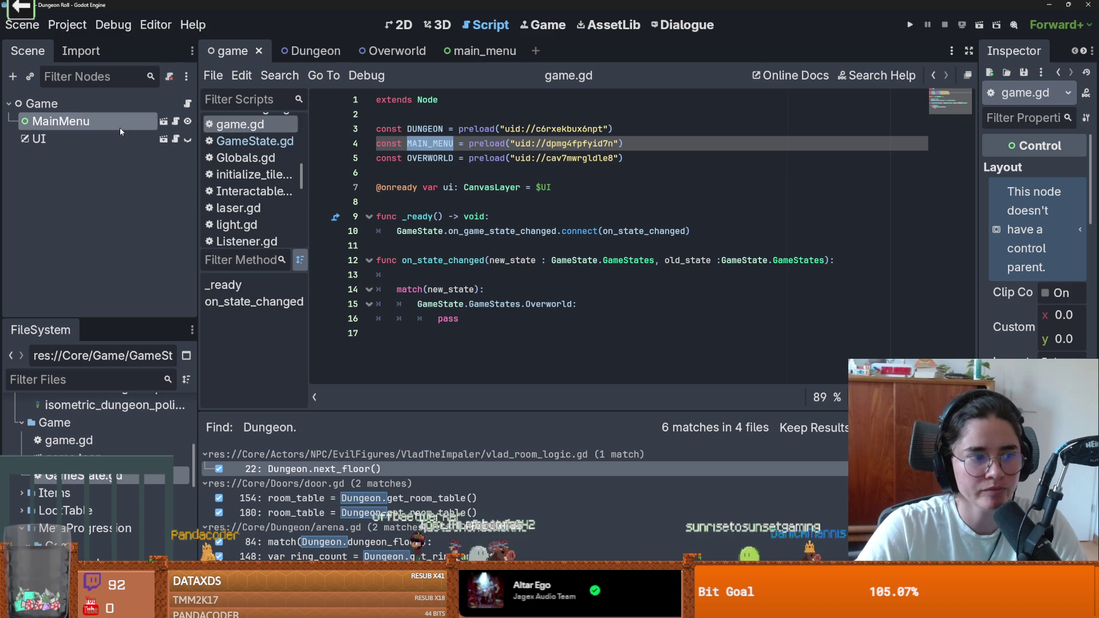
left_click(414, 155)
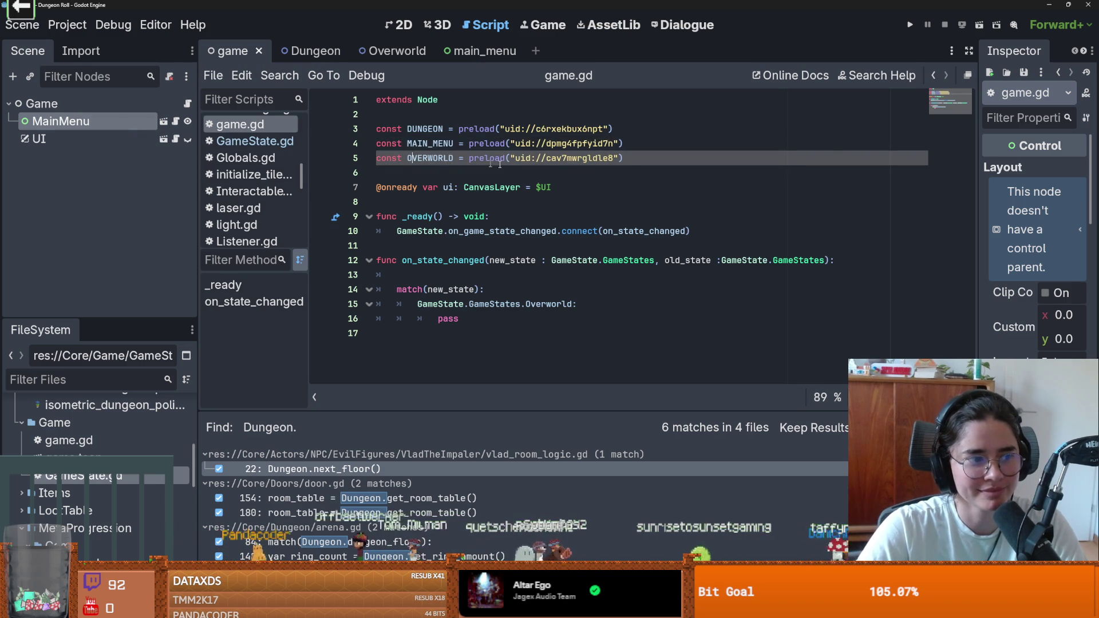
key("Up")
key("Home")
key("shift+End")
key("BackSpace")
key("alt+Down")
key("alt+Down")
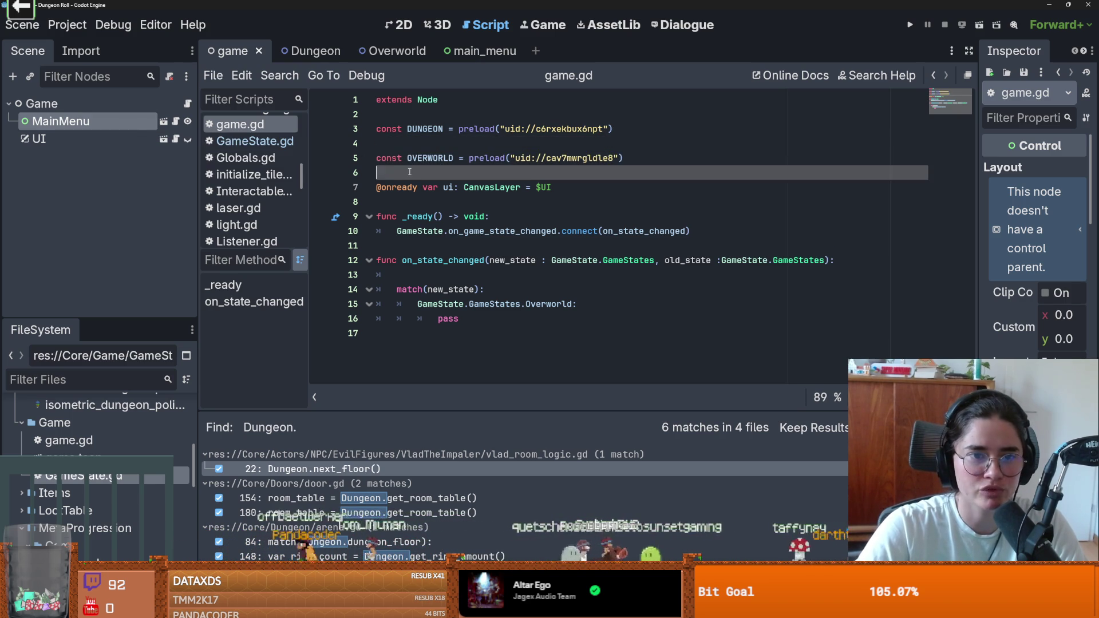
left_click_drag(101, 117, 471, 175)
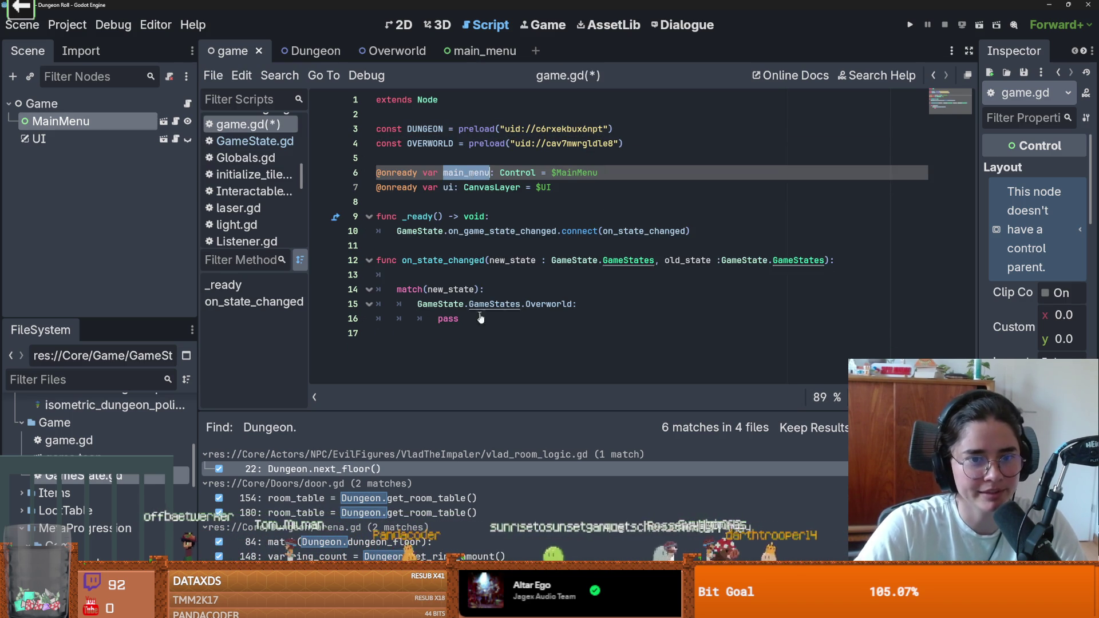
Replace pass with main_menu.hide() and var overworld = OVERWORLD.instantiate()
double_click(456, 319)
type("main_menu.hide")
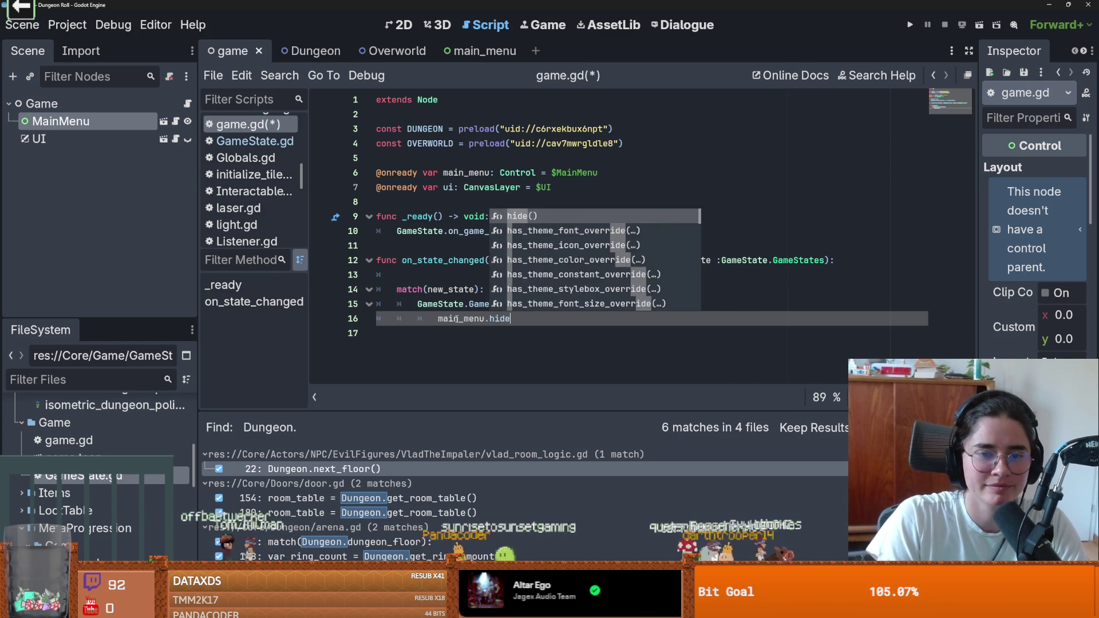
type("()")
key("Return")
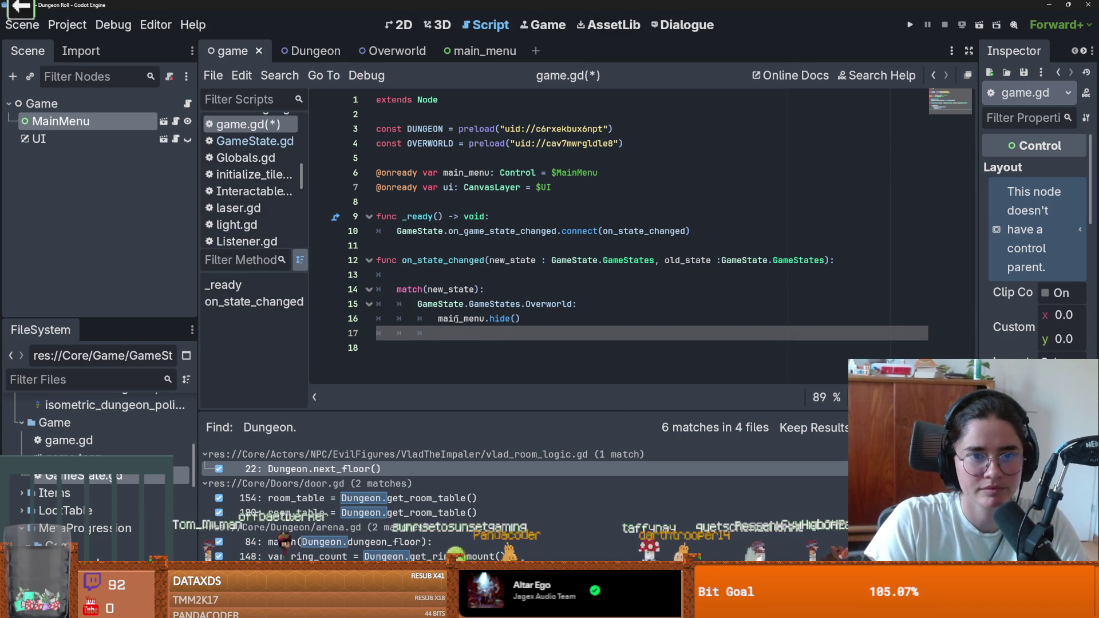
type("var o")
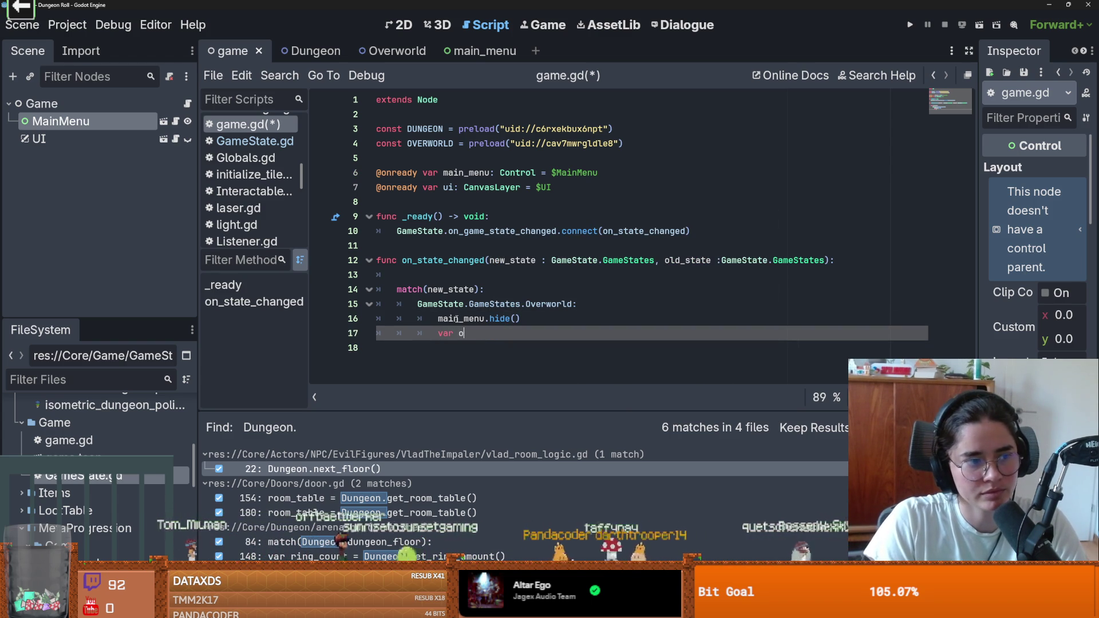
type("verworld = Over")
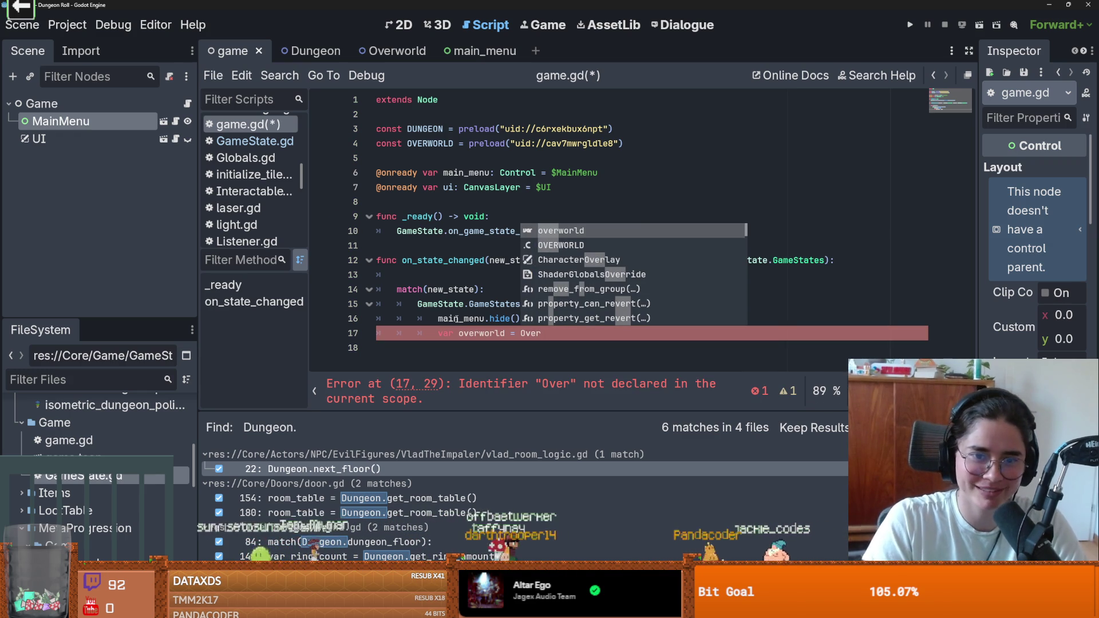
key("Down")
key("Return")
type(".in")
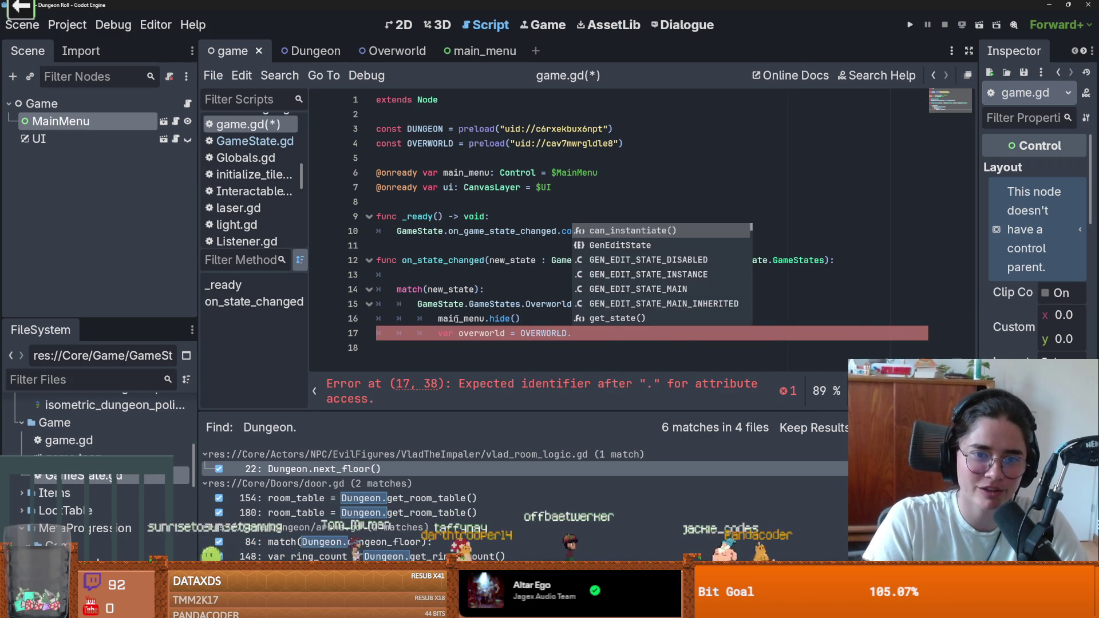
key("Return")
key("End")
key("Return")
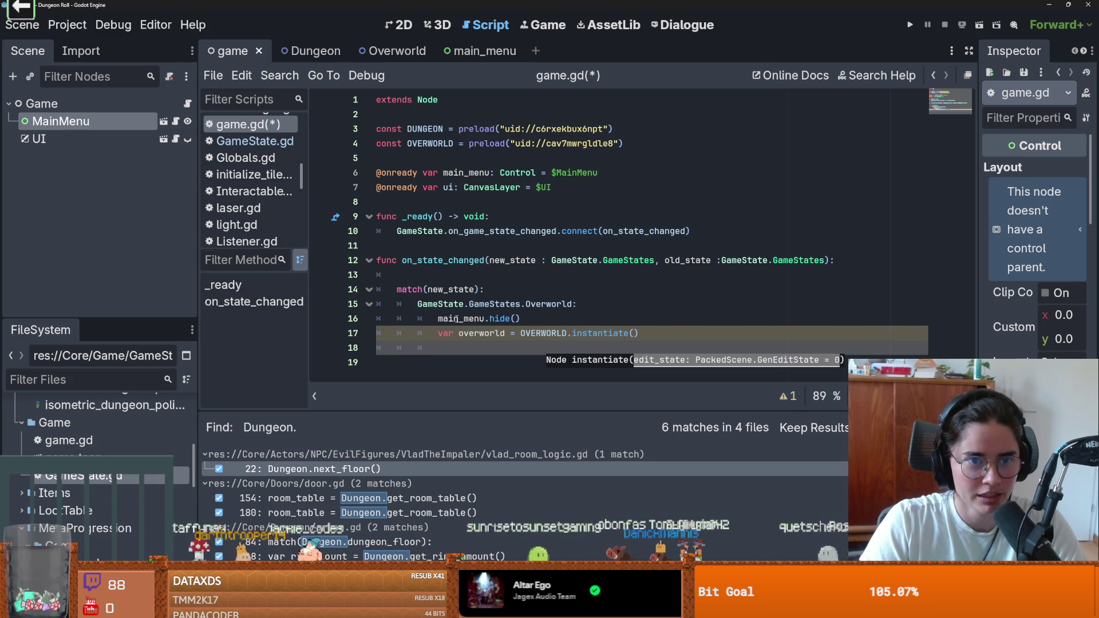
Add add_child(overworld) to the Overworld case and save game.gd
type("add")
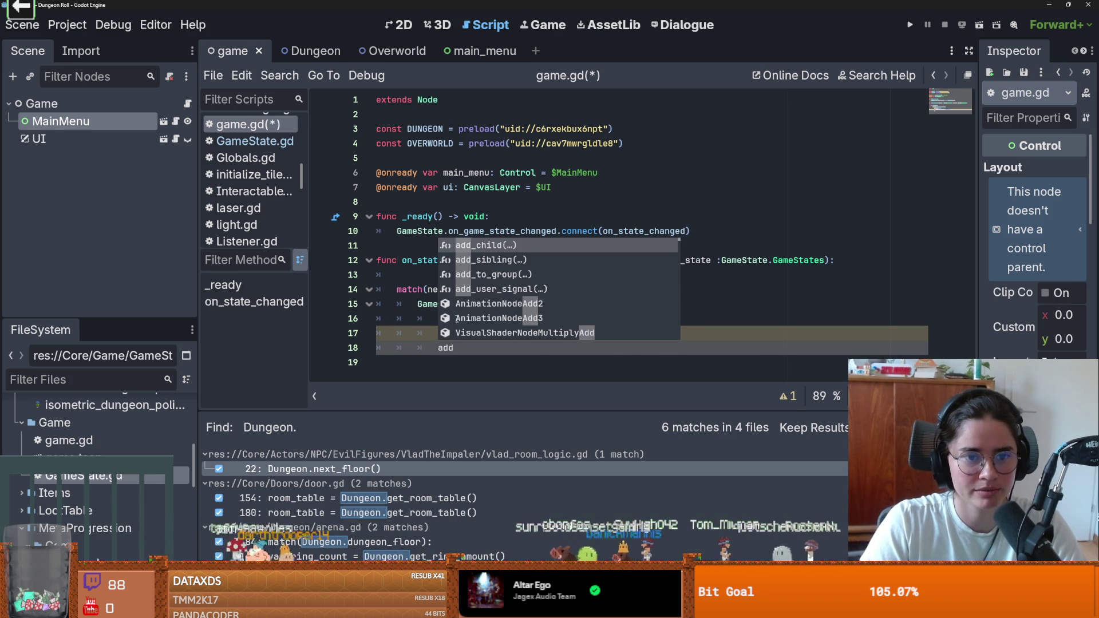
key("Return")
type("over")
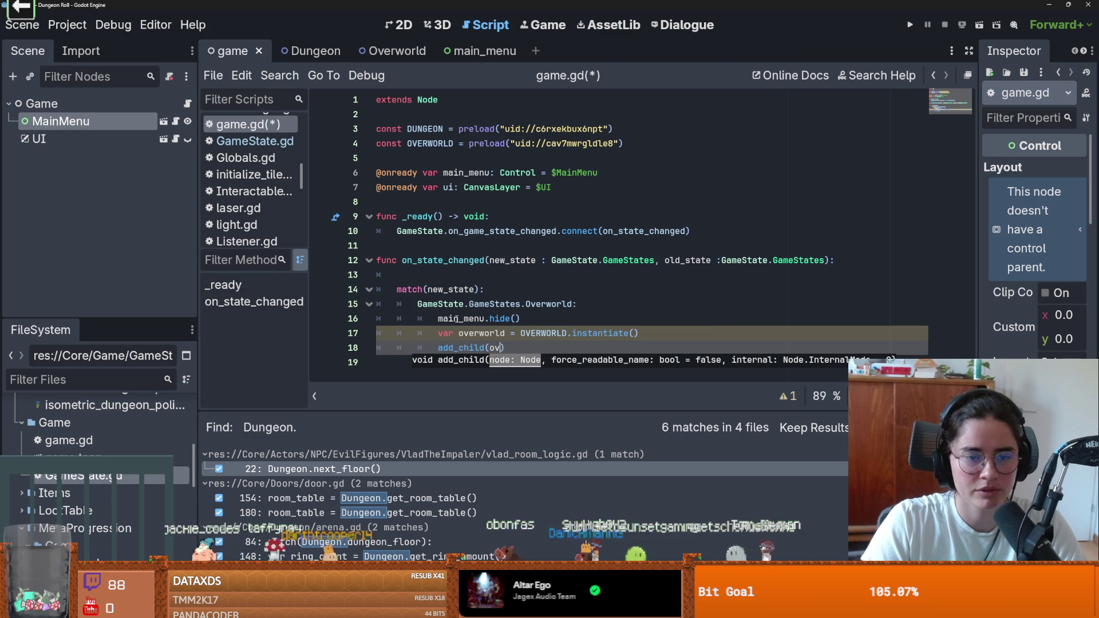
key("Return")
key("ctrl+s")
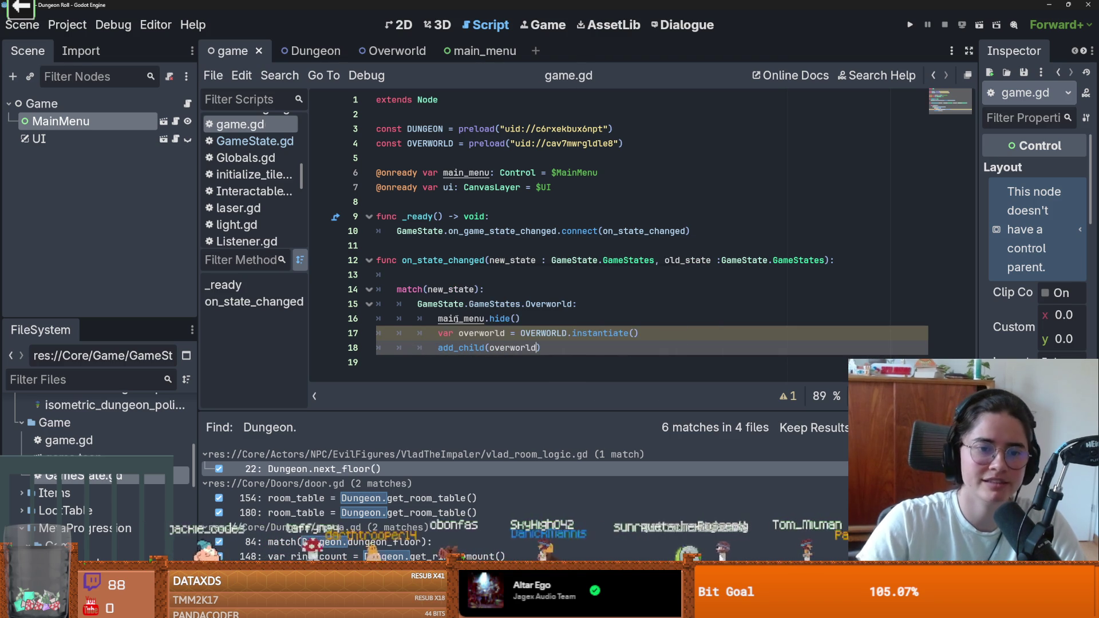
left_click(442, 274)
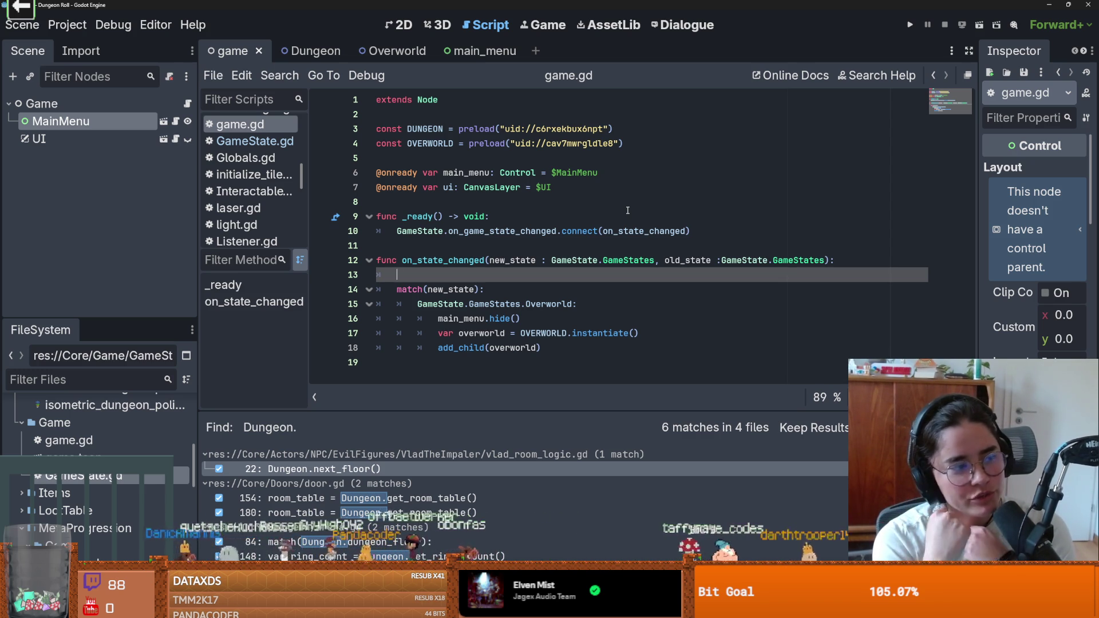
left_click(627, 209)
Save, run the project maximized, play through to character select, then stop the run
key("ctrl+s")
left_click(572, 338)
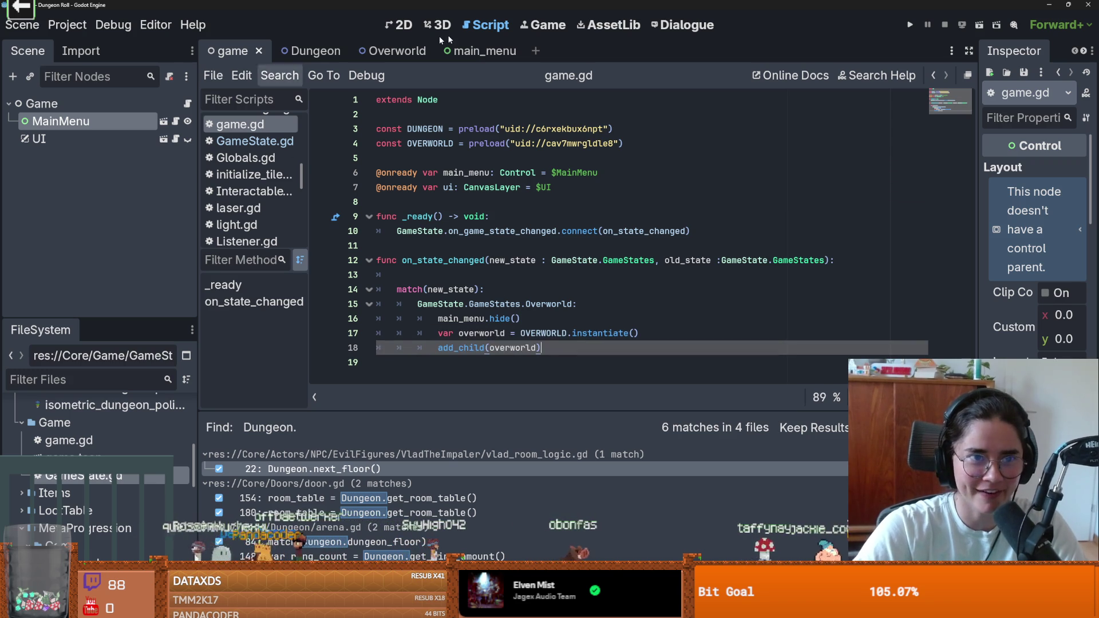
left_click(910, 25)
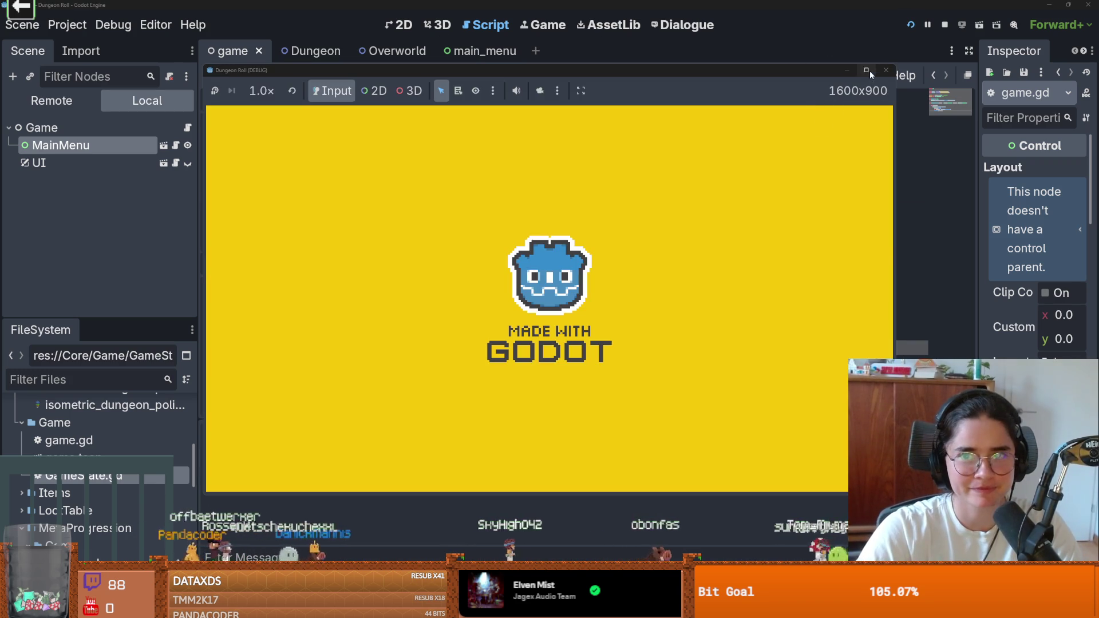
left_click(866, 69)
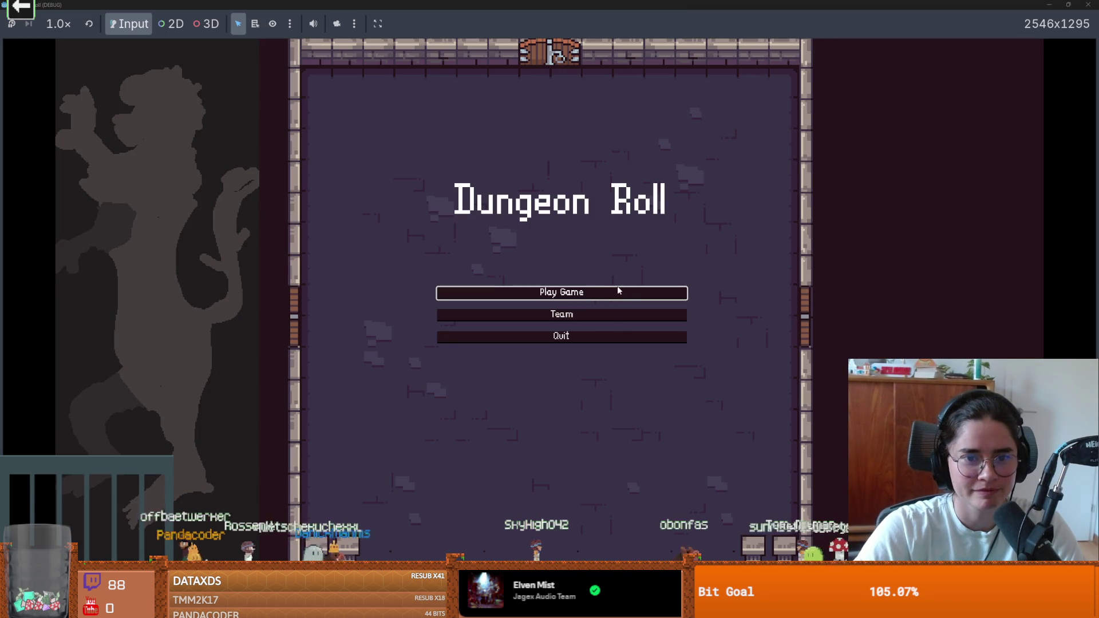
left_click(572, 292)
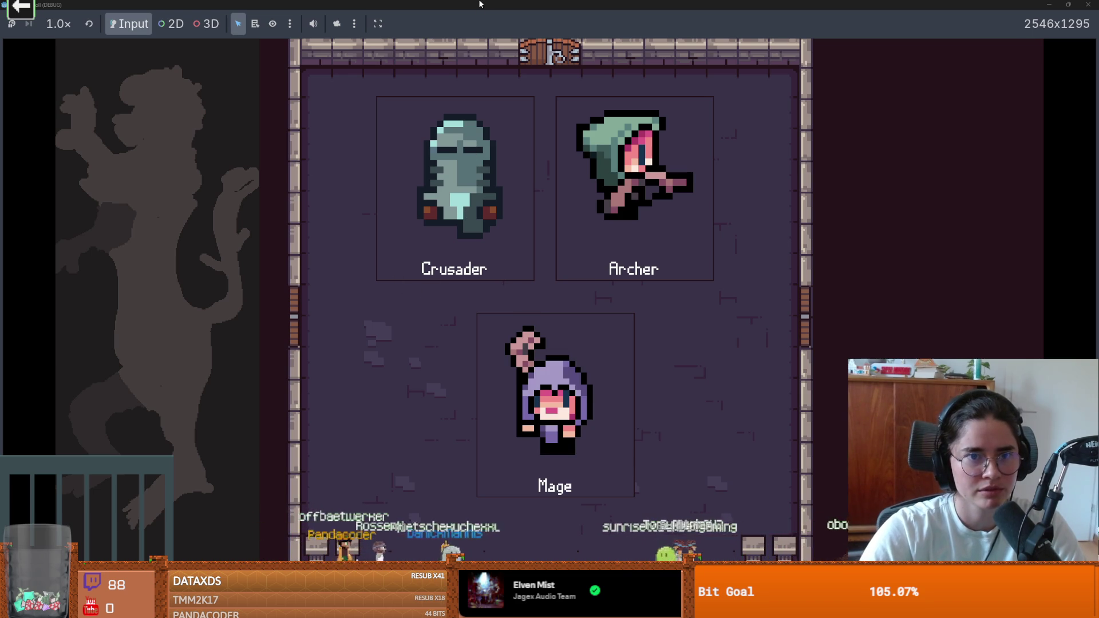
key("F8")
left_click(470, 335)
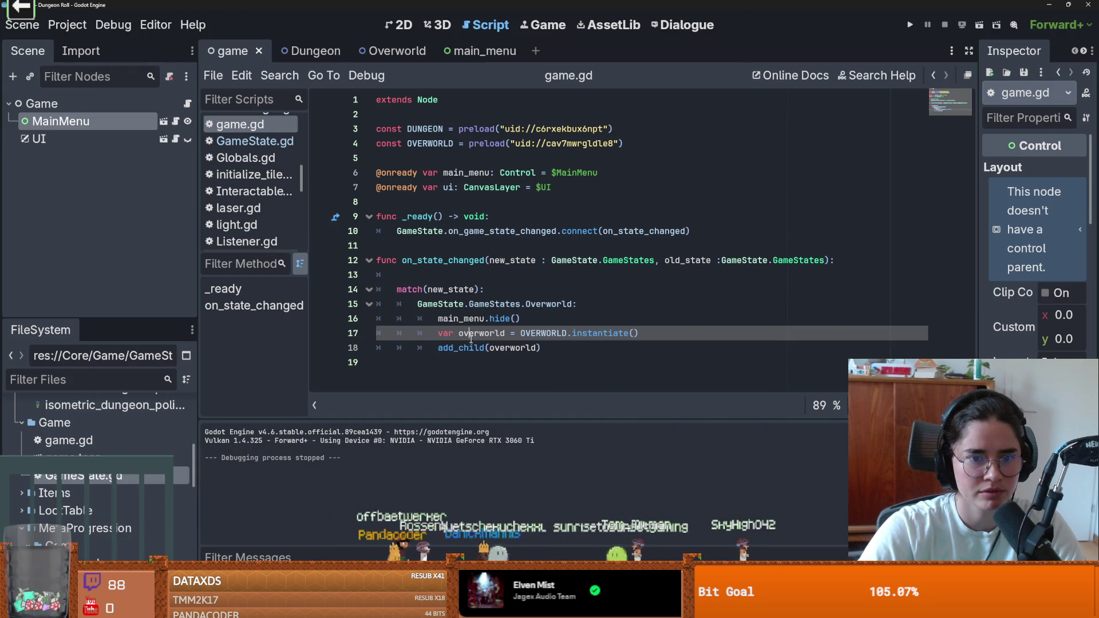
Review the Overworld case lines in game.gd's on_state_changed
double_click(476, 319)
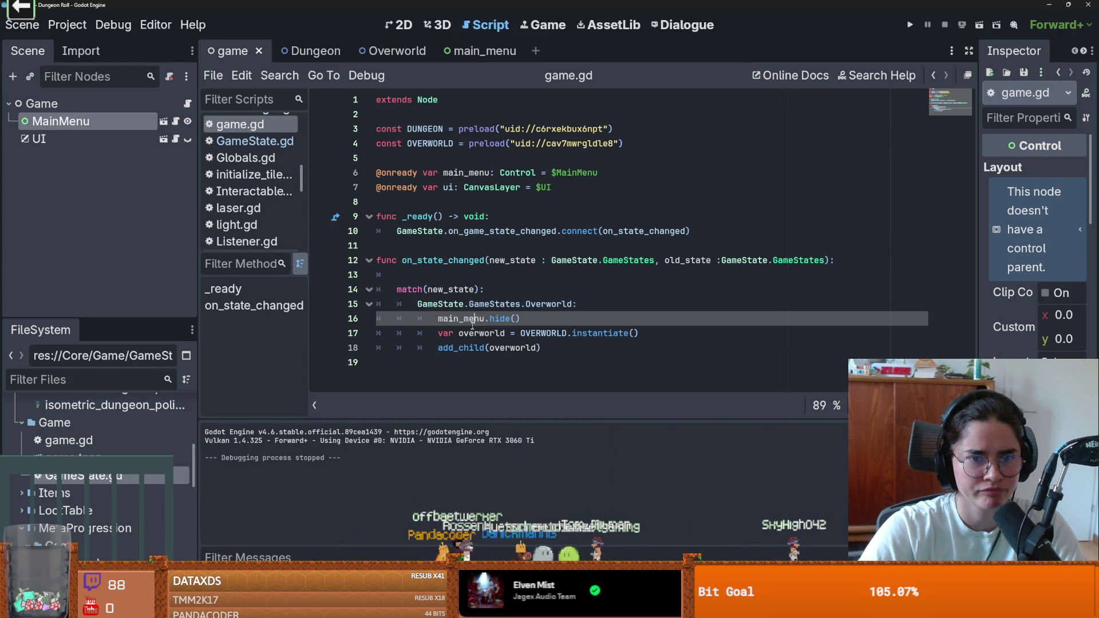
left_click(537, 338)
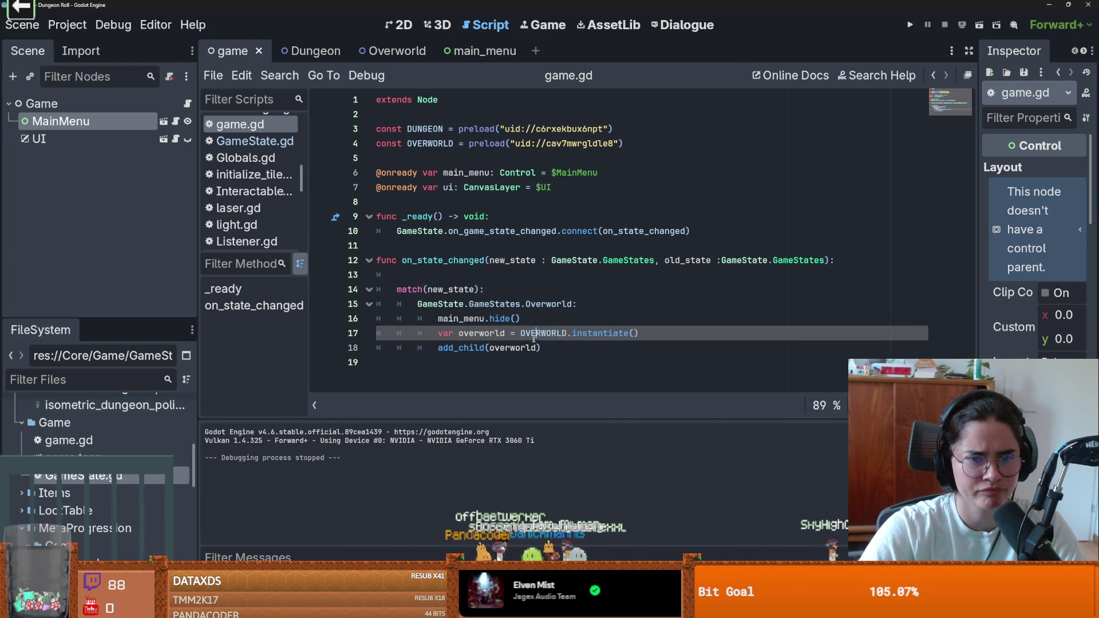
left_click(455, 318)
double_click(455, 289)
double_click(495, 304)
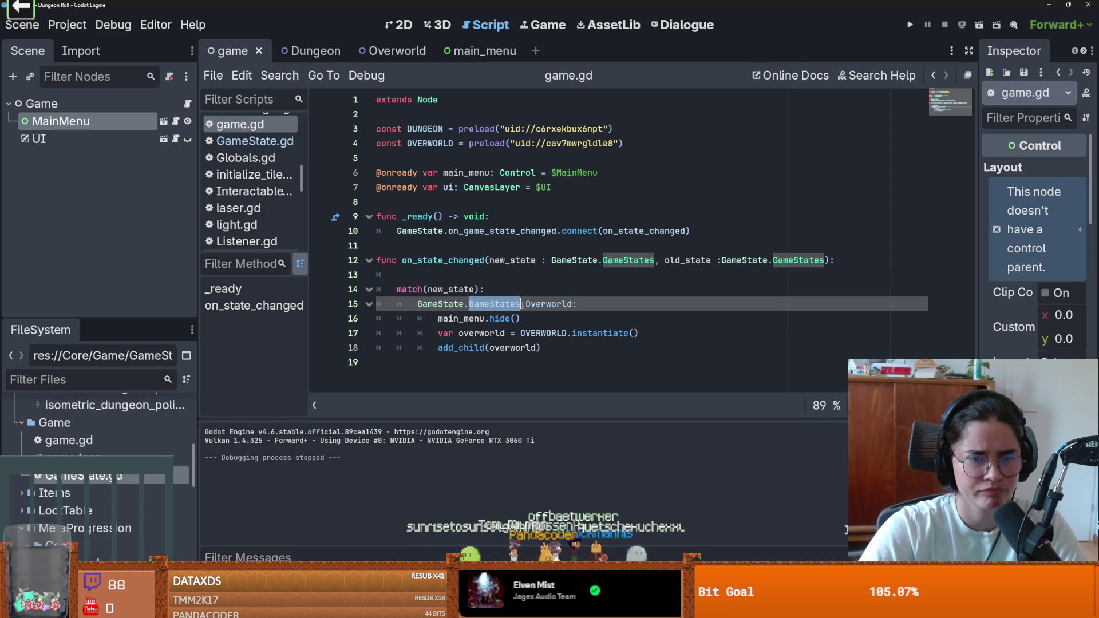
Check main_menu.gd's change_state call and jump to its definition in GameState.gd
left_click(175, 122)
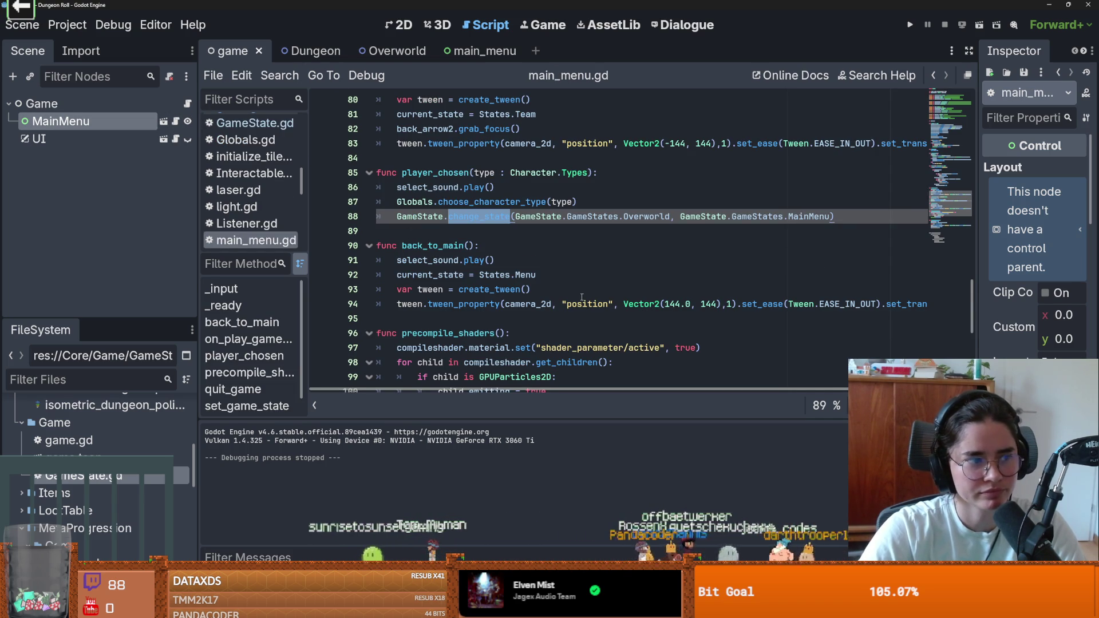
scroll(581, 297, "down", 1)
scroll(583, 296, "up", 1)
scroll(583, 297, "down", 1)
scroll(584, 296, "up", 1)
left_click(484, 217)
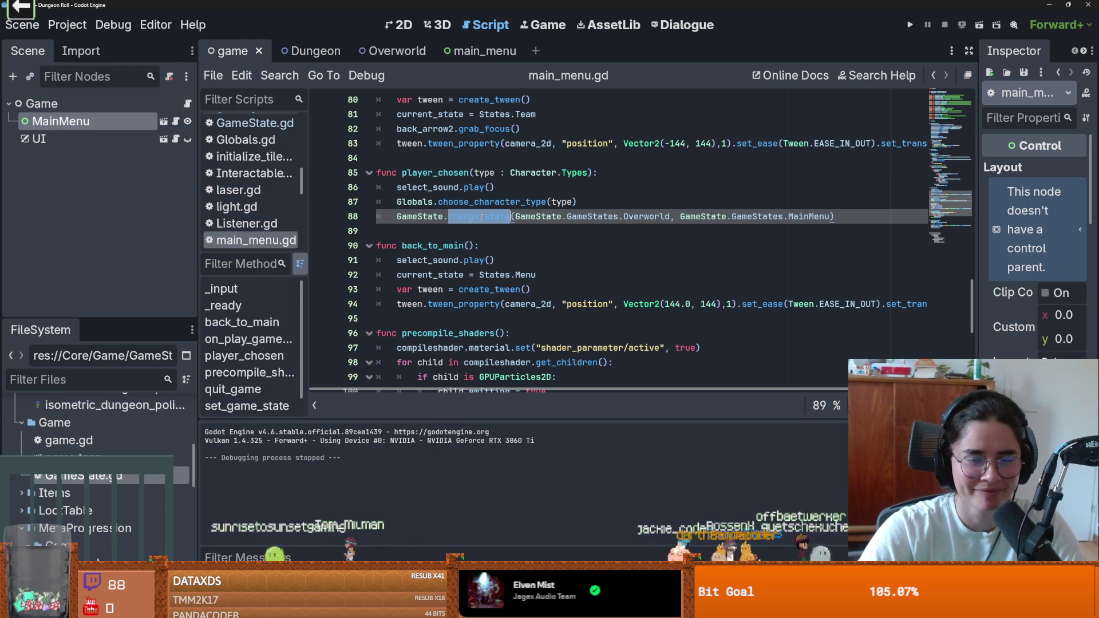
left_click(485, 217, "ctrl")
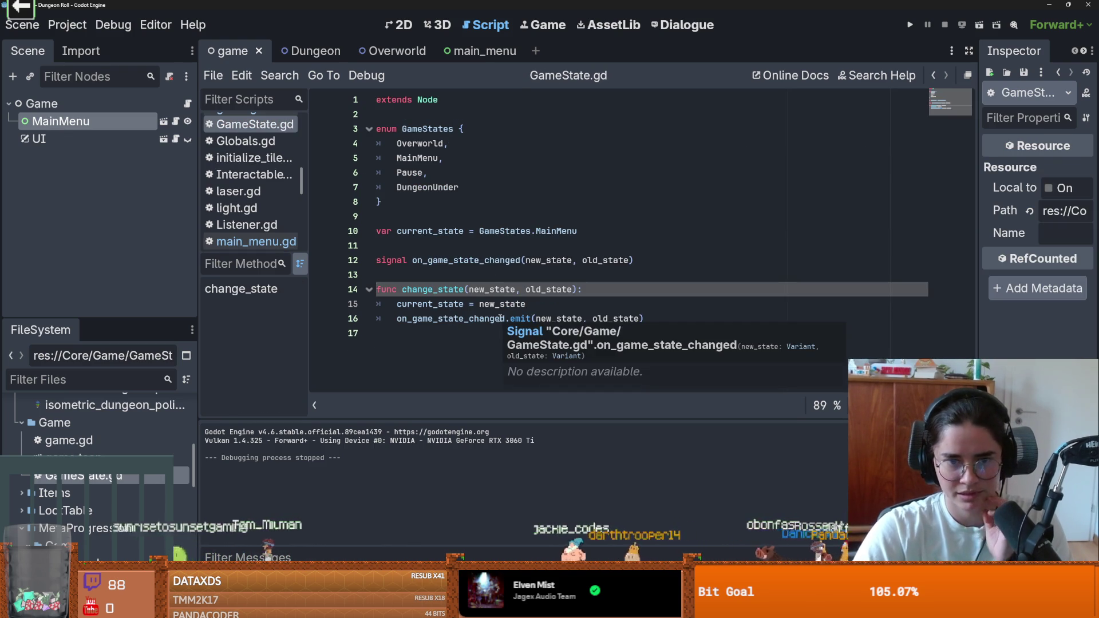
Return to the game scene's game.gd at the overworld instantiate and add_child lines
left_click(475, 50)
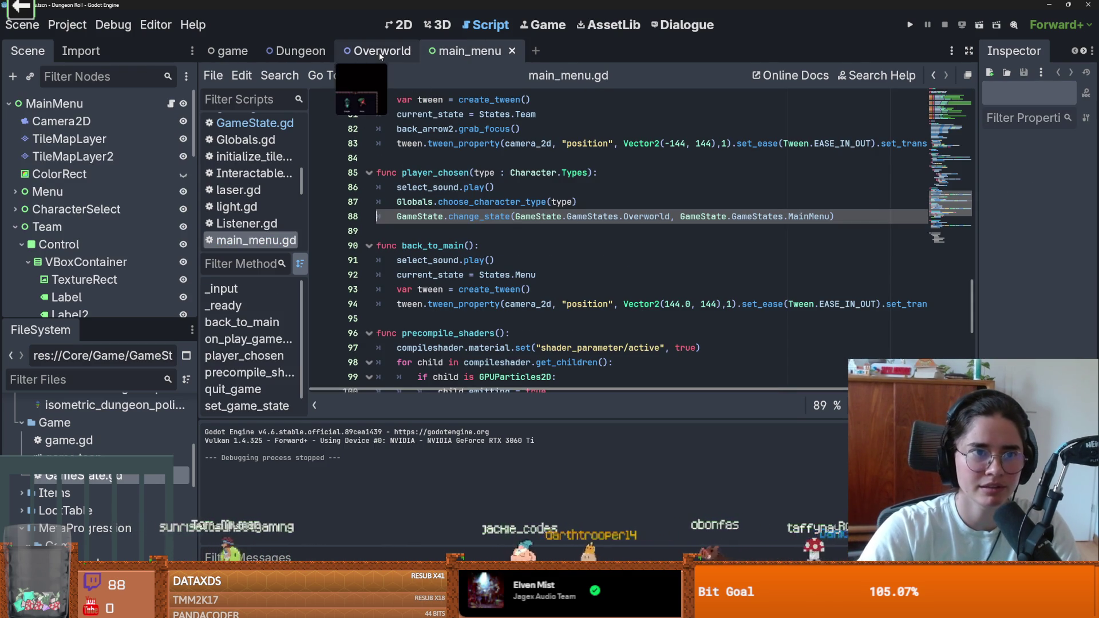
left_click(228, 51)
left_click(572, 330)
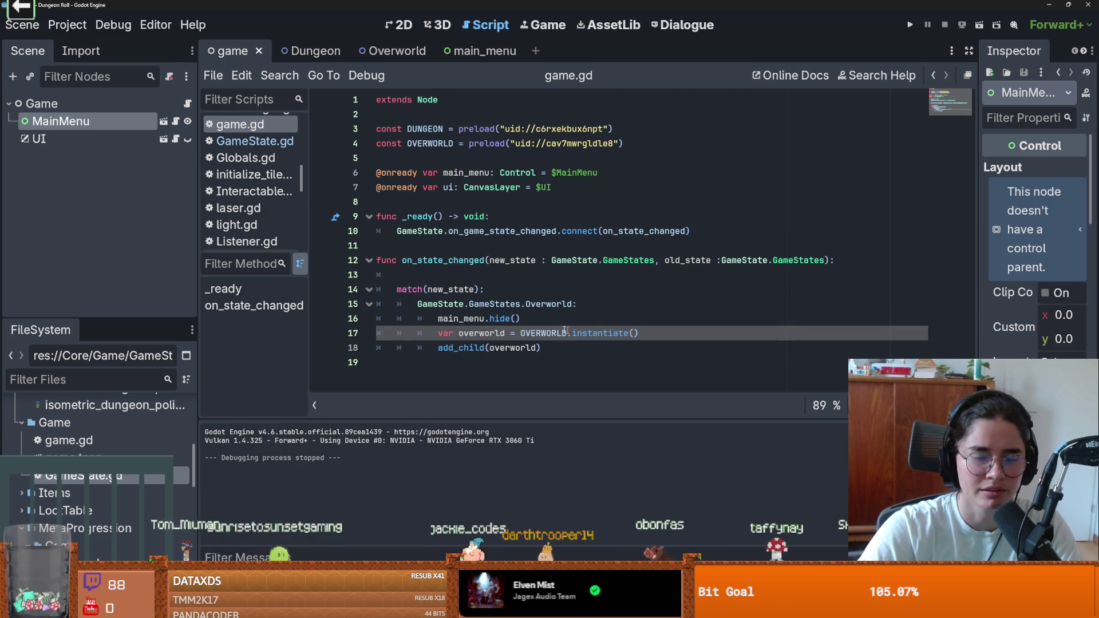
left_click(563, 352)
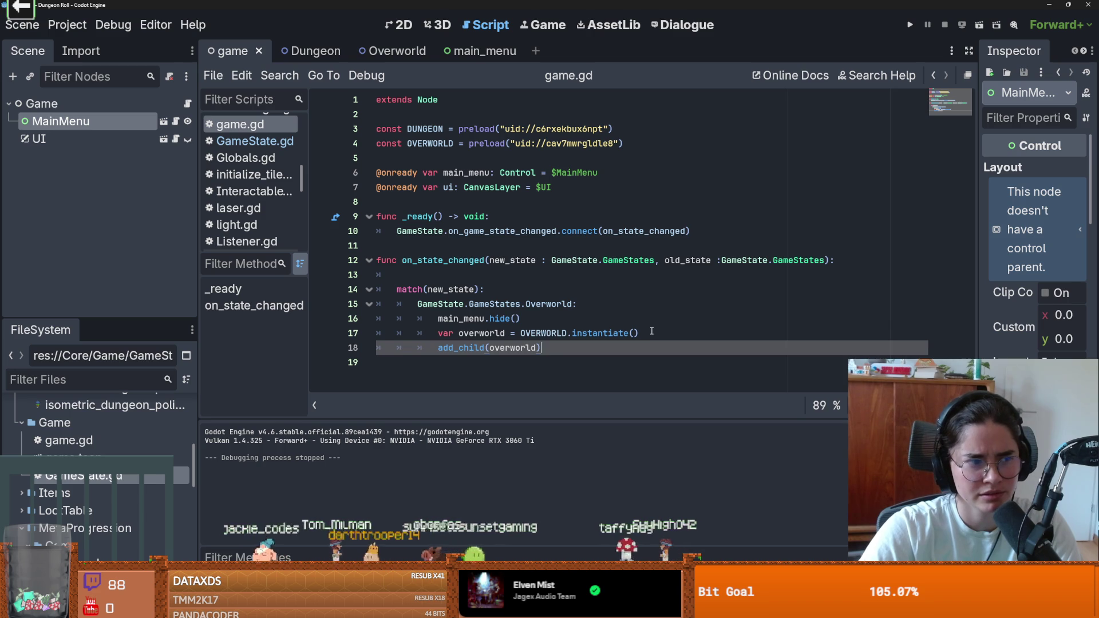
left_click(652, 331)
Save game.gd, test-run the project, and close the running game
key("ctrl+s")
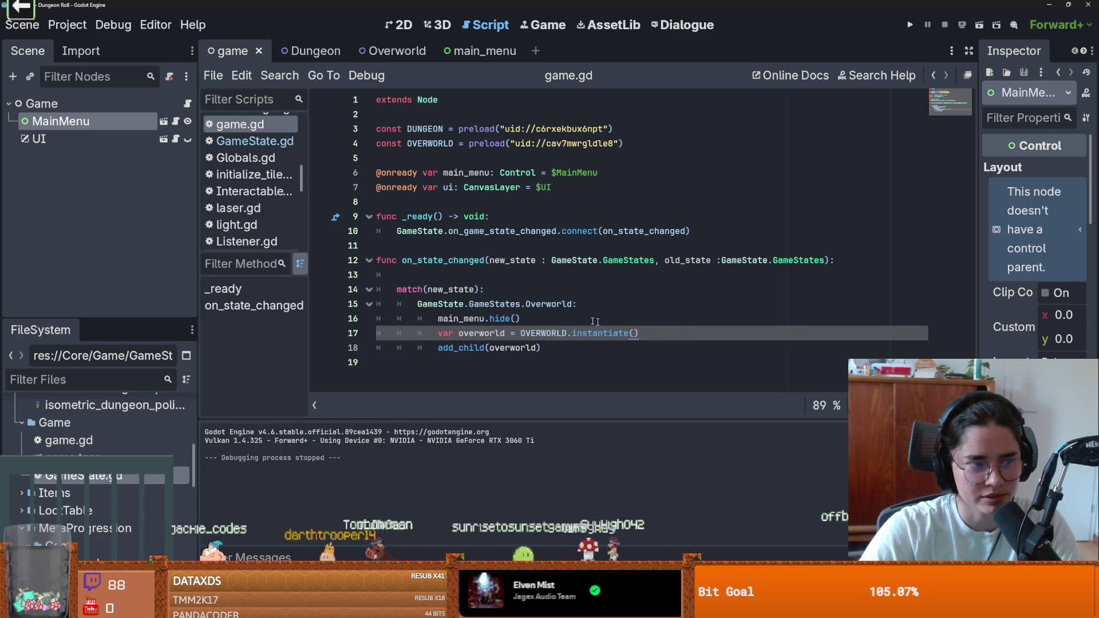
key("Return")
key("ctrl+s")
key("ctrl+z")
key("ctrl+s")
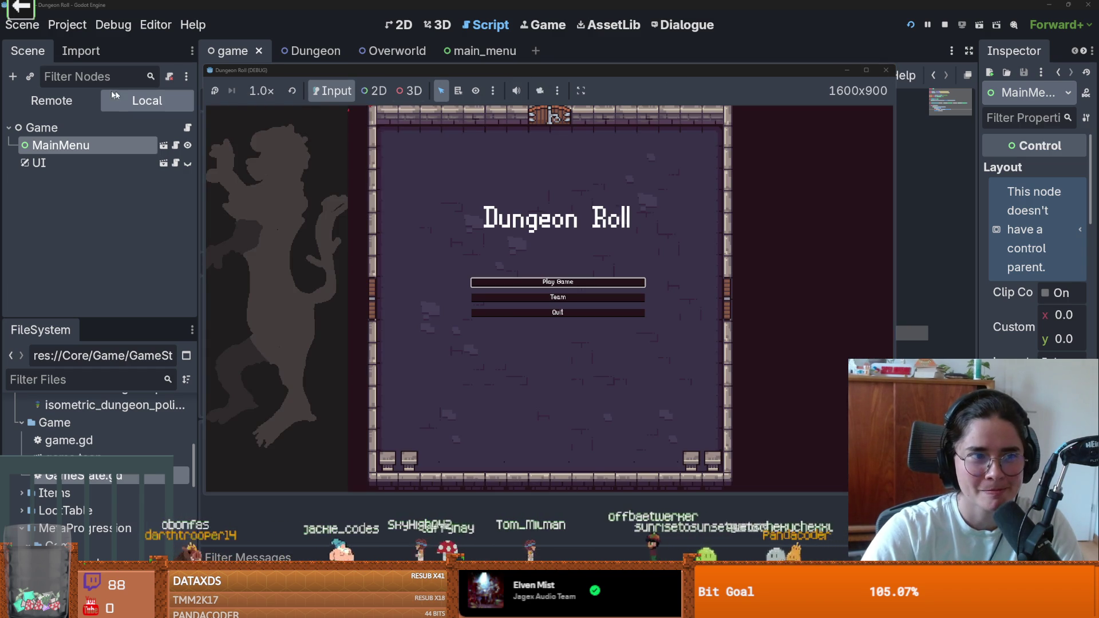
left_click(884, 71)
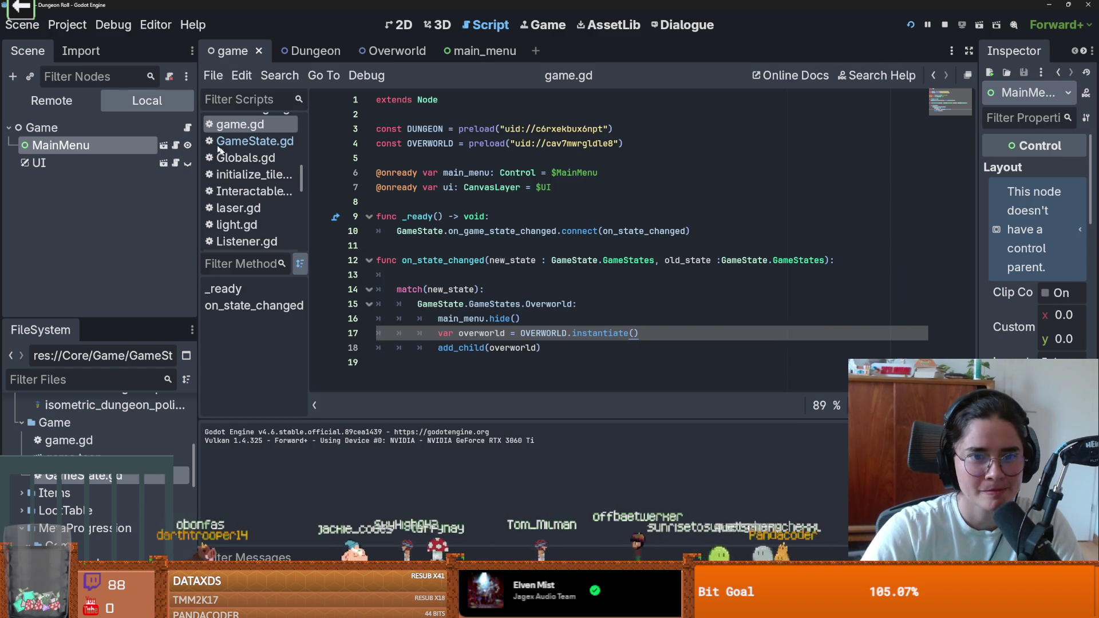
Expand MainMenu in the Remote scene tree, then view Project Settings' Input Map
left_click(57, 101)
scroll(58, 229, "down", 3)
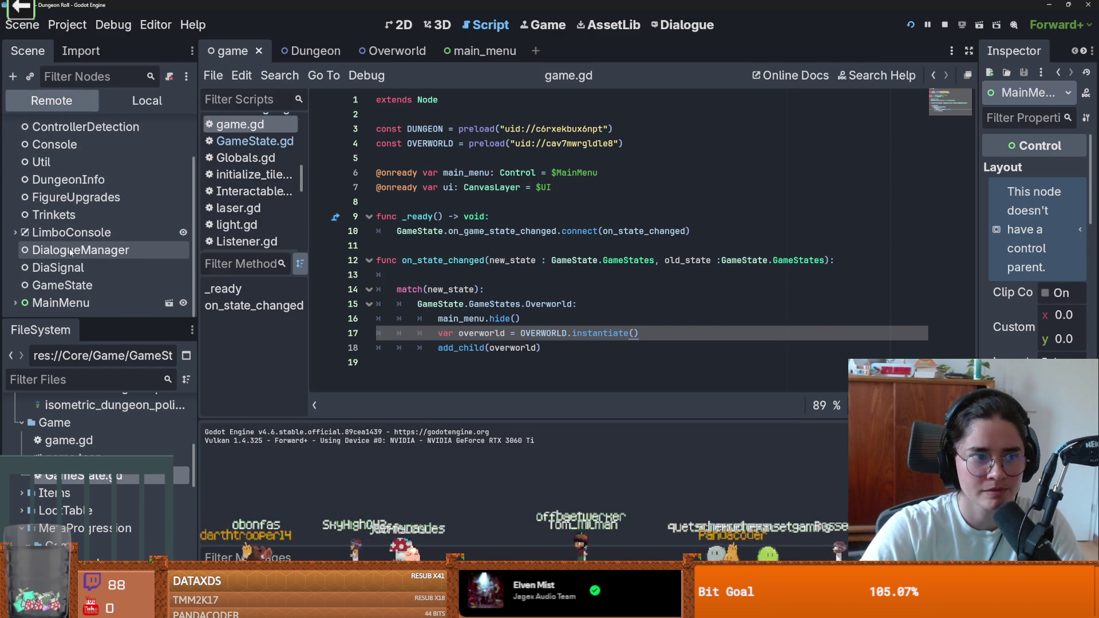
left_click(17, 303)
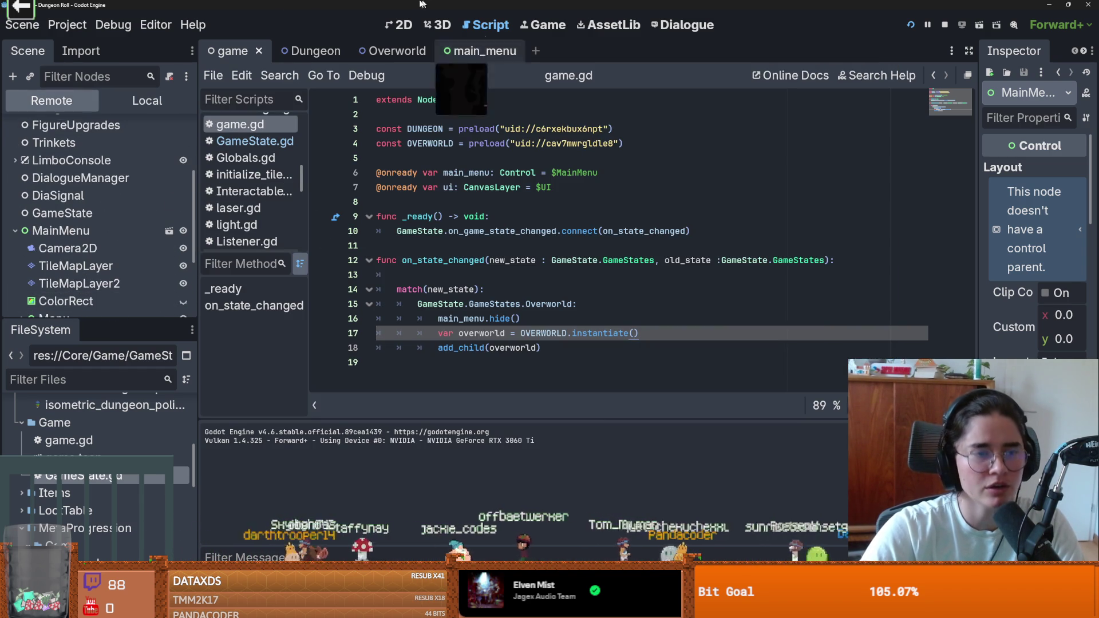
left_click(63, 24)
left_click(106, 44)
left_click(279, 94)
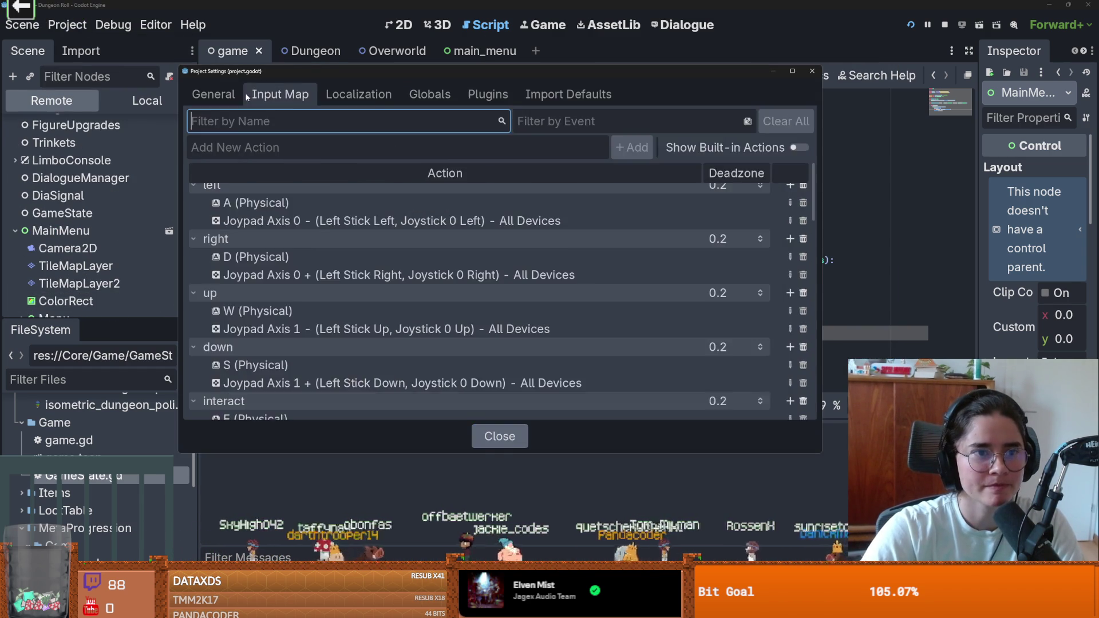
Set Application > Run > Main Scene to res://Core/Game/game.tscn and close Project Settings
left_click(213, 94)
left_click(666, 121)
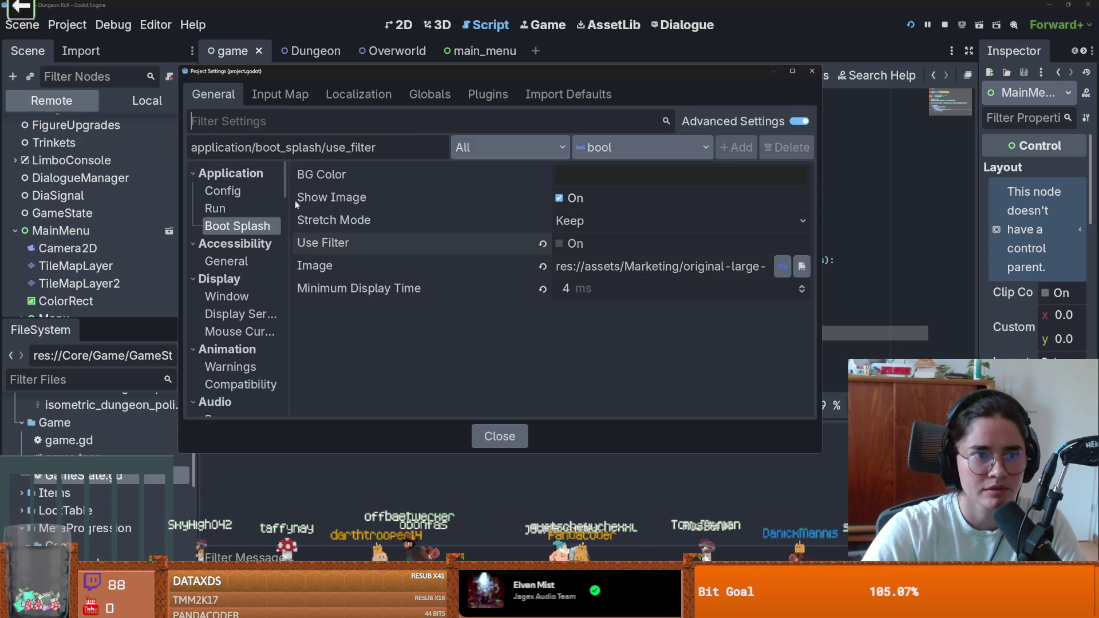
left_click(238, 208)
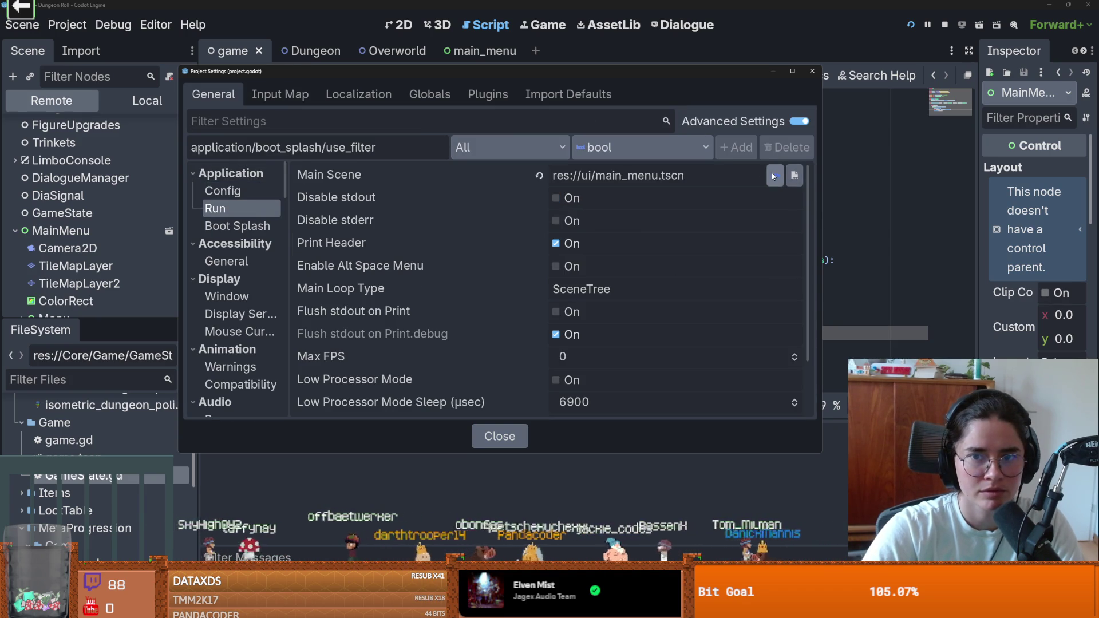
left_click(795, 176)
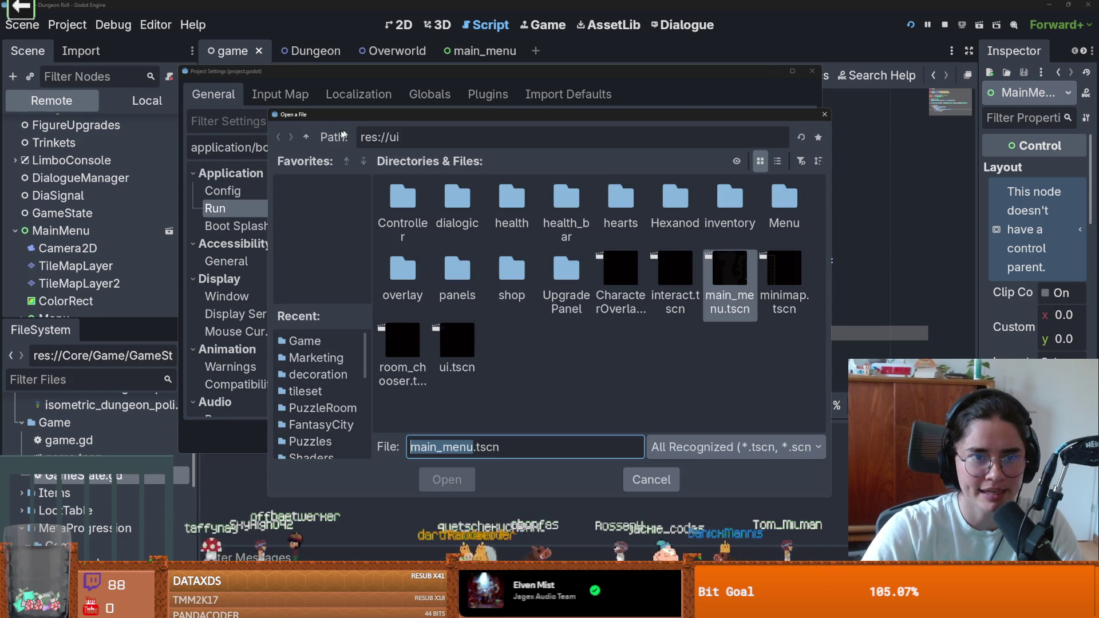
left_click(307, 138)
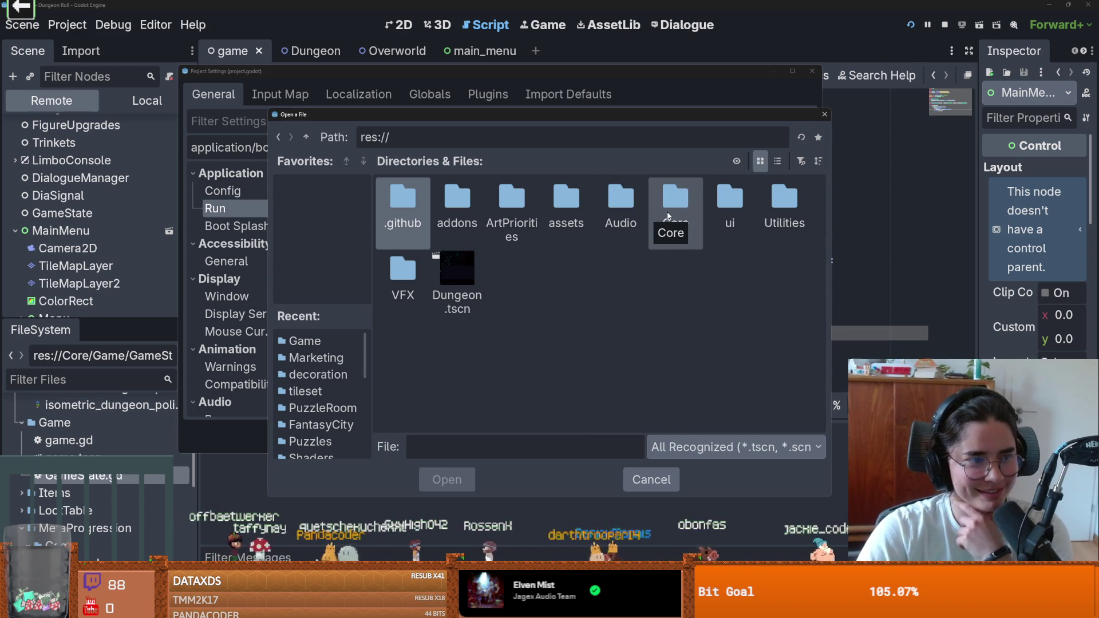
double_click(676, 199)
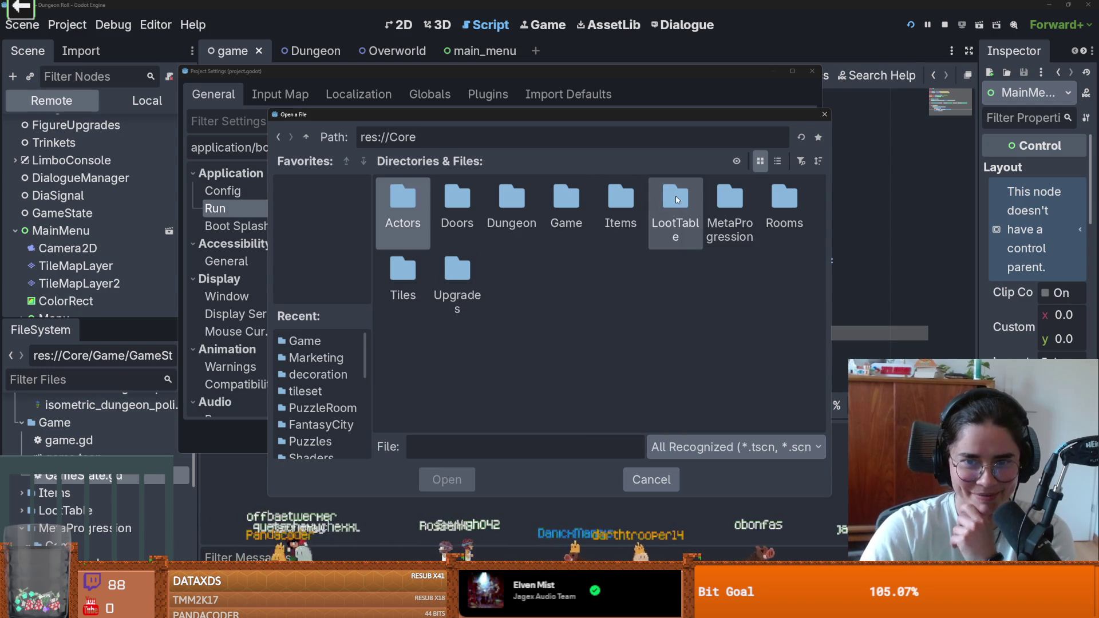
double_click(574, 190)
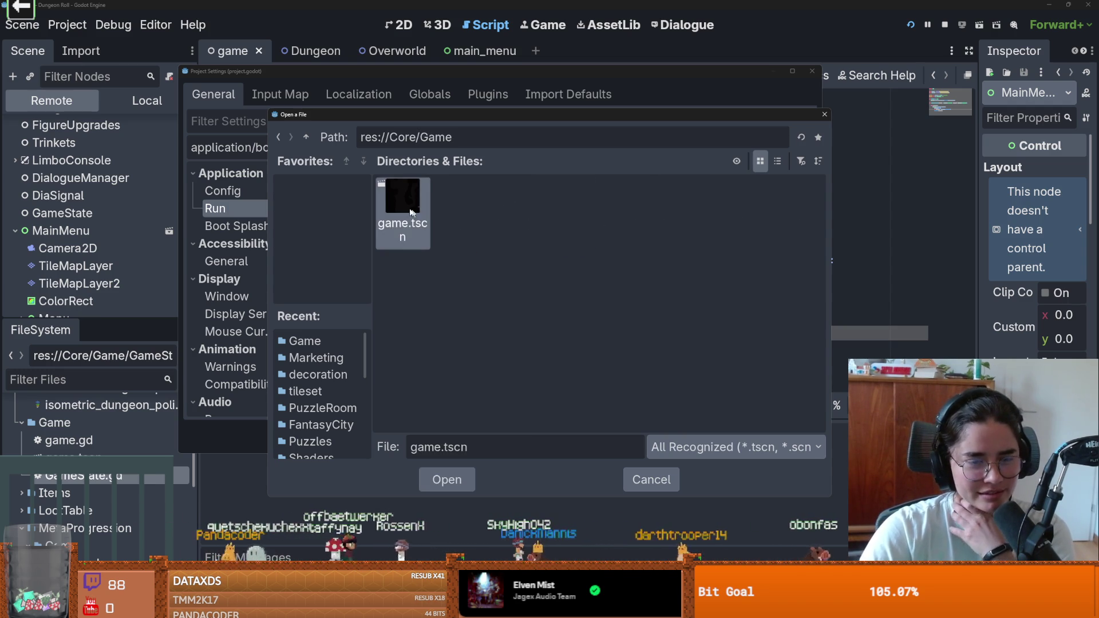
double_click(418, 214)
left_click(814, 78)
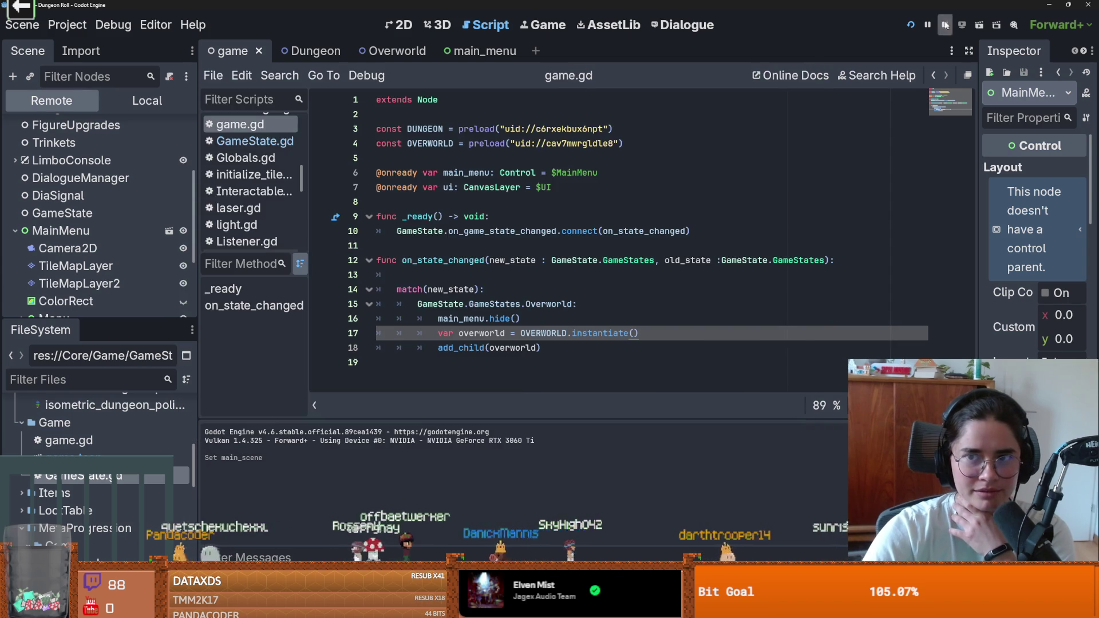
Run the project and start a new game as the Crusader
key("F5")
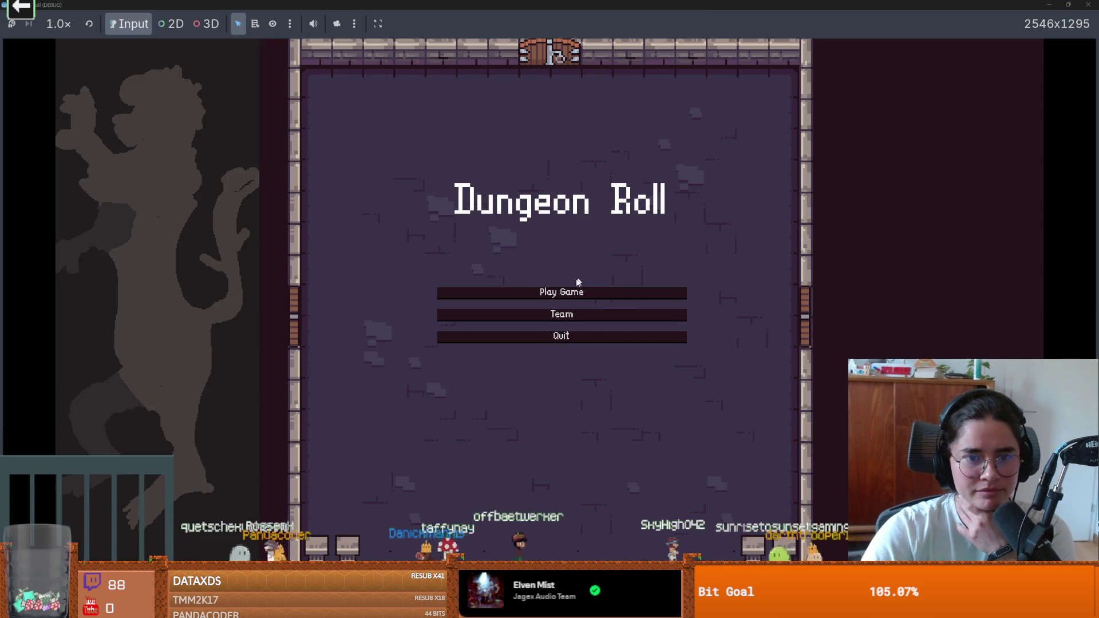
left_click(572, 293)
left_click(459, 205)
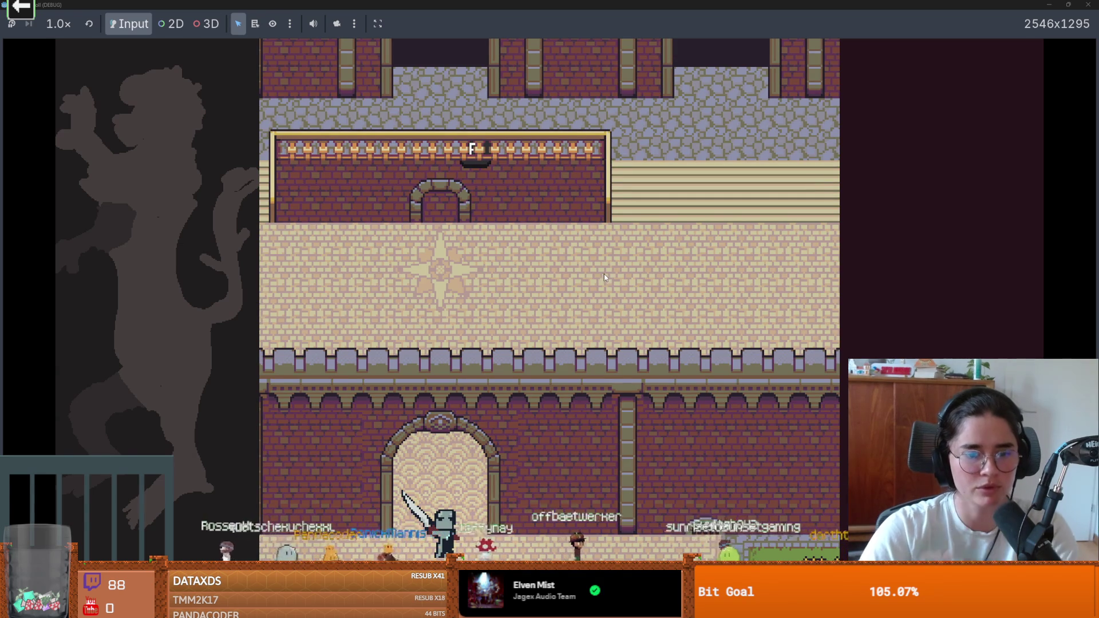
Walk the Crusader up and left, stop the game, and switch to the YouTube video
key("w")
key("a")
key("F8")
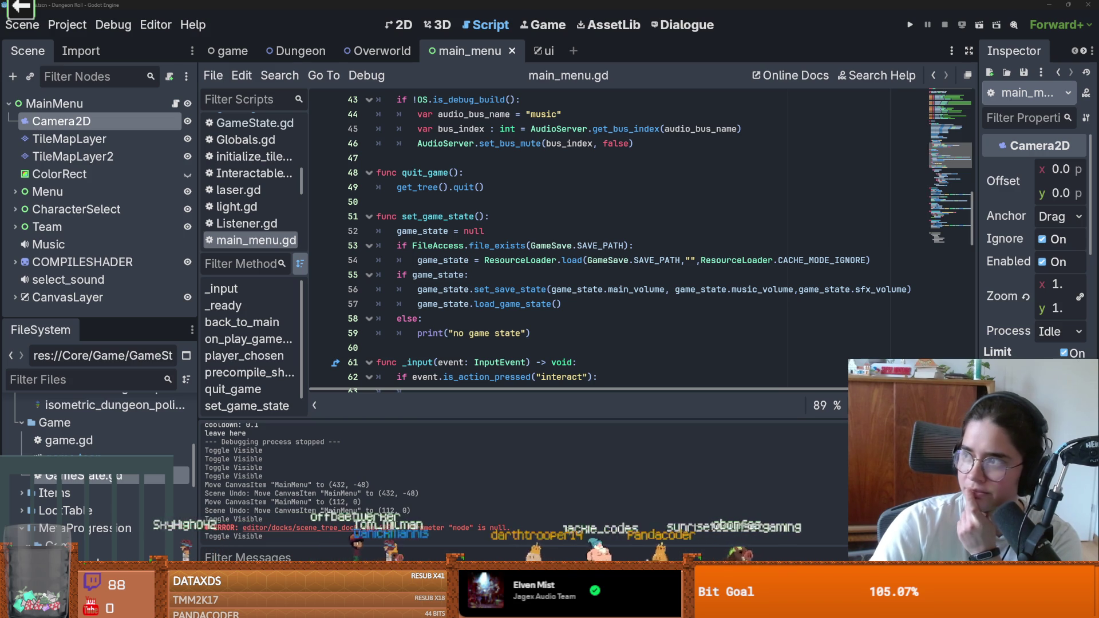
key("alt+Tab")
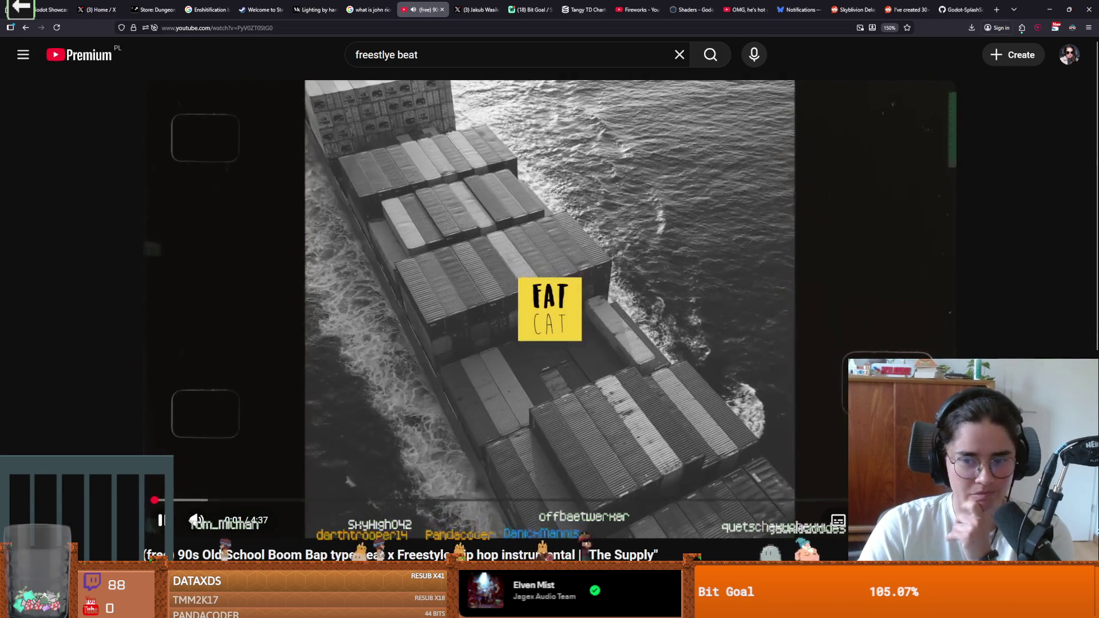
key("f")
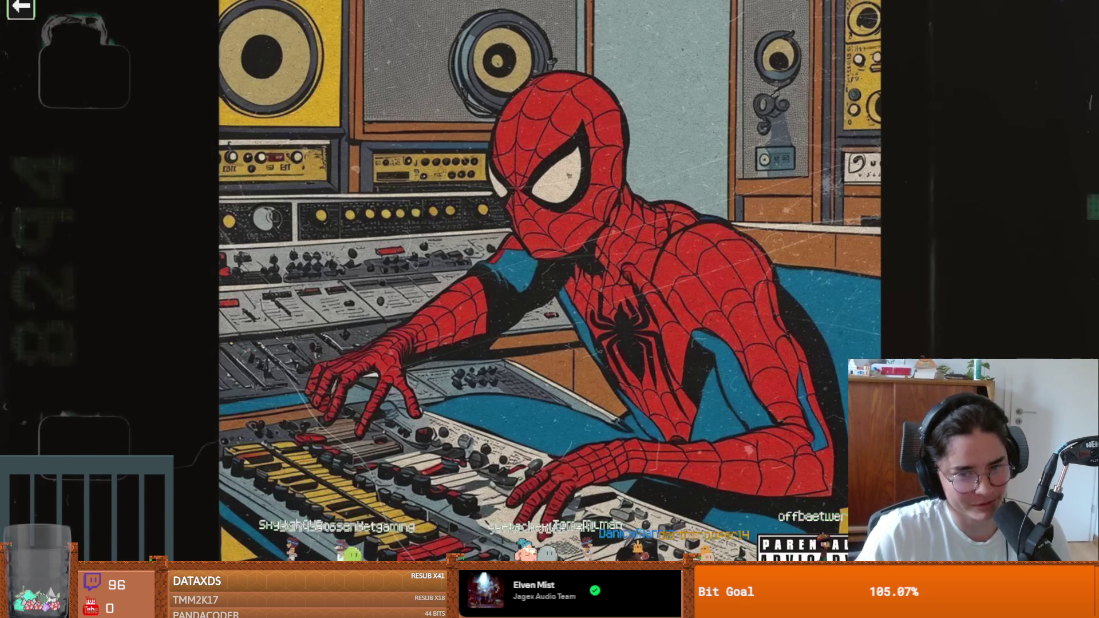
mouse_move(437, 345)
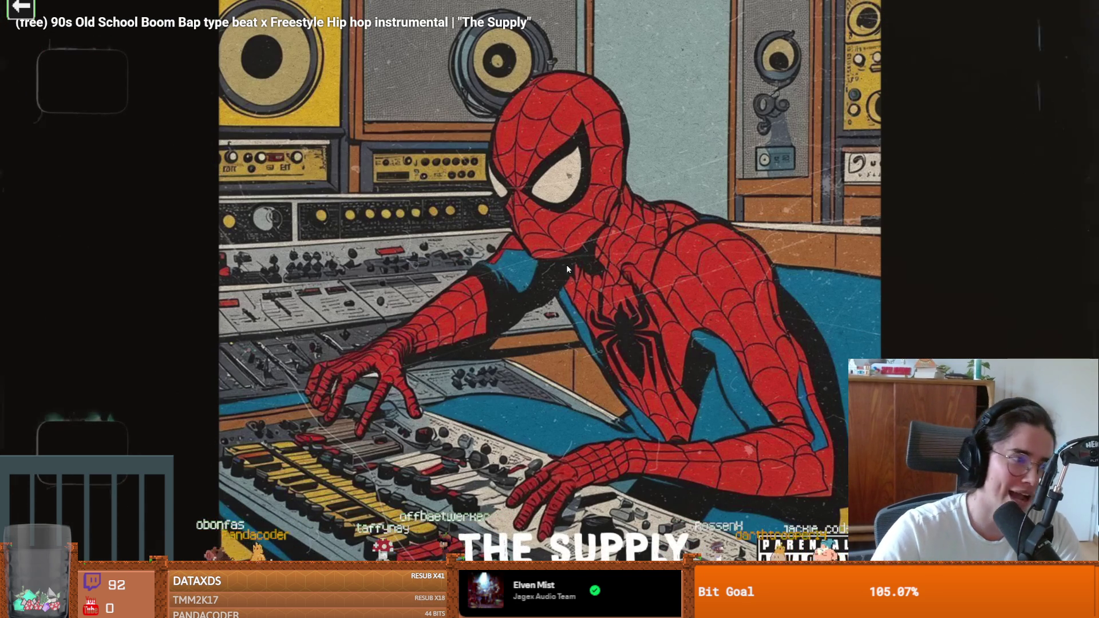
double_click(528, 281)
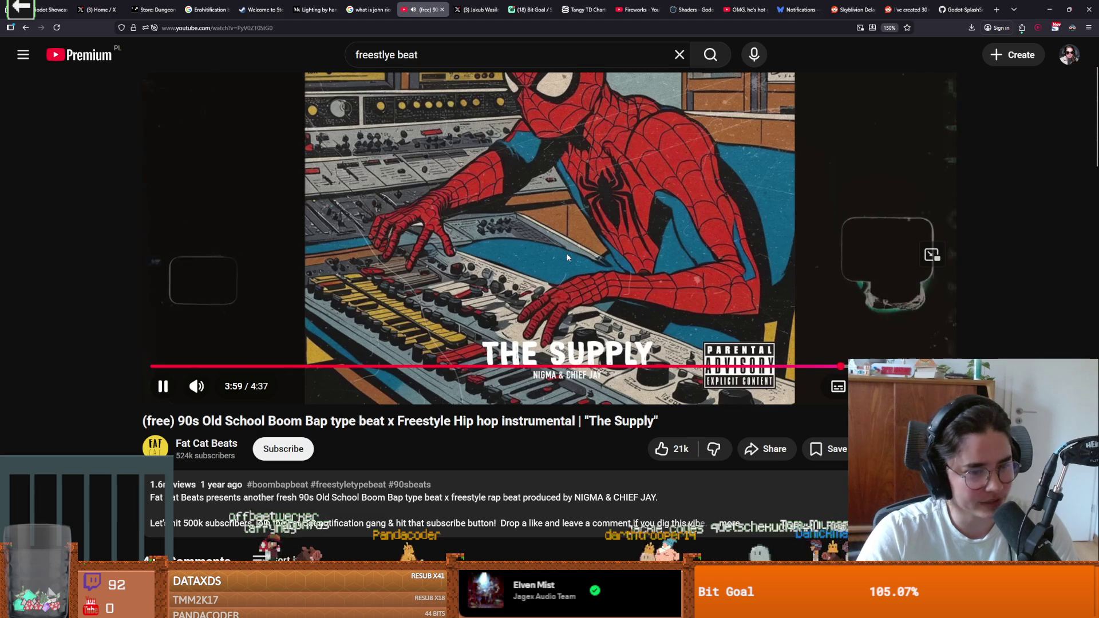
scroll(467, 296, "down", 1)
scroll(467, 296, "down", 2)
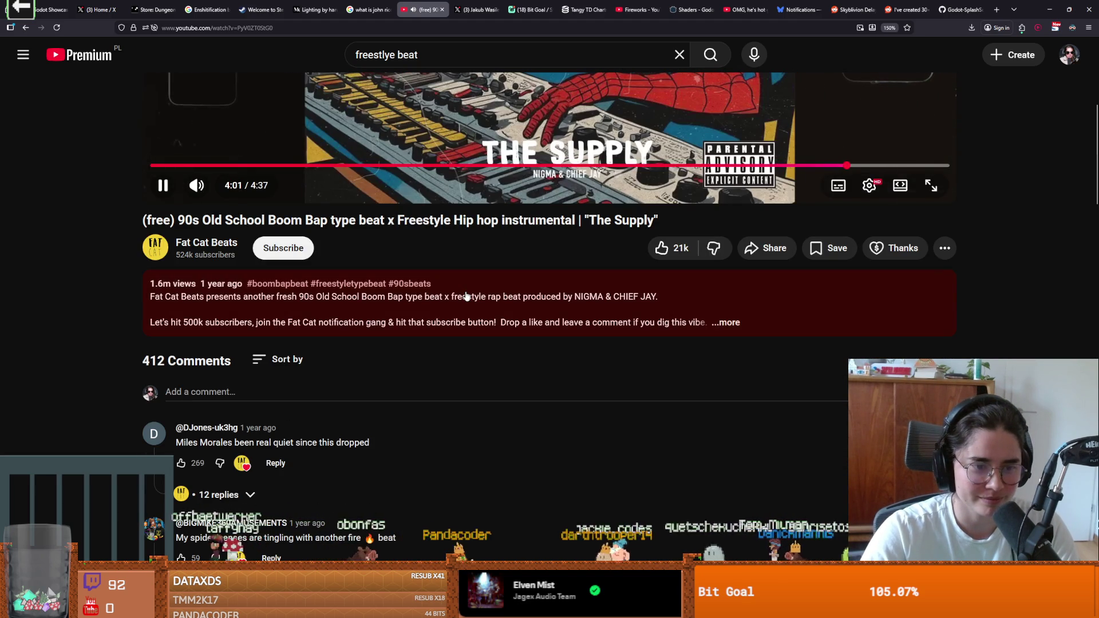
scroll(468, 296, "up", 4)
scroll(467, 296, "up", 1)
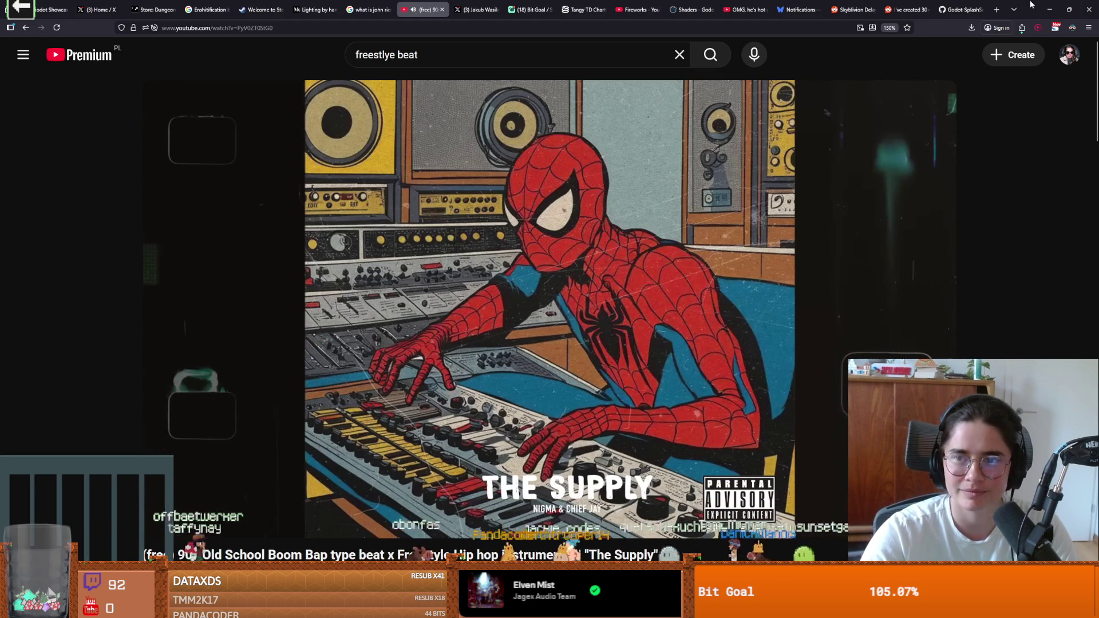
key("alt+Tab")
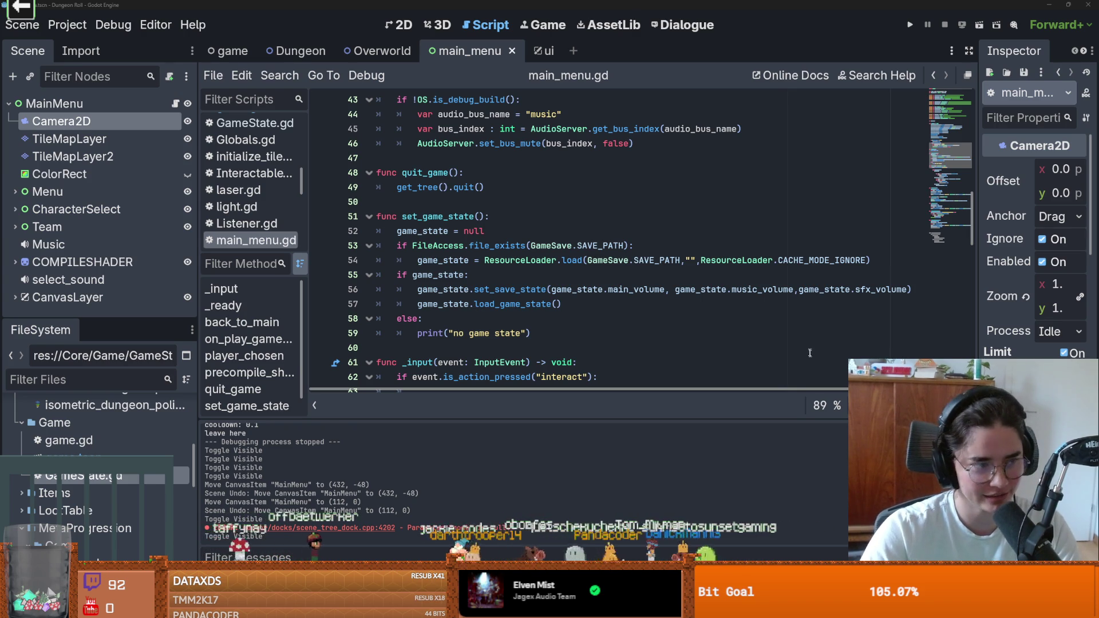
Save main_menu.gd and give the scene tree dock a little more room
left_click(506, 271)
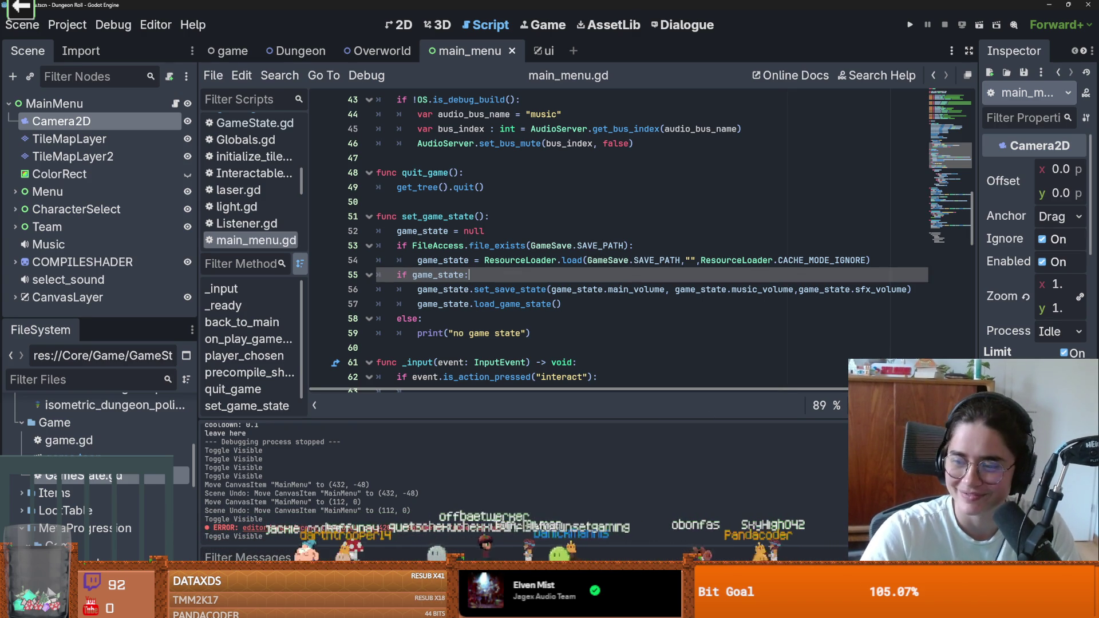
left_click(535, 334)
key("ctrl+s")
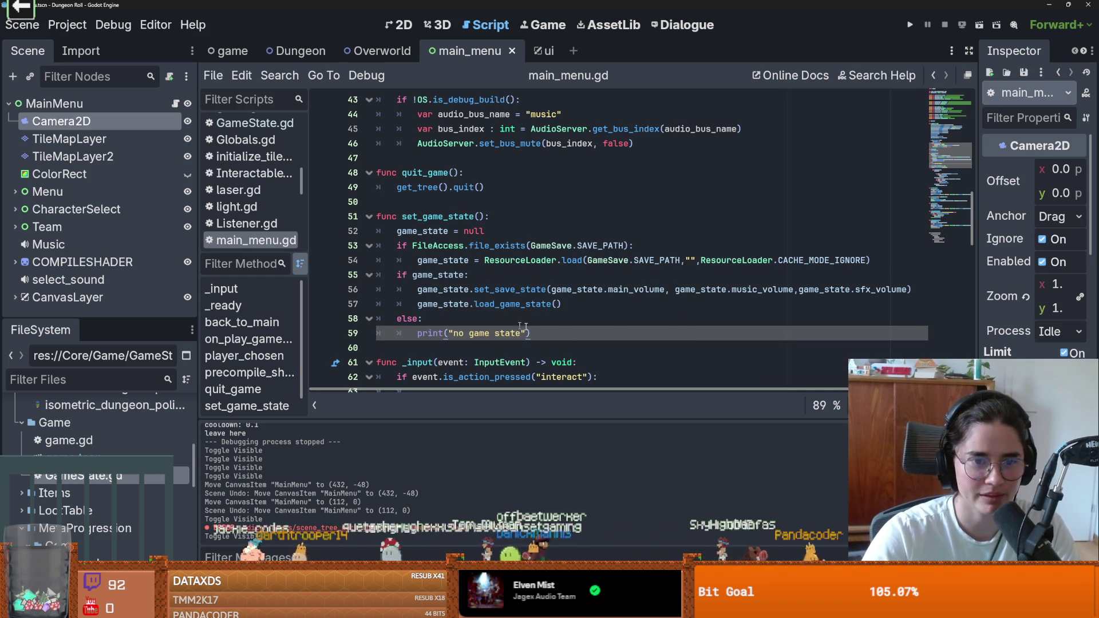
scroll(503, 322, "up", 5)
scroll(494, 344, "down", 4)
scroll(504, 323, "up", 3)
left_click_drag(85, 319, 85, 333)
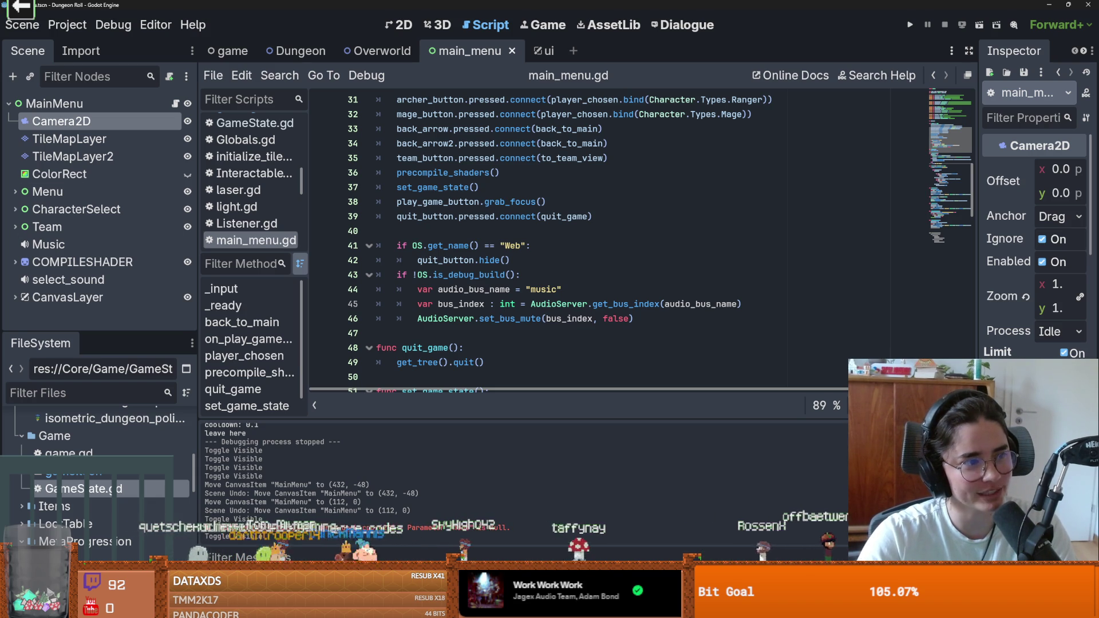
Reopen the MainMenu node's script and place the cursor on empty line 48 after _ready
left_click(576, 289)
scroll(522, 222, "up", 3)
left_click(530, 53)
left_click(450, 51)
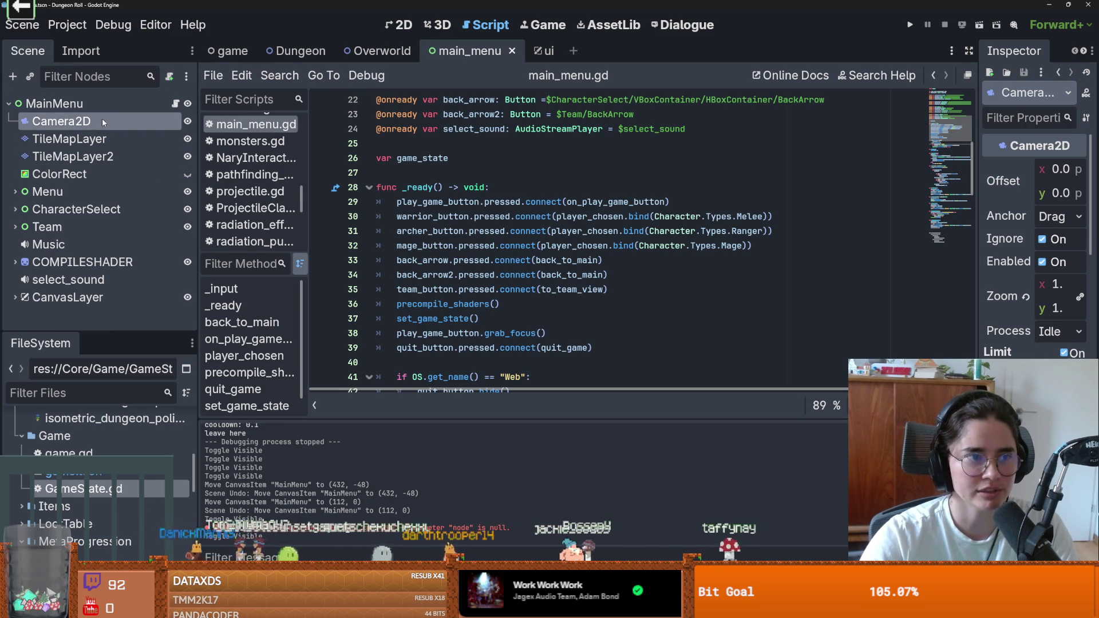
left_click(178, 105)
scroll(521, 287, "down", 1)
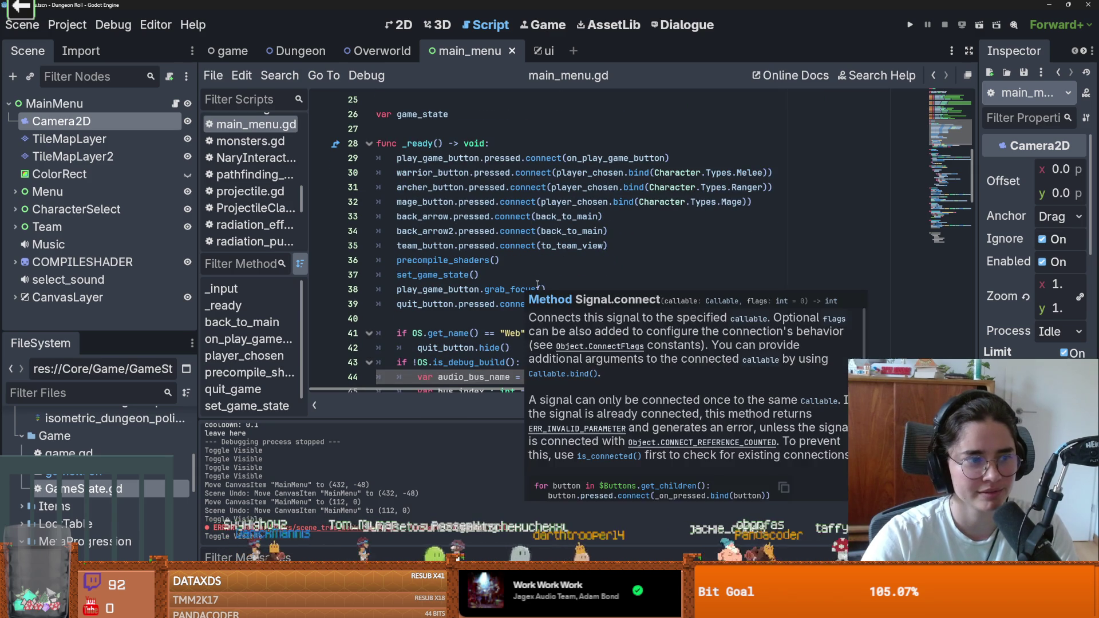
scroll(544, 273, "up", 3)
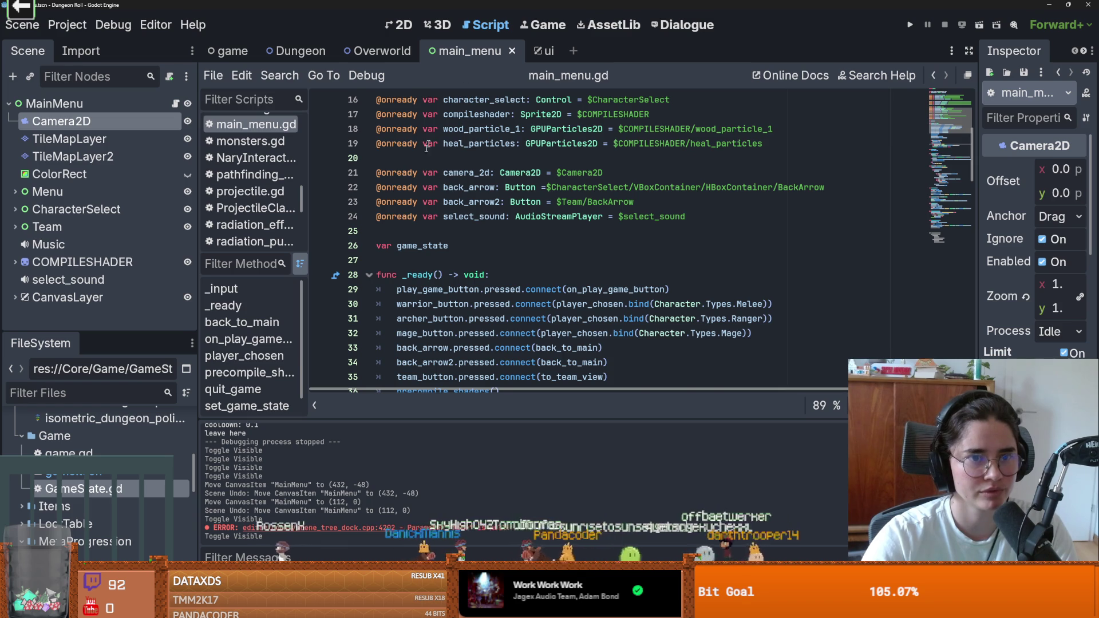
scroll(403, 299, "down", 6)
left_click(404, 302)
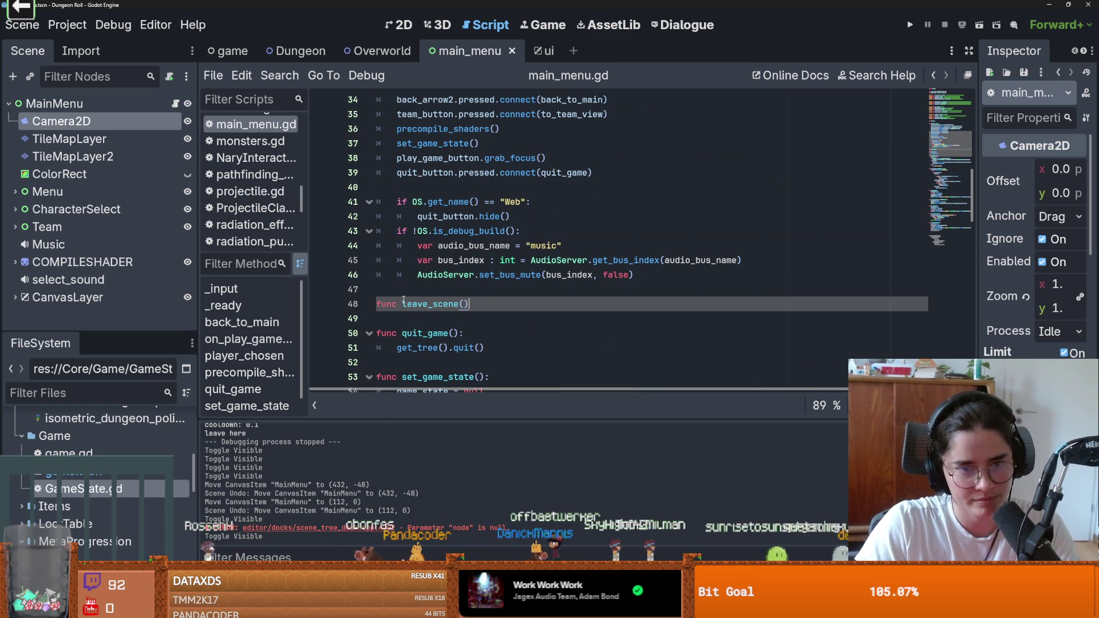
Give leave_scene a pass body and separate it from the code above with a blank line
key("BackSpace")
key("BackSpace")
key("BackSpace")
key("Return")
type("pass")
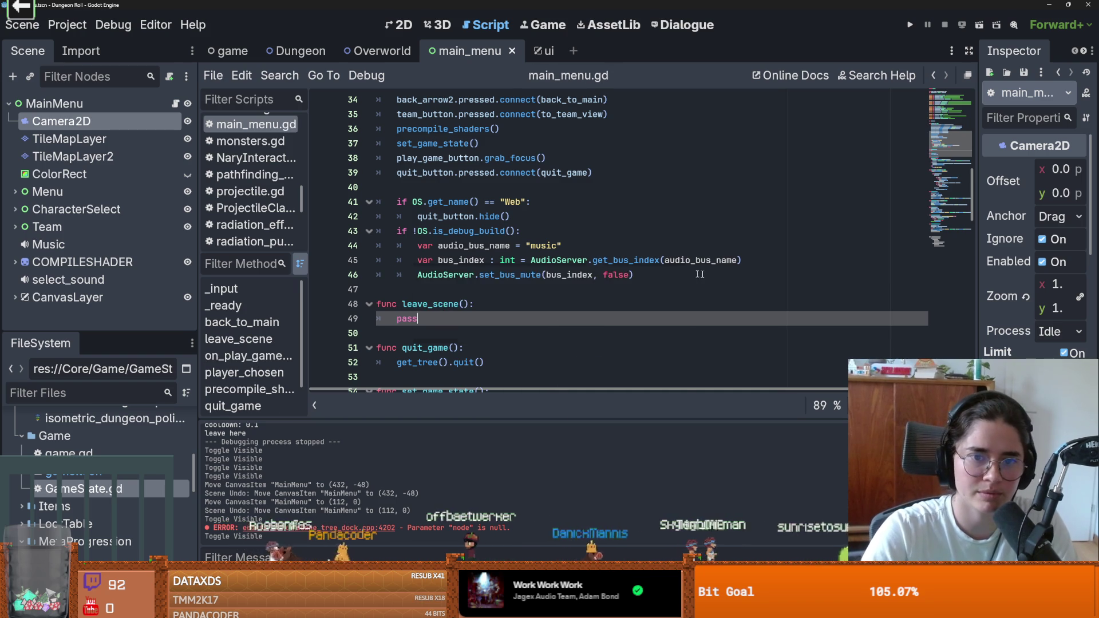
left_click(647, 275)
key("Return")
key("BackSpace")
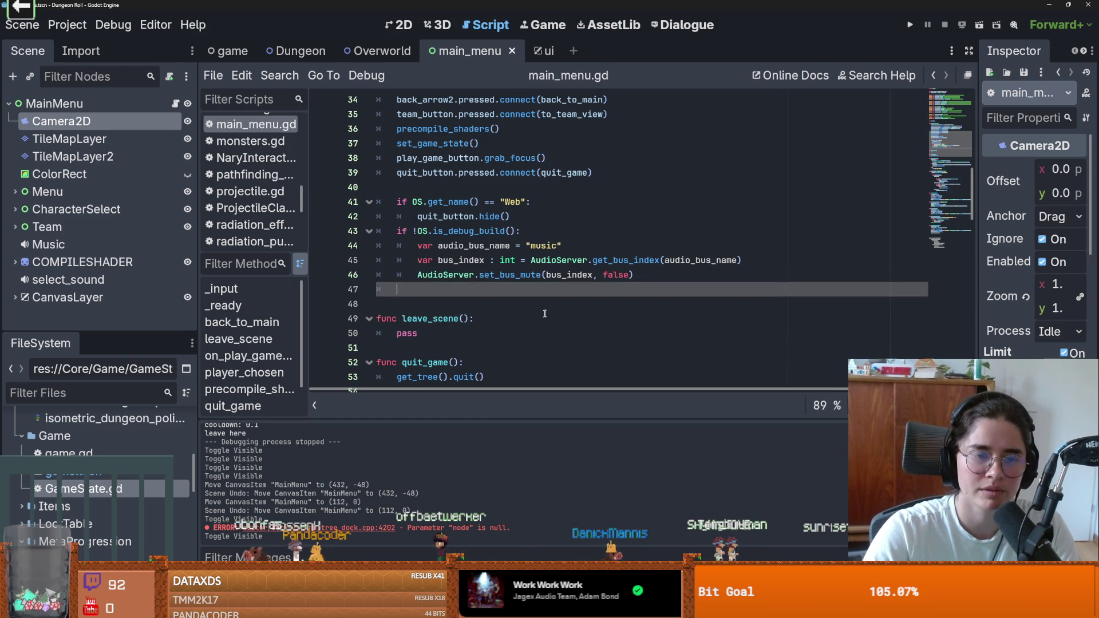
Add an enter_scene() function with pass, save, then delete it again
left_click(406, 333)
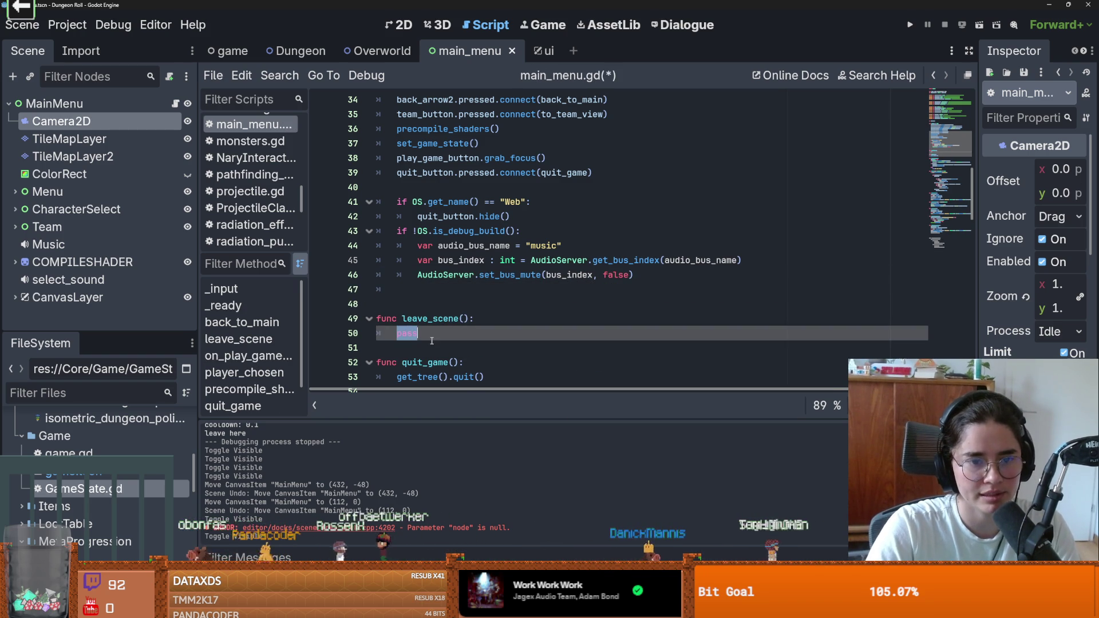
left_click(429, 337)
key("Return")
key("Return")
type("func enter")
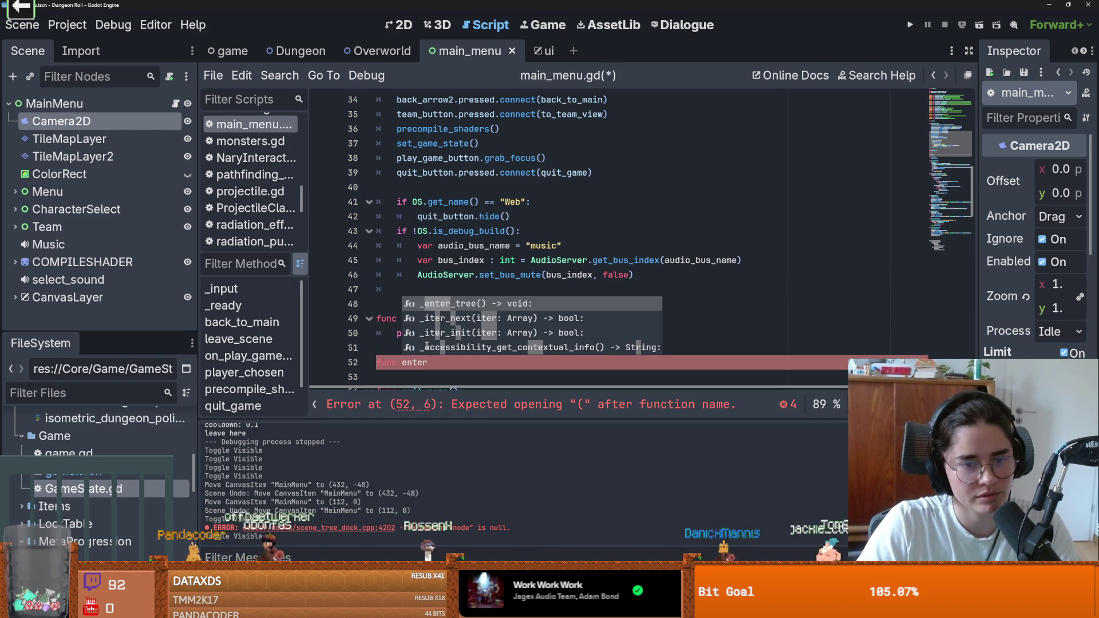
type("_scene")
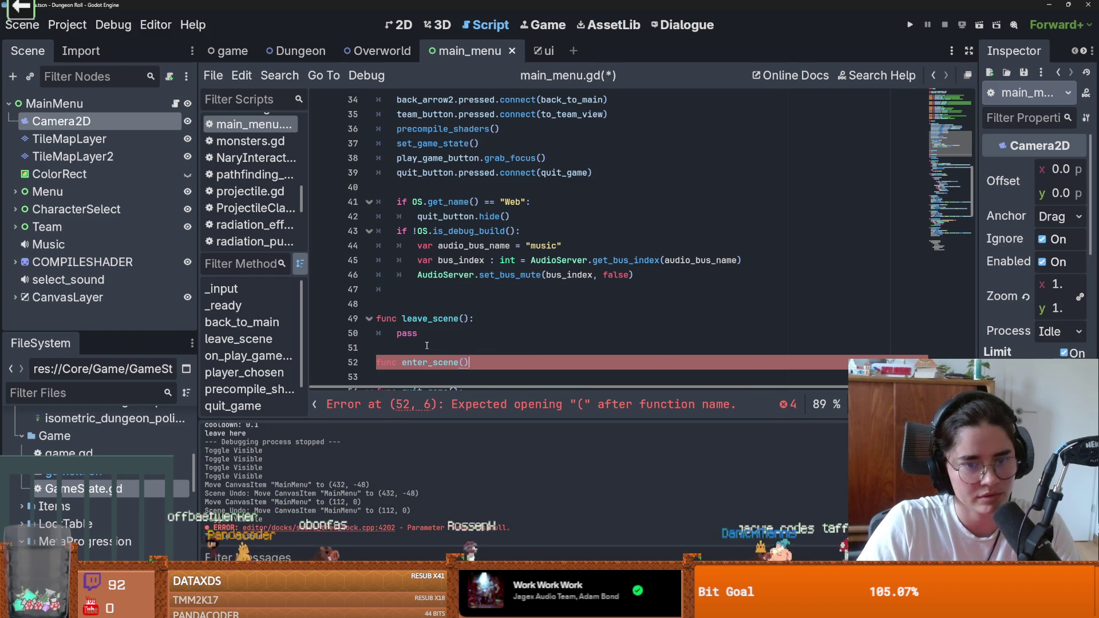
type("():")
key("Return")
type("pass")
key("ctrl+s")
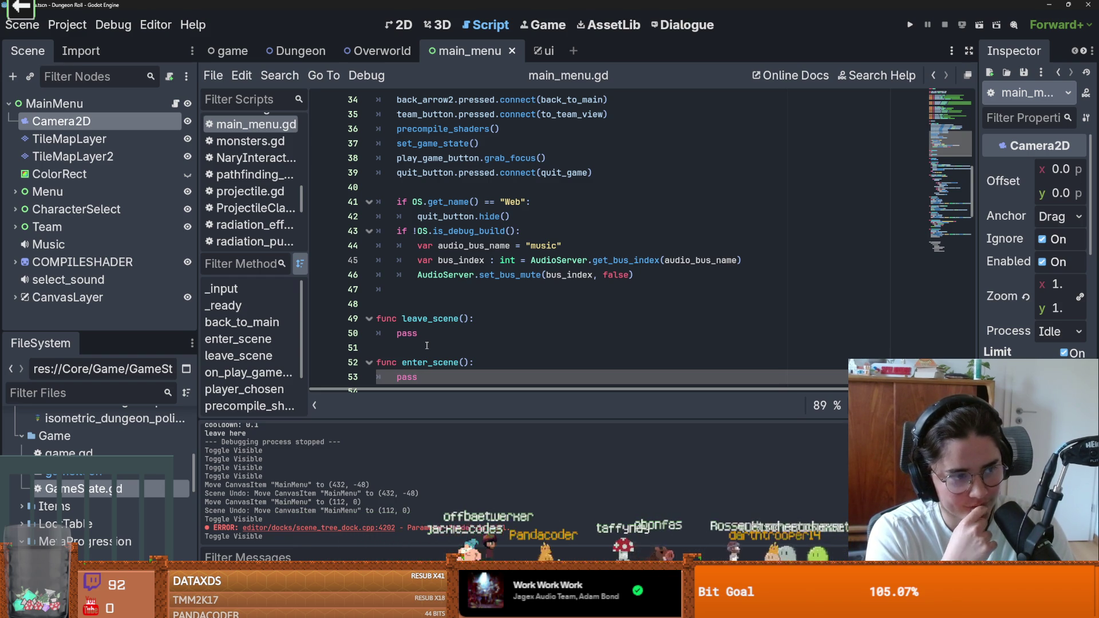
left_click_drag(444, 377, 418, 332)
key("BackSpace")
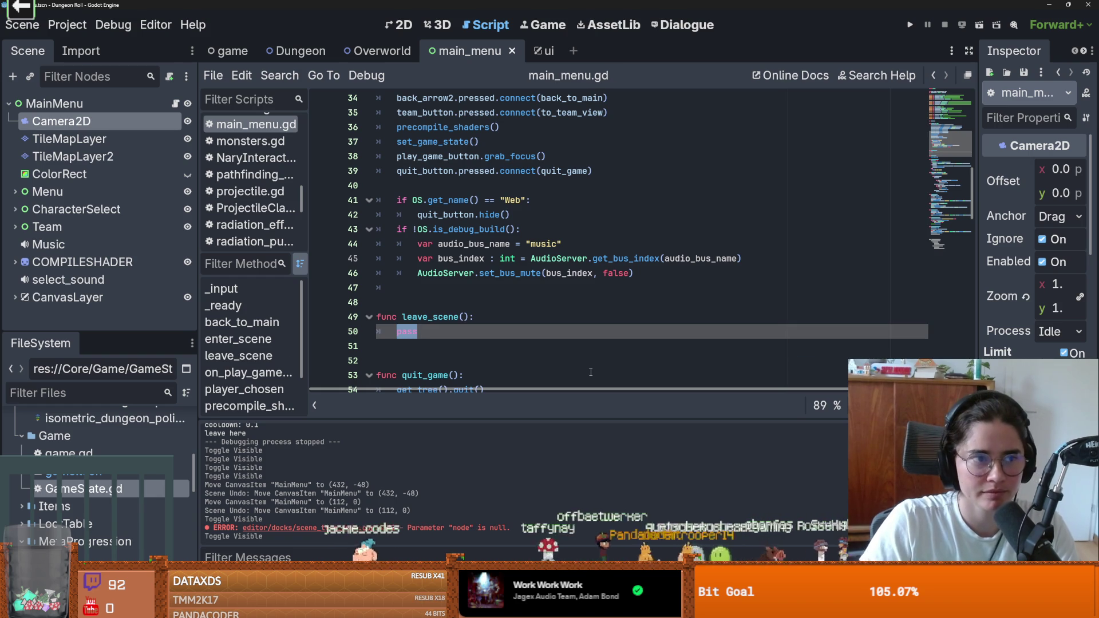
Make leave_scene's body camera_2d.enabled = false
type("camera_2d.")
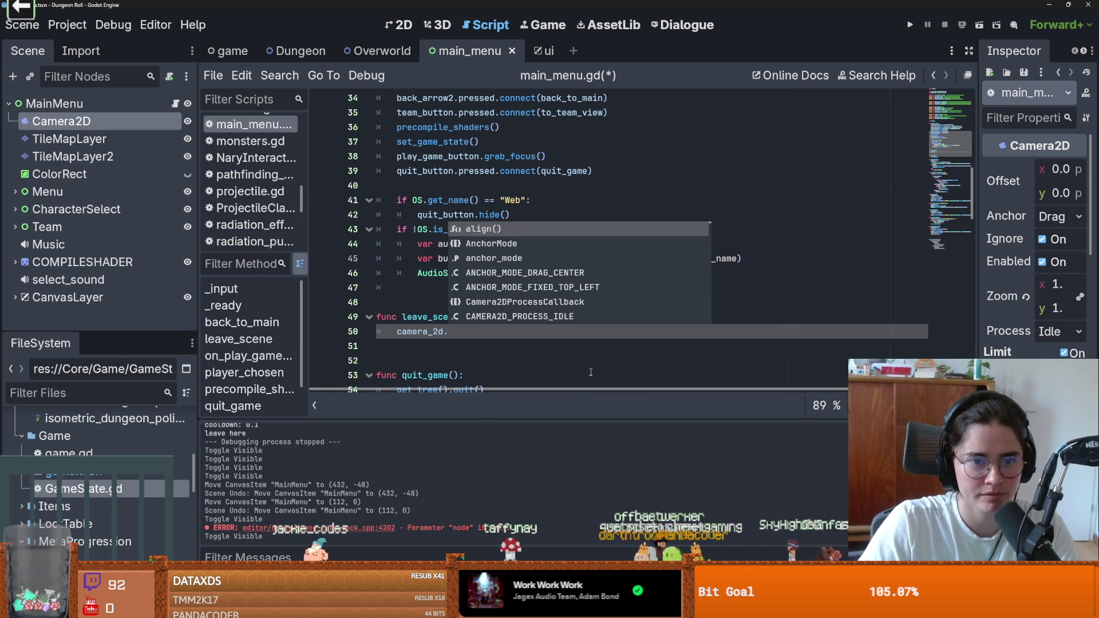
type("en")
key("Return")
type("= false")
left_click(412, 304)
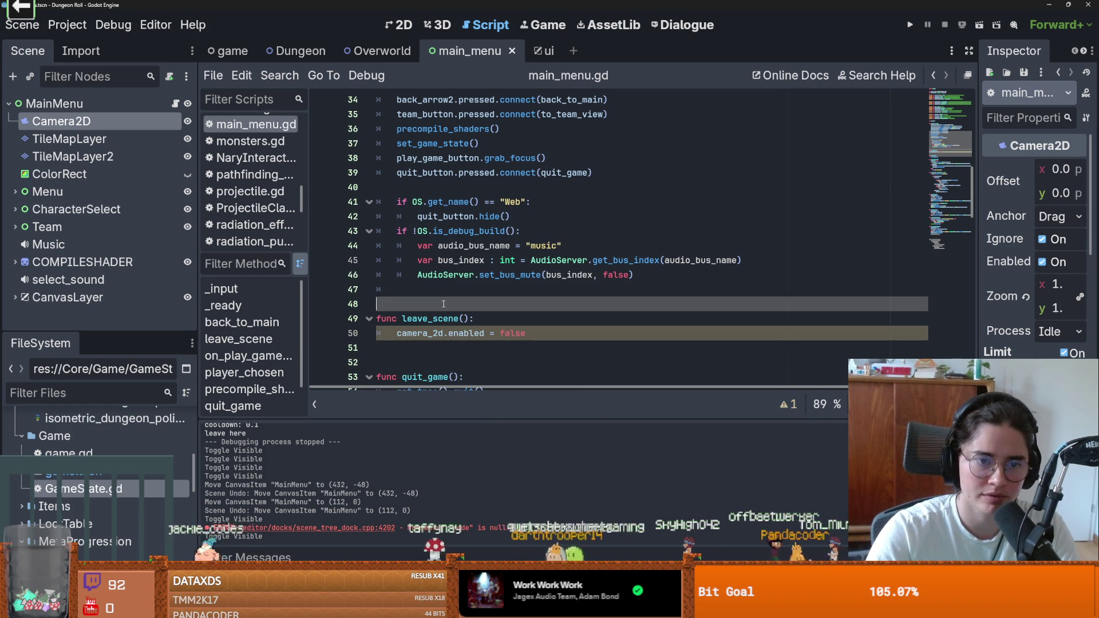
key("Return")
Save the script, tidy the blank lines, and clear line 48's indentation for scene_change
left_click(403, 366)
key("ctrl+s")
key("BackSpace")
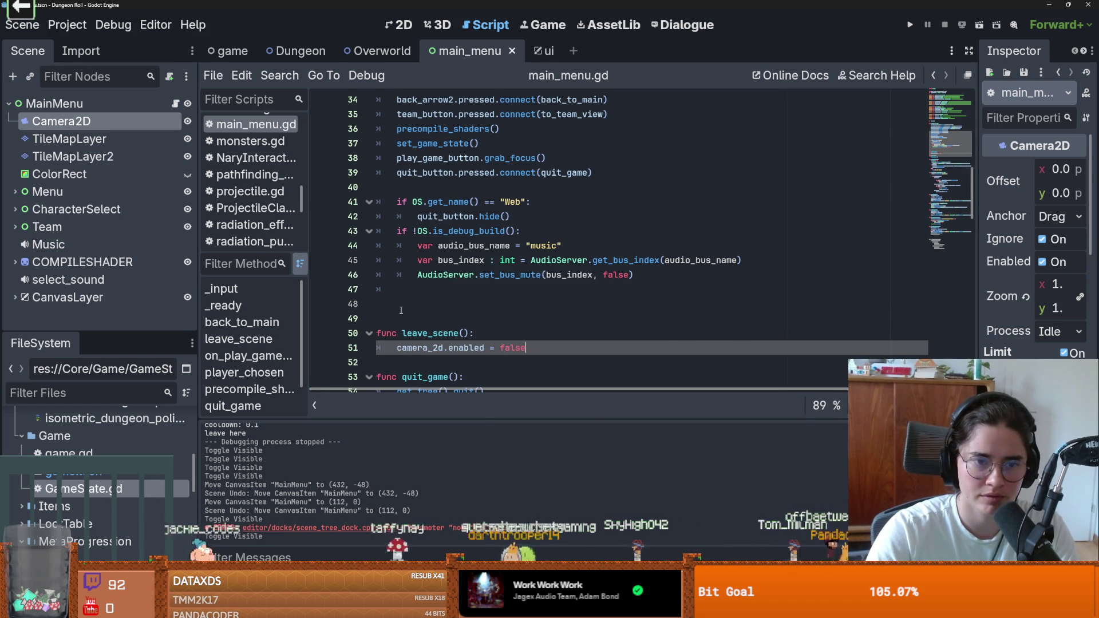
left_click(400, 308)
key("BackSpace")
type("func scene_change(new, old):")
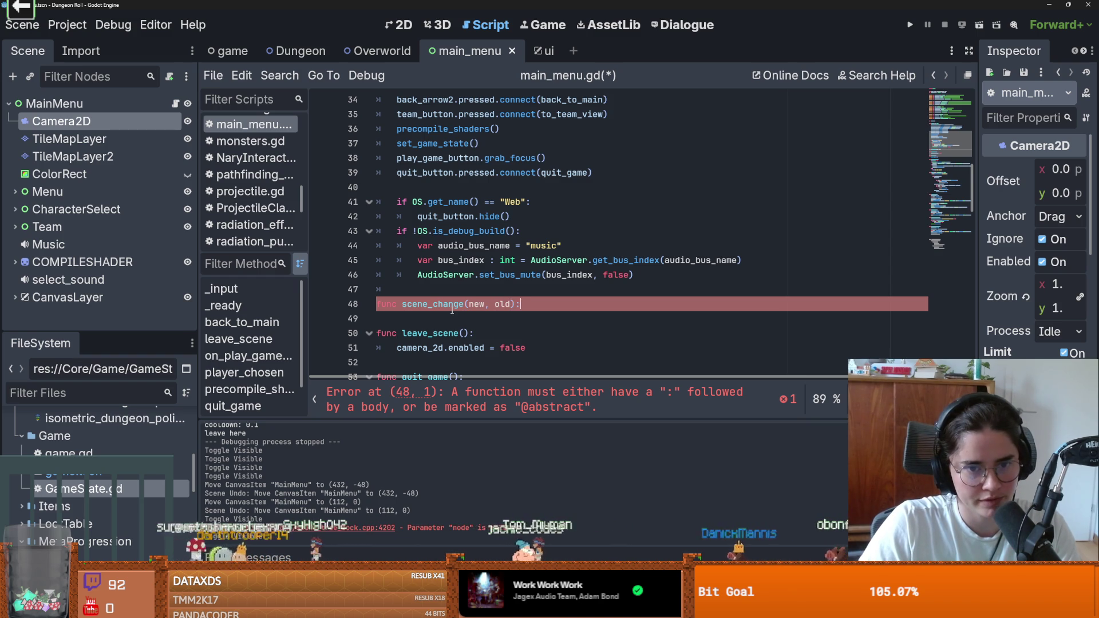
Write an if on GameState.GameStates.MainMenu in scene_change that calls leave_scene(), and save
key("Return")
type("if old ==")
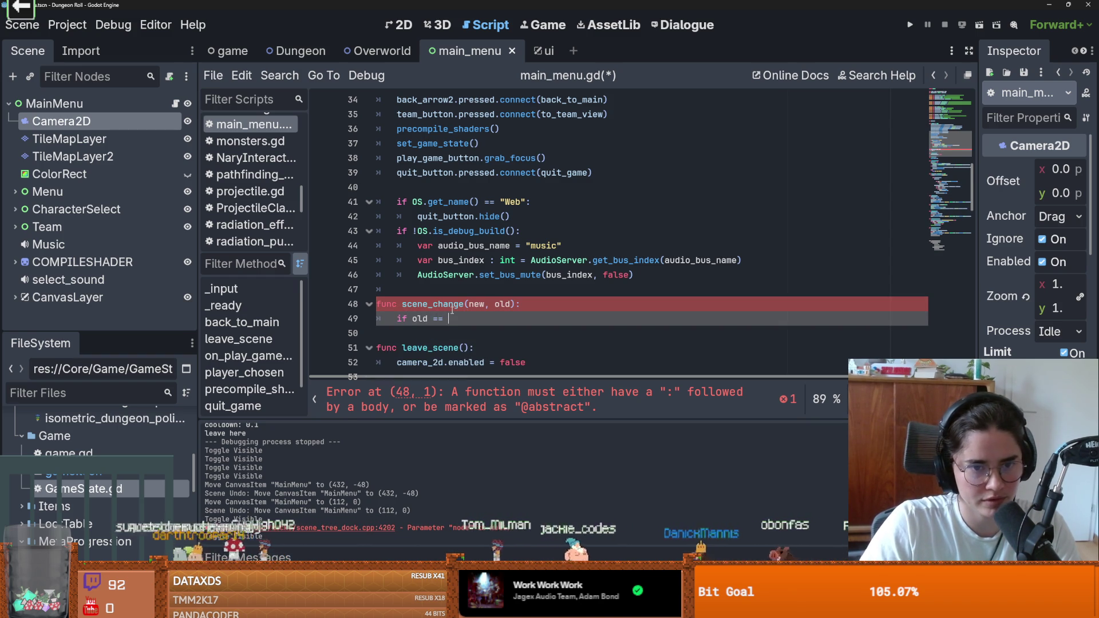
type("Game")
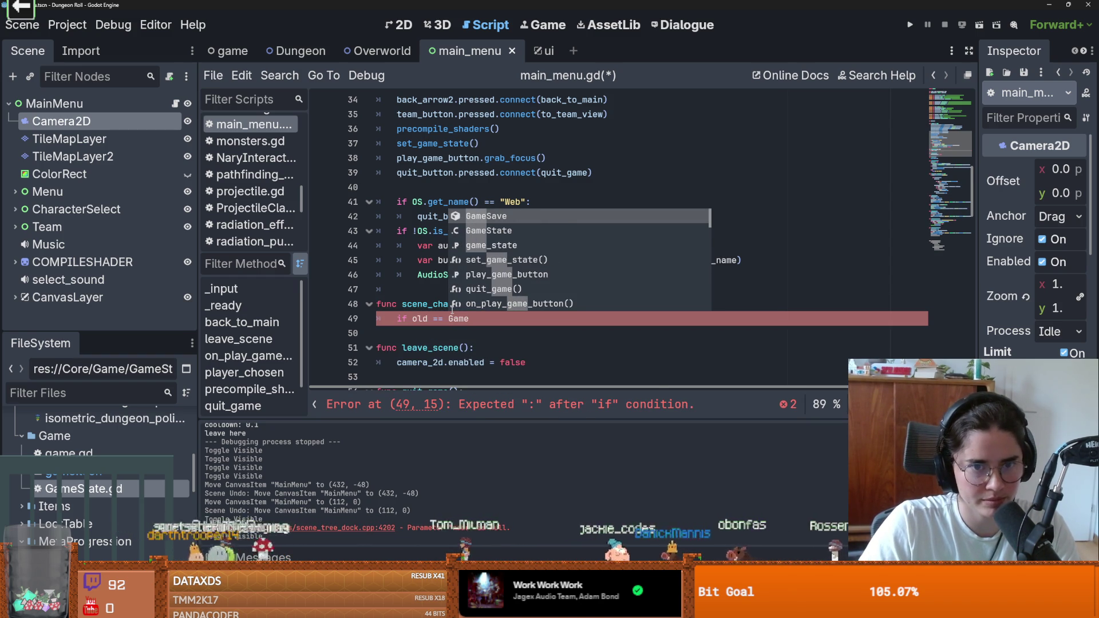
type("State.G")
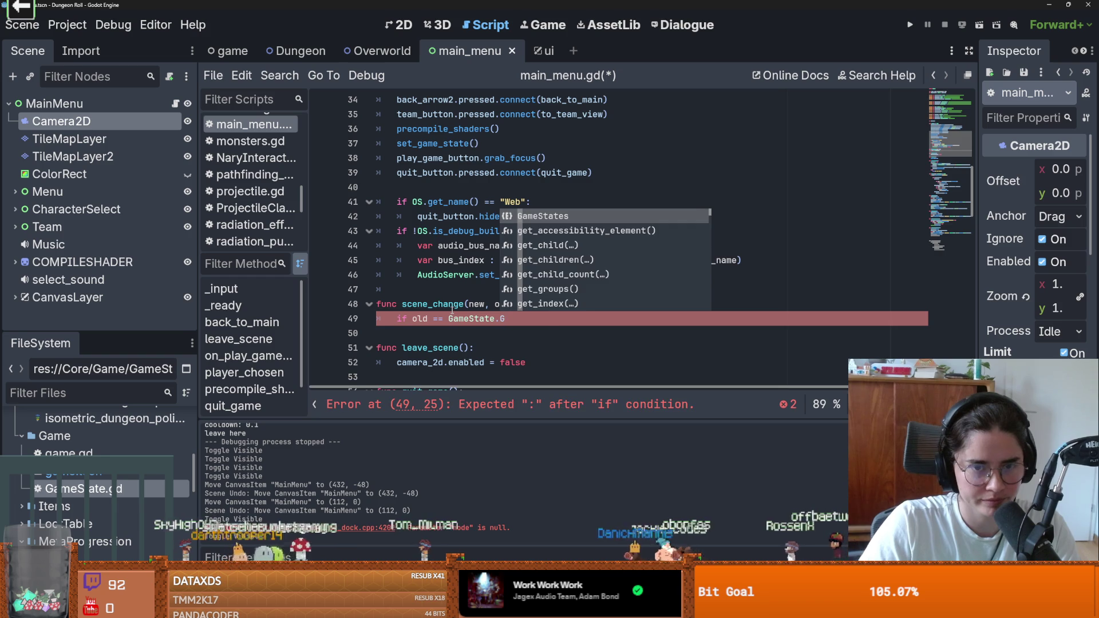
type("ameStates.MainMenu:")
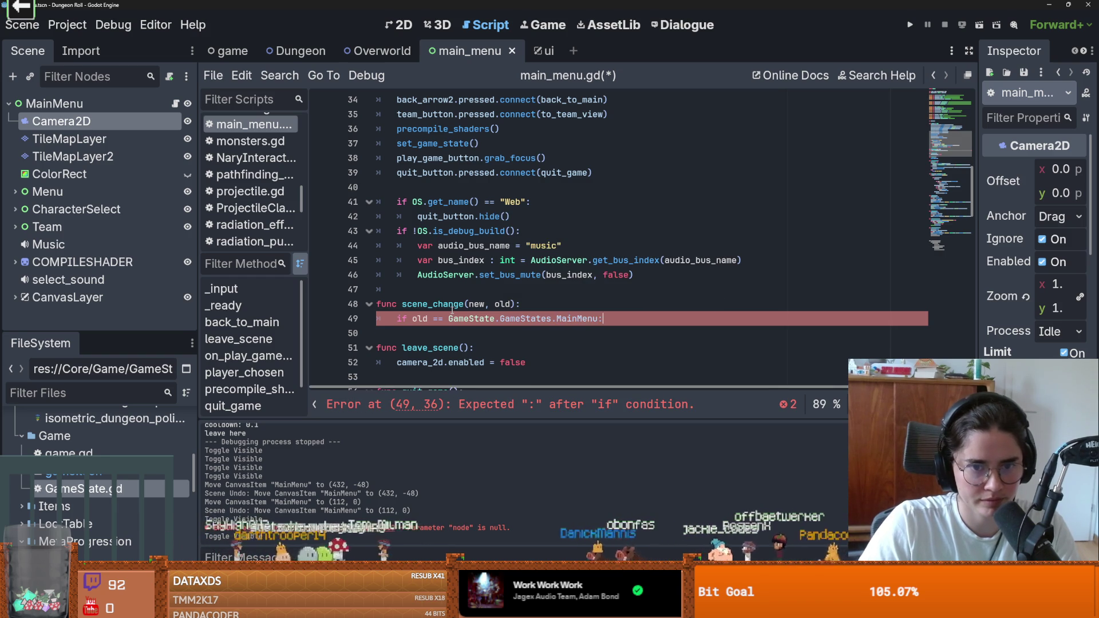
key("Return")
type("le")
key("Return")
key("ctrl+s")
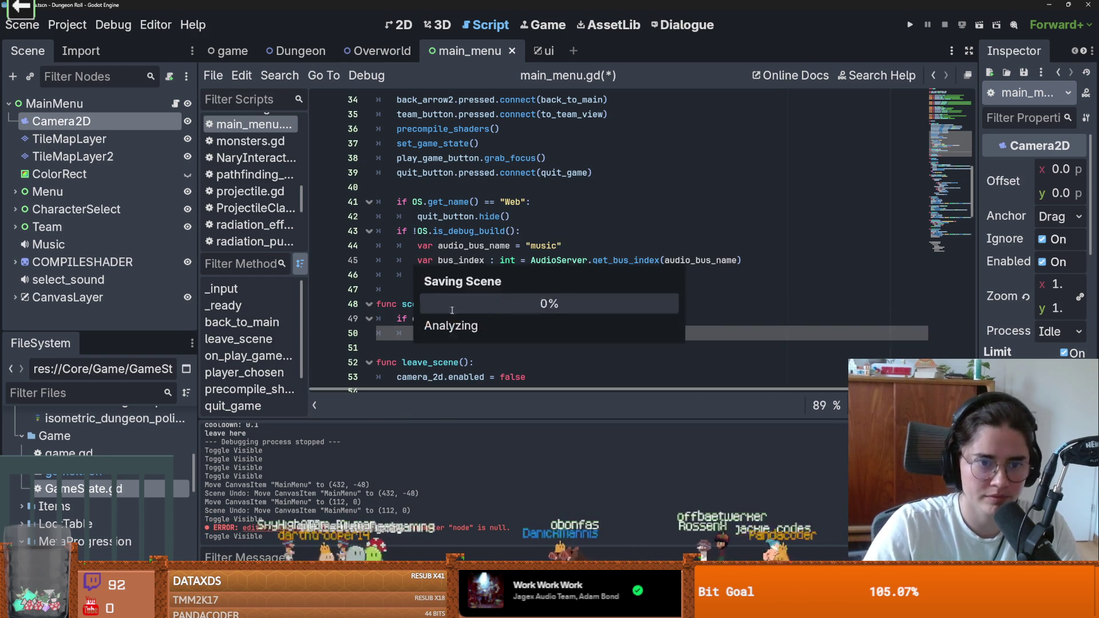
Add an elif new == branch reusing the MainMenu condition and leave_scene call
double_click(441, 376)
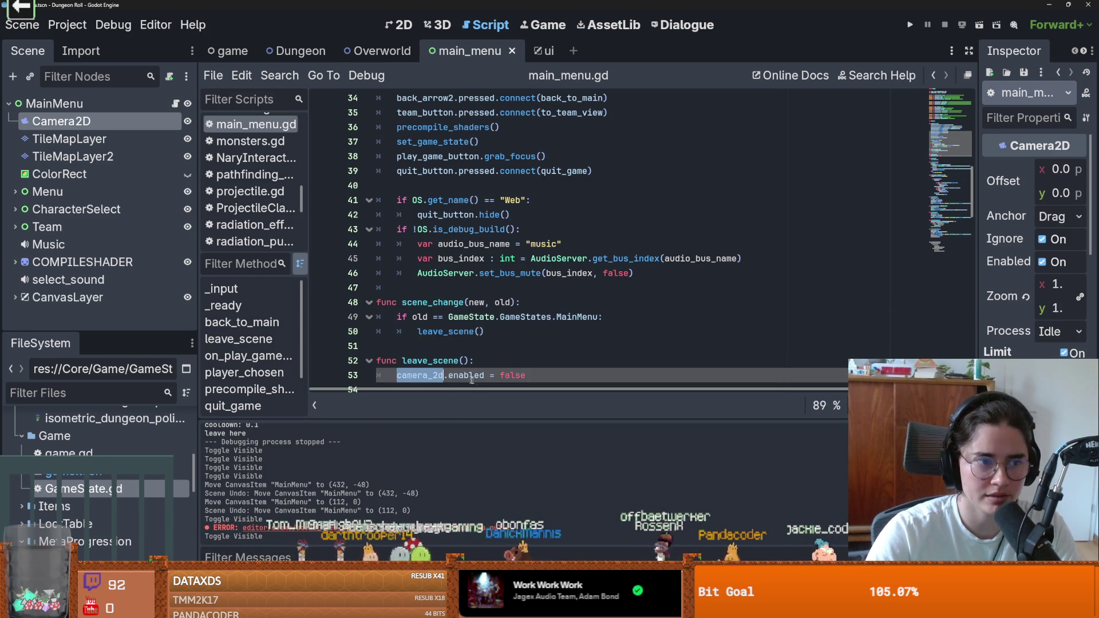
scroll(487, 306, "down", 1)
scroll(486, 306, "up", 1)
left_click(507, 331)
key("Return")
type("elli")
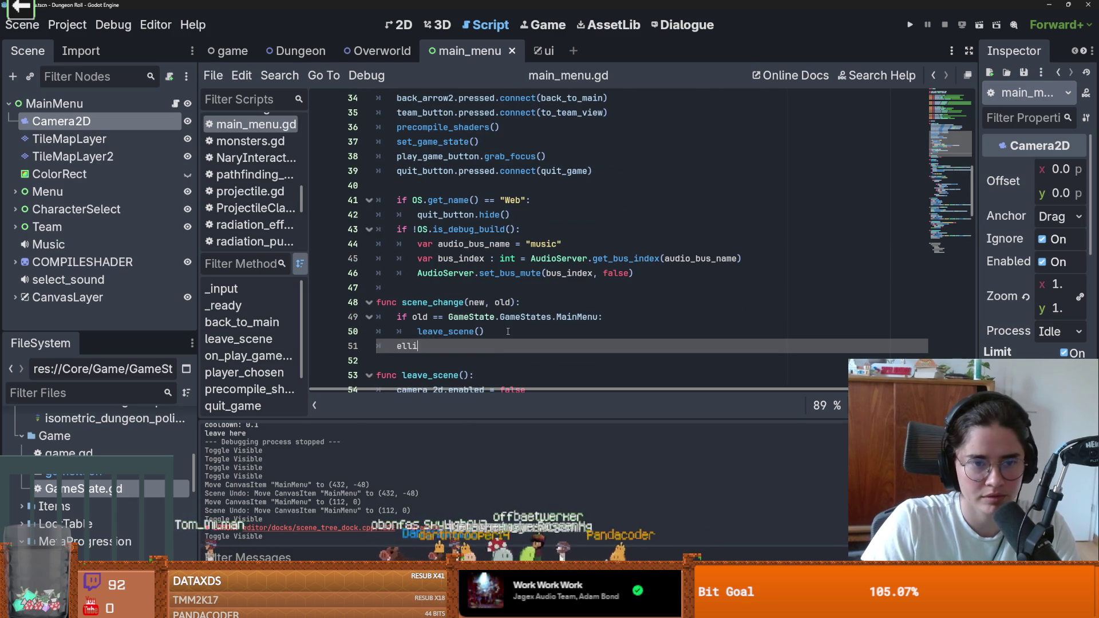
key("BackSpace")
key("BackSpace")
type("if ne")
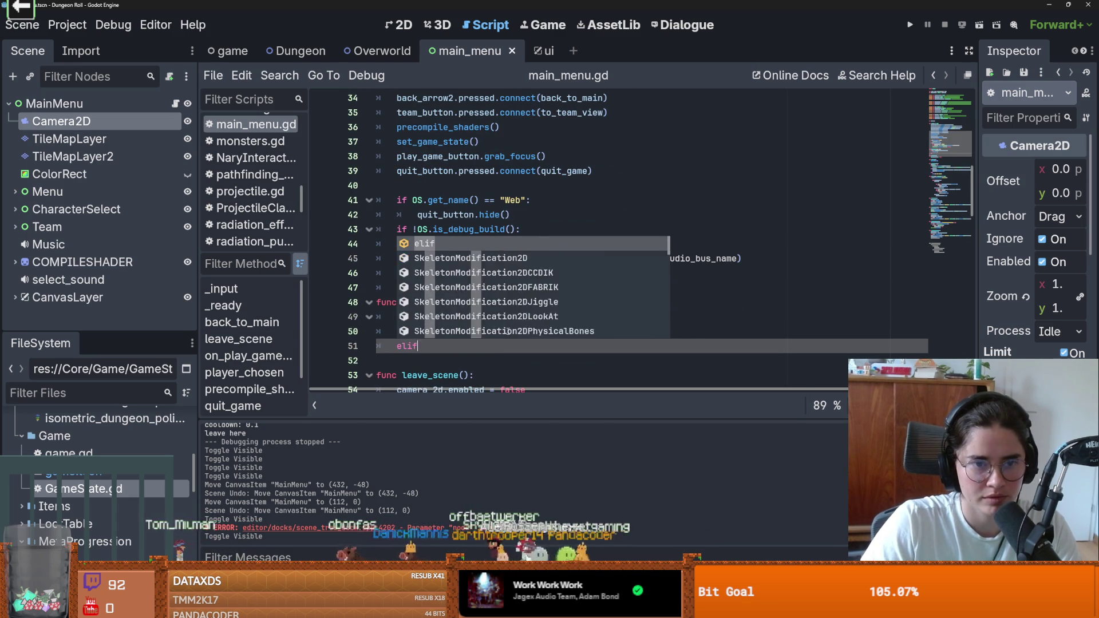
type("w ==")
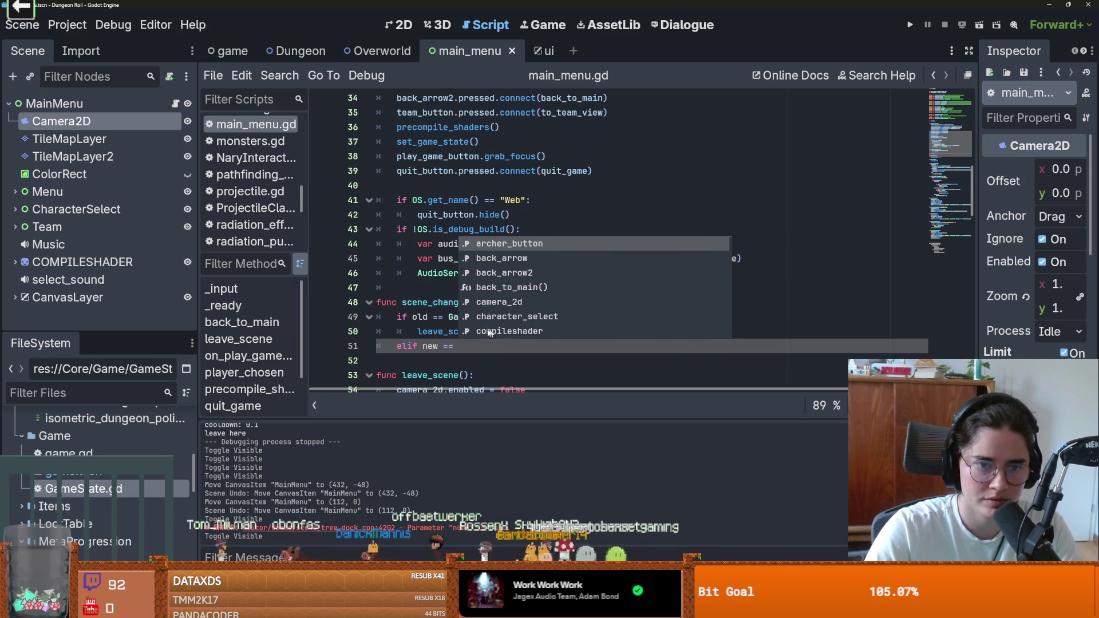
key("Escape")
left_click_drag(469, 347, 448, 319)
type("GameState.GameStates.MainMenu: \t\tleave_scene()")
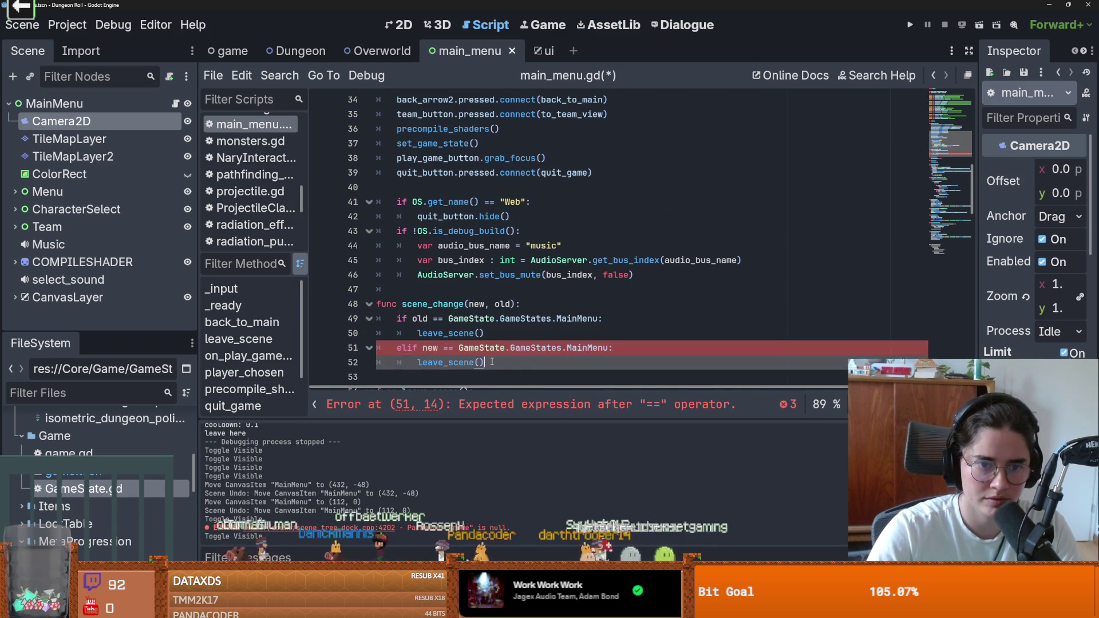
Change the pasted call in the elif branch to enter_scene() and fix its spelling
scroll(452, 275, "down", 3)
double_click(449, 231)
type("enter_scene")
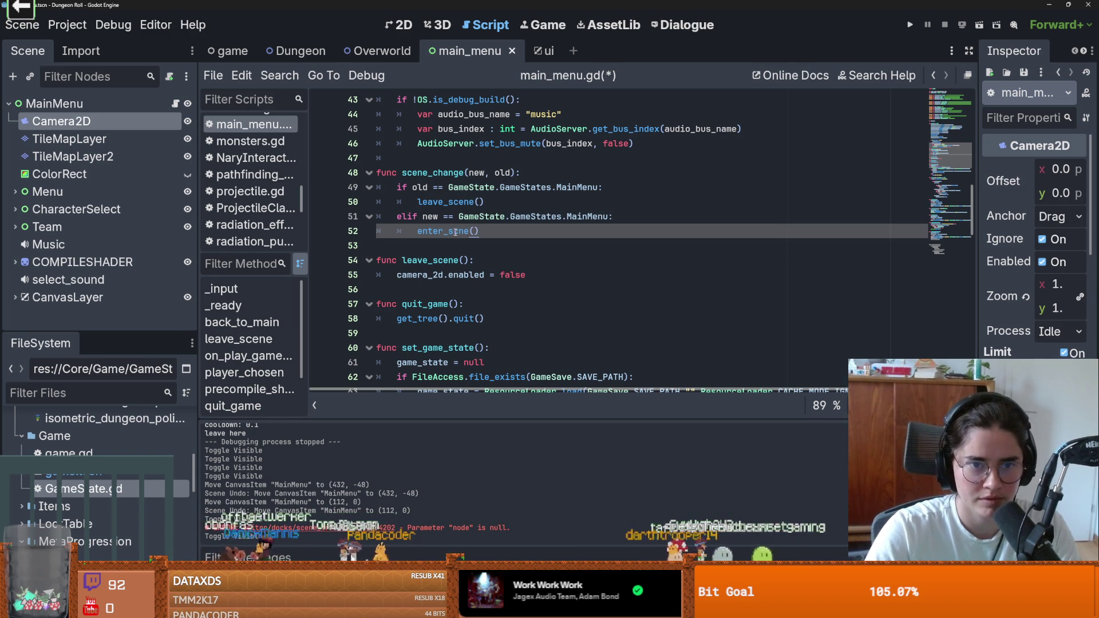
left_click(457, 231)
type("e")
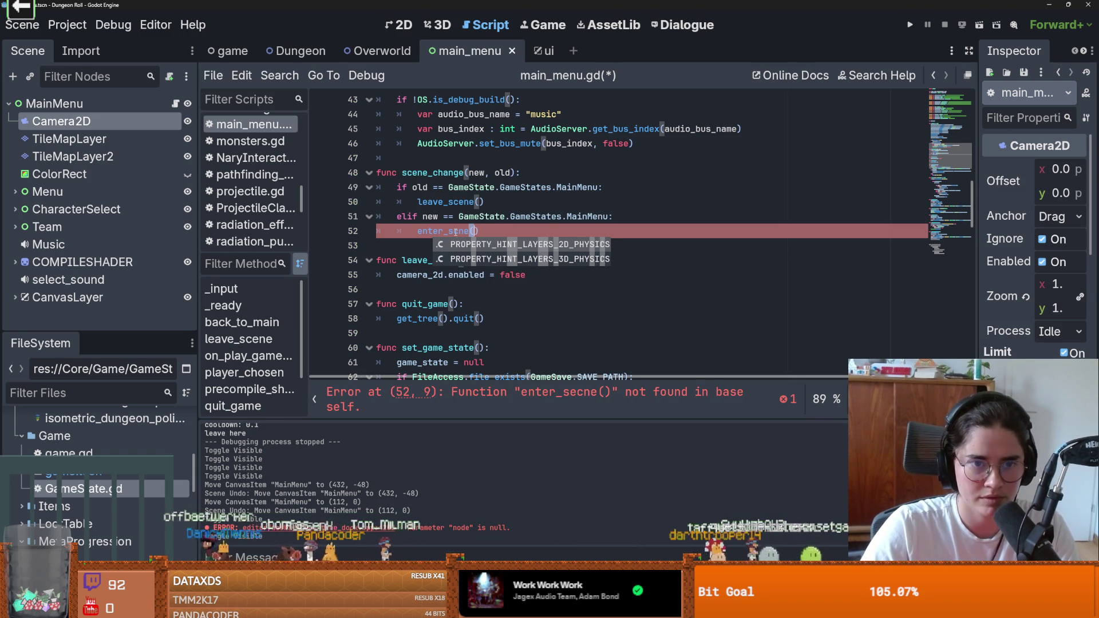
key("BackSpace")
type("e")
key("End")
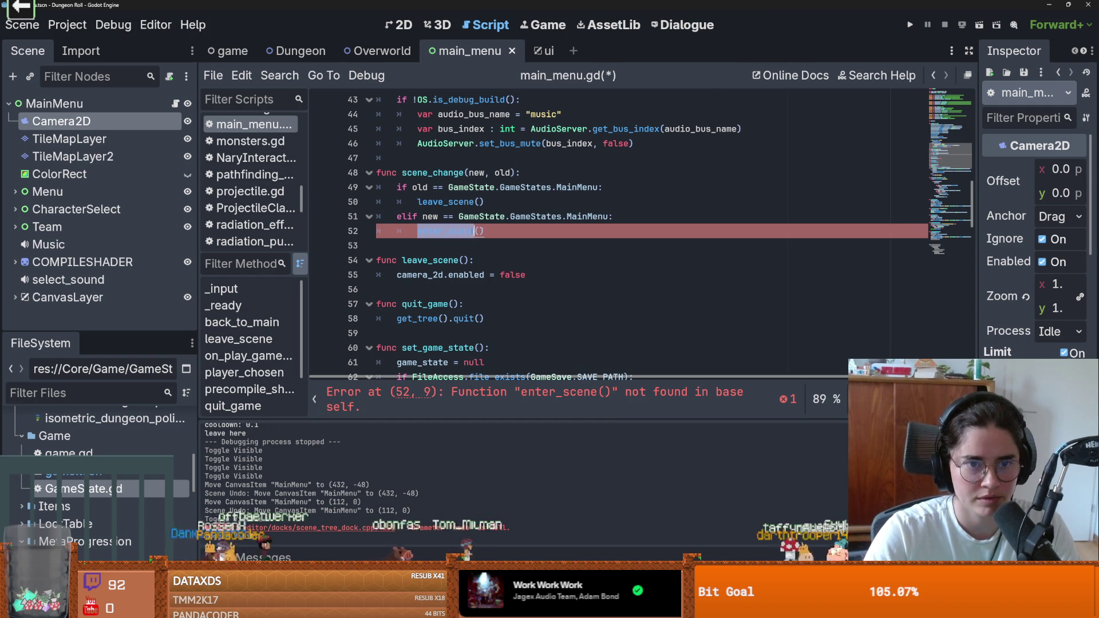
left_click_drag(504, 231, 400, 231)
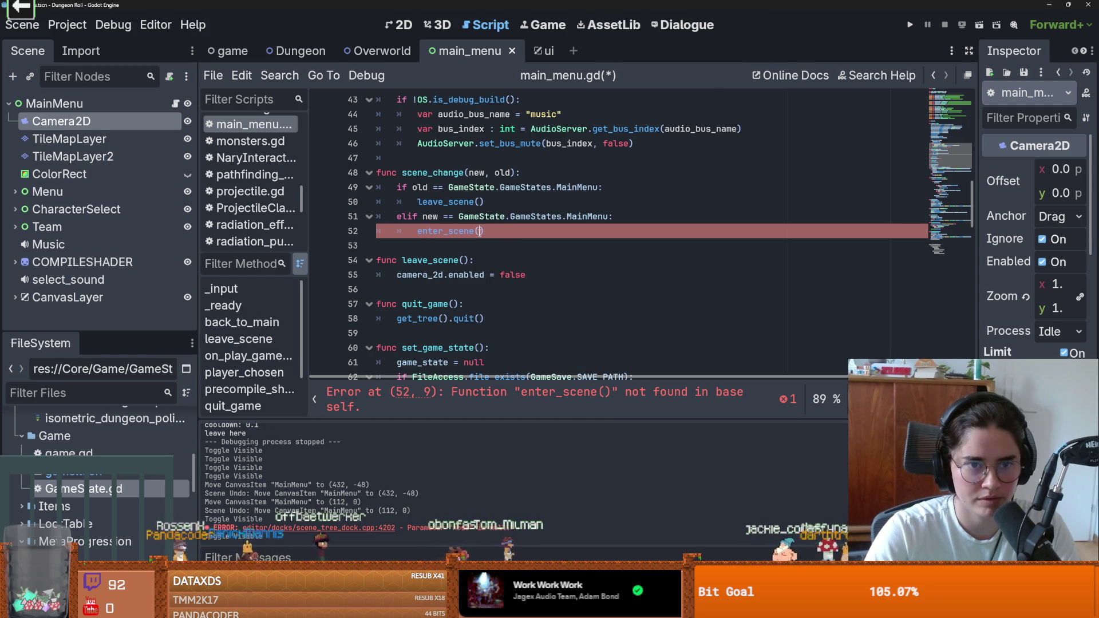
Add an enter_scene() function stubbed with pass below leave_scene and save
left_click(569, 286)
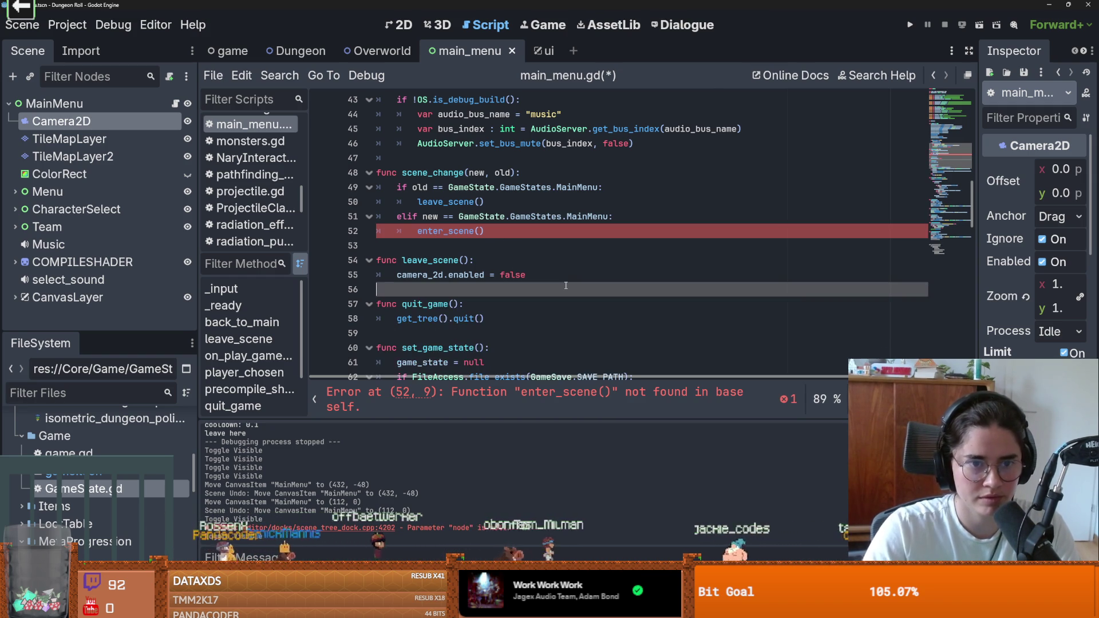
key("Return")
type("func enter_scene()")
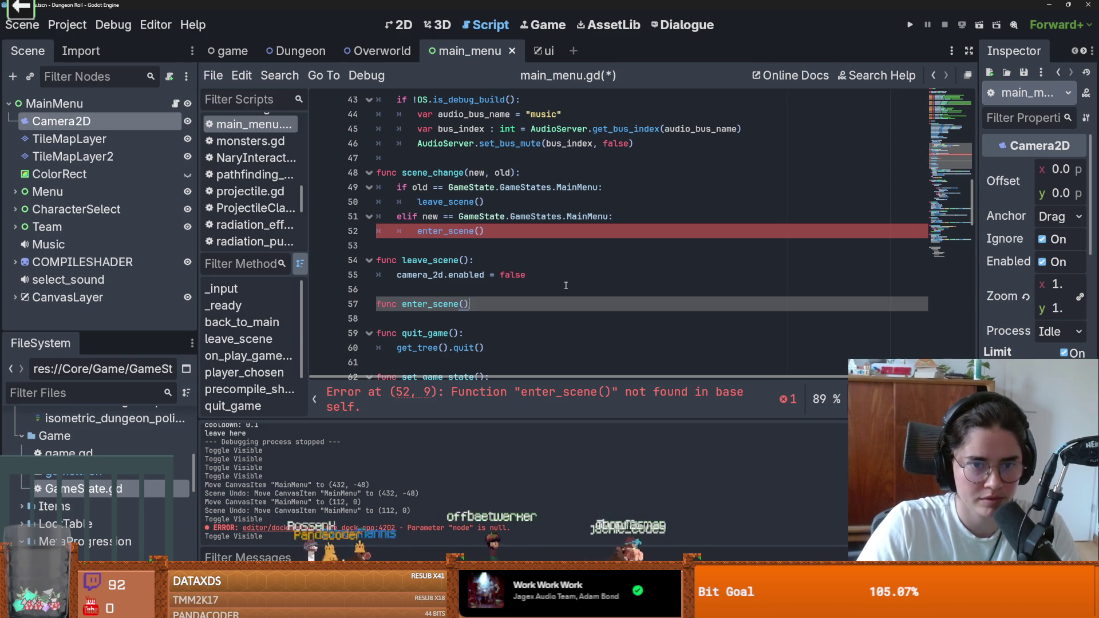
type(":")
key("Return")
type("pass")
key("ctrl+s")
scroll(653, 188, "up", 1)
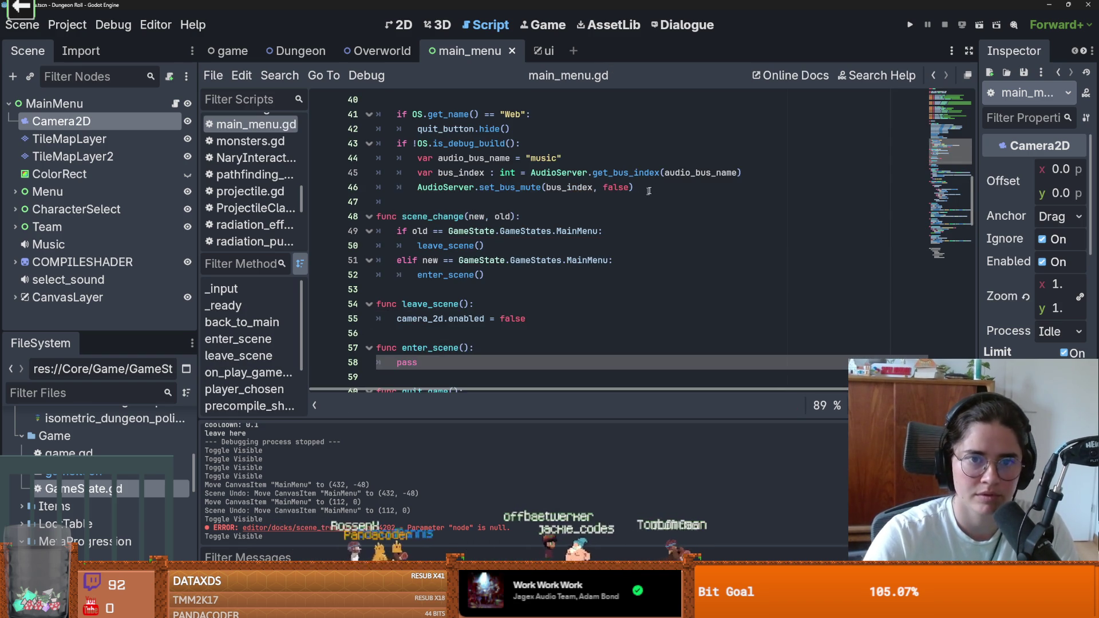
Connect GameState.on_game_state_changed to scene_change after the debug-build block
left_click(653, 188)
key("Return")
type("GameS")
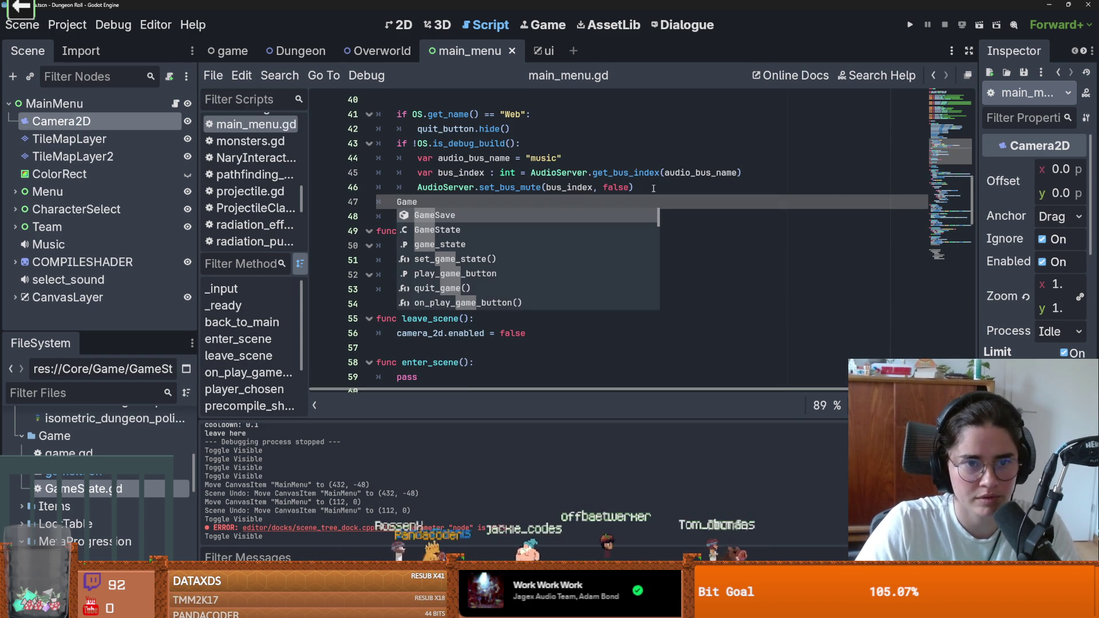
key("Return")
type(".")
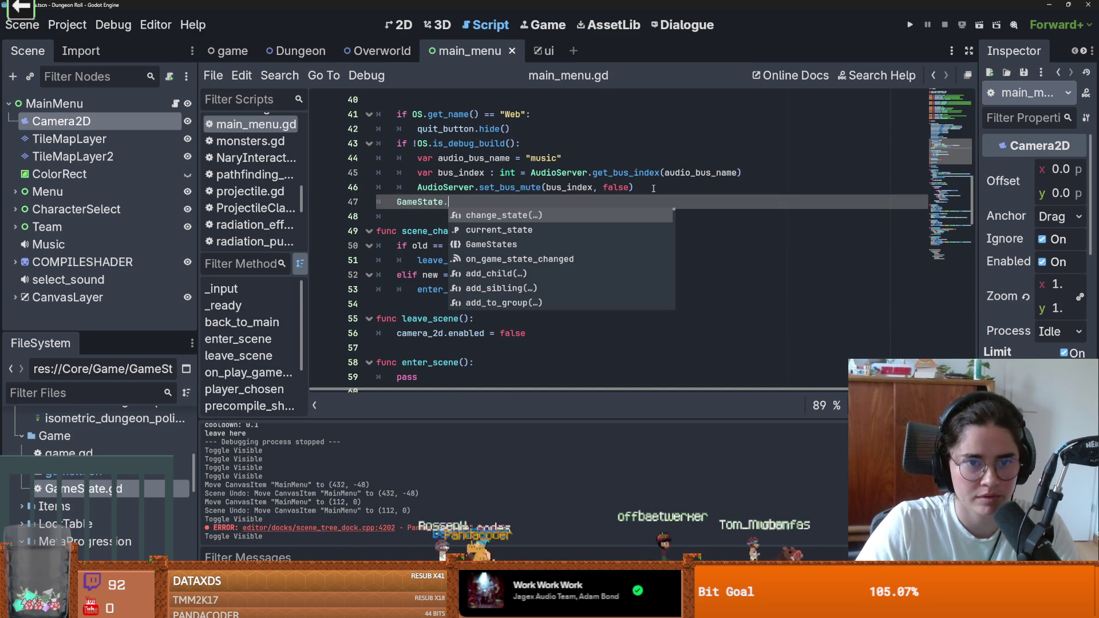
key("Down")
key("Down")
key("Down")
key("Return")
type(".")
key("Return")
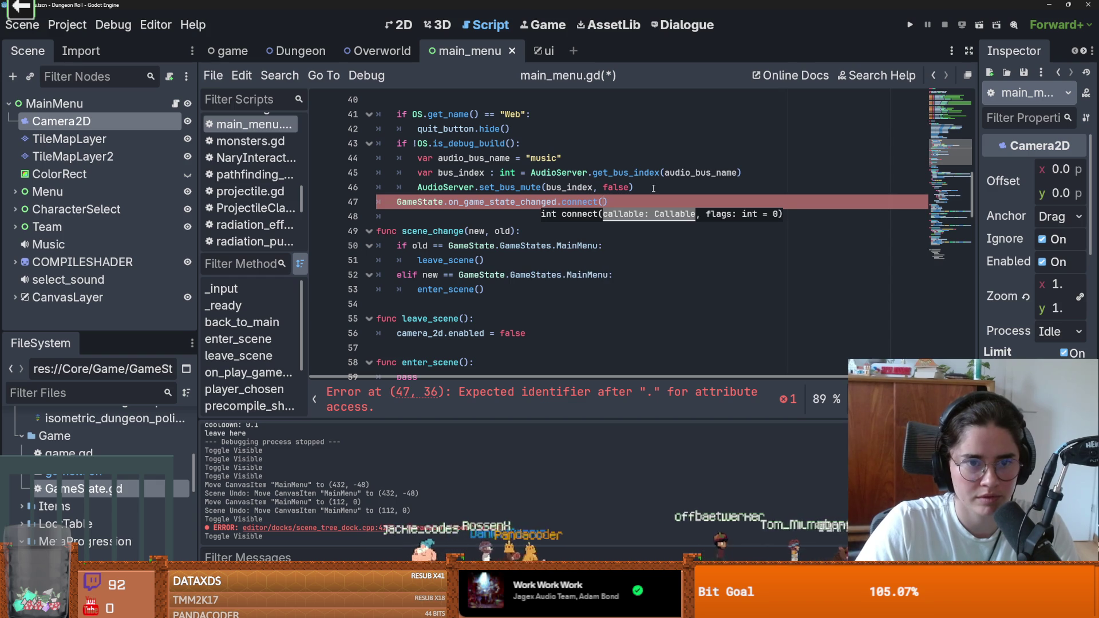
type("sc")
key("Return")
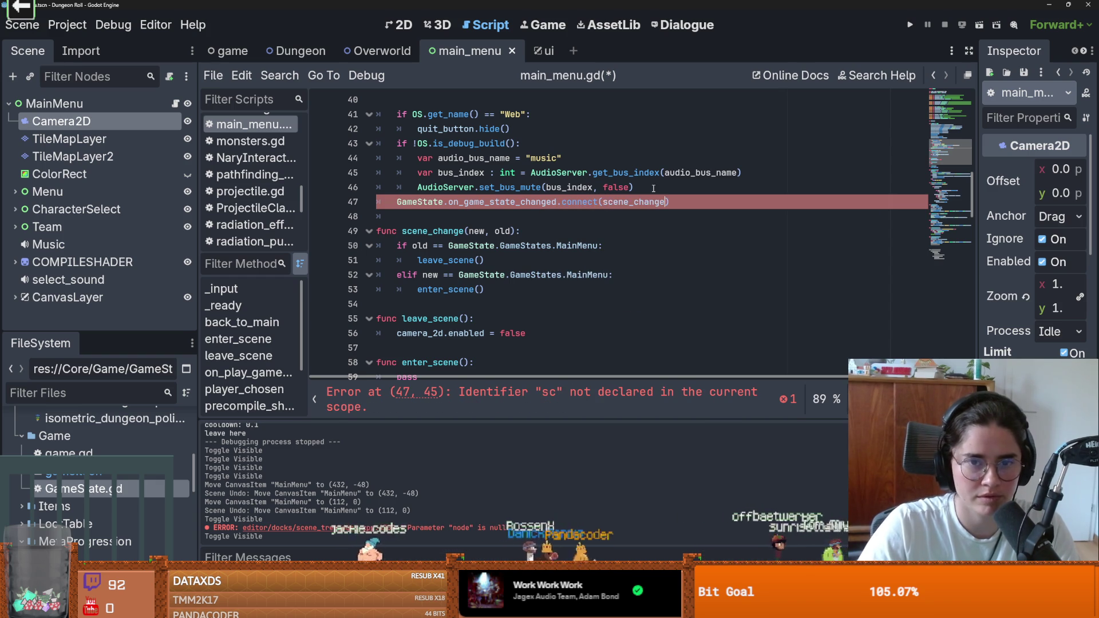
Replace enter_scene's pass with camera_2d.enabled = true
left_click(502, 289)
scroll(502, 309, "down", 2)
left_click_drag(527, 245, 397, 246)
key("ctrl+c")
double_click(407, 289)
key("ctrl+v")
double_click(511, 289)
type("true")
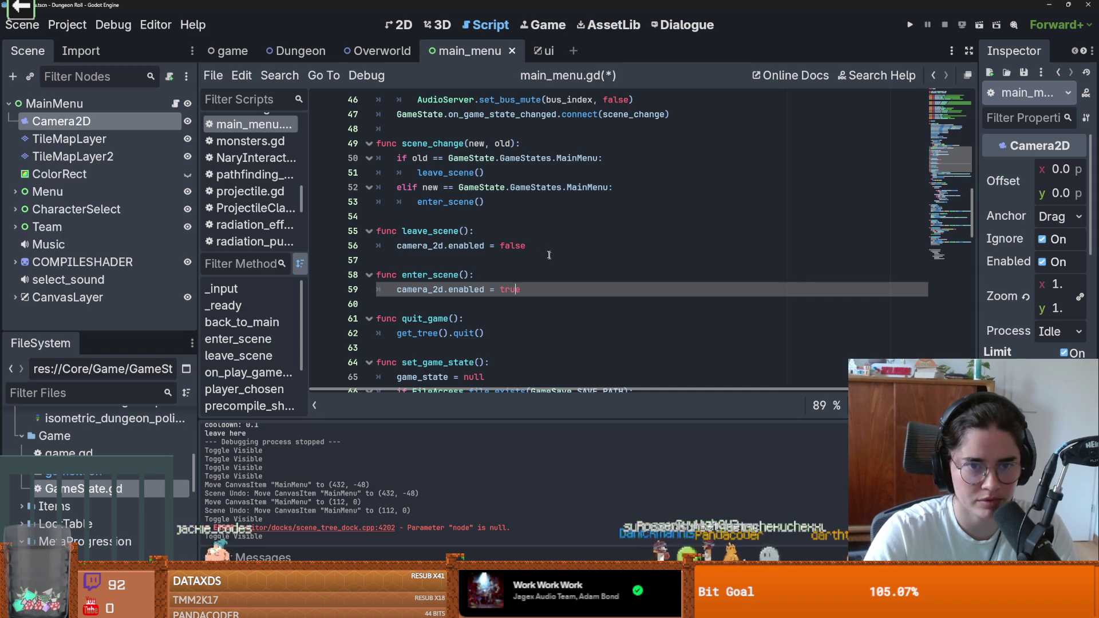
key("Up")
key("Up")
key("Up")
key("End")
key("Return")
type("can")
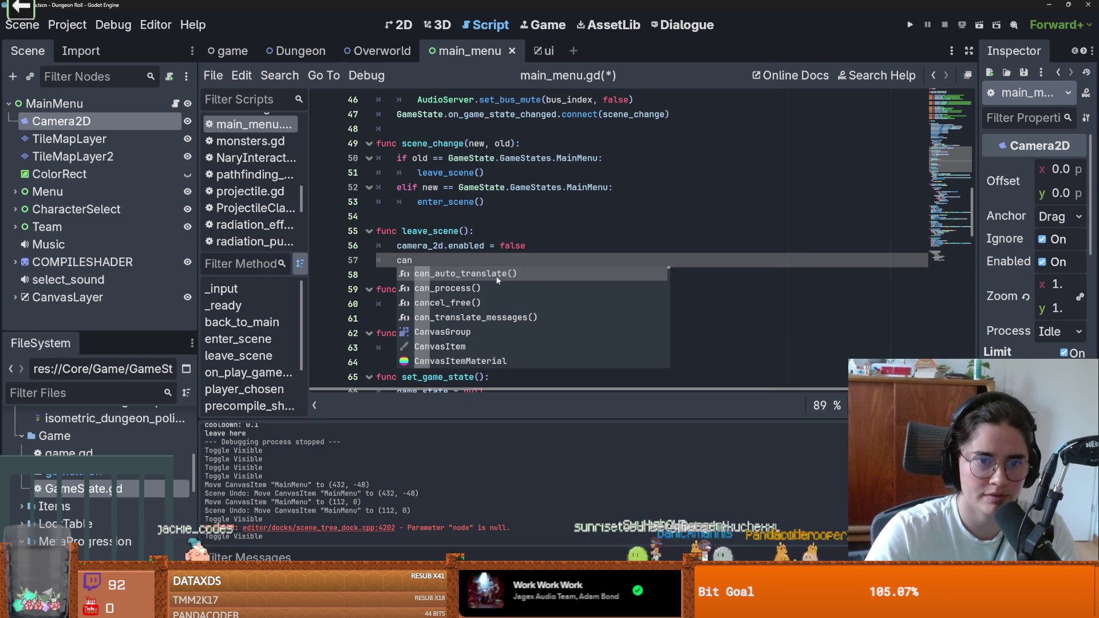
key("BackSpace")
key("BackSpace")
key("BackSpace")
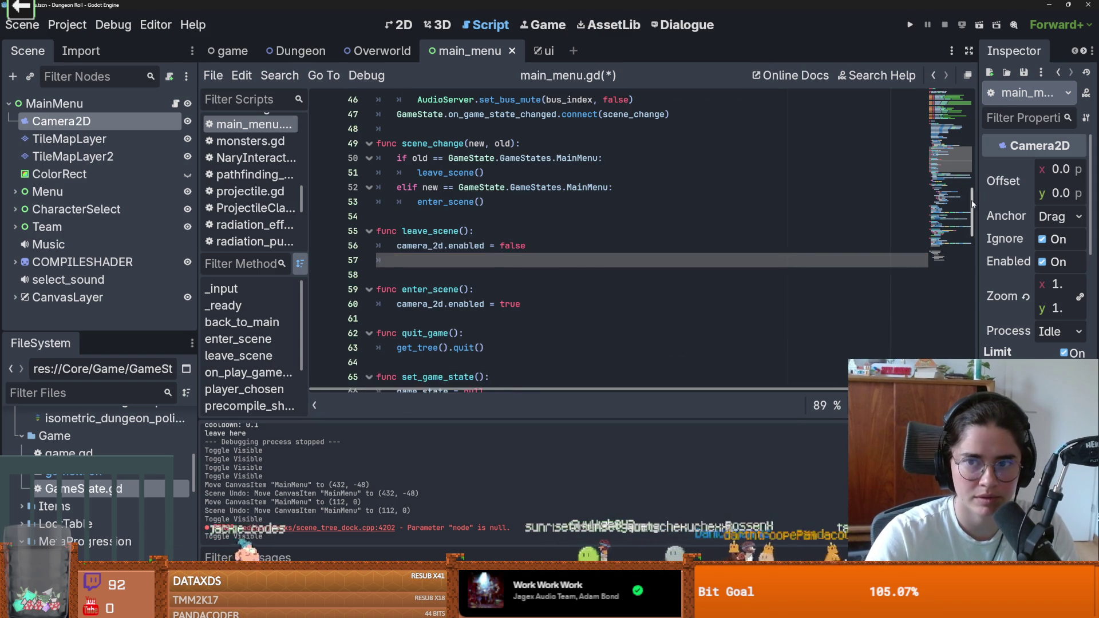
scroll(630, 240, "up", 15)
scroll(553, 225, "down", 5)
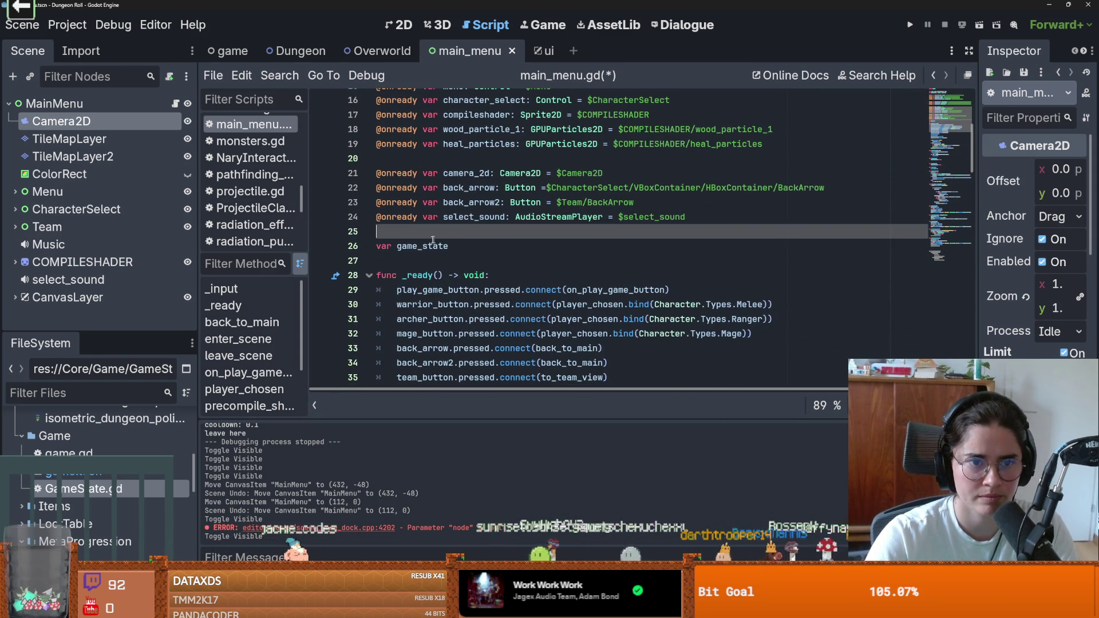
scroll(487, 240, "up", 4)
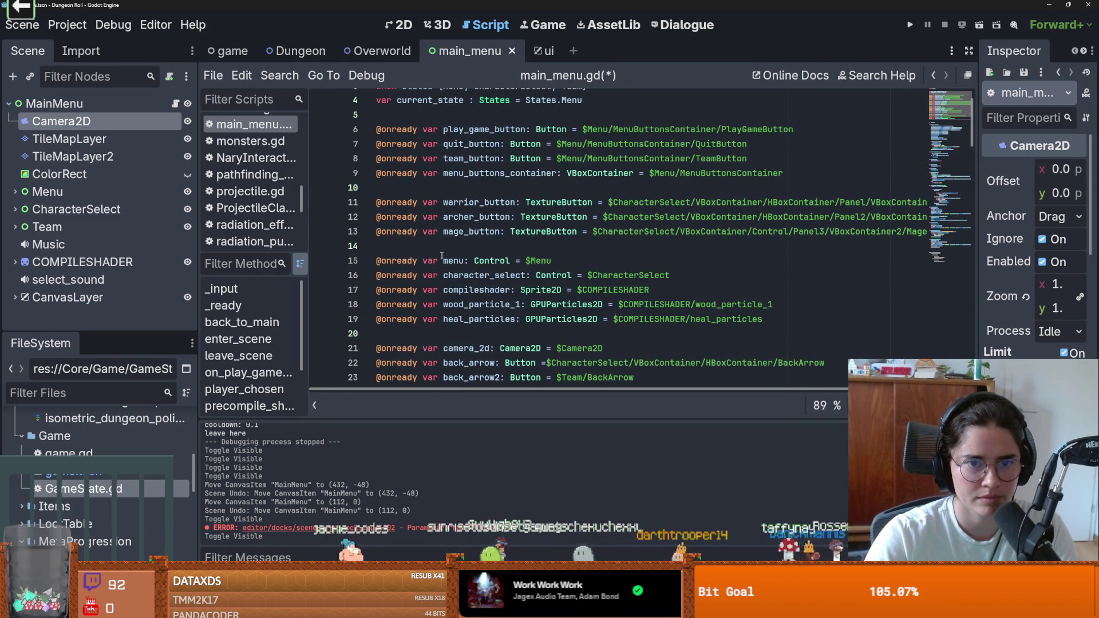
mouse_move(68, 297)
left_mouse_down()
mouse_move(406, 375)
mouse_move(479, 373)
left_mouse_up()
scroll(515, 343, "down", 12)
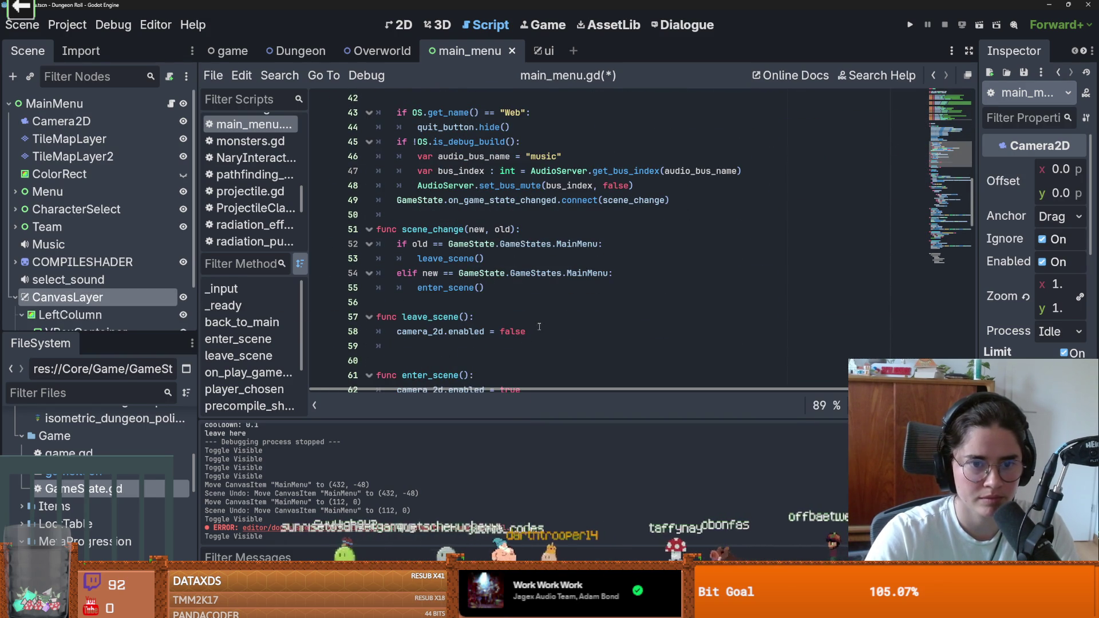
Make leave_scene call canvas_layer.hide() after disabling the camera
left_click(539, 327)
key("Return")
type("canvas_layer.sh")
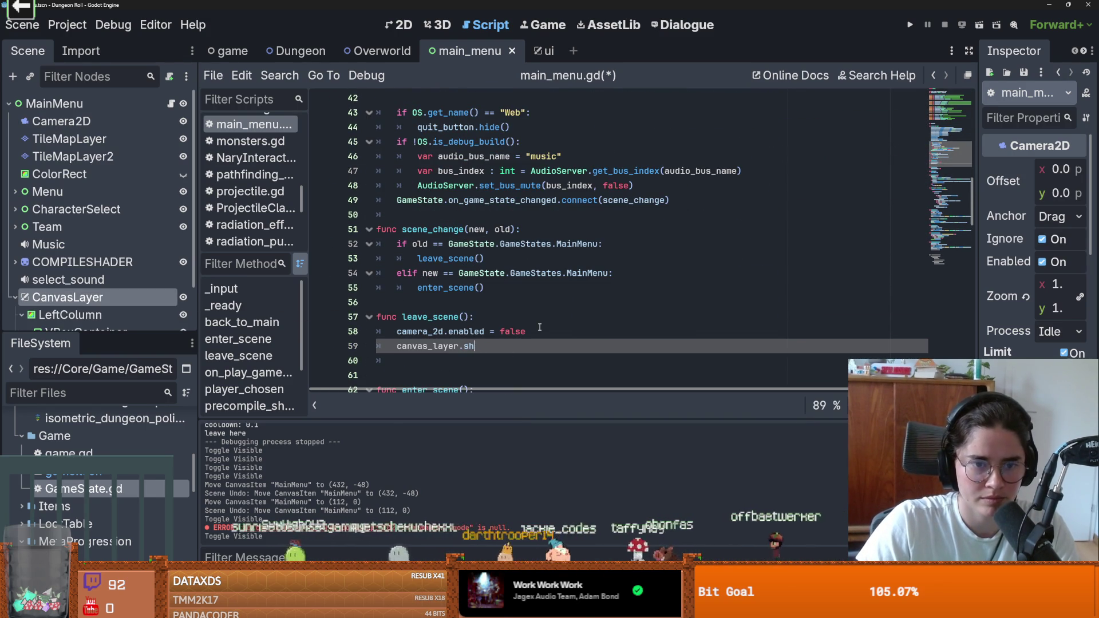
type("we")
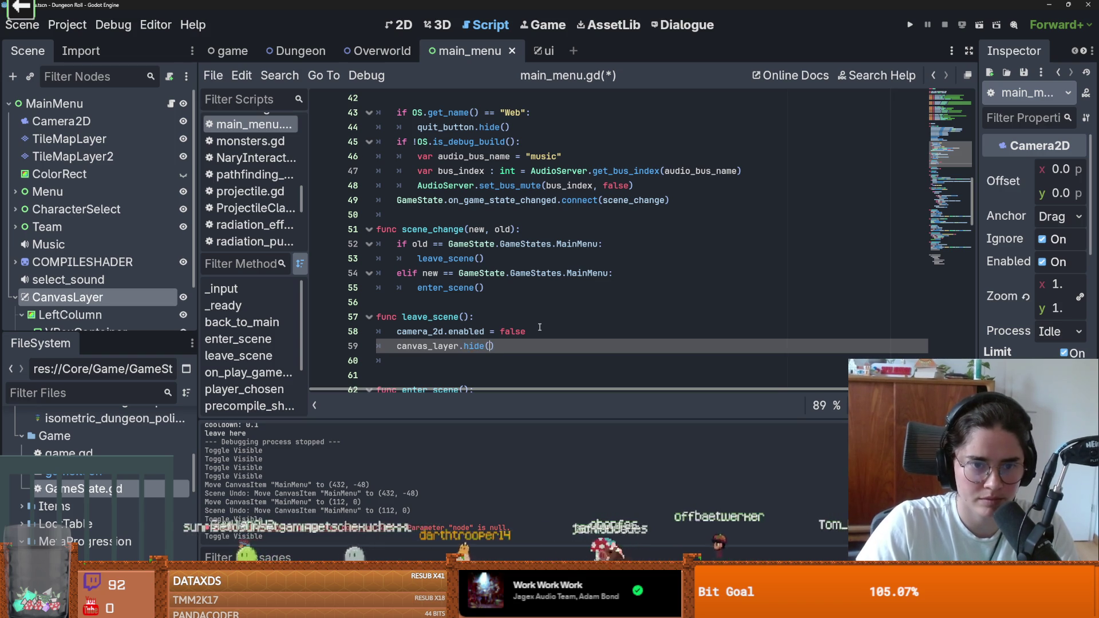
key("Return")
scroll(510, 320, "down", 1)
Add canvas_layer.show() to enter_scene and save main_menu.gd
left_click_drag(496, 302, 398, 306)
key("ctrl+c")
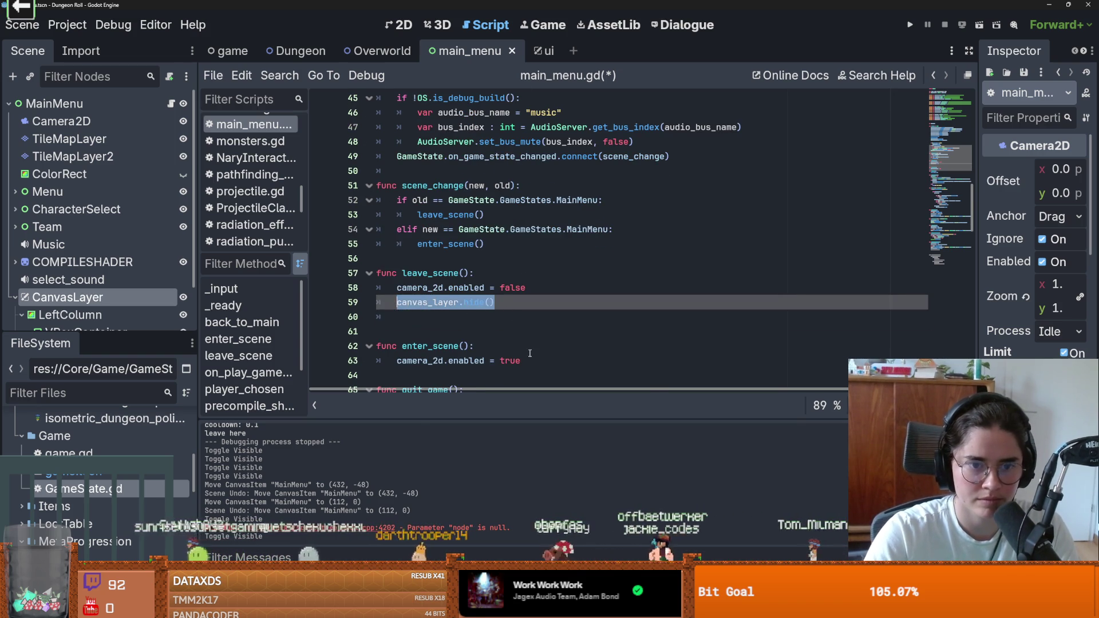
left_click(523, 361)
key("Return")
key("ctrl+v")
double_click(475, 375)
type("show")
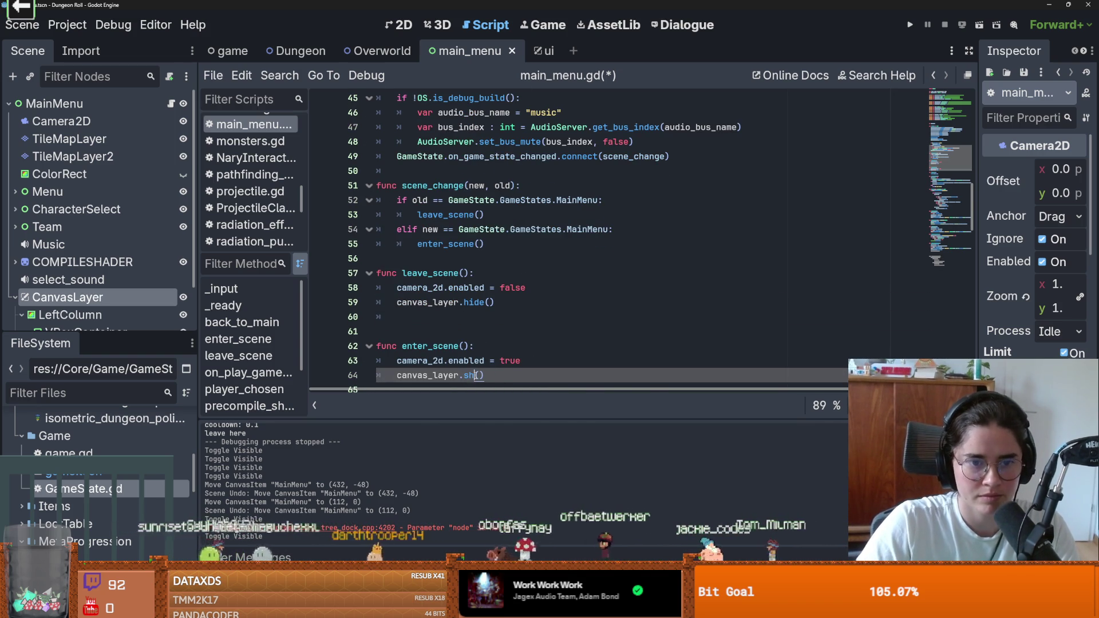
key("ctrl+s")
left_click(517, 238)
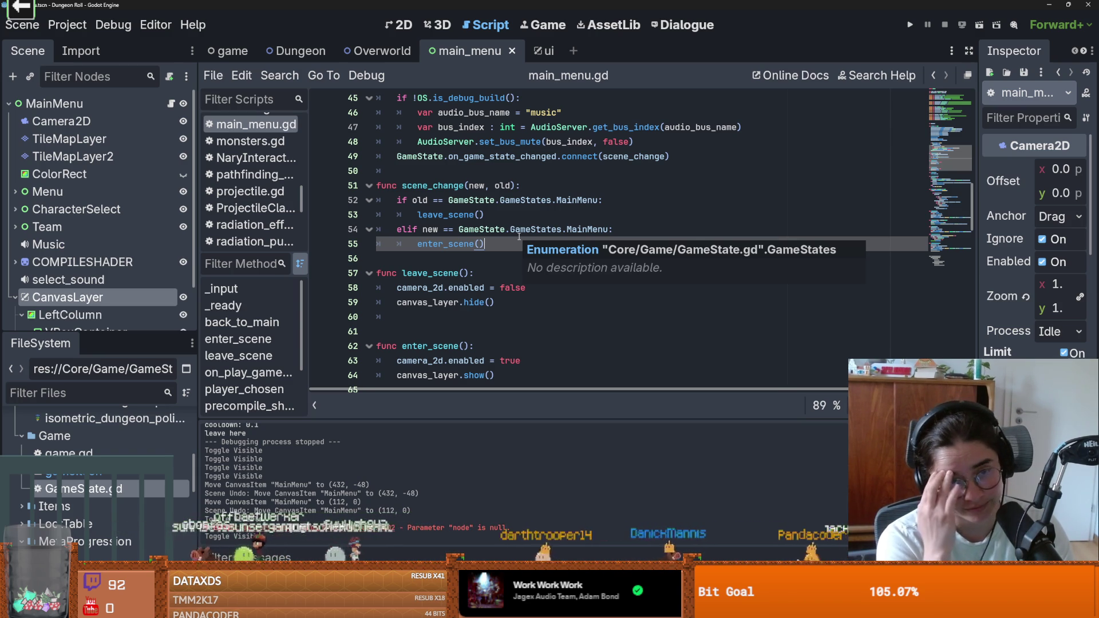
Delete the leftover indentation on the empty line below canvas_layer.hide()
left_click(425, 319)
key("BackSpace")
key("BackSpace")
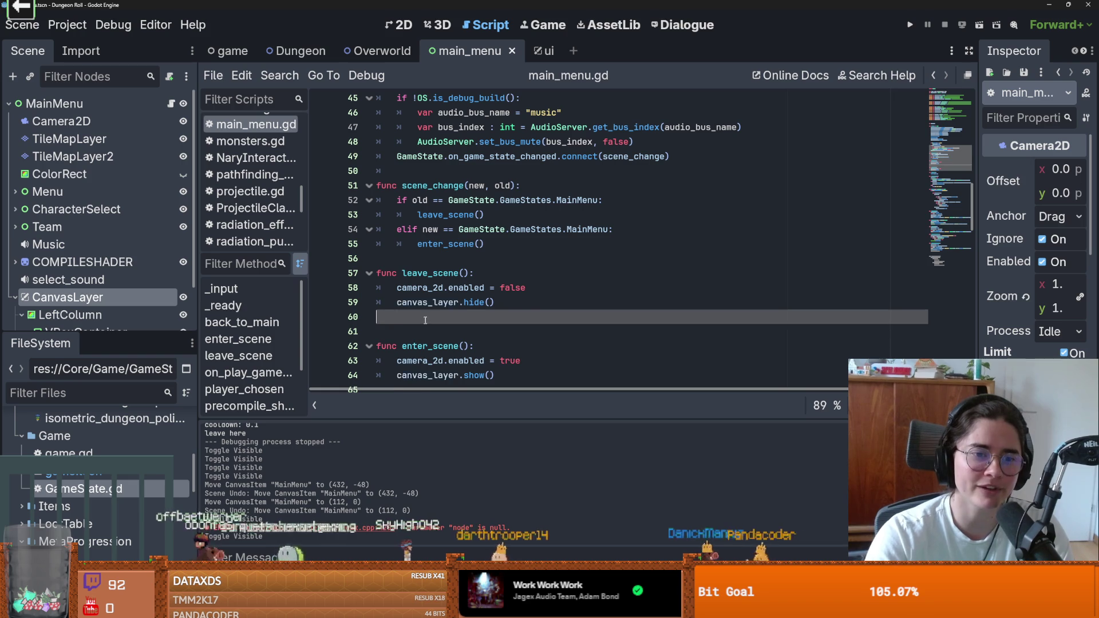
Save main_menu.gd and the main menu scene, saving a second time to be sure
key("ctrl+s")
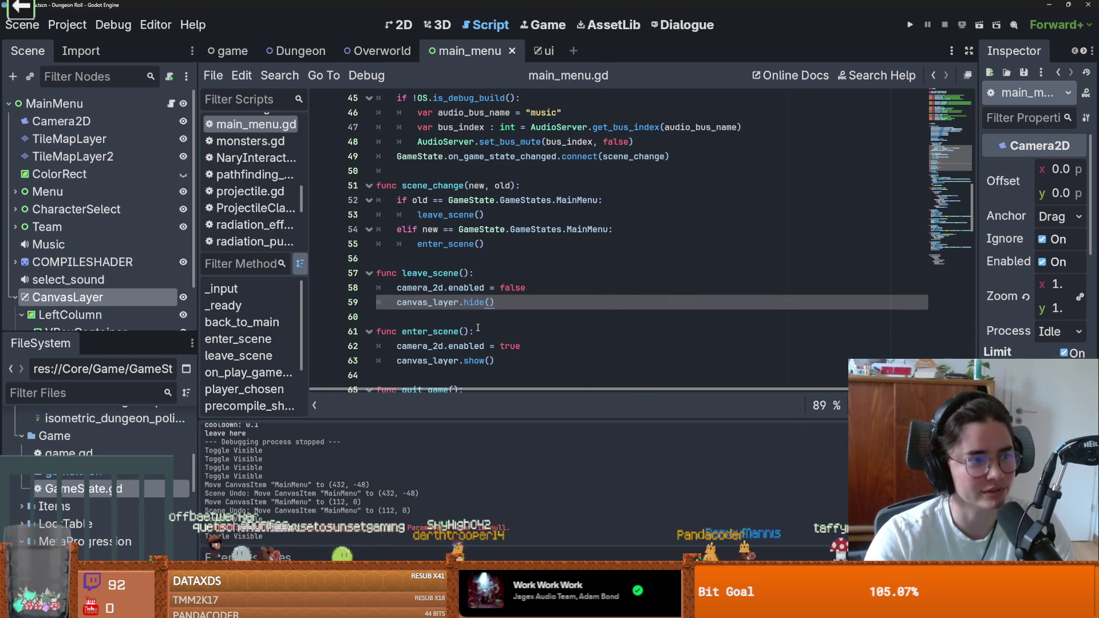
left_click(458, 264)
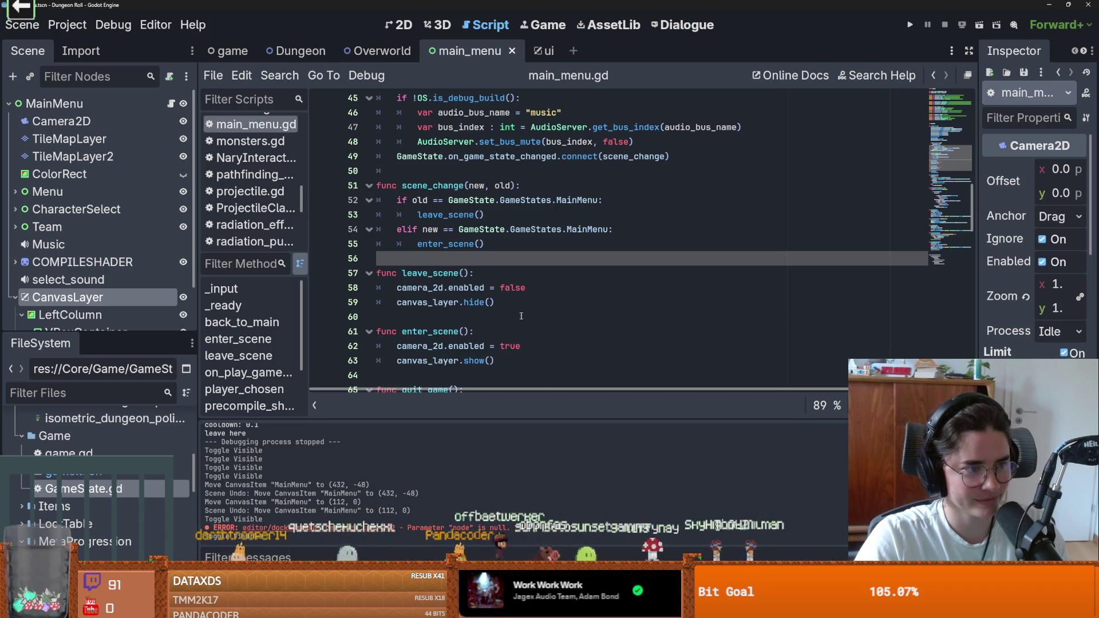
left_click(541, 314)
key("ctrl+s")
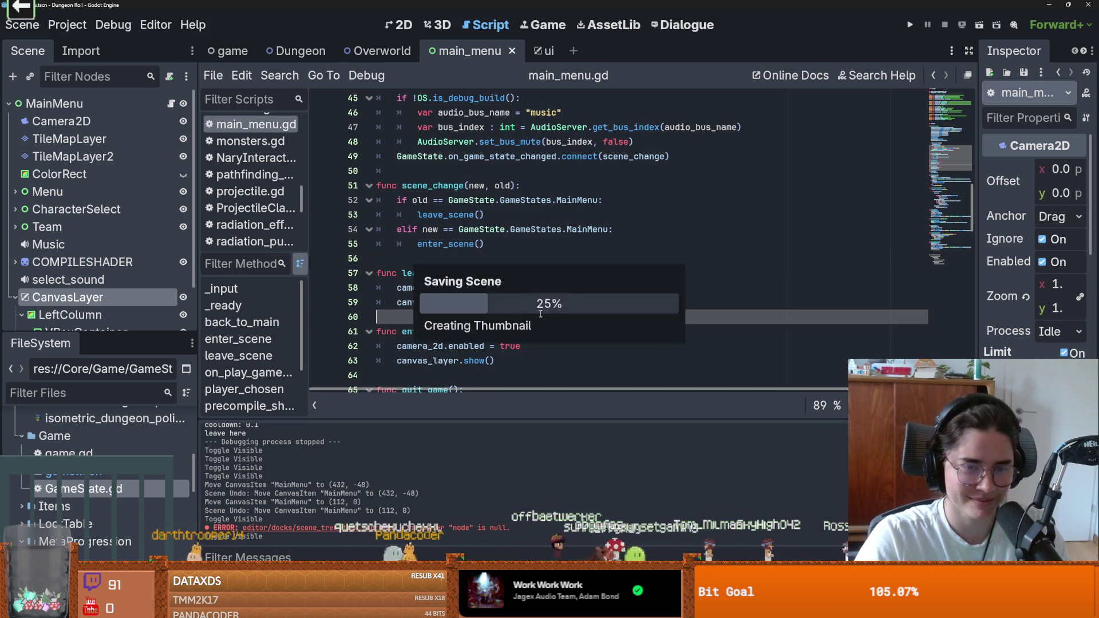
scroll(542, 312, "up", 2)
scroll(541, 312, "down", 2)
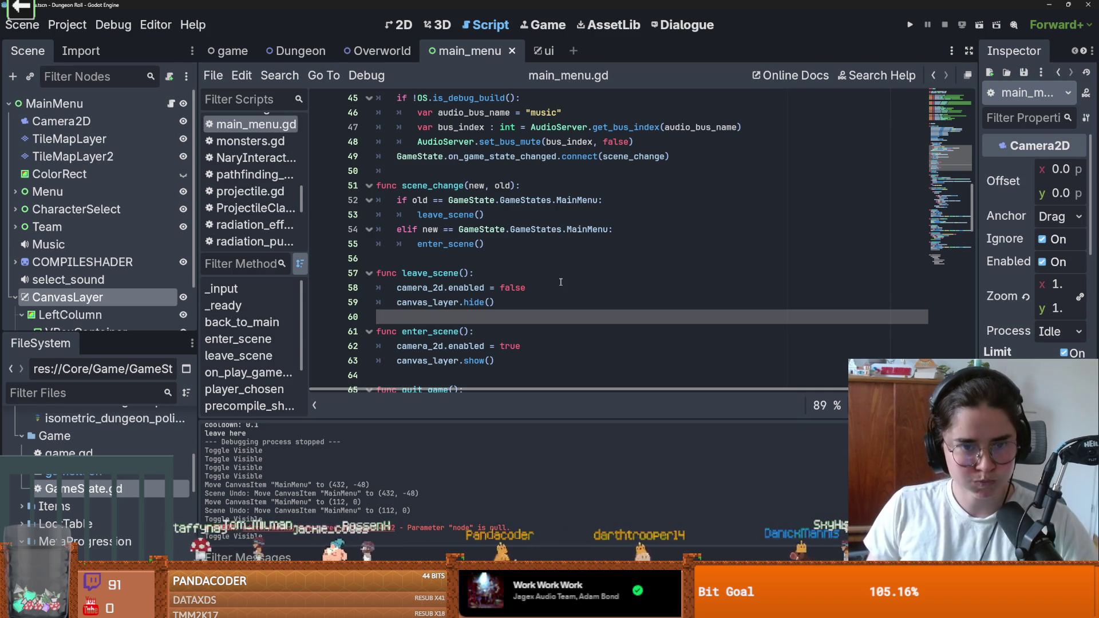
left_click(574, 293)
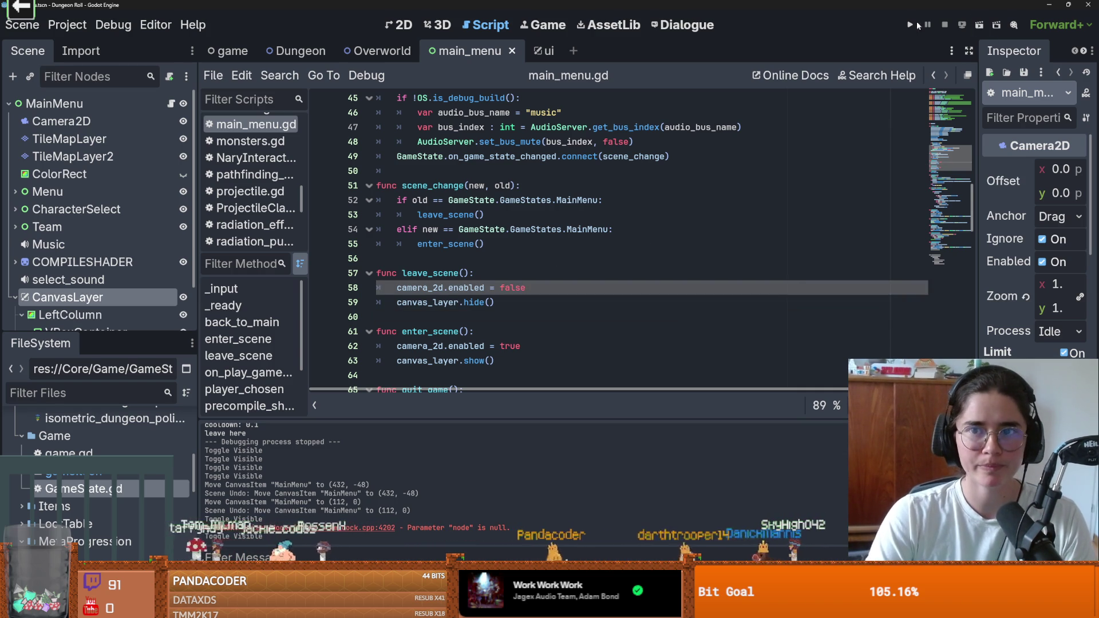
Run the project, maximise the game window, and start a new game as the Crusader
left_click(910, 24)
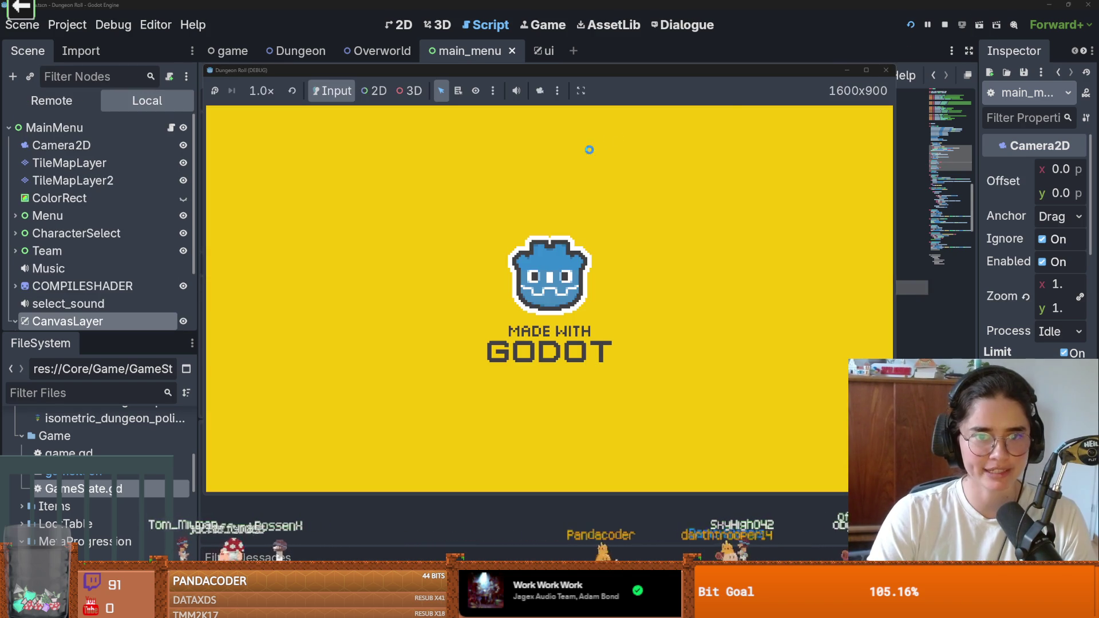
left_click(866, 70)
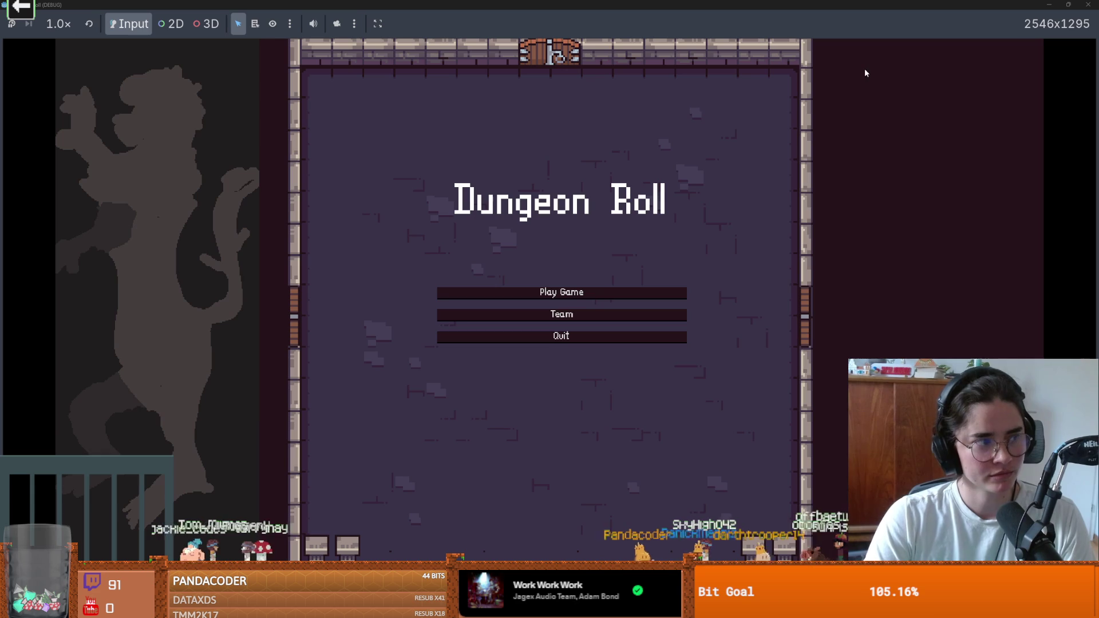
left_click(564, 298)
left_click(490, 262)
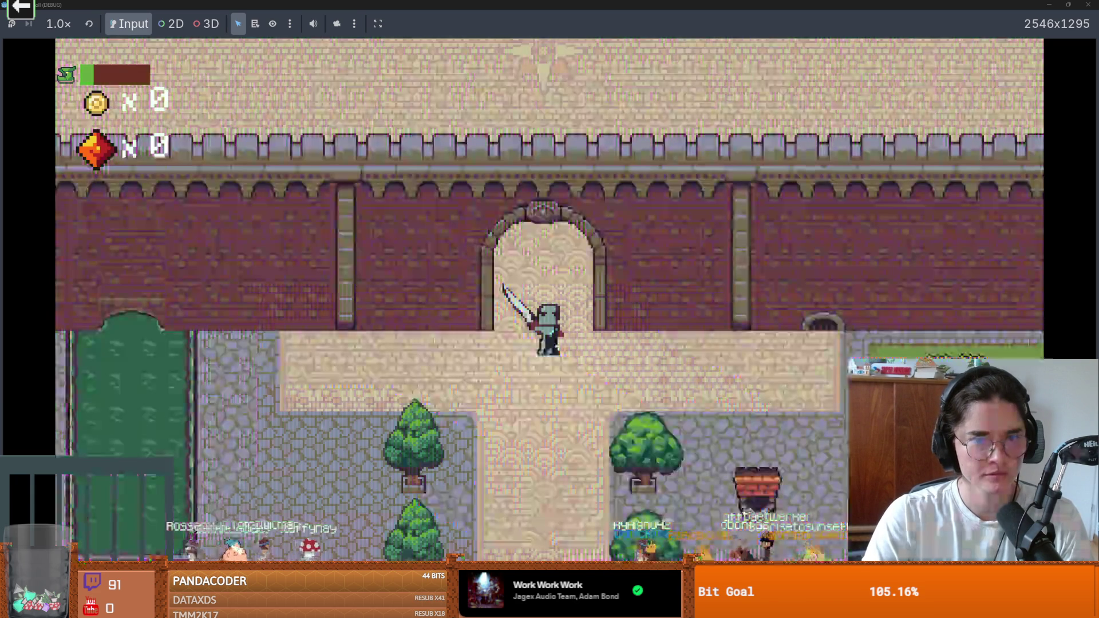
Walk the knight north and back, restore the window, and show the remote scene tree
key("w")
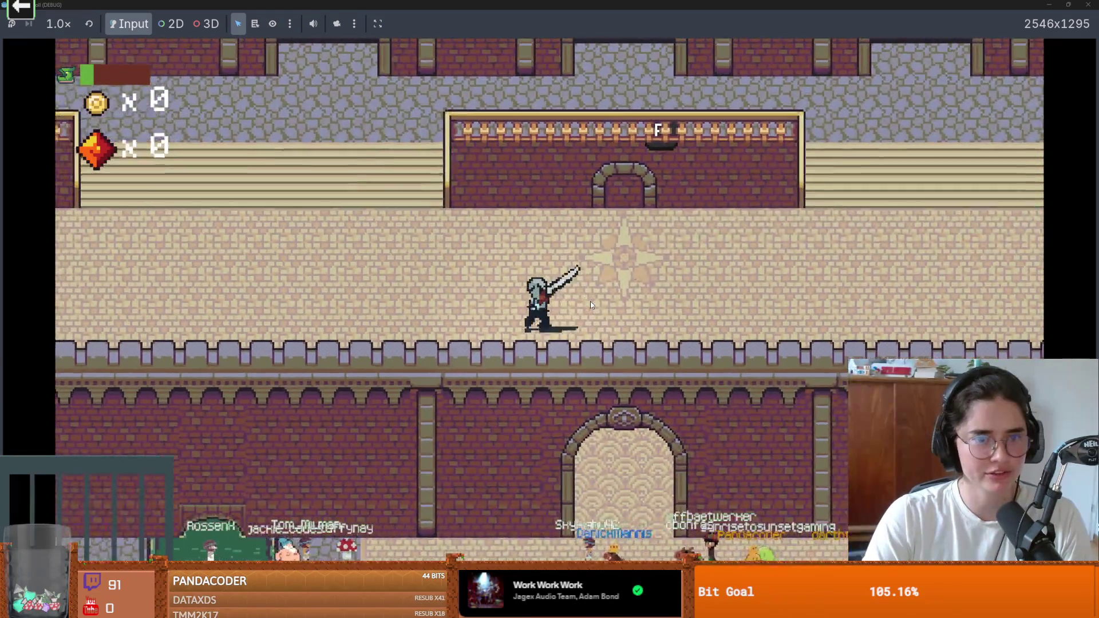
key("s")
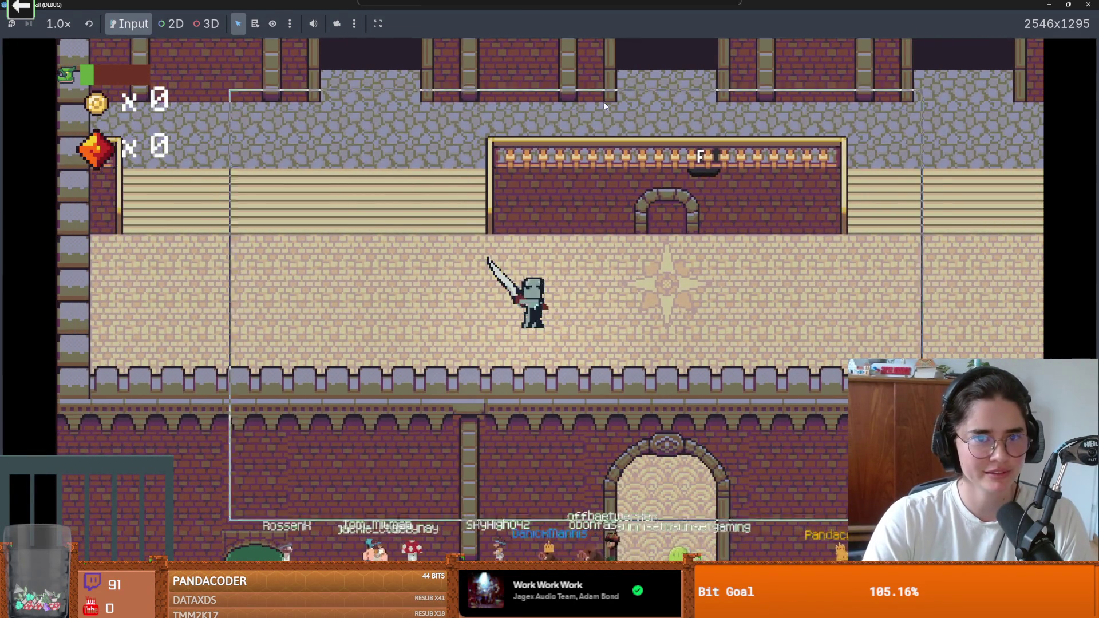
double_click(549, 5)
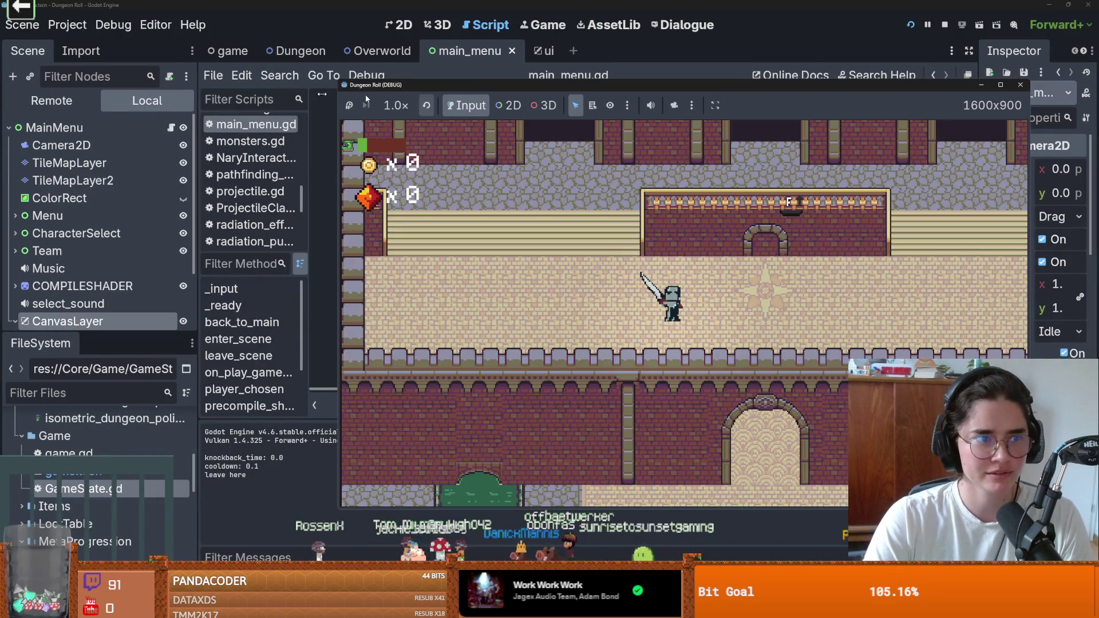
left_click(51, 100)
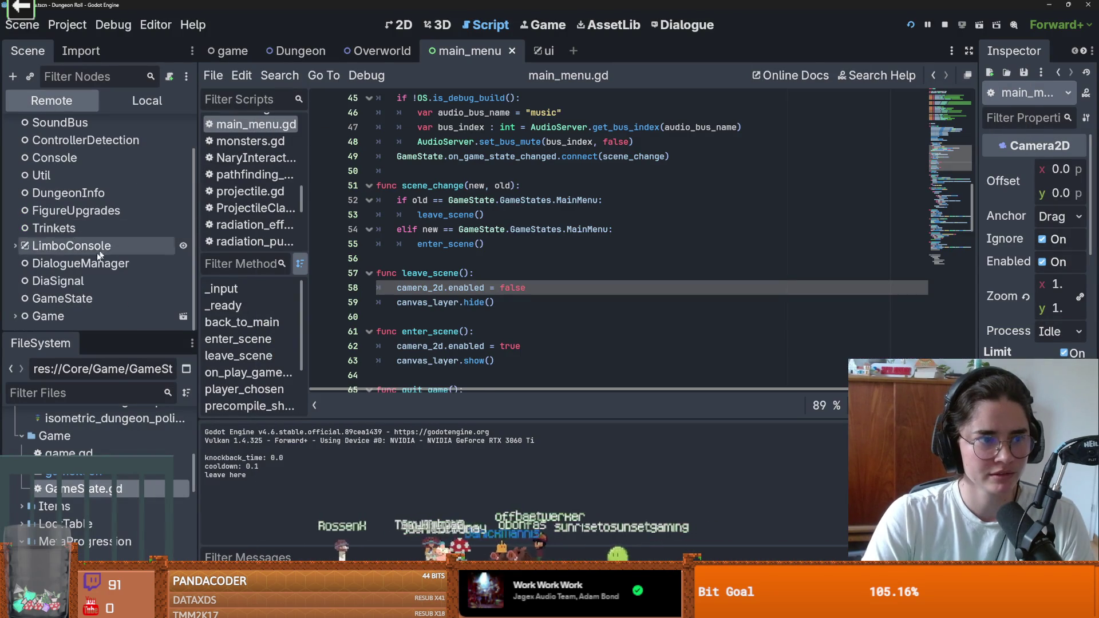
scroll(63, 246, "down", 2)
scroll(63, 299, "down", 1)
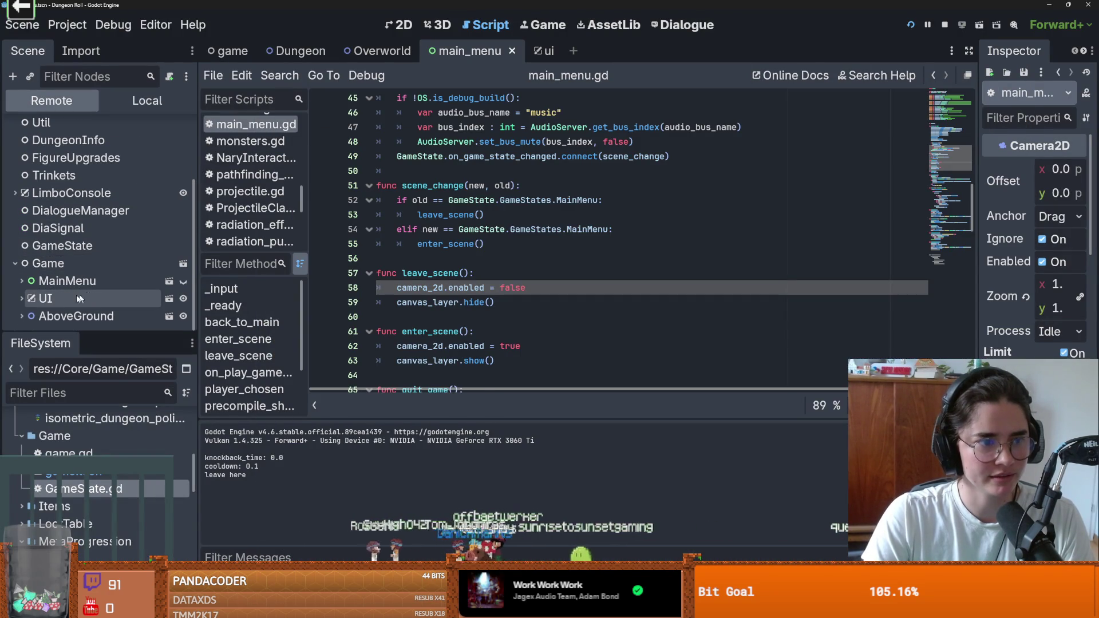
left_click(21, 315)
scroll(20, 286, "down", 2)
left_click(27, 263)
left_click(27, 264)
left_click(113, 24)
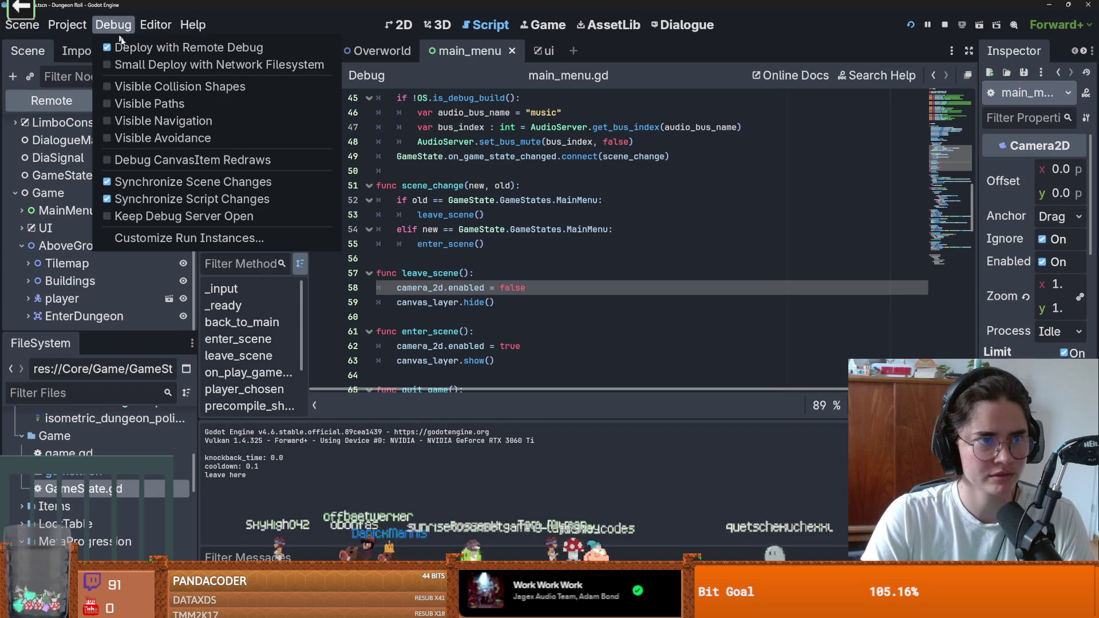
left_click(172, 85)
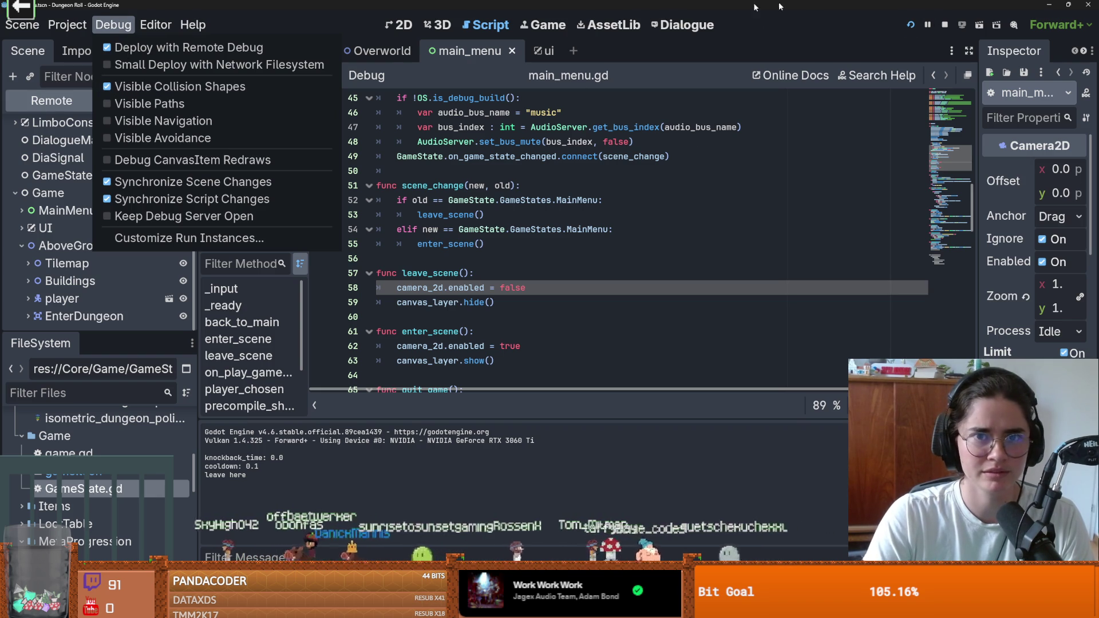
left_click(356, 51)
left_click(399, 25)
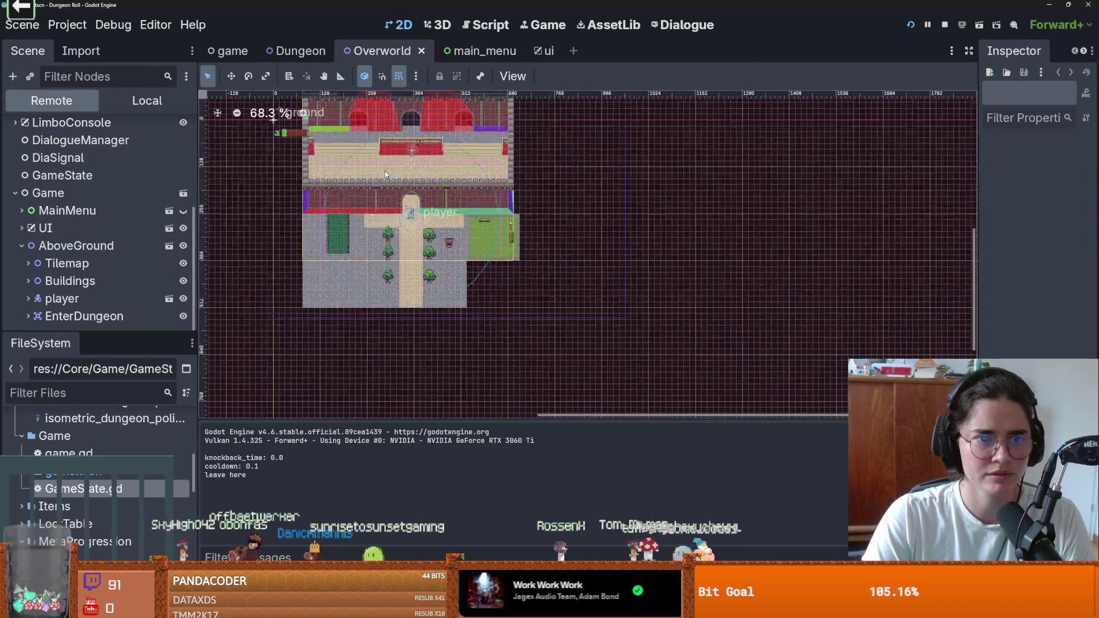
scroll(385, 174, "up", 3)
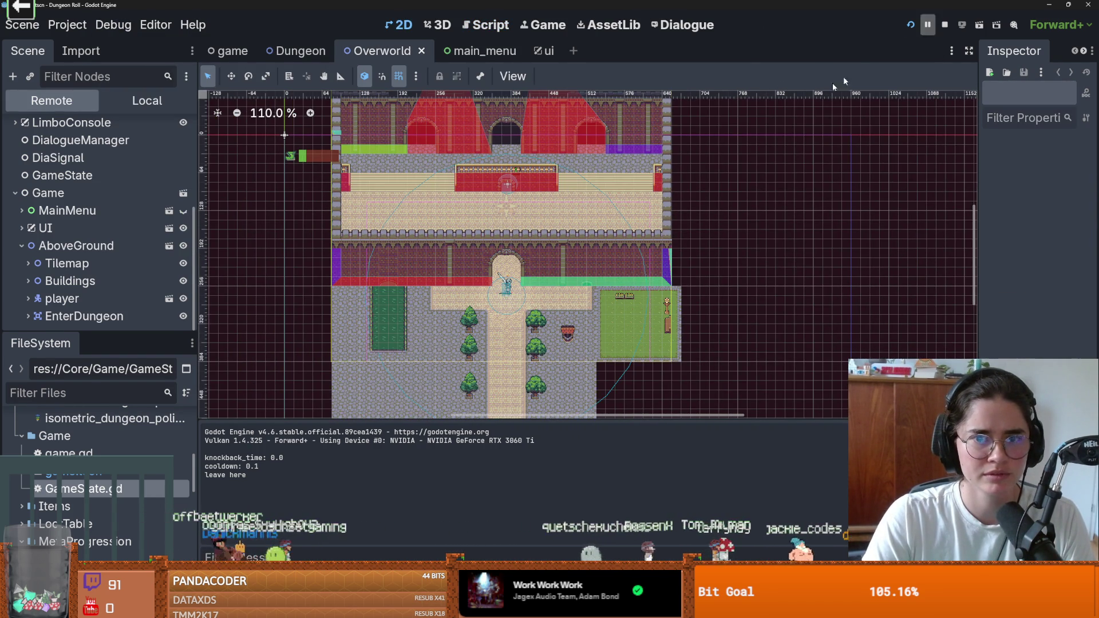
scroll(702, 190, "down", 8)
scroll(701, 191, "up", 3)
scroll(699, 190, "up", 5)
key("F5")
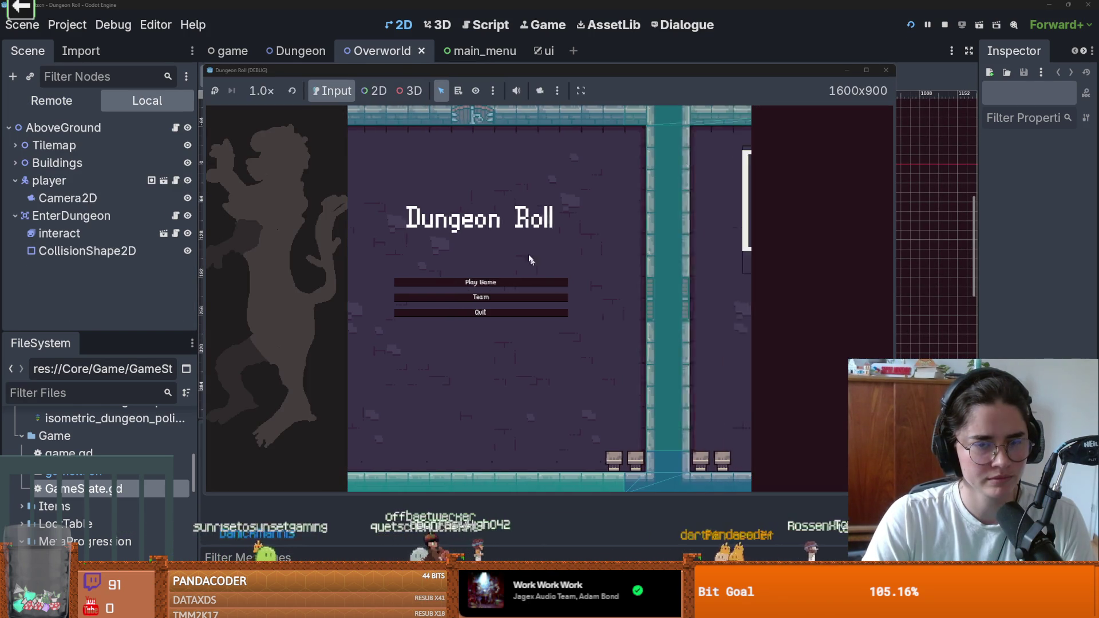
Start the game, pick the Crusader, and walk around the overworld courtyards
left_click(484, 281)
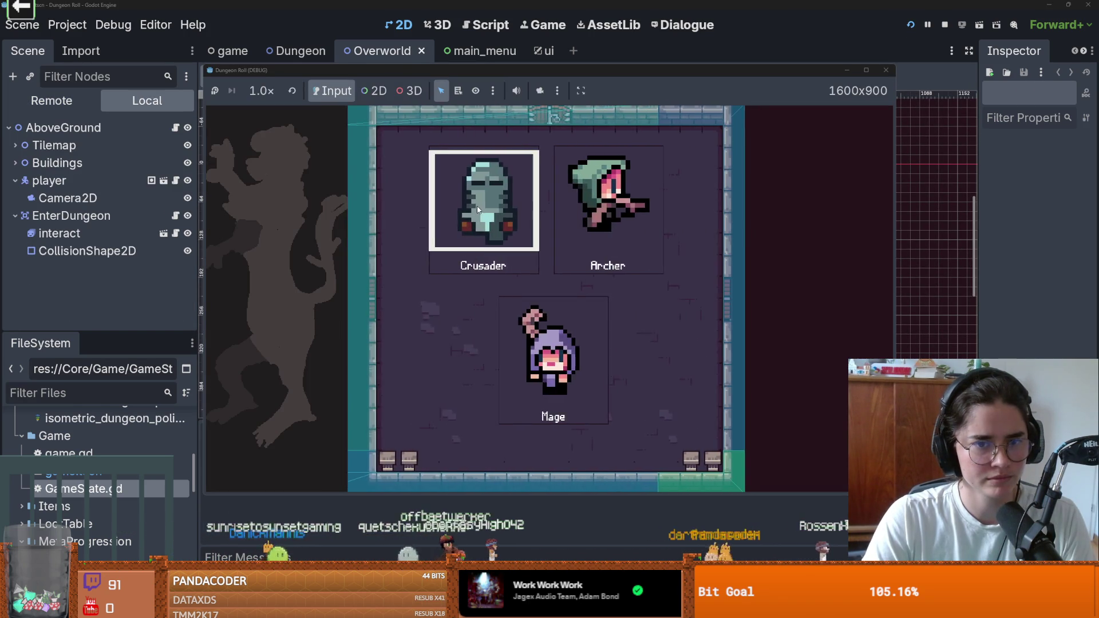
left_click(477, 206)
key("w")
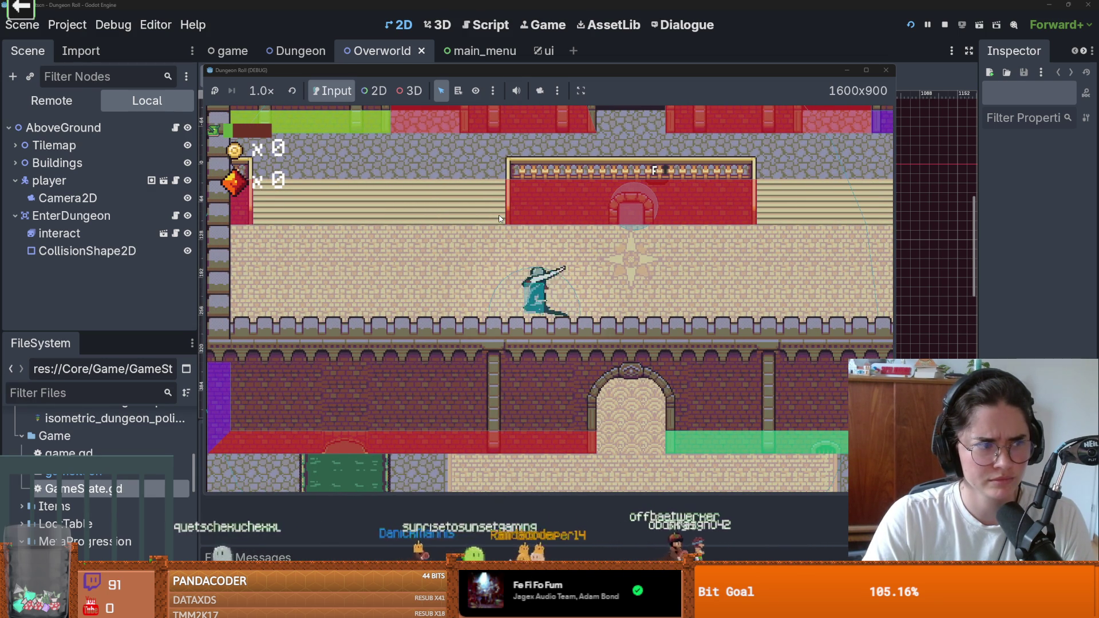
key("s")
key("w")
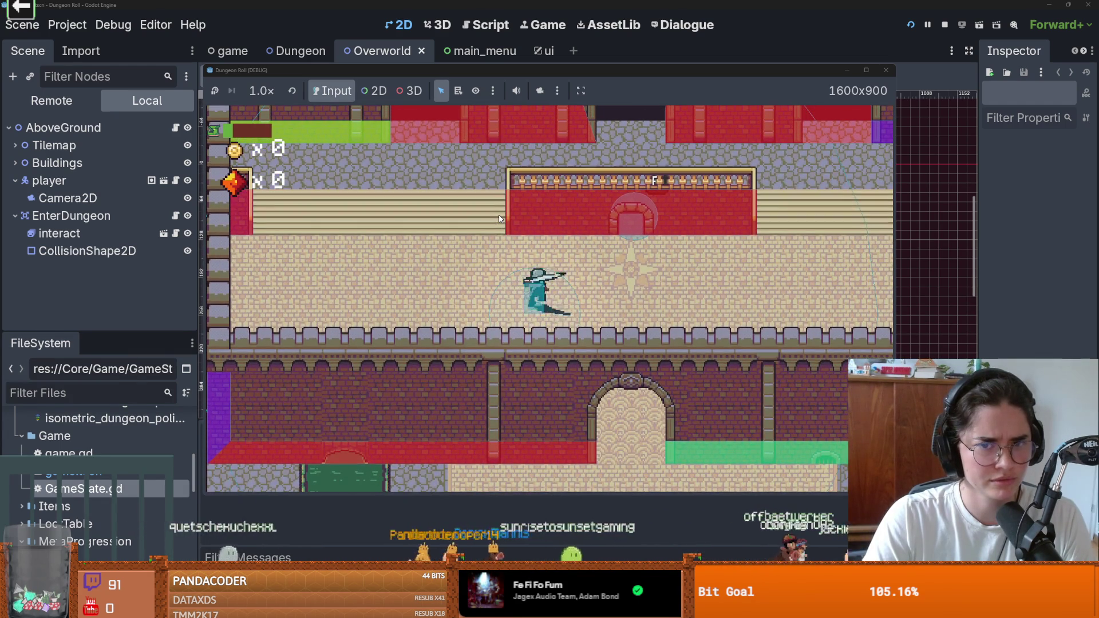
In the Remote tree, hide MainMenu's TileMapLayer2 and TileMapLayer, then attack in game
left_click(55, 102)
scroll(35, 229, "up", 2)
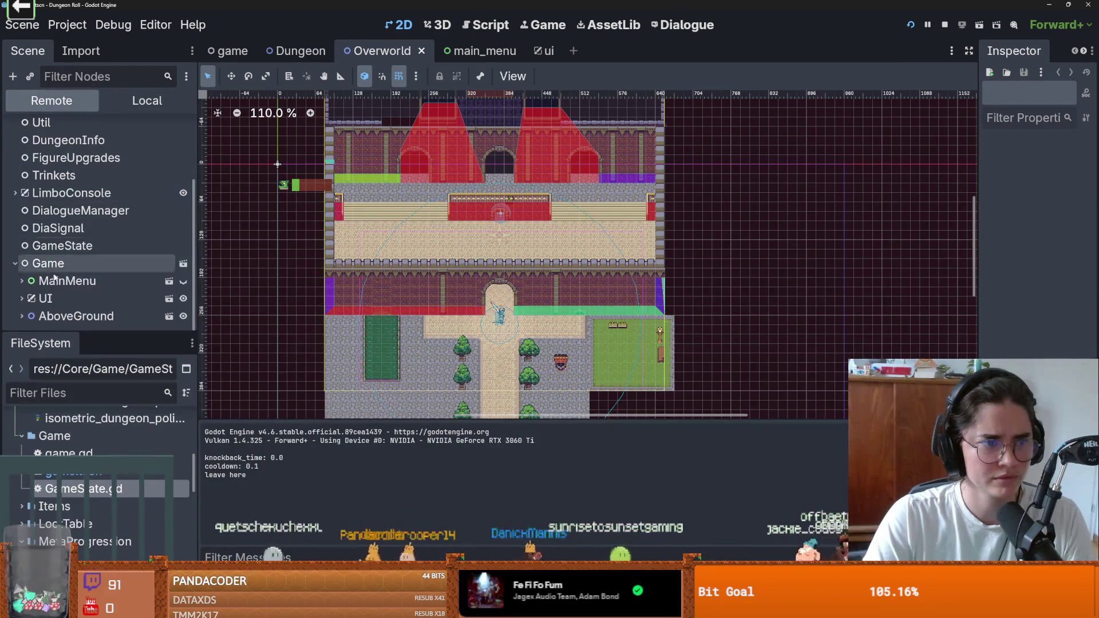
scroll(98, 281, "down", 2)
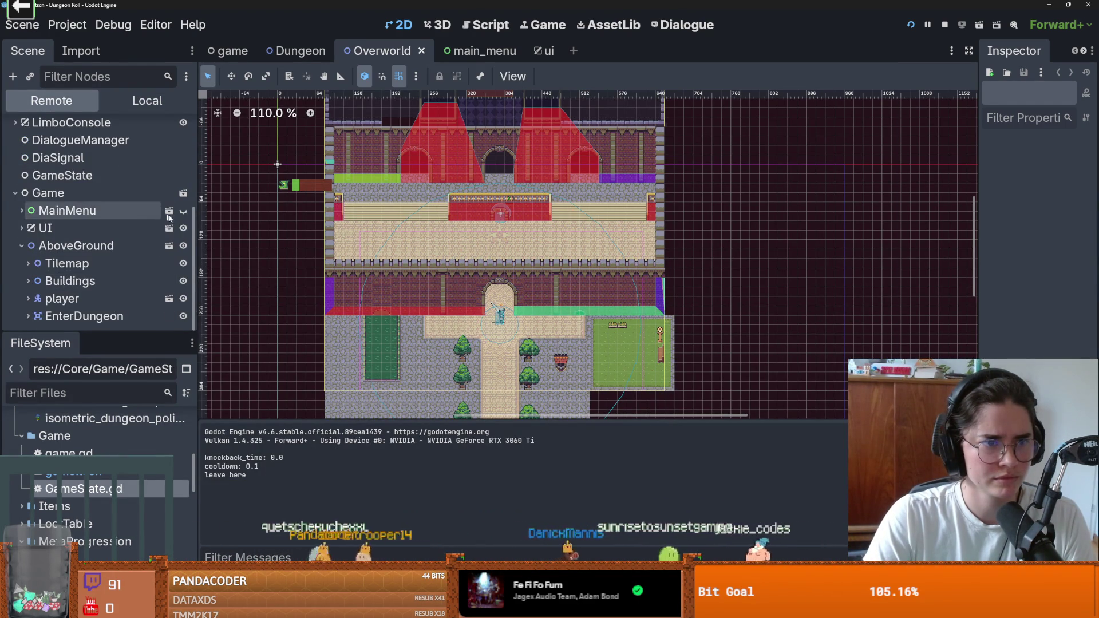
left_click(21, 211)
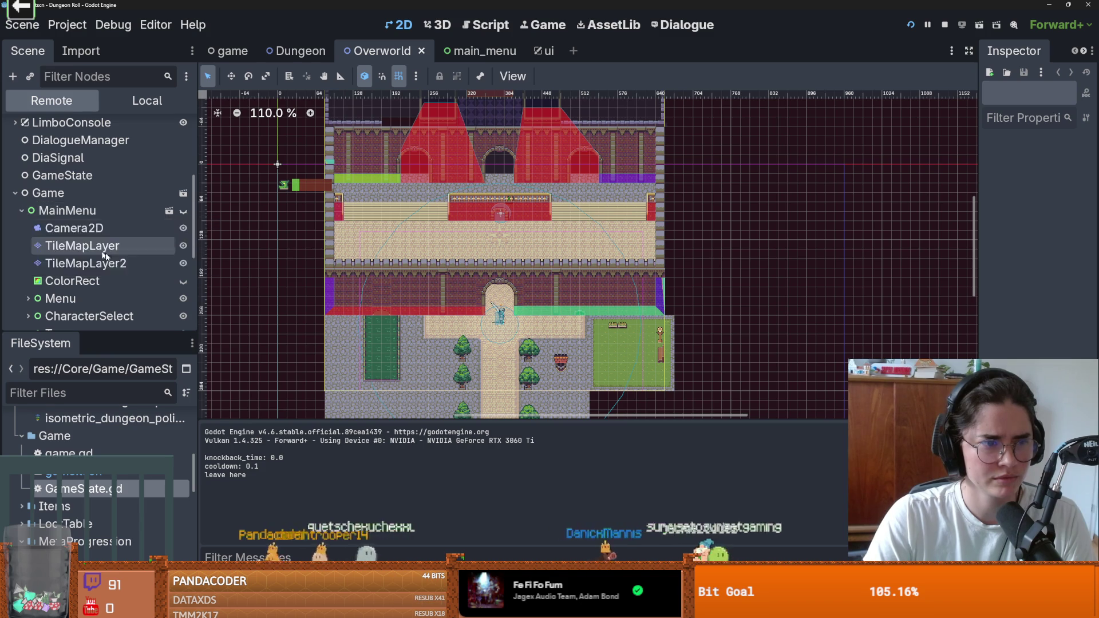
scroll(94, 247, "down", 2)
left_click(183, 212)
left_click(183, 194)
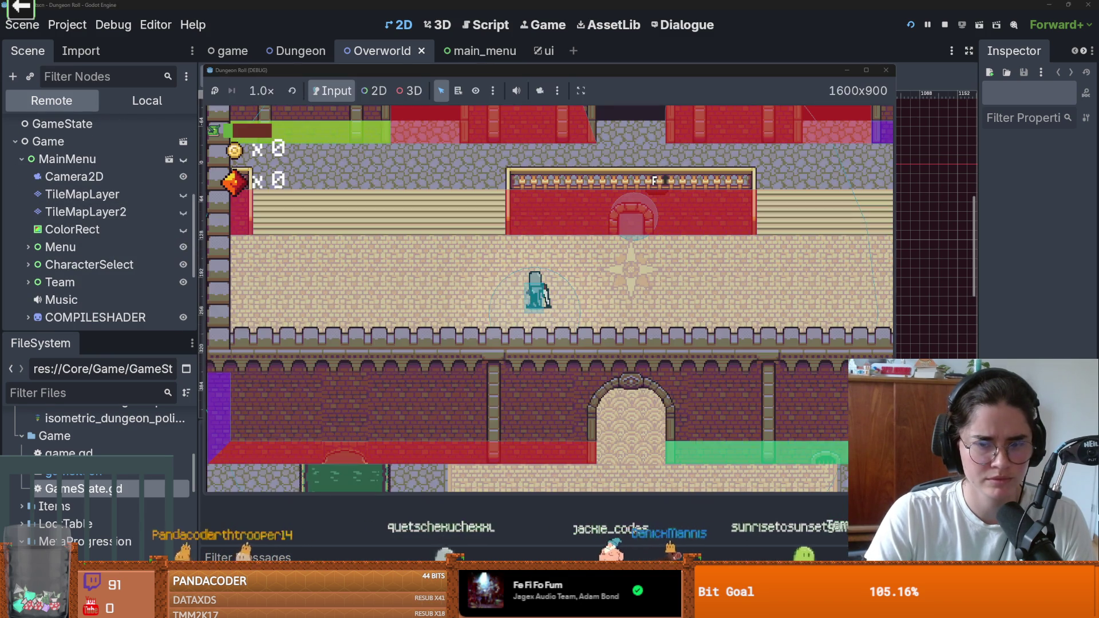
left_click(549, 287)
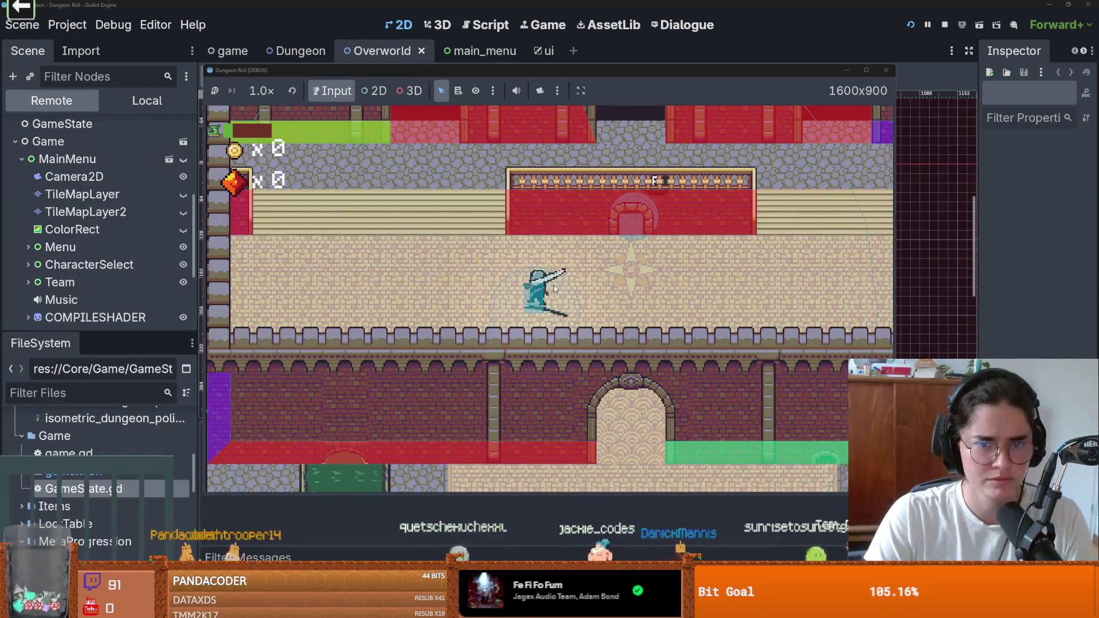
key("ctrl+z")
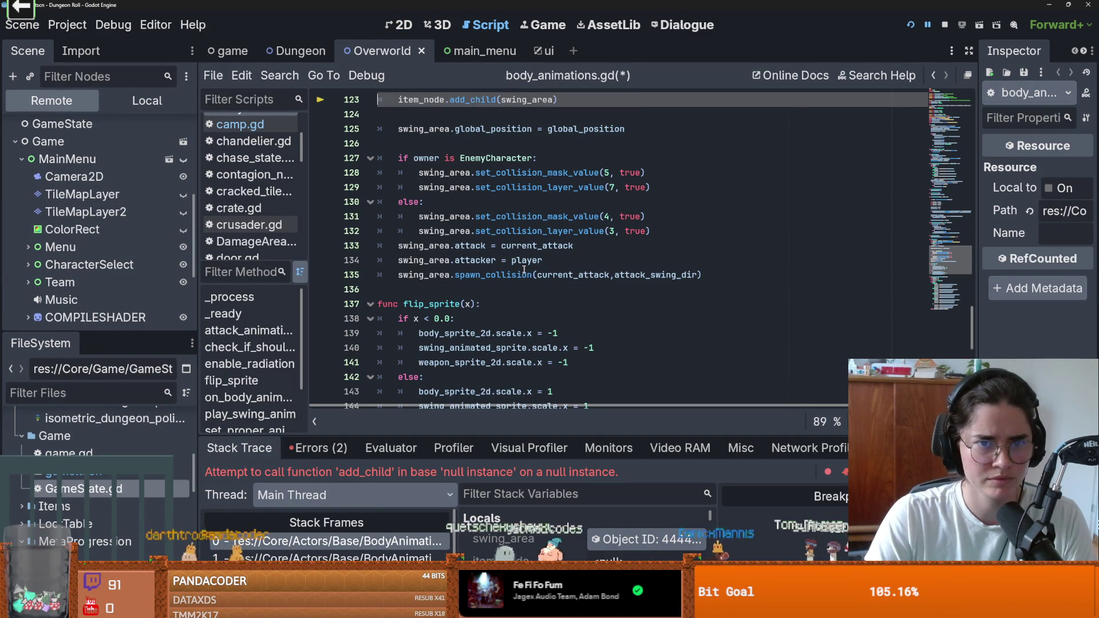
Expand and collapse the Menu node, then save the changes
scroll(98, 287, "down", 3)
scroll(99, 288, "up", 2)
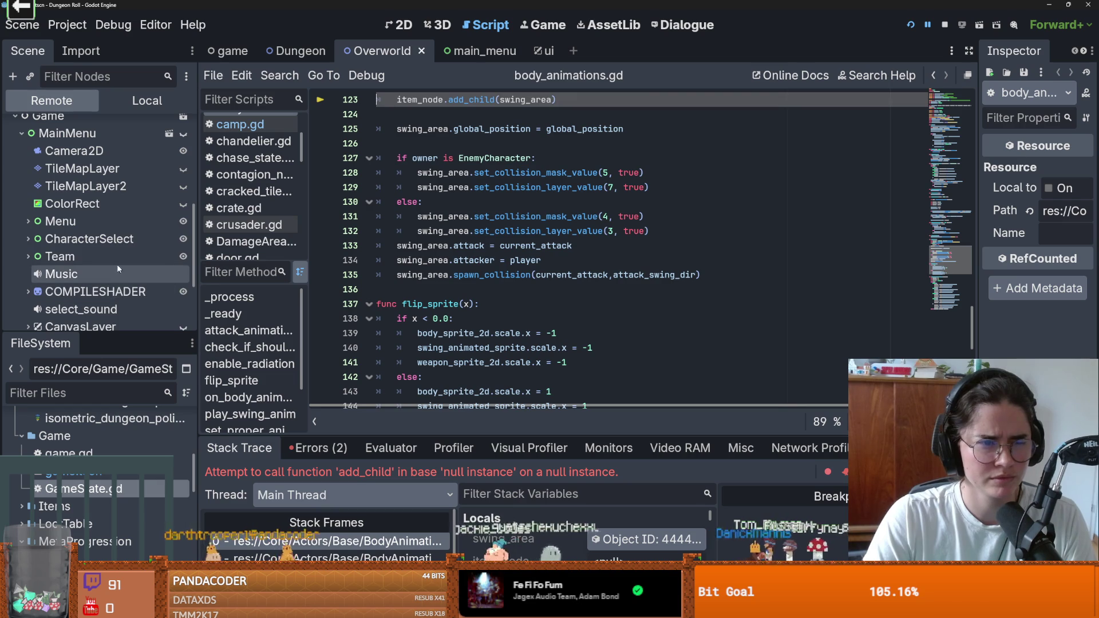
left_click(29, 223)
left_click(28, 222)
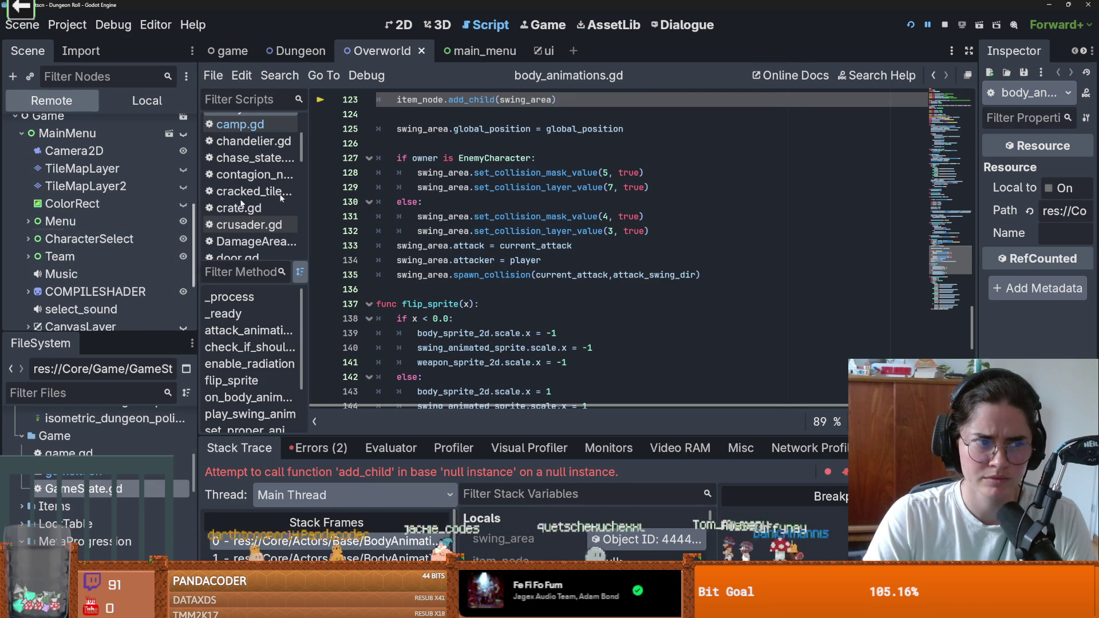
key("ctrl+s")
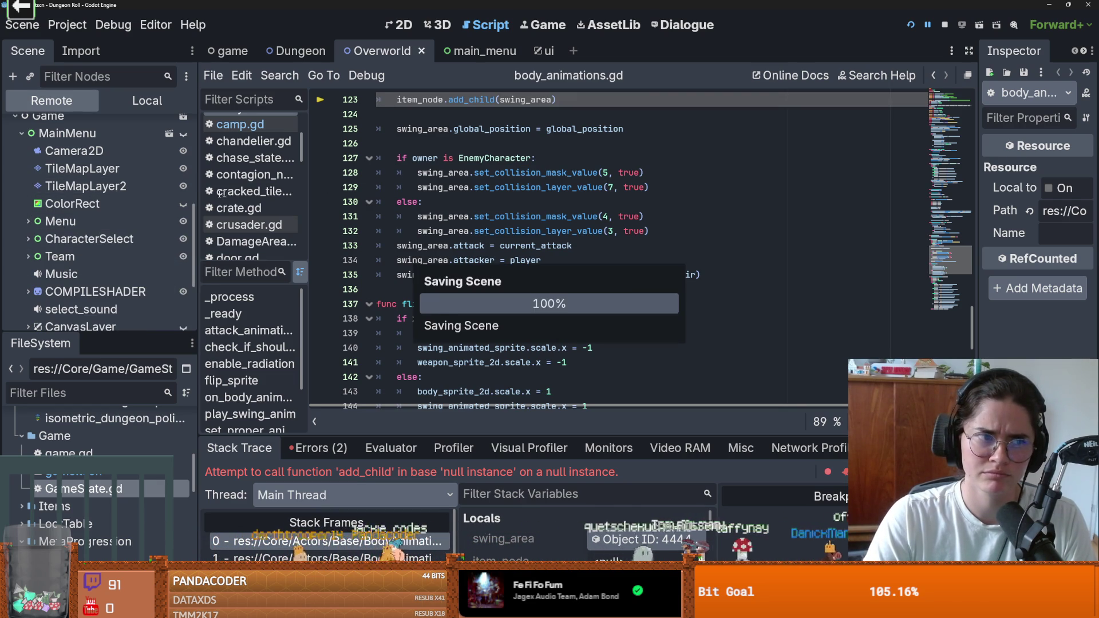
Relaunch the game, play into the upper courtyard, then stop the run
left_click(909, 25)
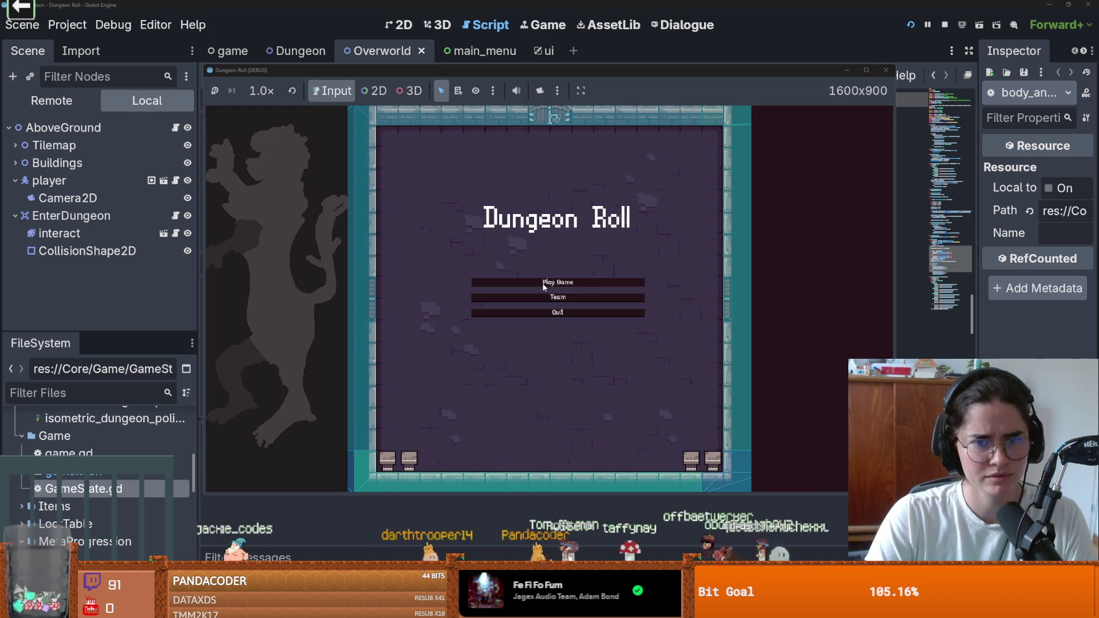
left_click(543, 283)
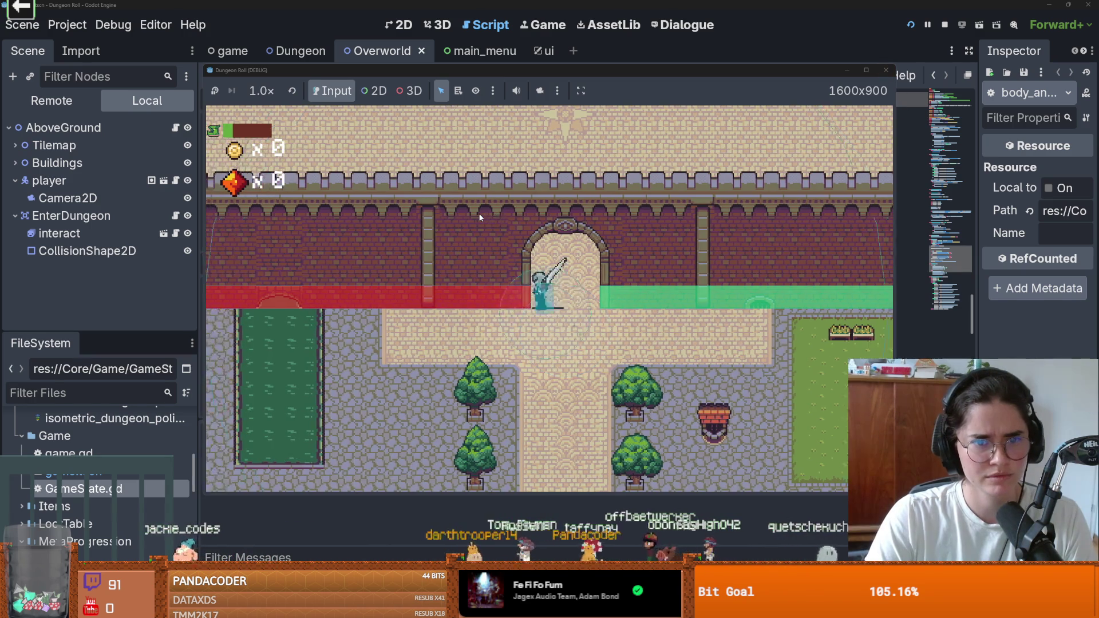
key("w")
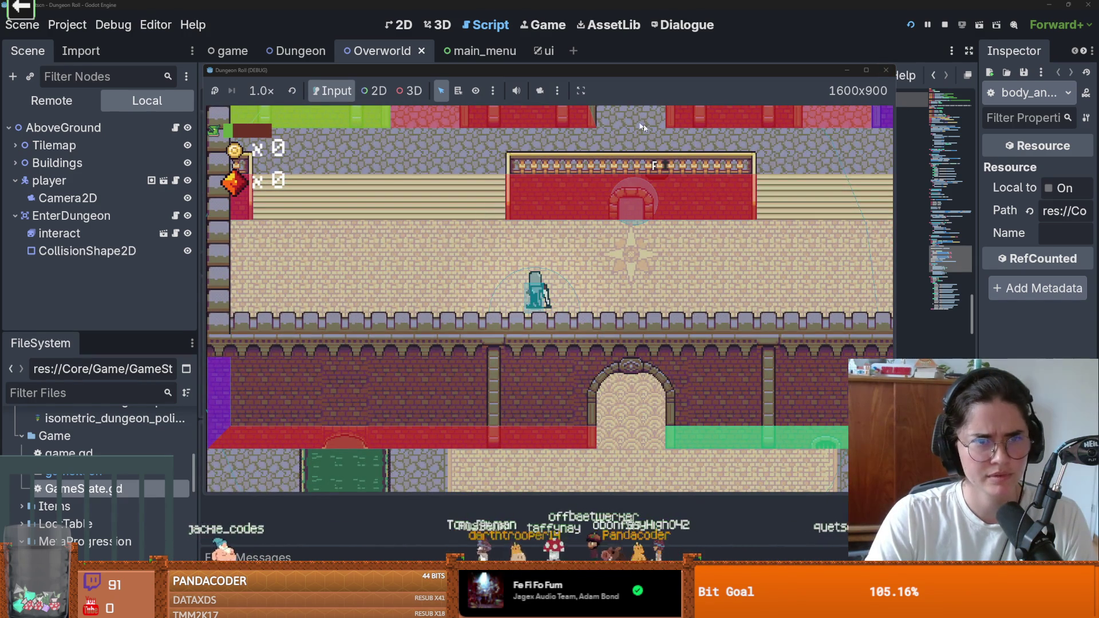
left_click(886, 71)
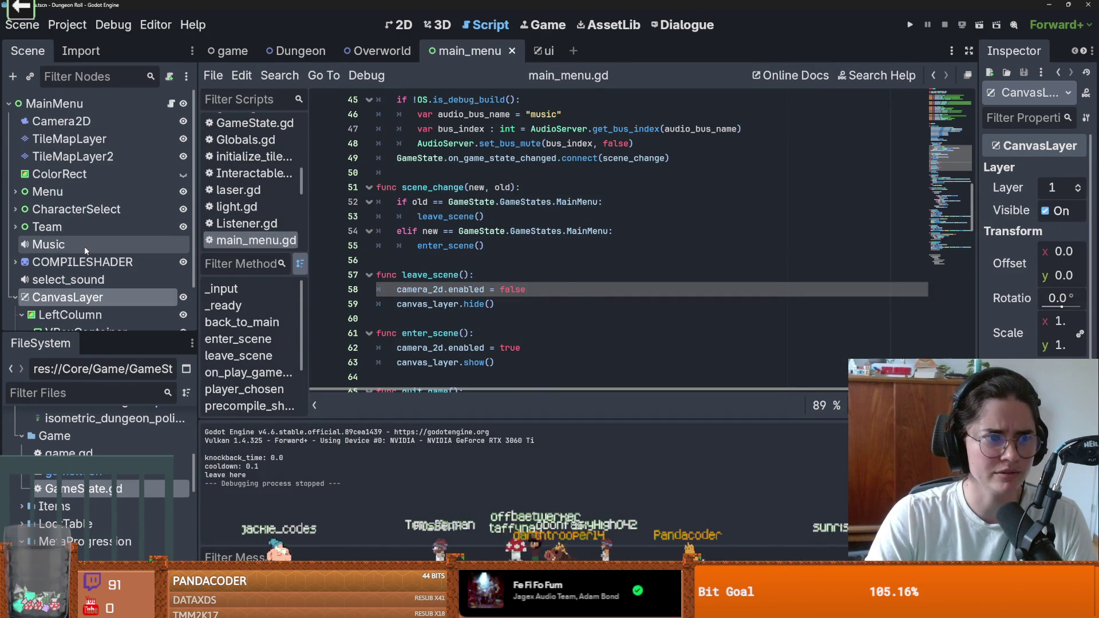
Inspect TileMapLayer and TileMapLayer2 tiles and enlarge the tile palette panel
left_click(67, 140)
left_click(67, 156)
left_click(66, 139)
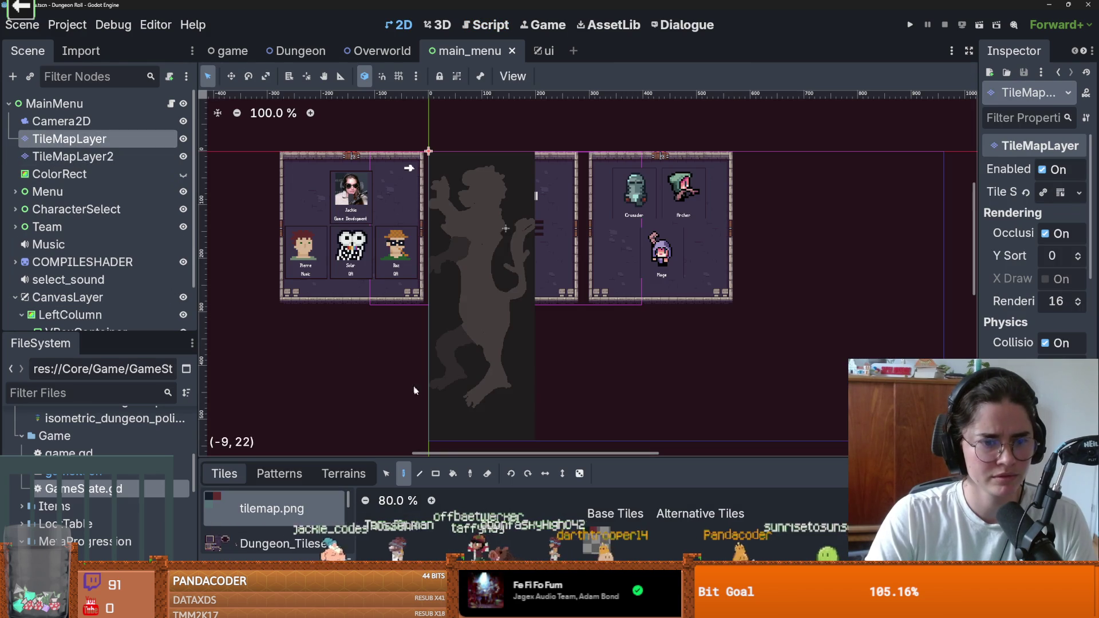
left_click_drag(566, 458, 567, 437)
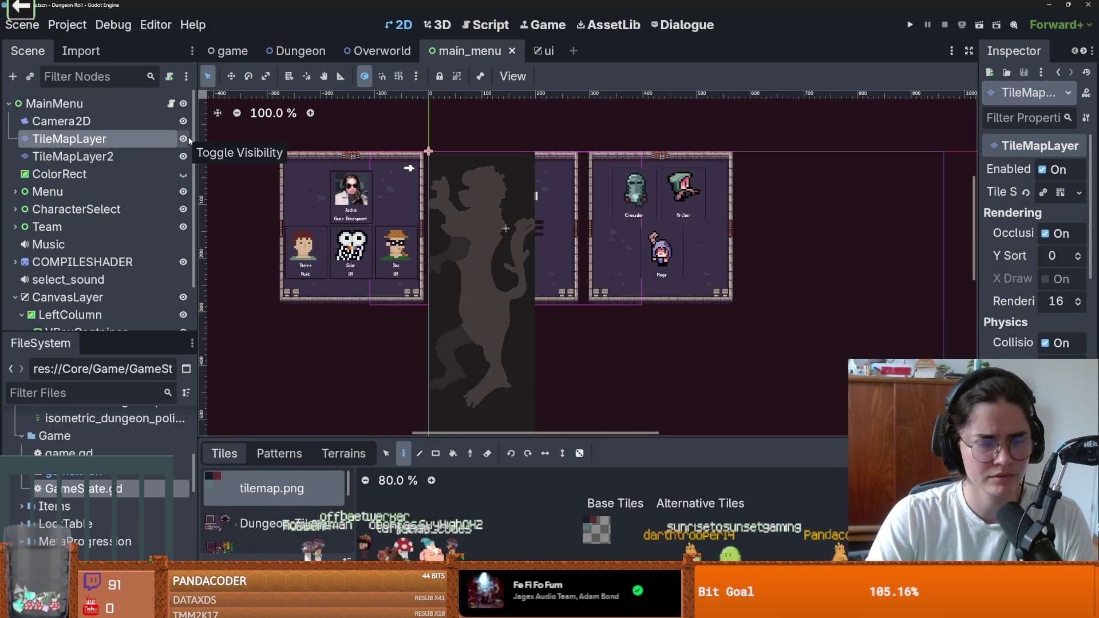
scroll(479, 298, "up", 7)
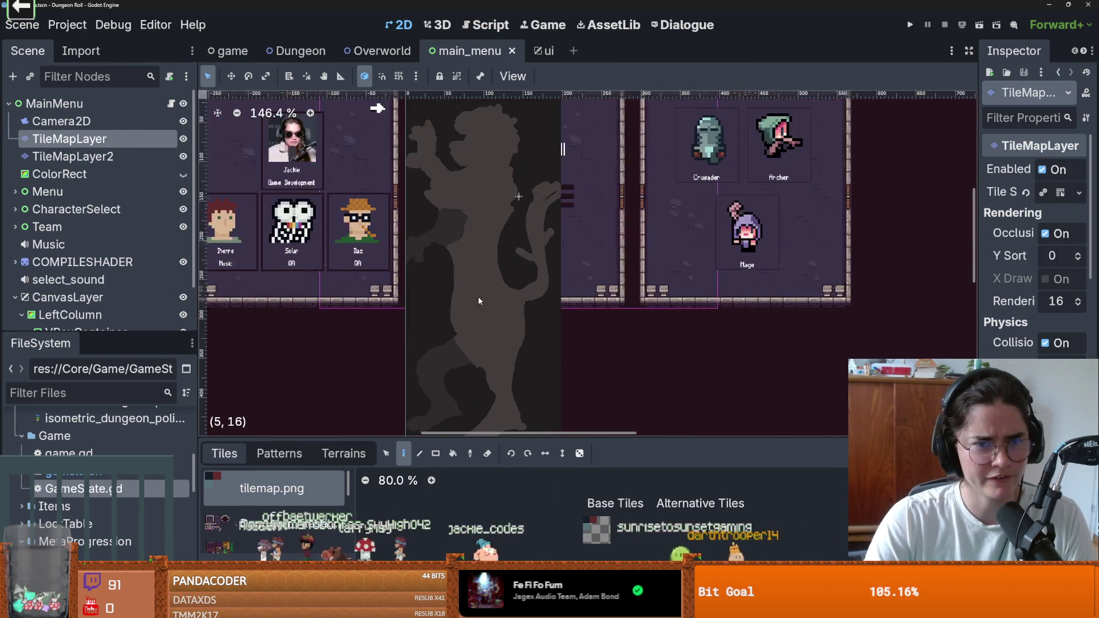
scroll(494, 265, "down", 3)
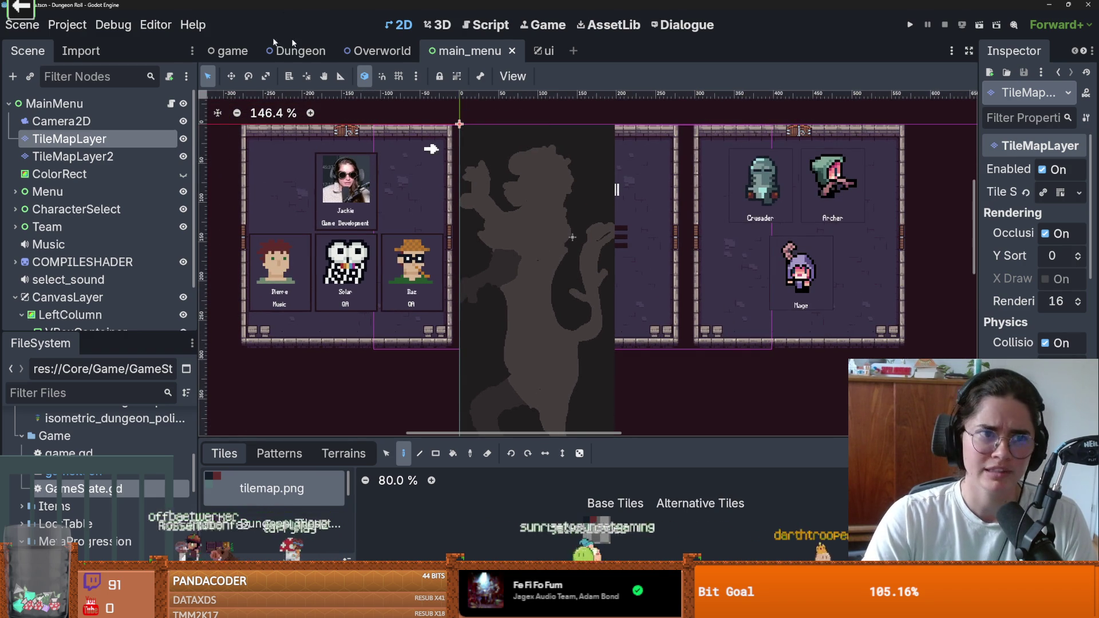
Open the ui scene, then quit to the Project List
mouse_move(358, 54)
left_click(546, 51)
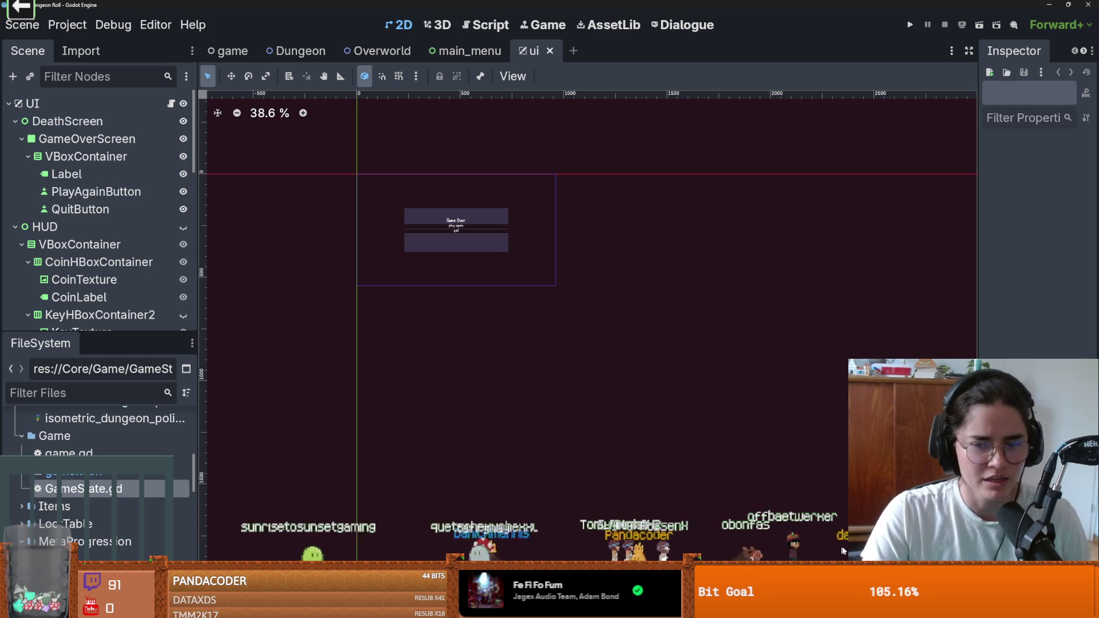
key("ctrl+shift+q")
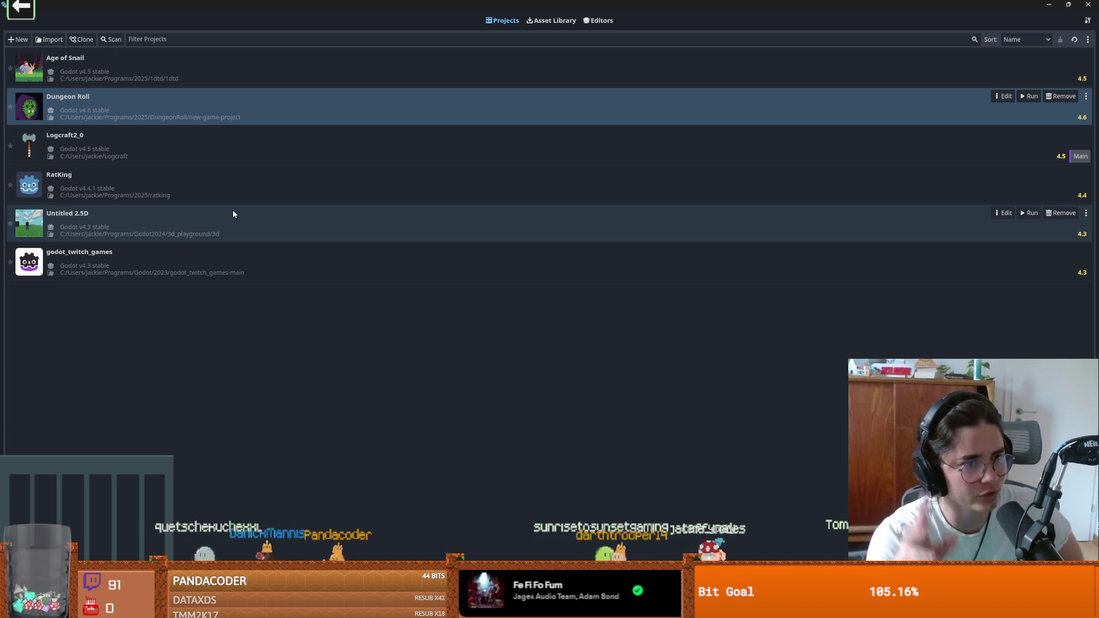
Check installed Godot versions on the Editors tab, then close the Project Manager and zoom the ui canvas
left_click(595, 20)
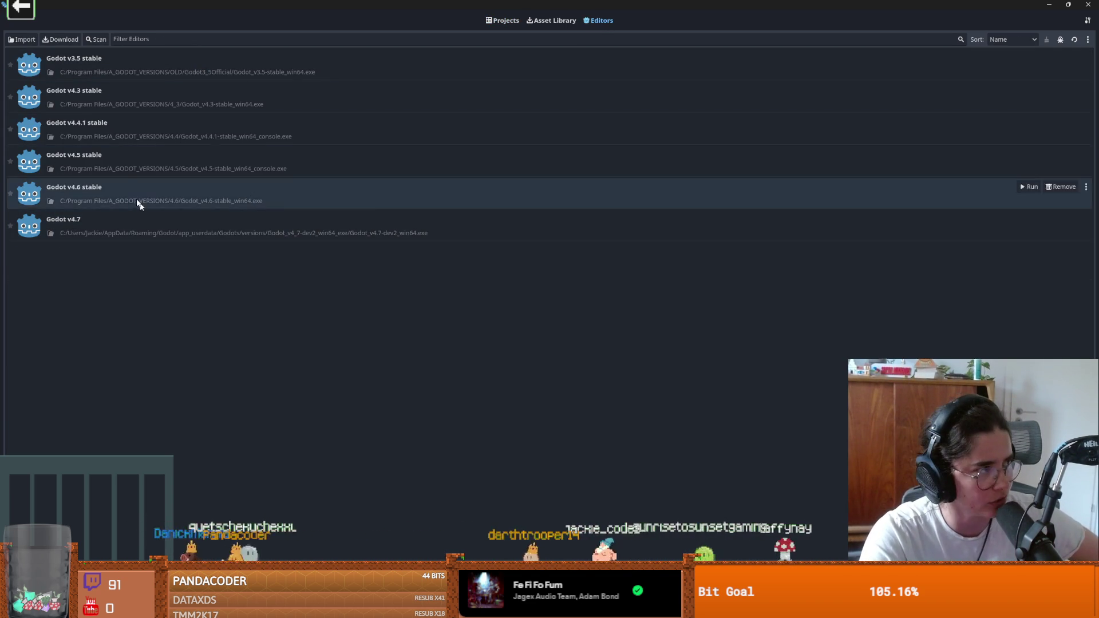
left_click(503, 21)
left_click_drag(503, 21, 499, 146)
left_click(619, 137)
scroll(407, 197, "up", 10)
scroll(438, 209, "up", 4)
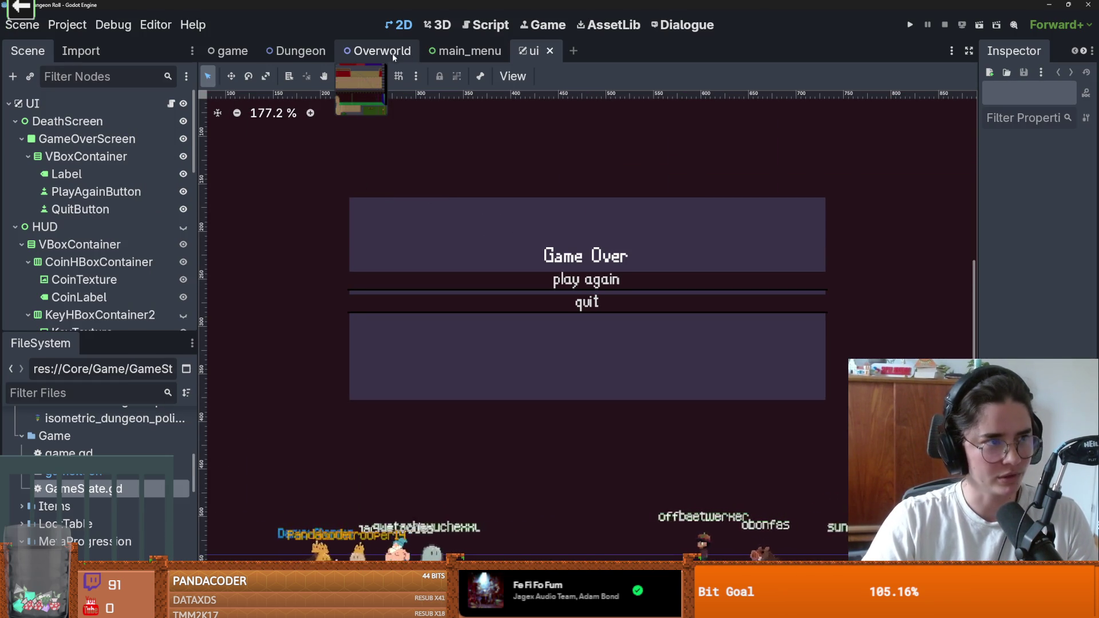
Open the Game node's game.gd script at the main_menu.hide() line
left_click(465, 52)
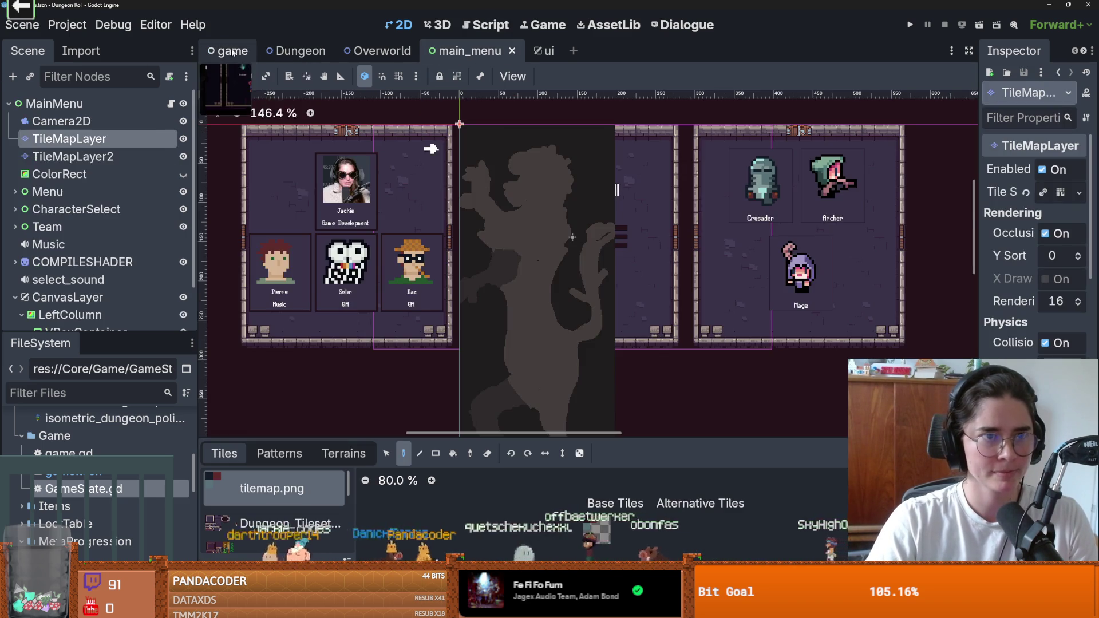
left_click(231, 50)
left_click(188, 104)
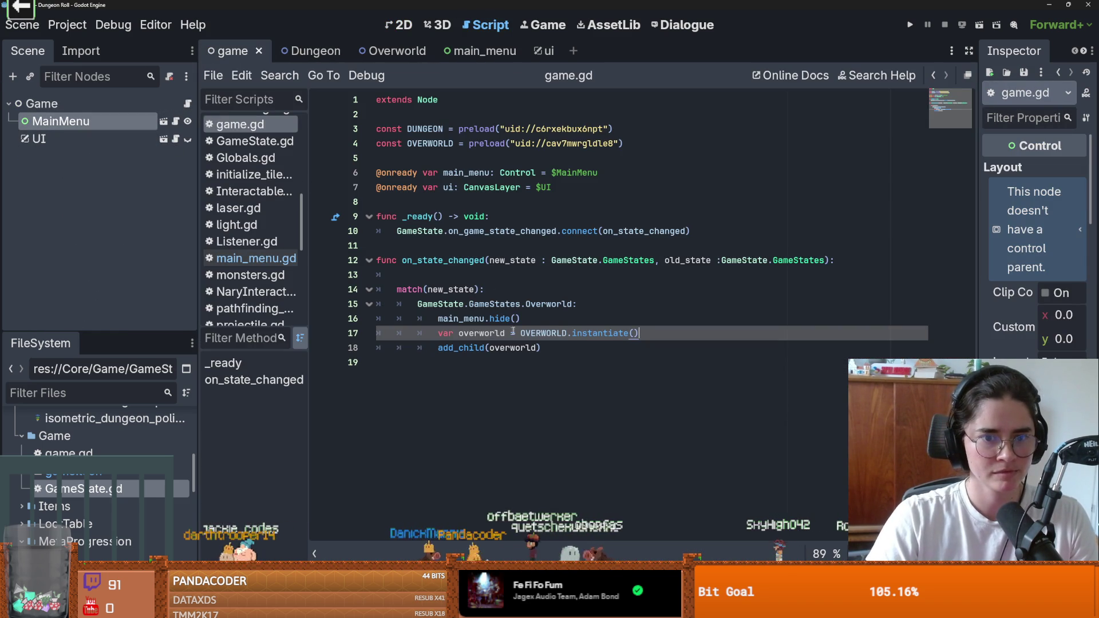
left_click(527, 321)
Run the game as the Crusader, jump and run right, then stop debugging
key("F5")
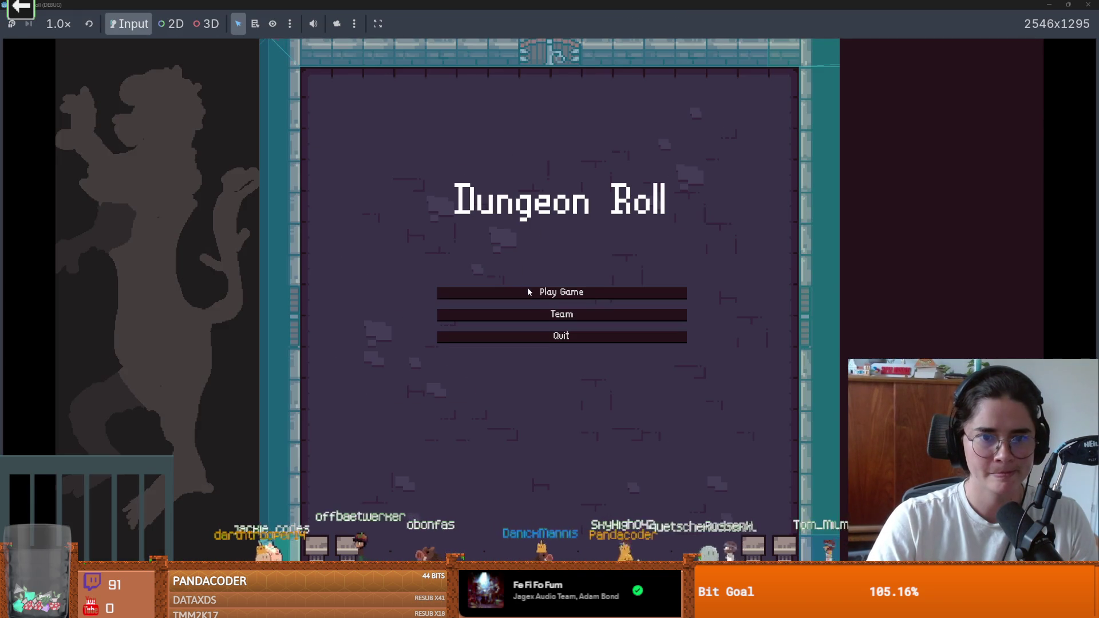
left_click(528, 292)
left_click(460, 198)
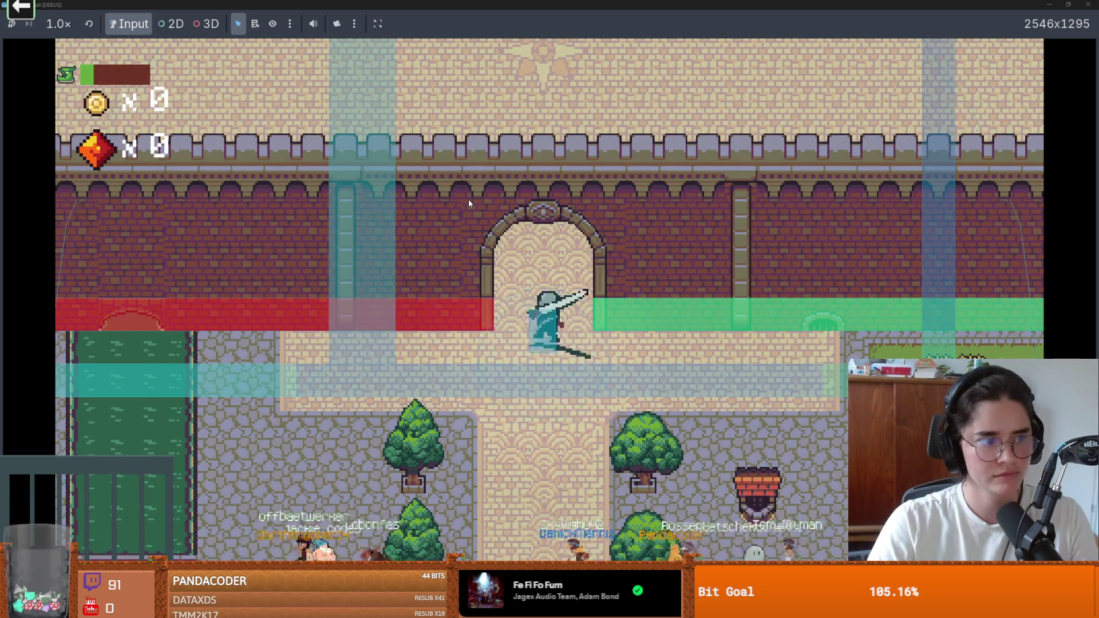
key("space")
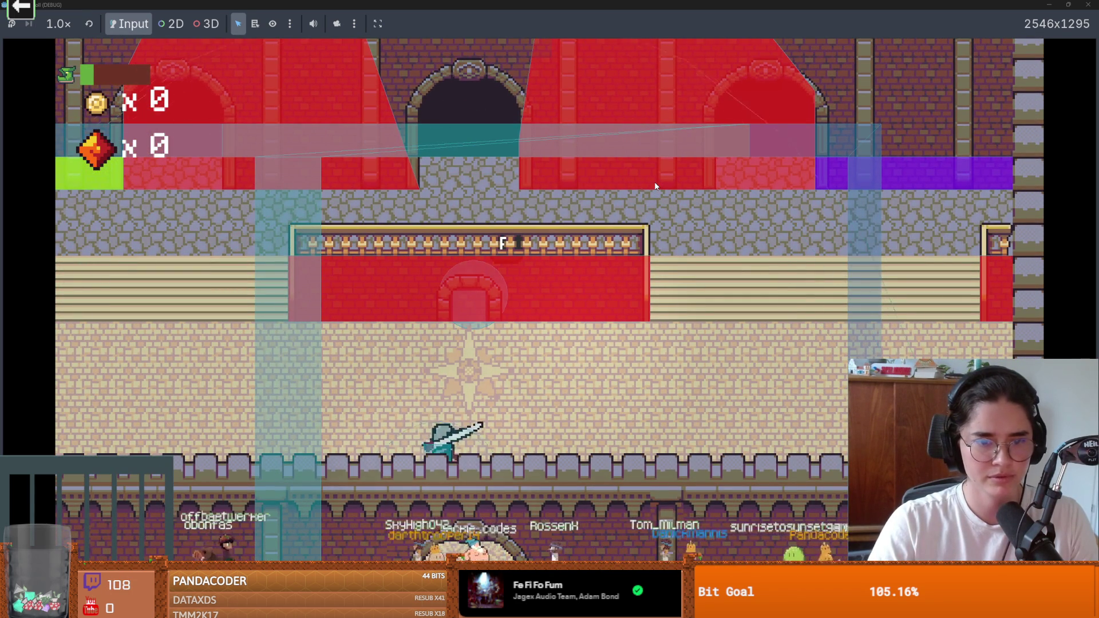
key("Right")
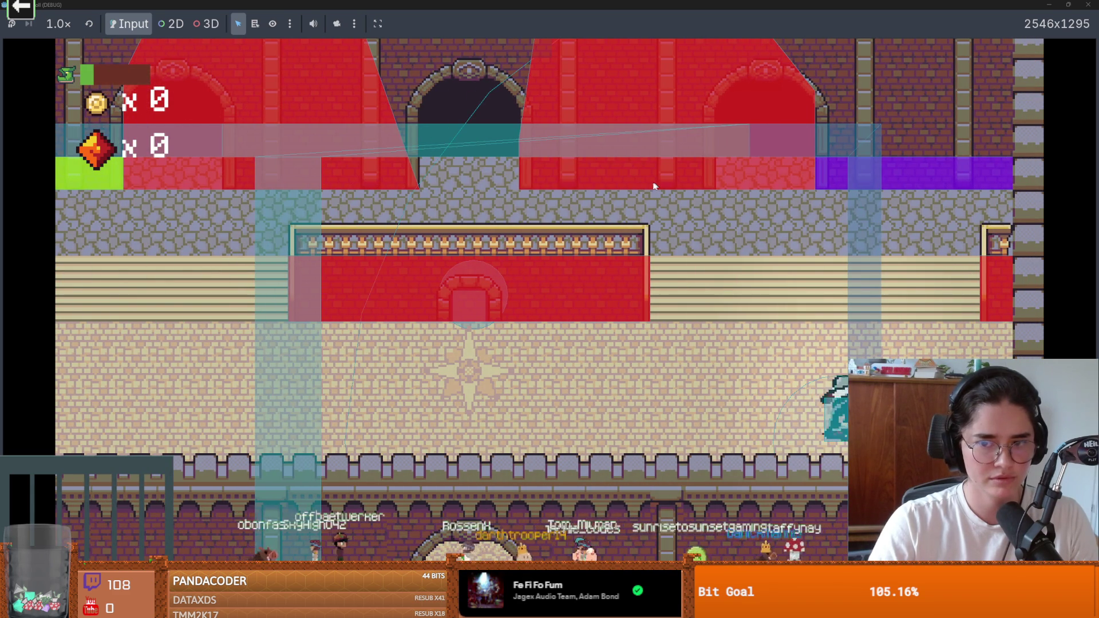
key("super+Down")
key("F8")
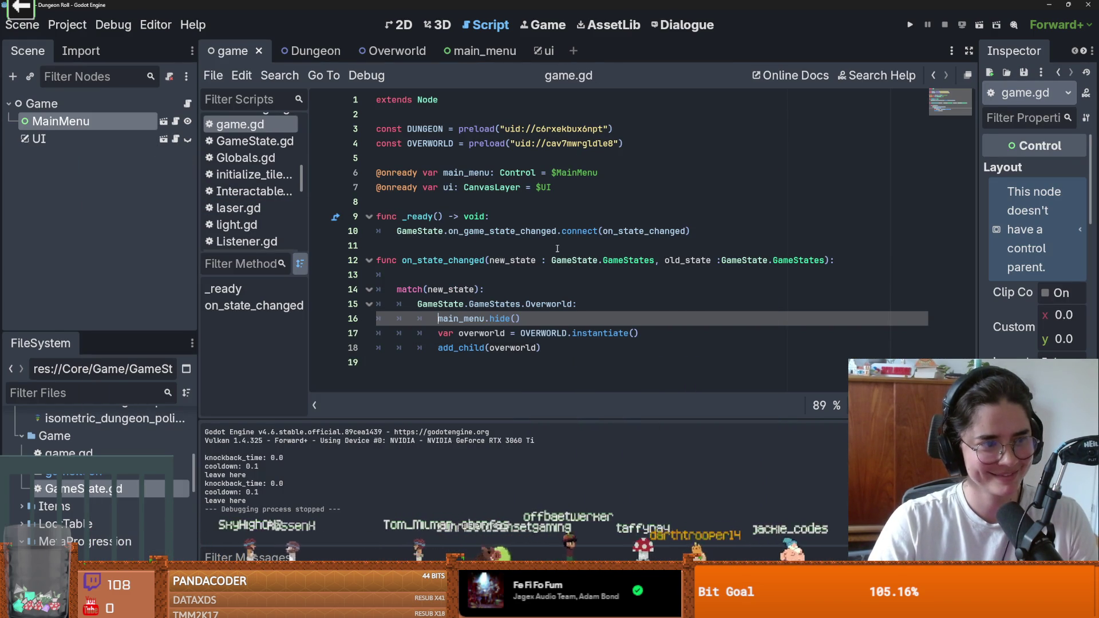
Switch from Godot to the YouTube Studio video analytics page in the browser
mouse_move(561, 237)
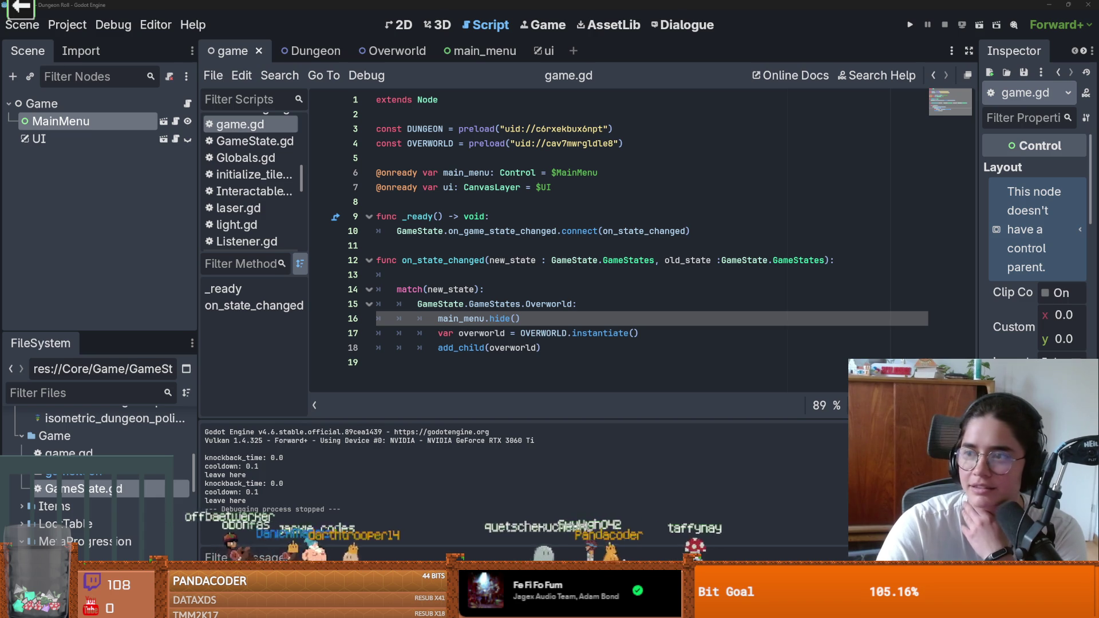
key("alt+Tab")
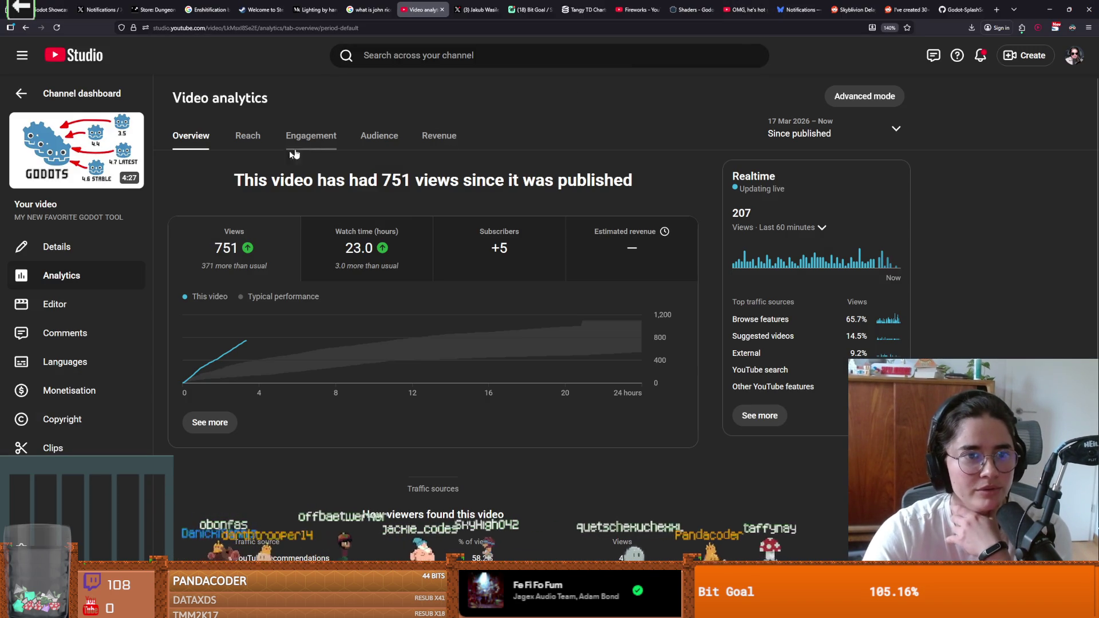
Review the video's thumbnail A/B test report, then return to game.gd at empty line 11
left_click(82, 249)
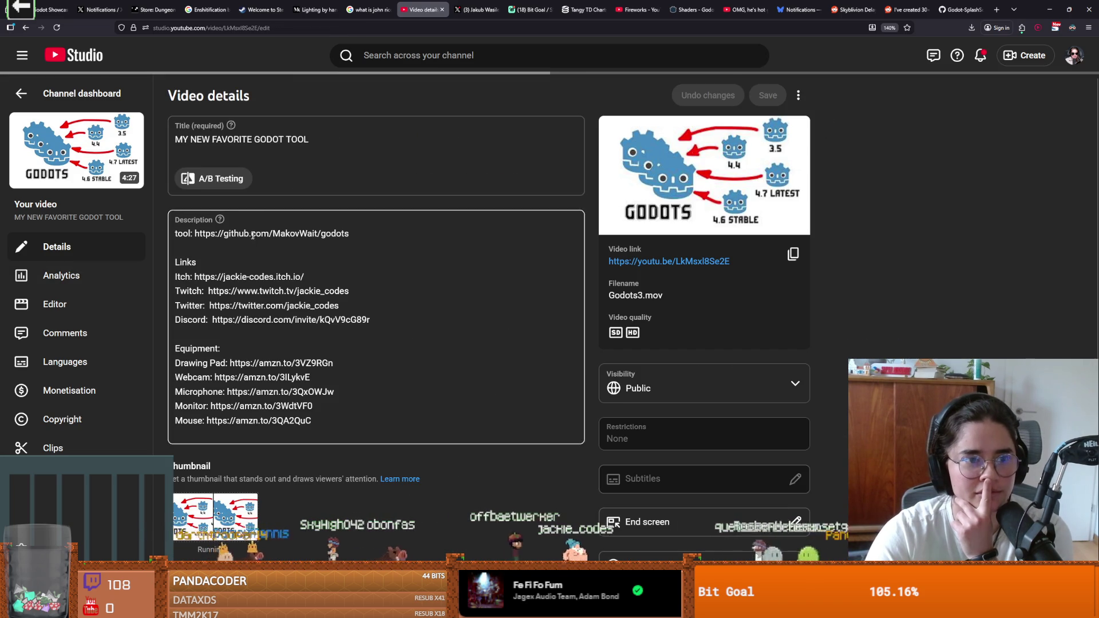
left_click(220, 178)
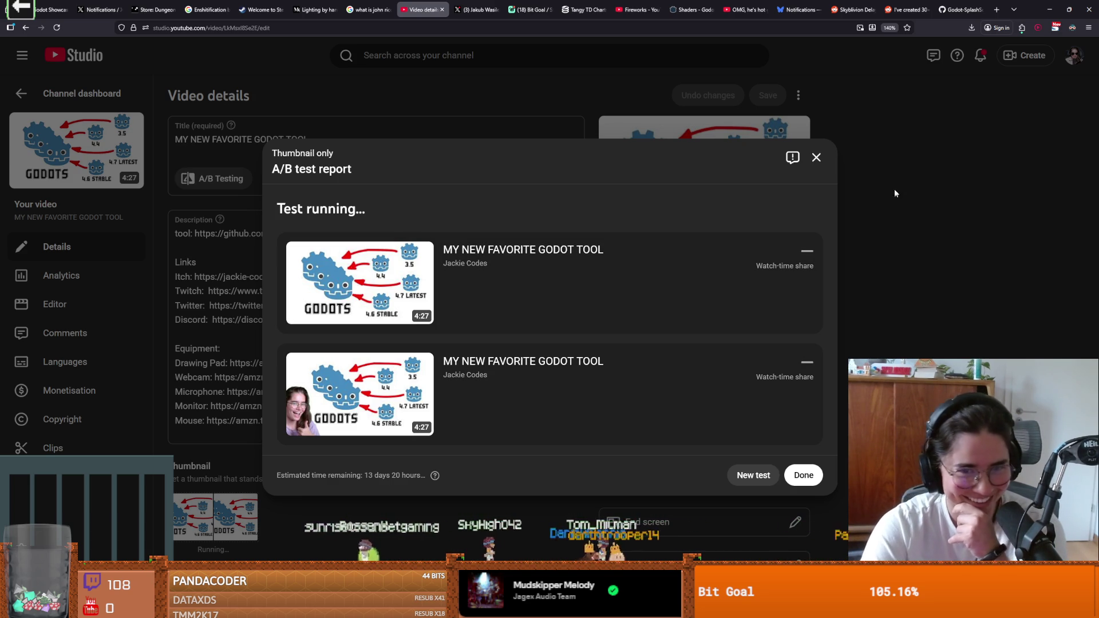
left_click(810, 158)
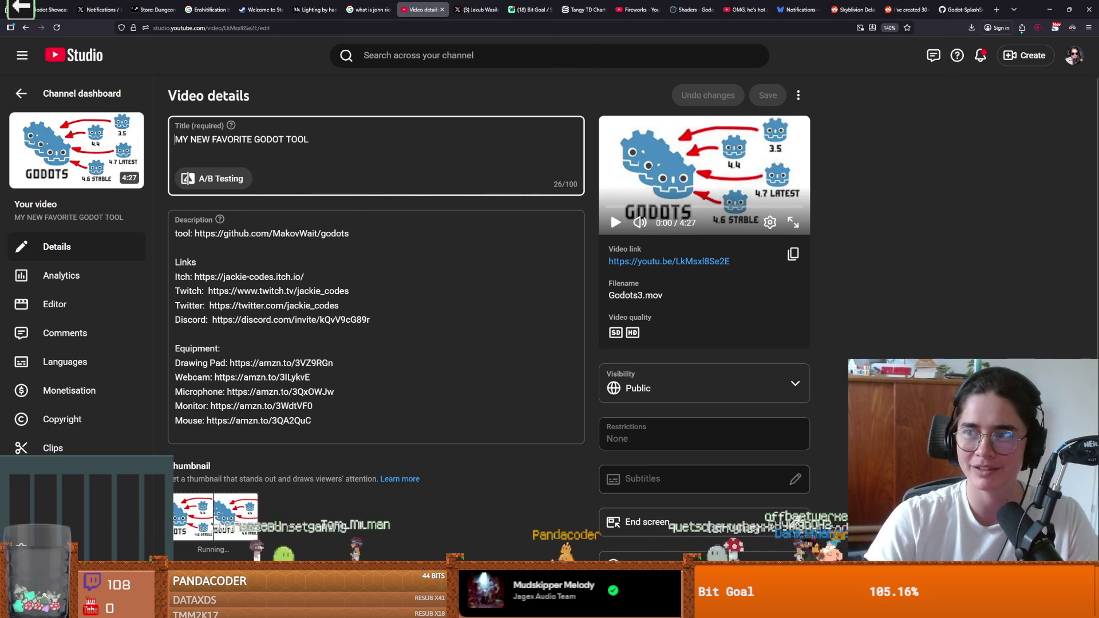
key("alt+Tab")
left_click(493, 245)
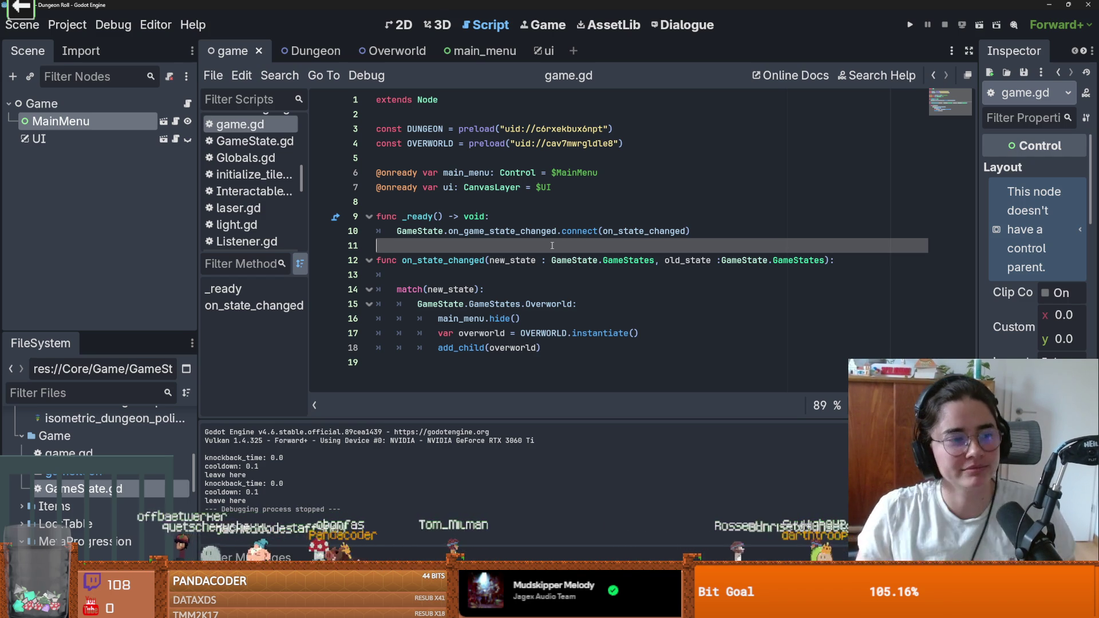
Place the caret in GameState on line 12, save, and open MainMenu's main_menu.gd script
mouse_move(548, 231)
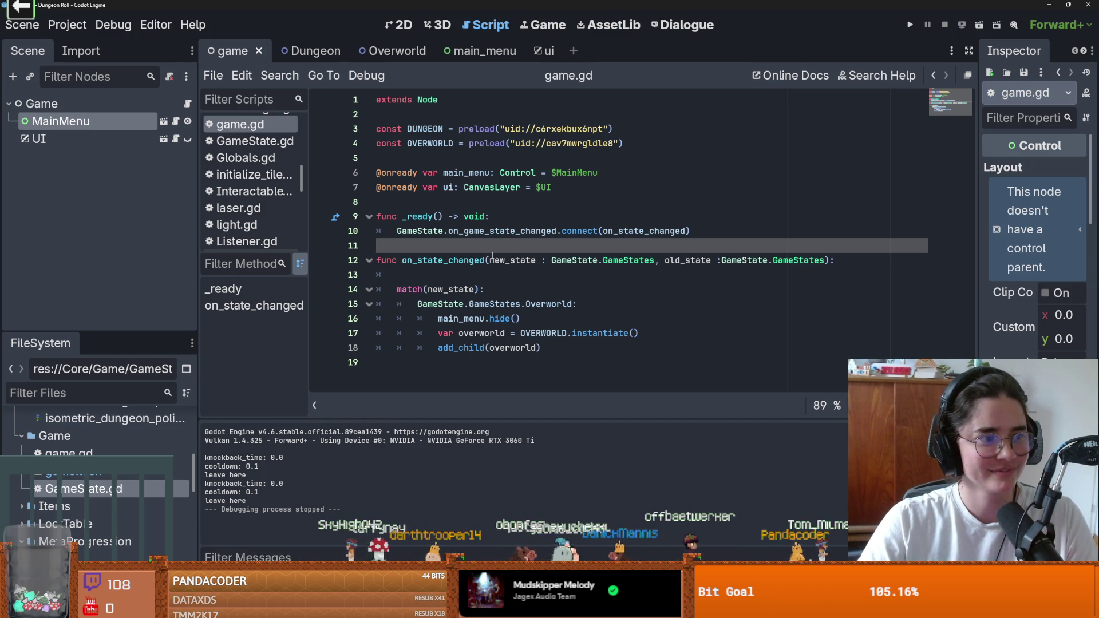
left_click(604, 260)
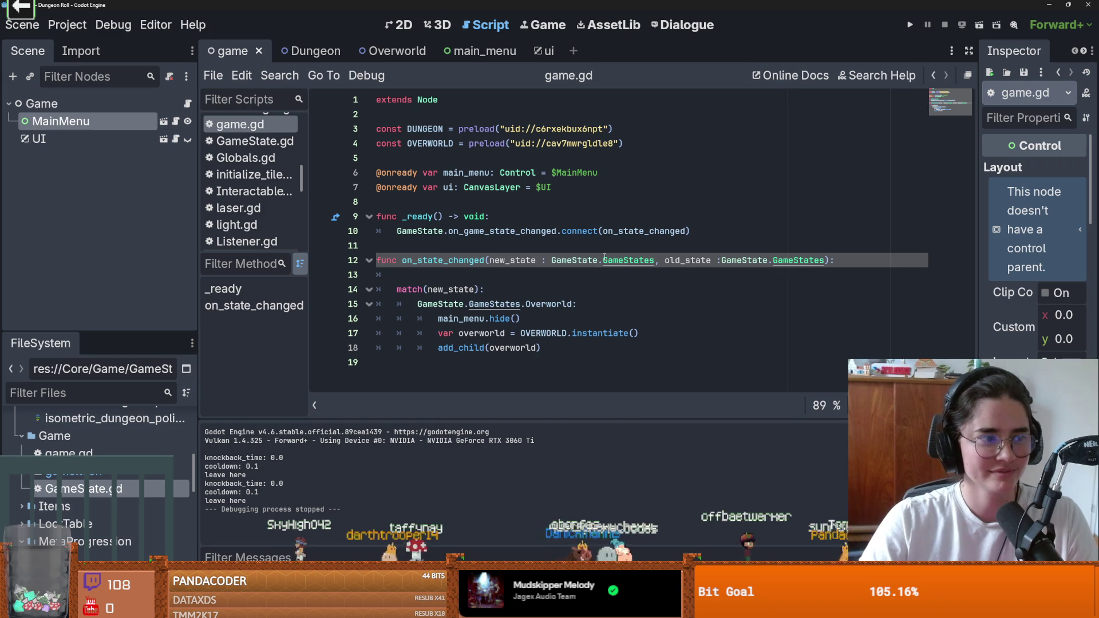
left_click(561, 259)
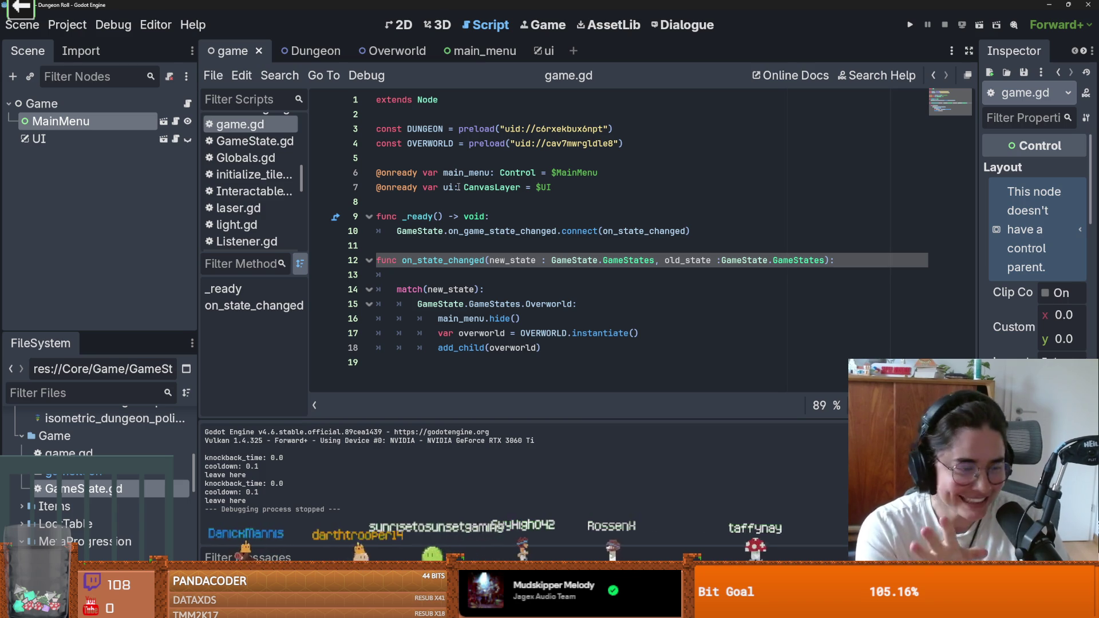
key("ctrl+s")
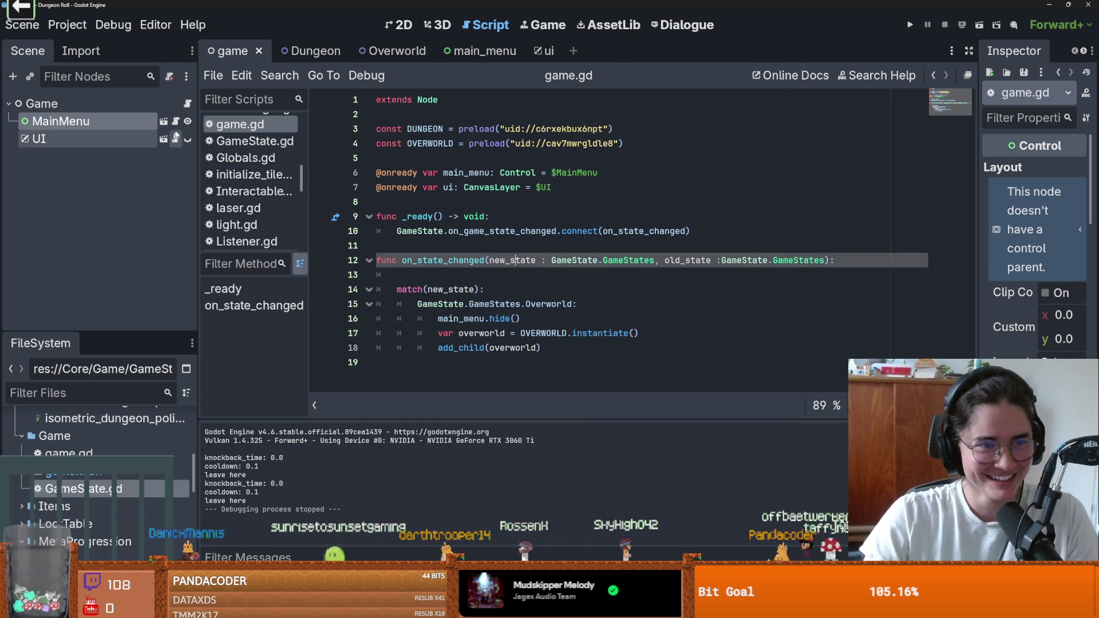
left_click(177, 123)
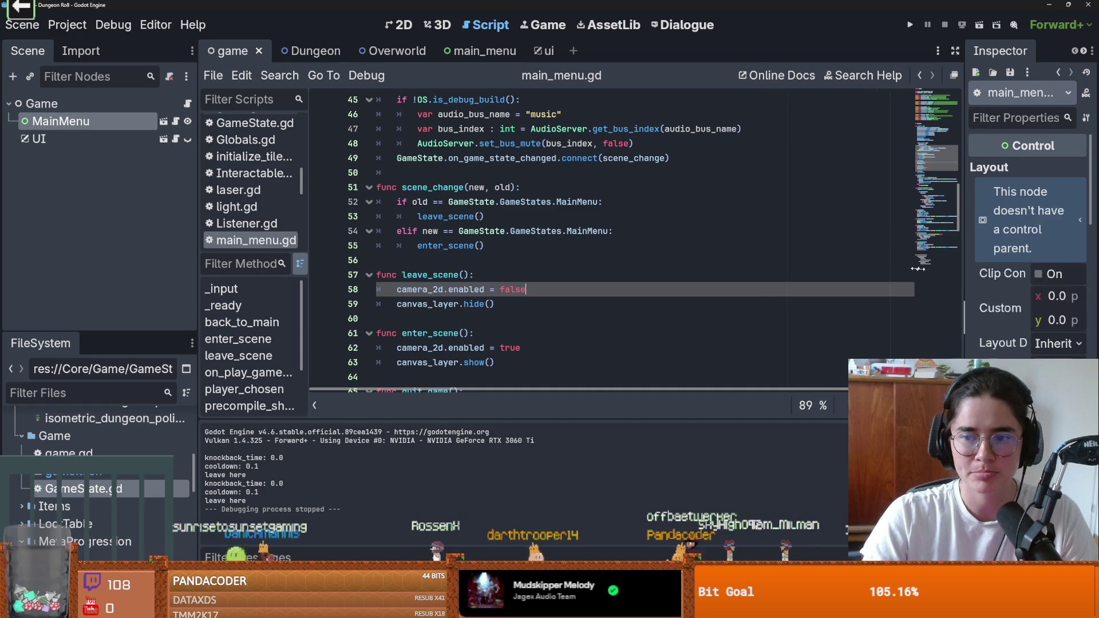
Open the main_menu scene and inspect the TileMapLayer's tile set resource in the Inspector
left_click_drag(983, 284, 701, 218)
scroll(787, 314, "down", 5)
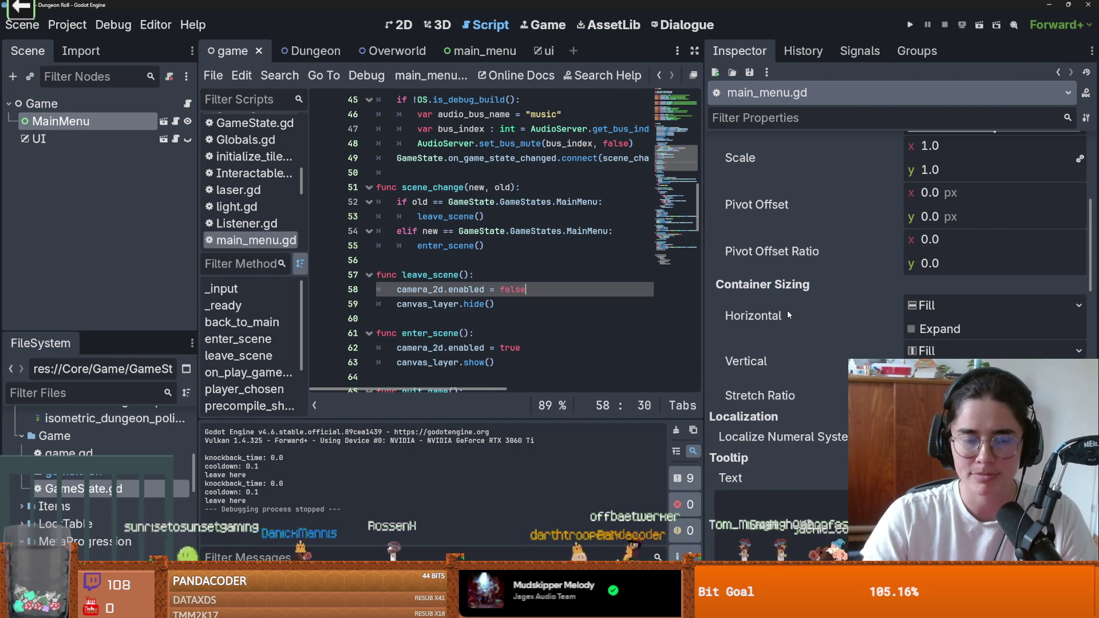
scroll(787, 311, "up", 3)
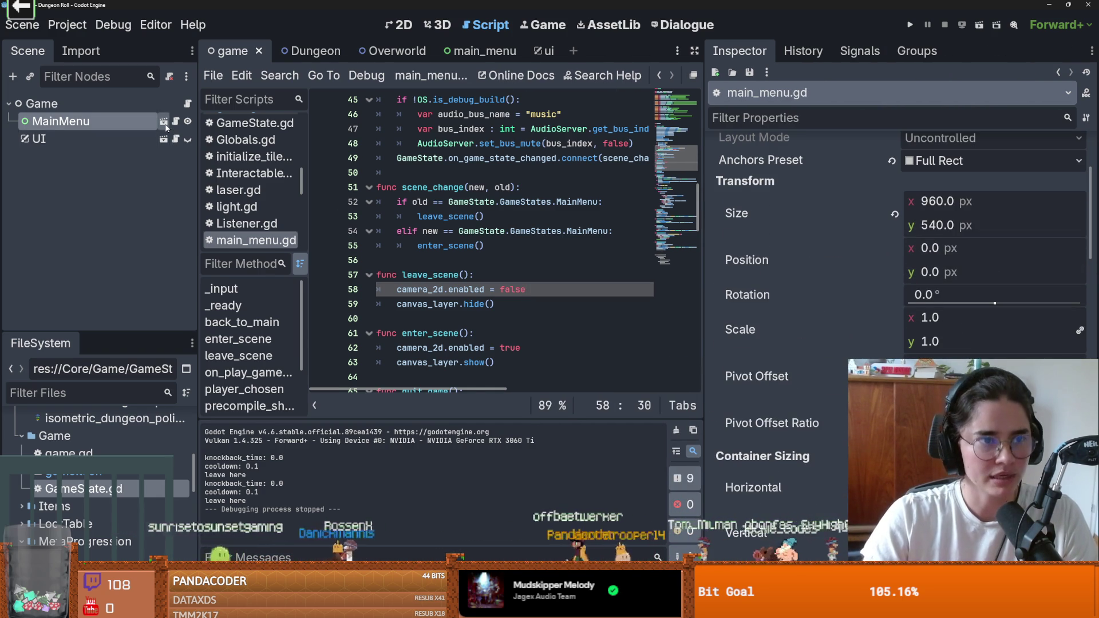
left_click(164, 123)
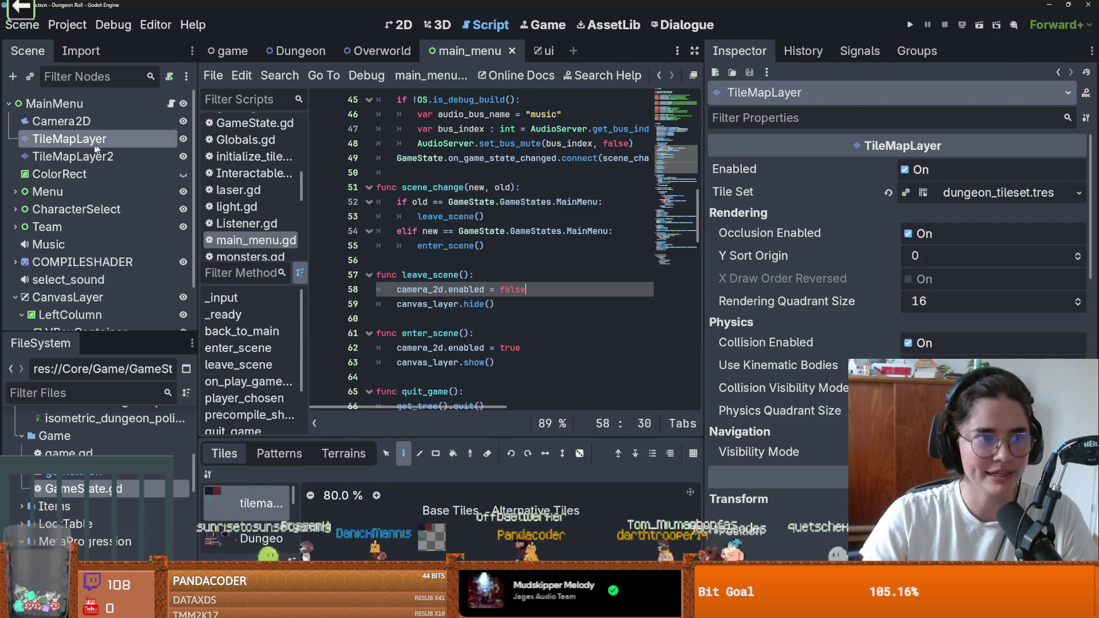
left_click(1011, 193)
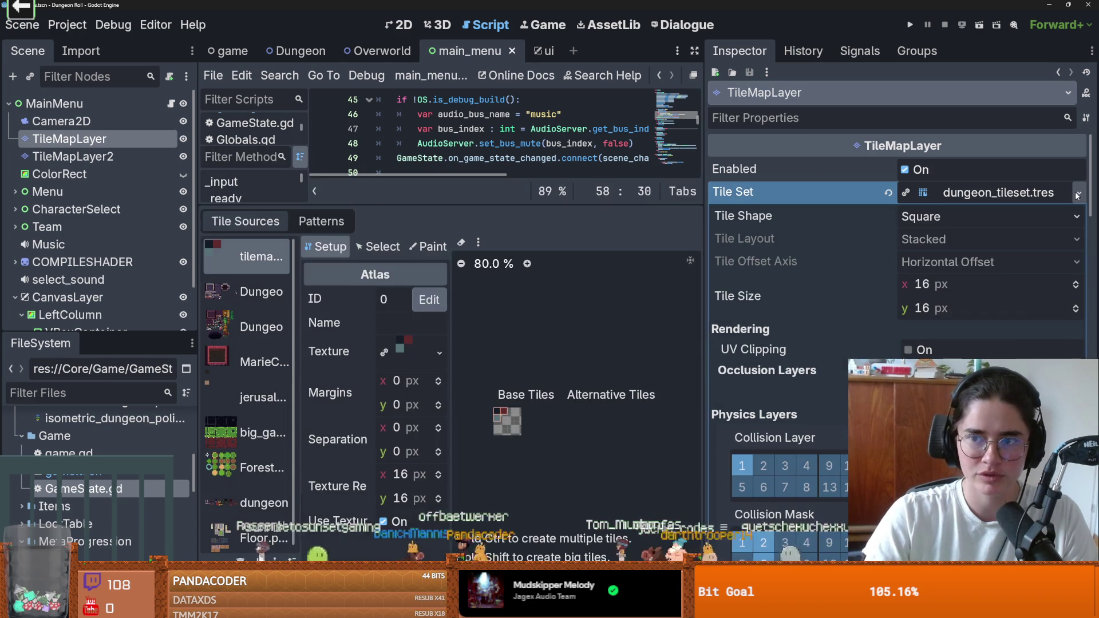
left_click(1072, 194)
left_click(1080, 194)
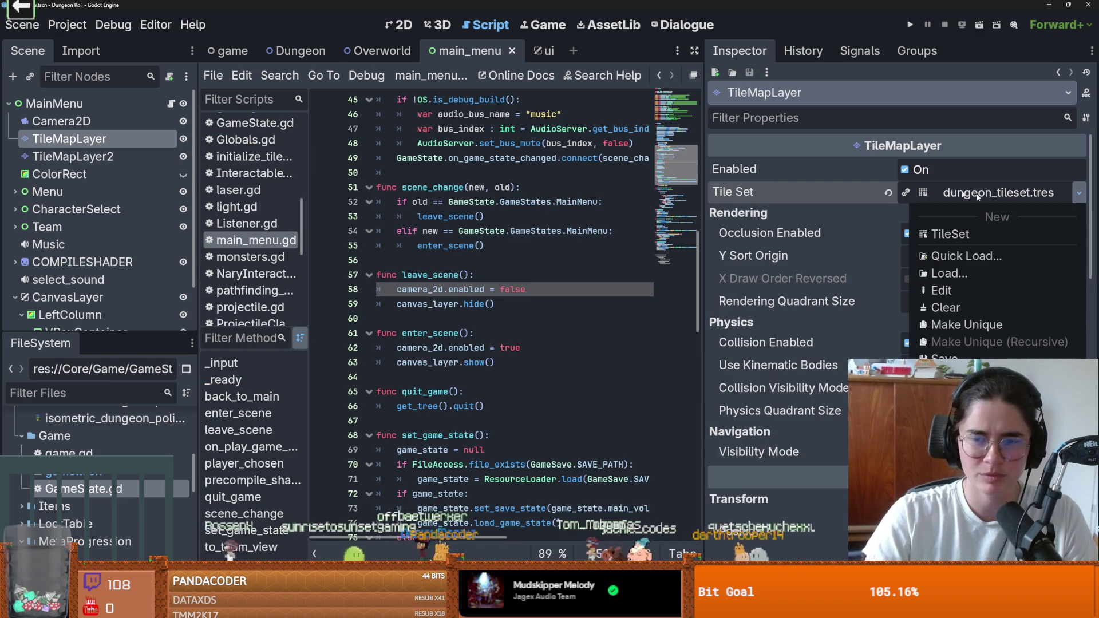
left_click(448, 173)
In the 2D view, toggle the silhouette image's visibility and select its TextureRect node
left_click(399, 24)
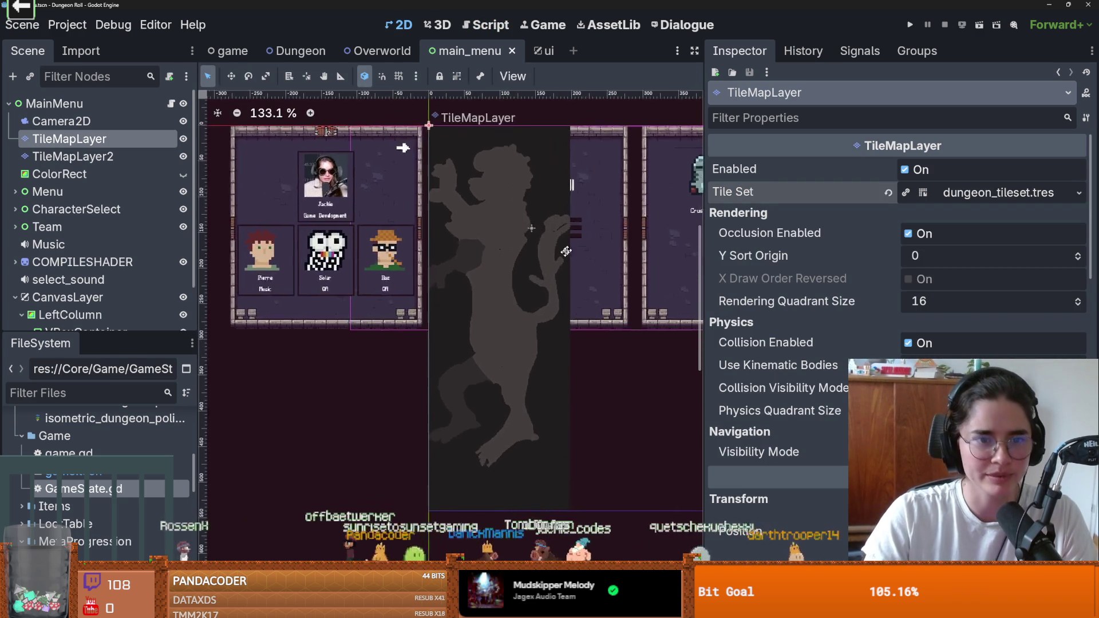
scroll(585, 233, "down", 8)
scroll(470, 236, "up", 2)
scroll(470, 236, "right", 3)
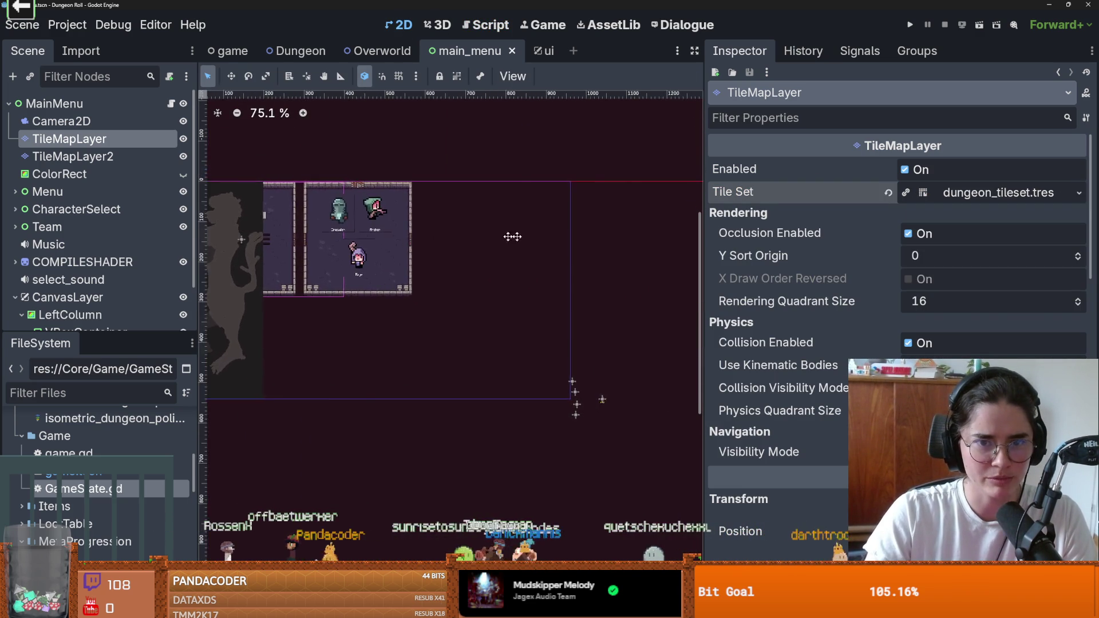
scroll(469, 236, "left", 4)
scroll(423, 235, "up", 1)
scroll(158, 271, "down", 2)
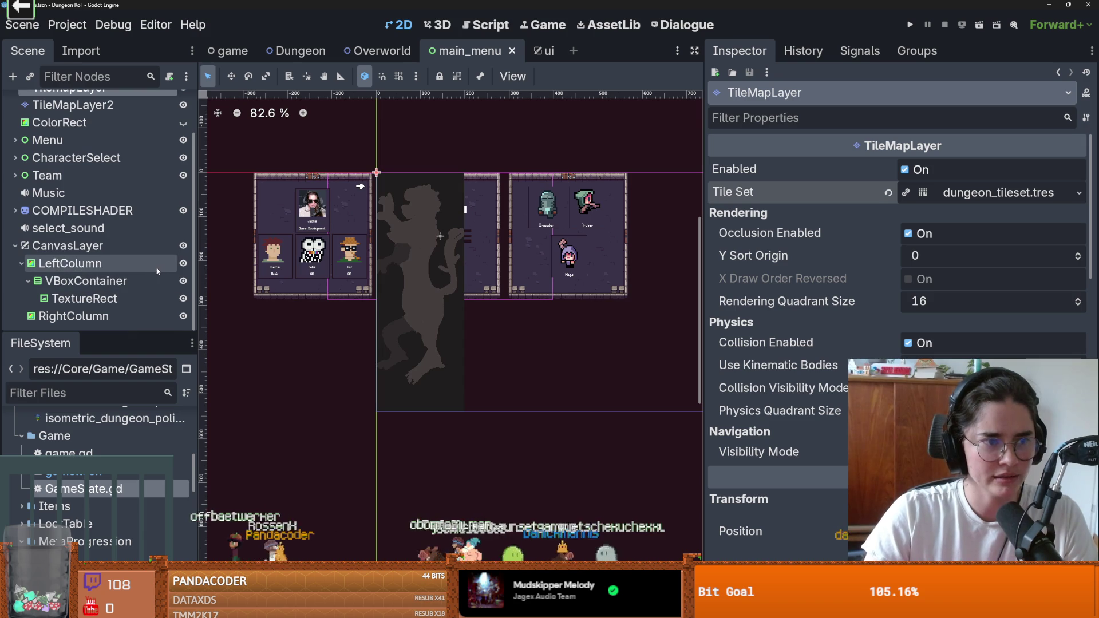
left_click(183, 264)
left_click(184, 263)
left_click(184, 298)
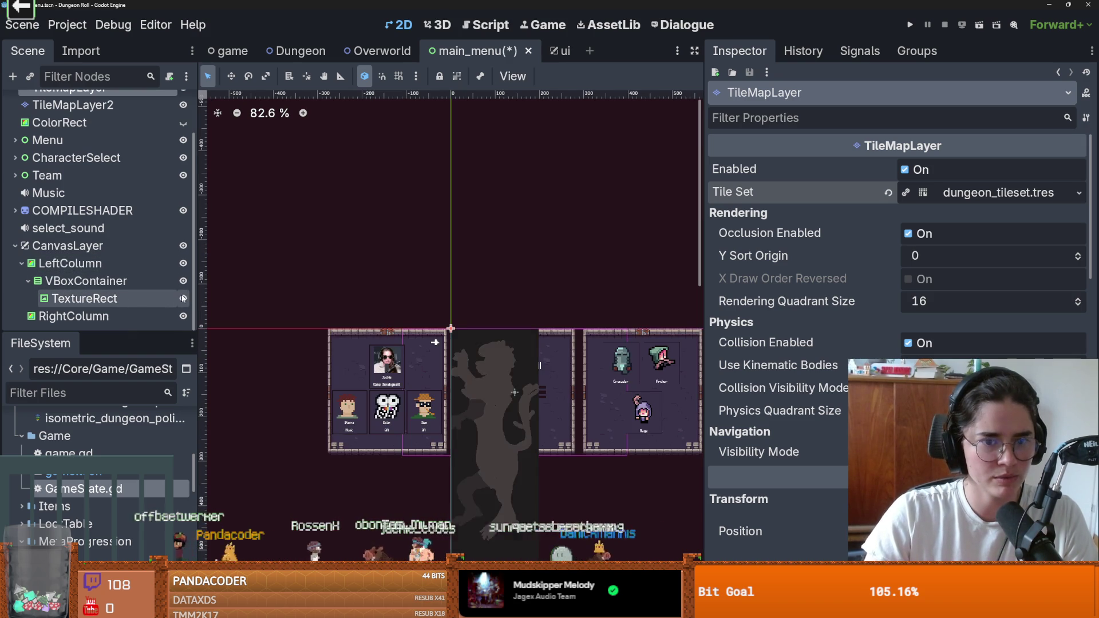
Collapse LeftColumn, then delete the CanvasLayer node and confirm
left_click(34, 263)
left_click(22, 263)
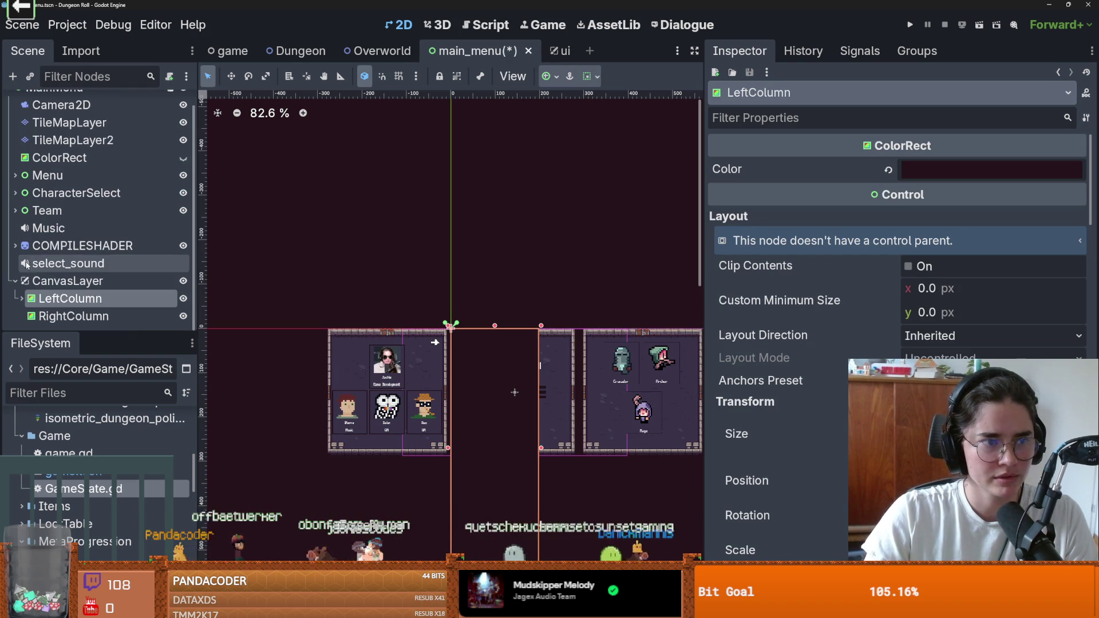
left_click(126, 286)
right_click(125, 286)
key("Delete")
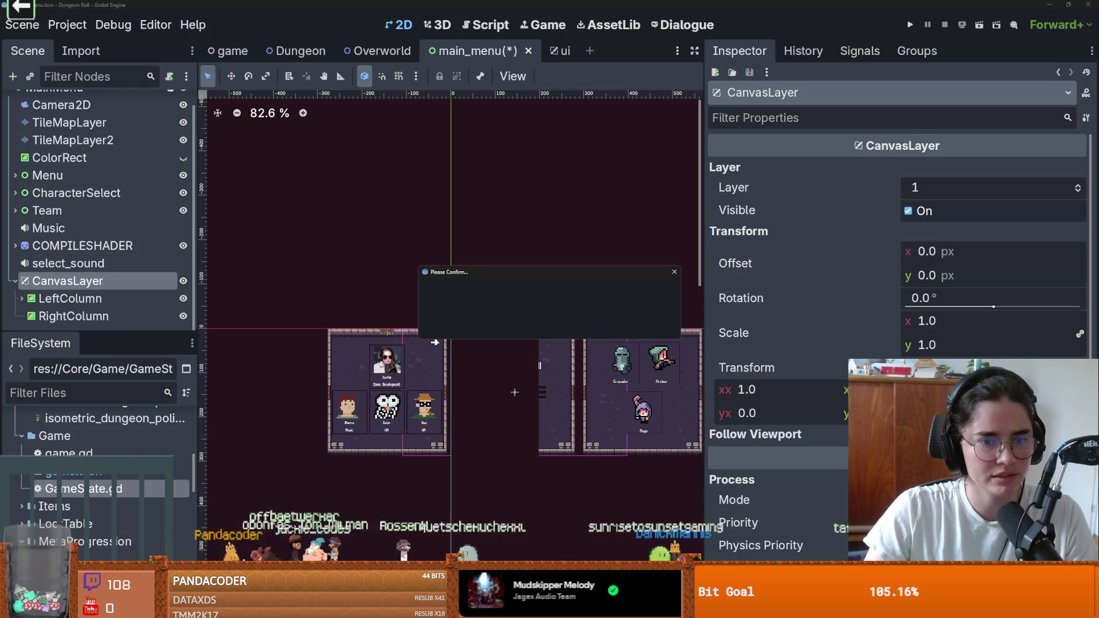
left_click(496, 321)
scroll(478, 221, "up", 5)
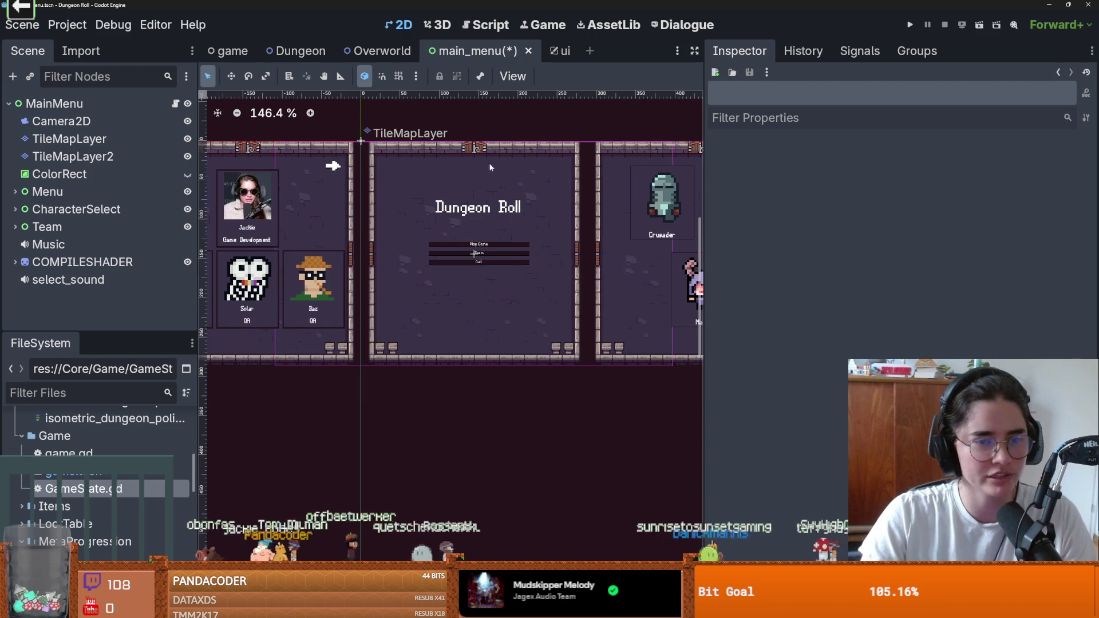
Save the main_menu scene and multi-select TileMapLayer and TileMapLayer2, dismissing the context menu
key("ctrl+s")
scroll(487, 152, "down", 4)
scroll(482, 191, "up", 5)
scroll(495, 283, "down", 4)
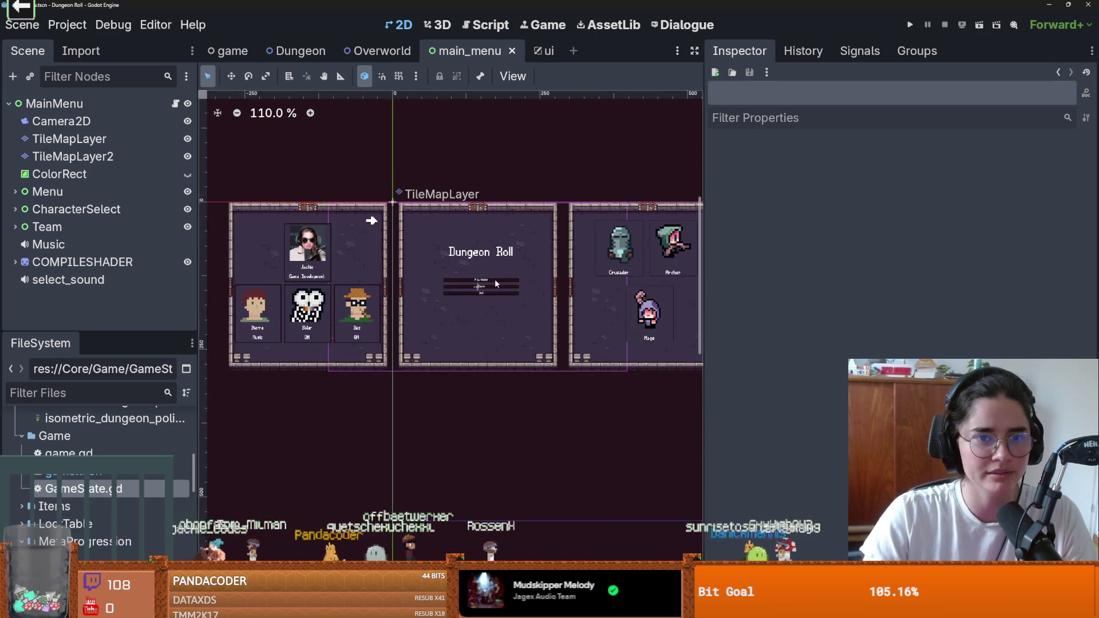
scroll(496, 283, "up", 3)
scroll(452, 263, "down", 1)
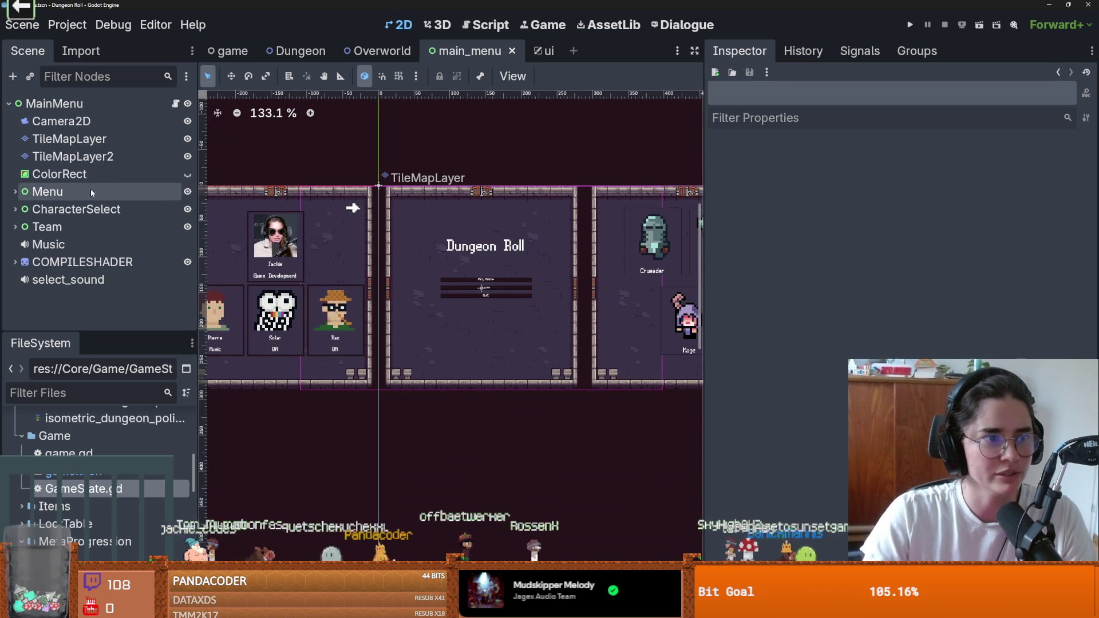
left_click(69, 139)
left_click(73, 157, "shift")
right_click(74, 157)
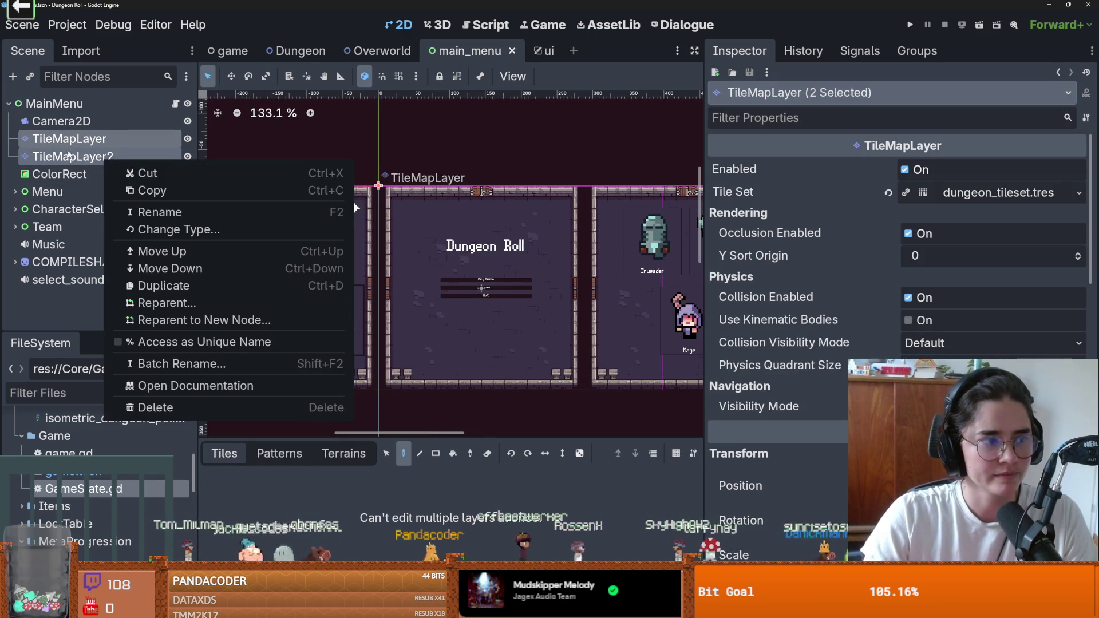
left_click(69, 147)
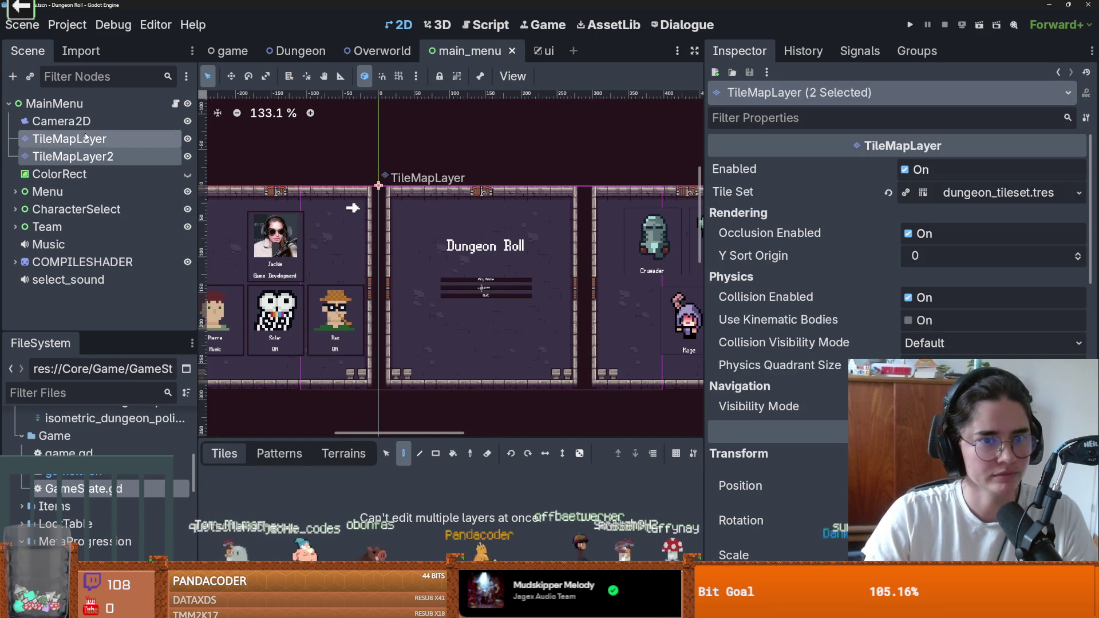
Select Camera2D with both tile map layers, then dismiss their context menu unchanged
left_click(83, 121)
left_click(86, 139, "shift")
left_click(95, 158, "shift")
right_click(101, 142)
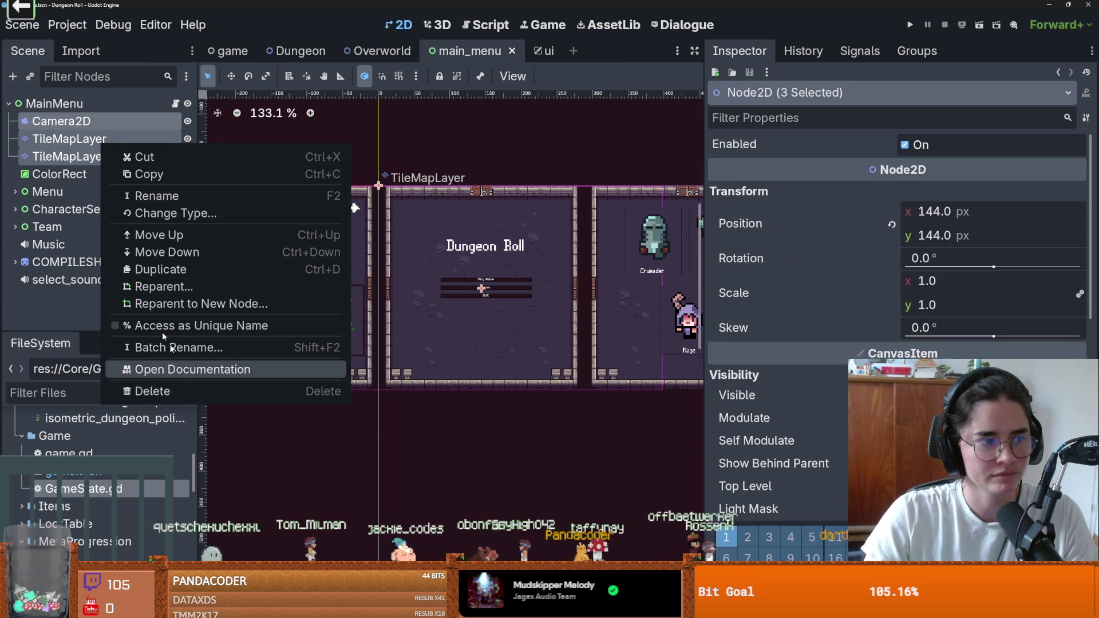
left_click(80, 151)
Delete TileMapLayer and TileMapLayer2 from the scene and confirm
left_click(75, 140)
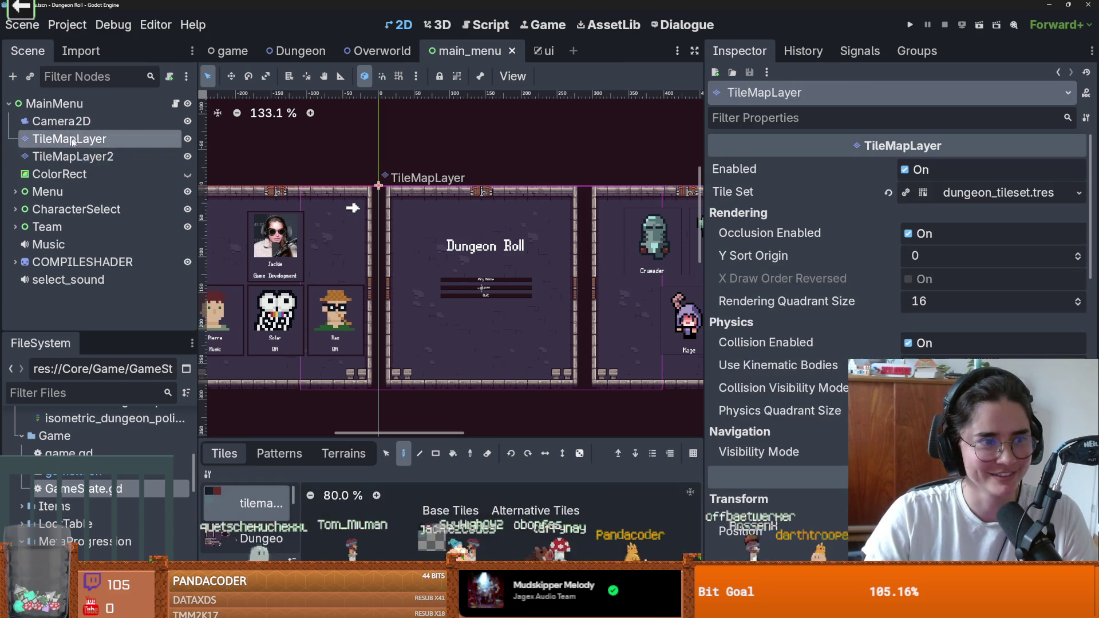
left_click(92, 157, "shift")
right_click(92, 158)
left_click(174, 404)
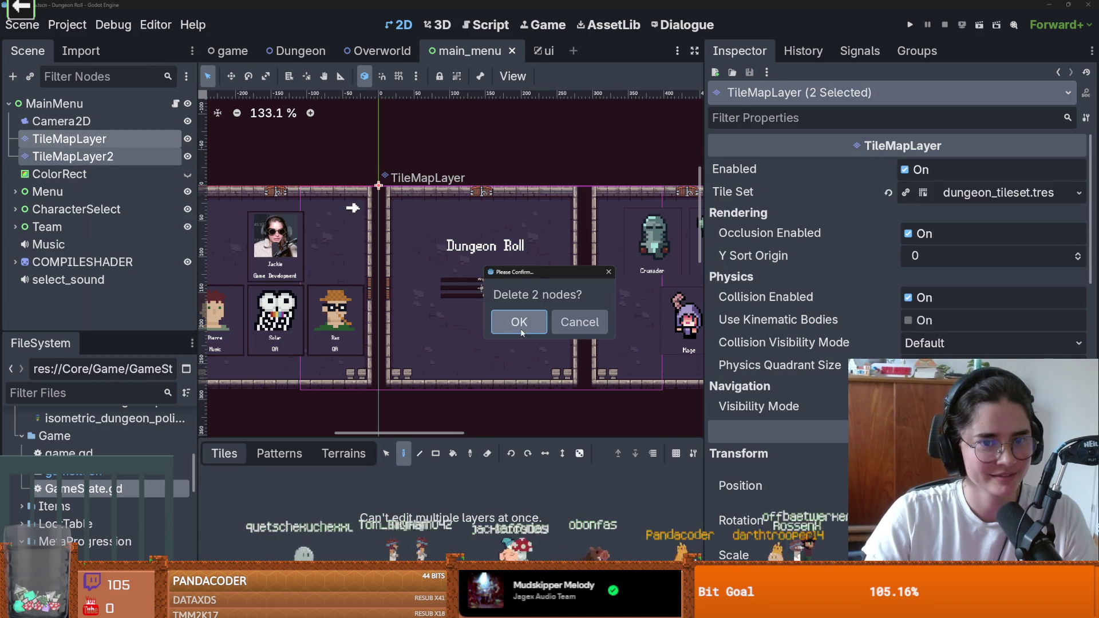
left_click(518, 322)
scroll(460, 285, "up", 1)
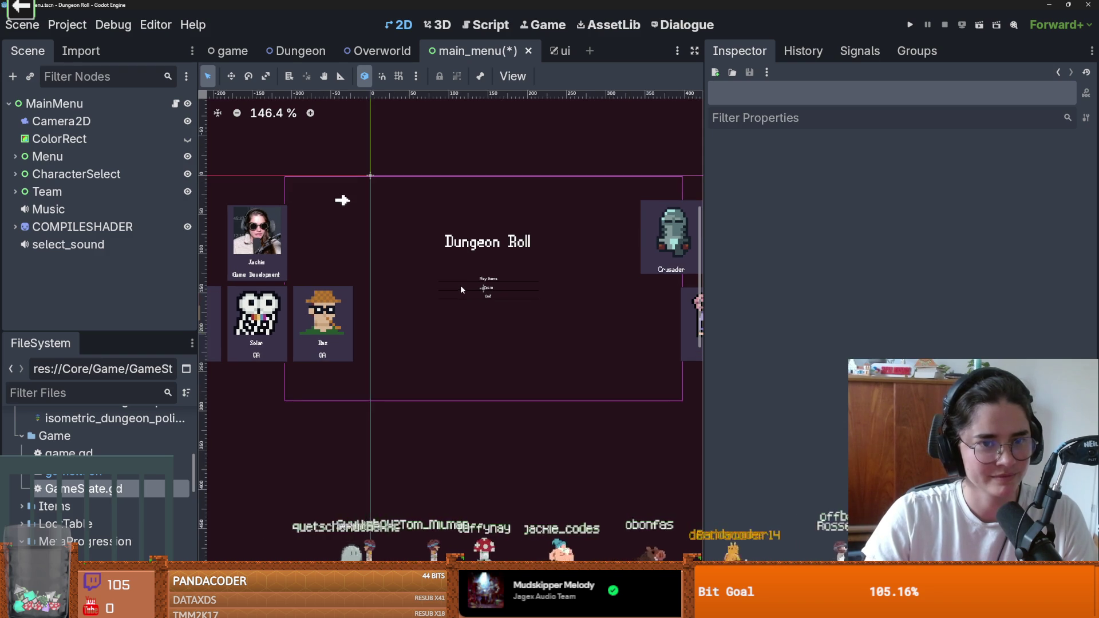
scroll(534, 285, "up", 2)
scroll(206, 269, "down", 2)
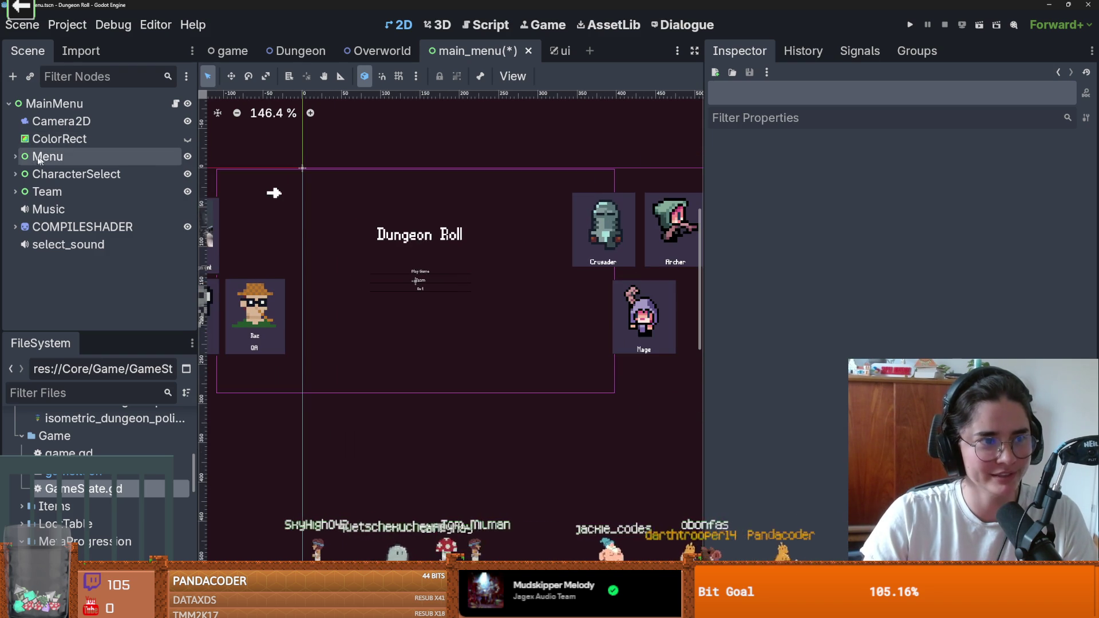
Inspect the Music and select_sound nodes and preview the select_sound effect
scroll(417, 248, "down", 1)
scroll(417, 249, "up", 1)
left_click_drag(417, 248, 399, 248)
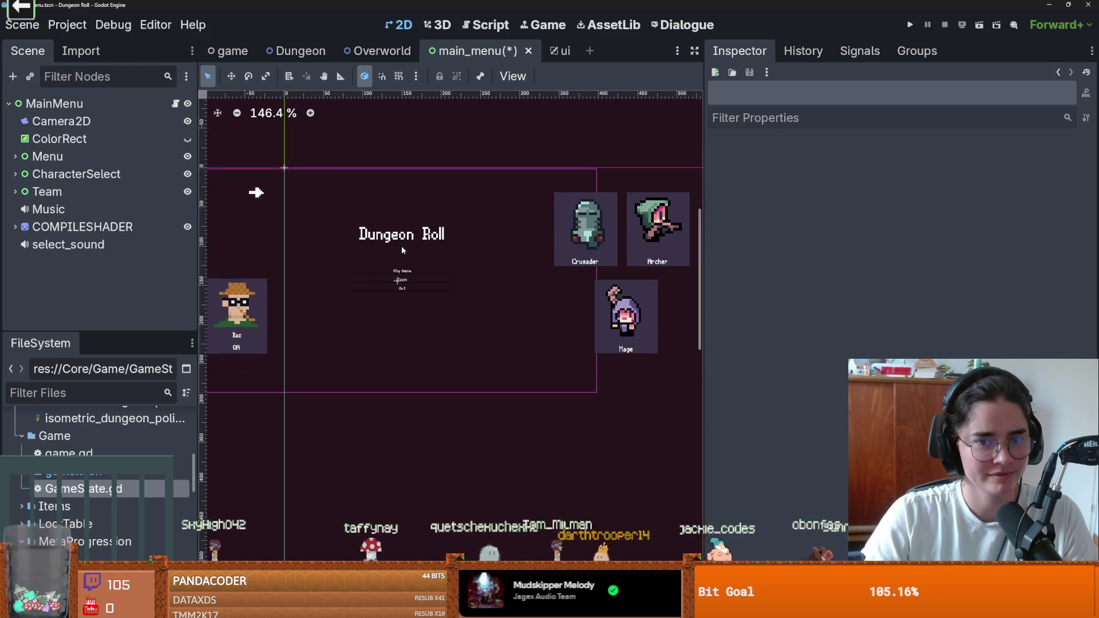
scroll(403, 246, "down", 1)
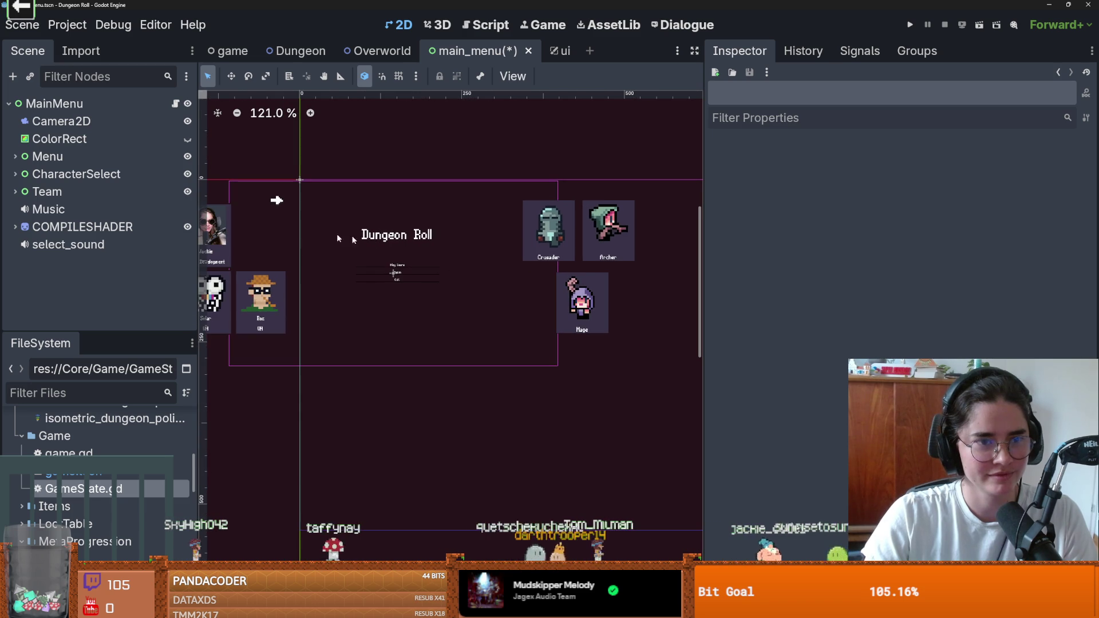
left_click(13, 174)
left_click(15, 175)
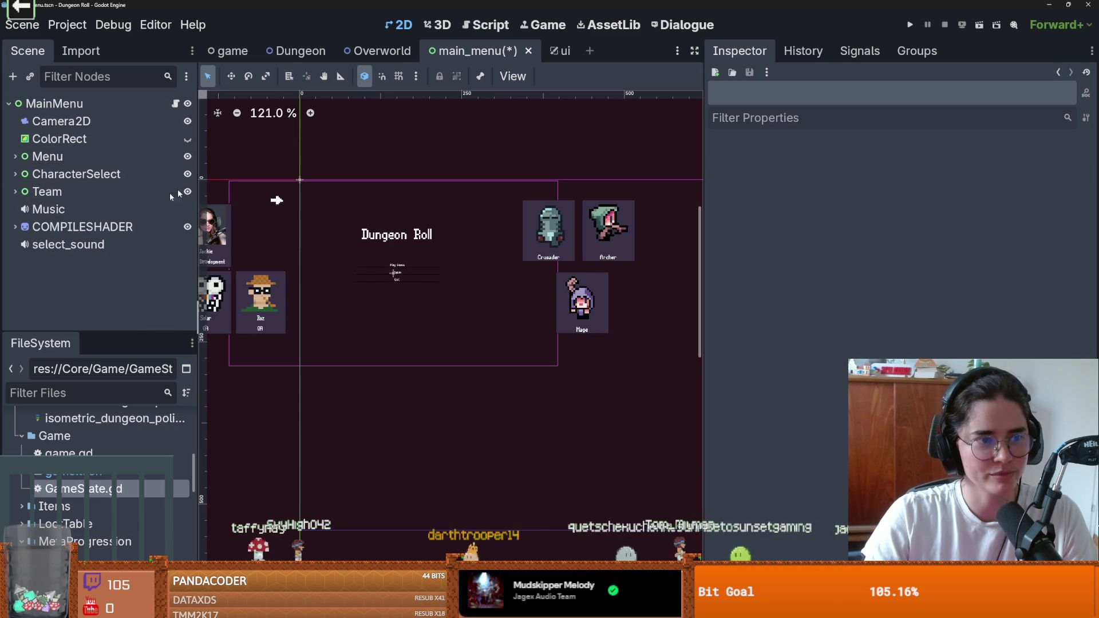
left_click(49, 209)
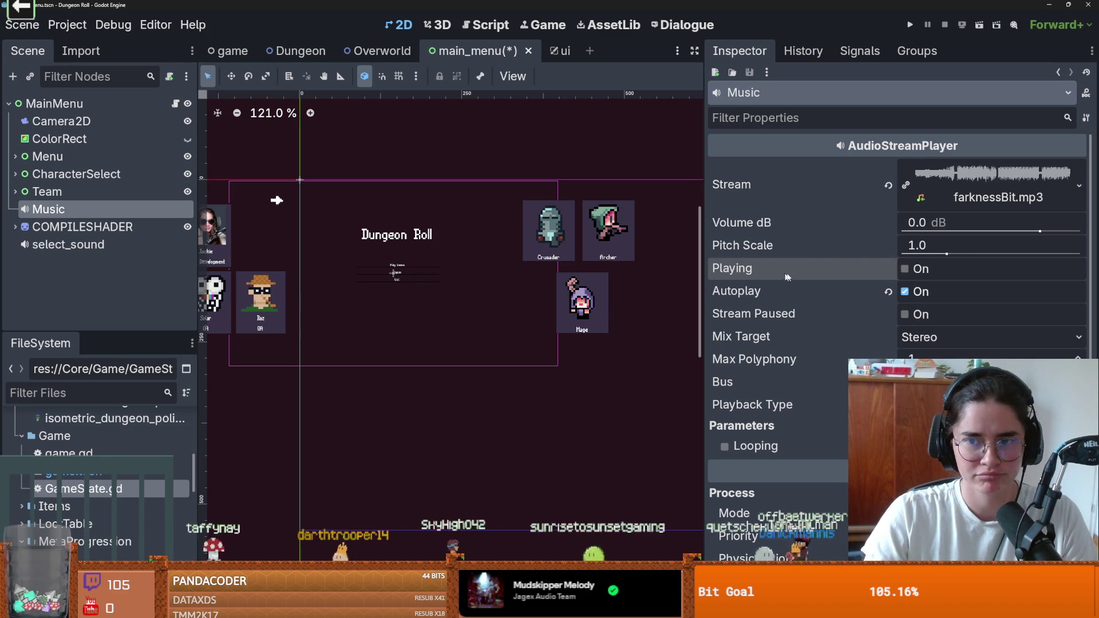
left_click(108, 240)
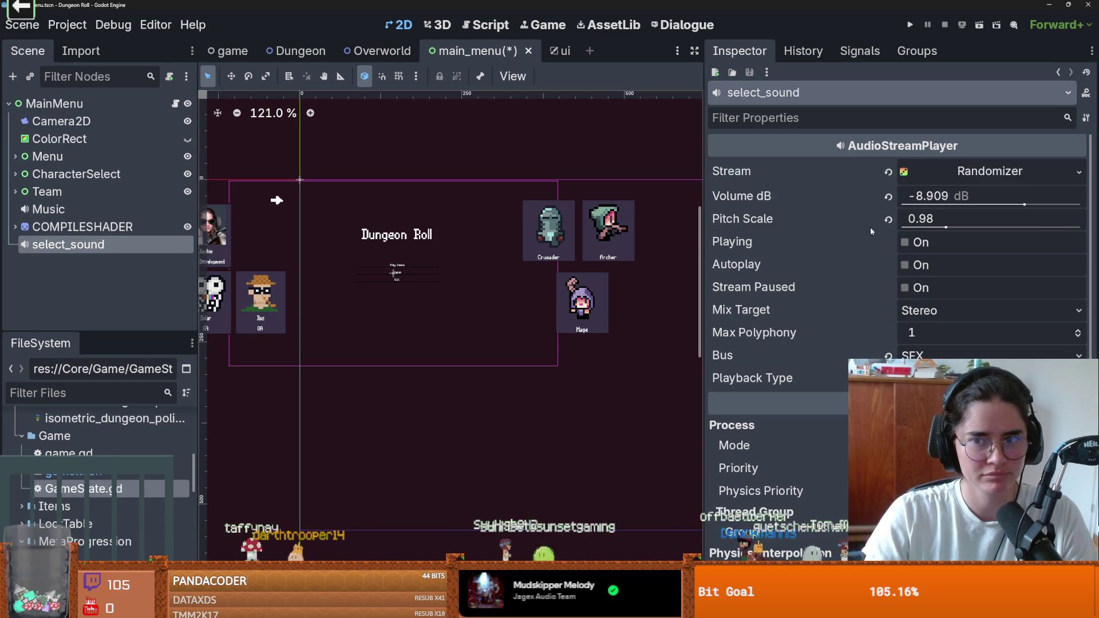
left_click(905, 243)
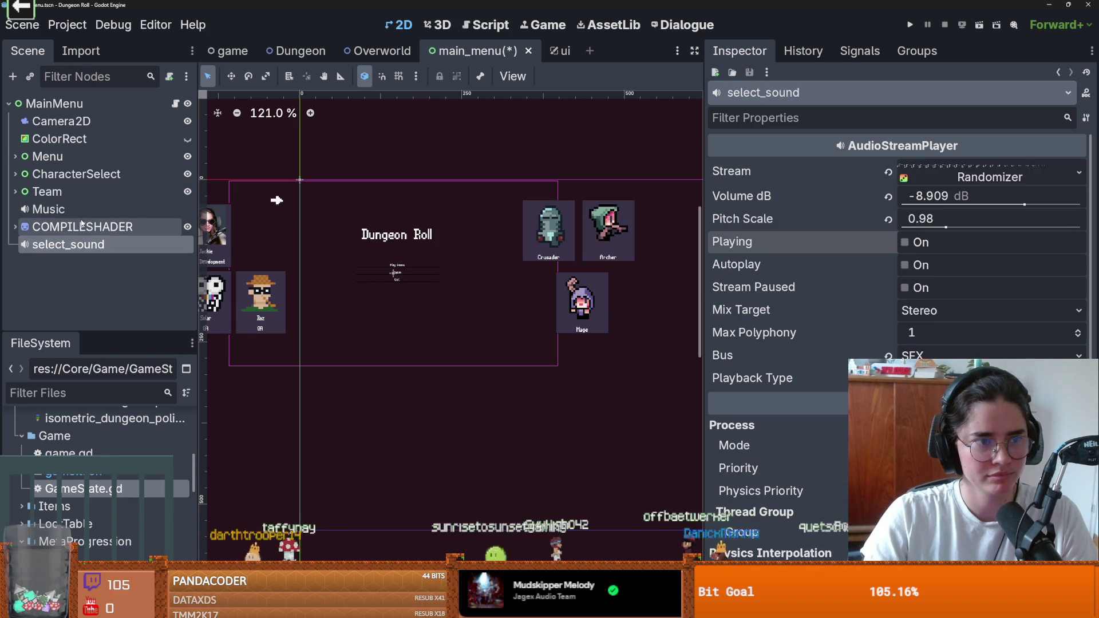
left_click(16, 228)
scroll(68, 222, "down", 3)
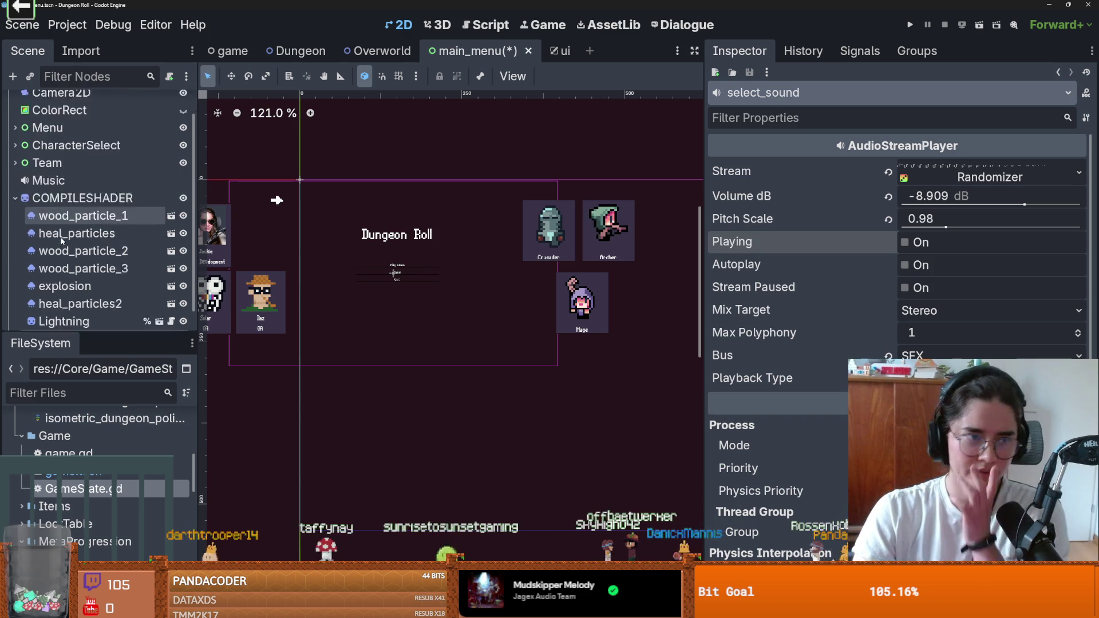
left_click(16, 176)
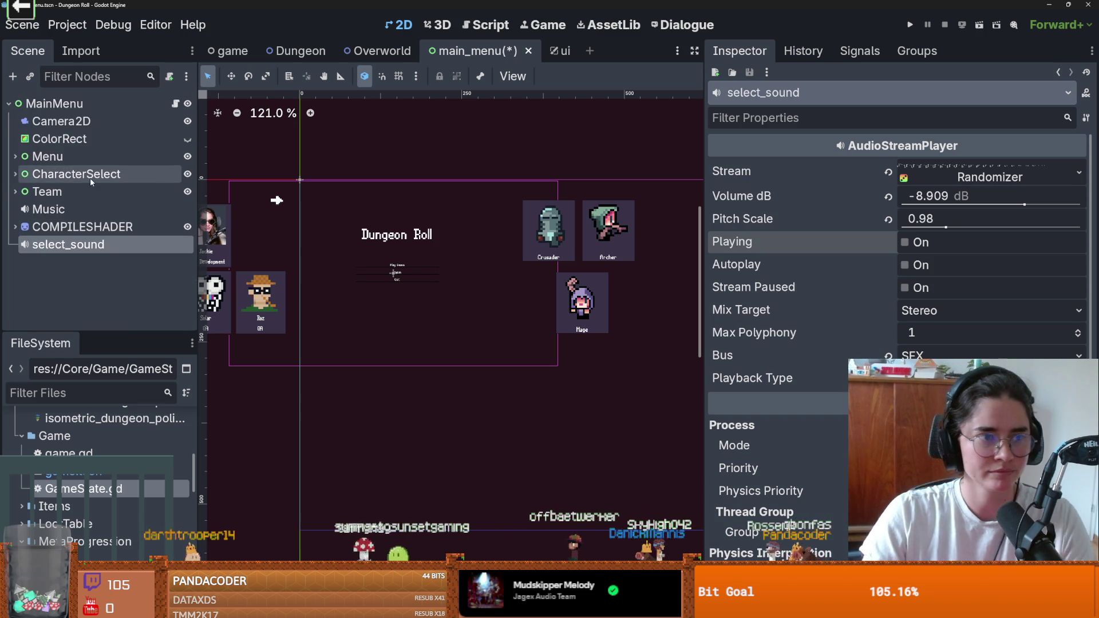
Open main_menu.gd from the MainMenu node's script icon and scroll through it
left_click(174, 104)
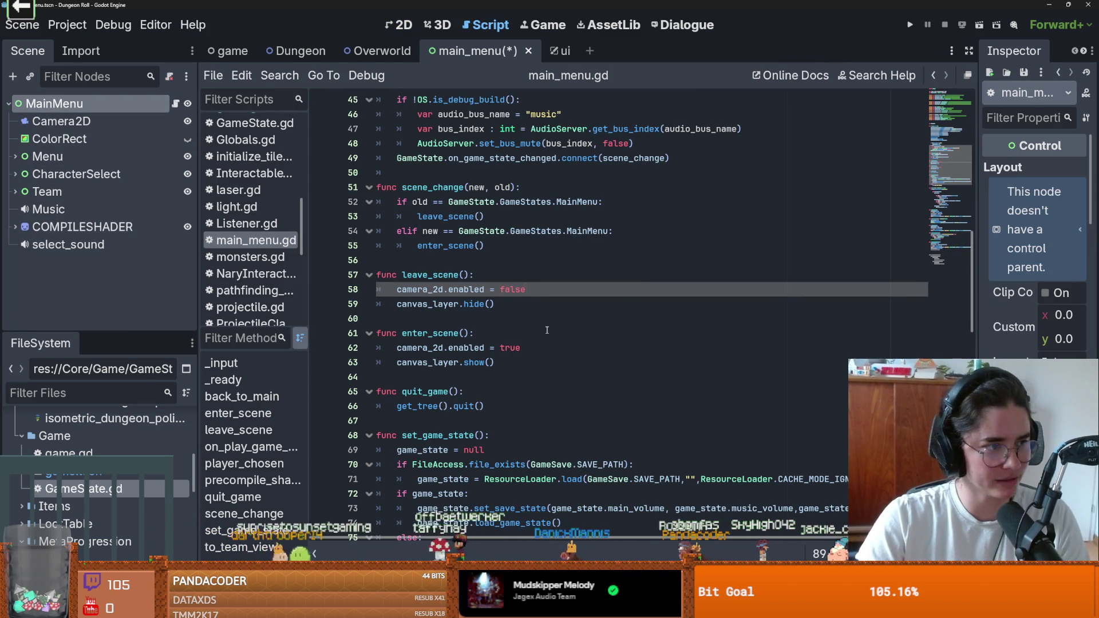
scroll(563, 390, "down", 1)
scroll(563, 389, "down", 6)
scroll(549, 381, "up", 4)
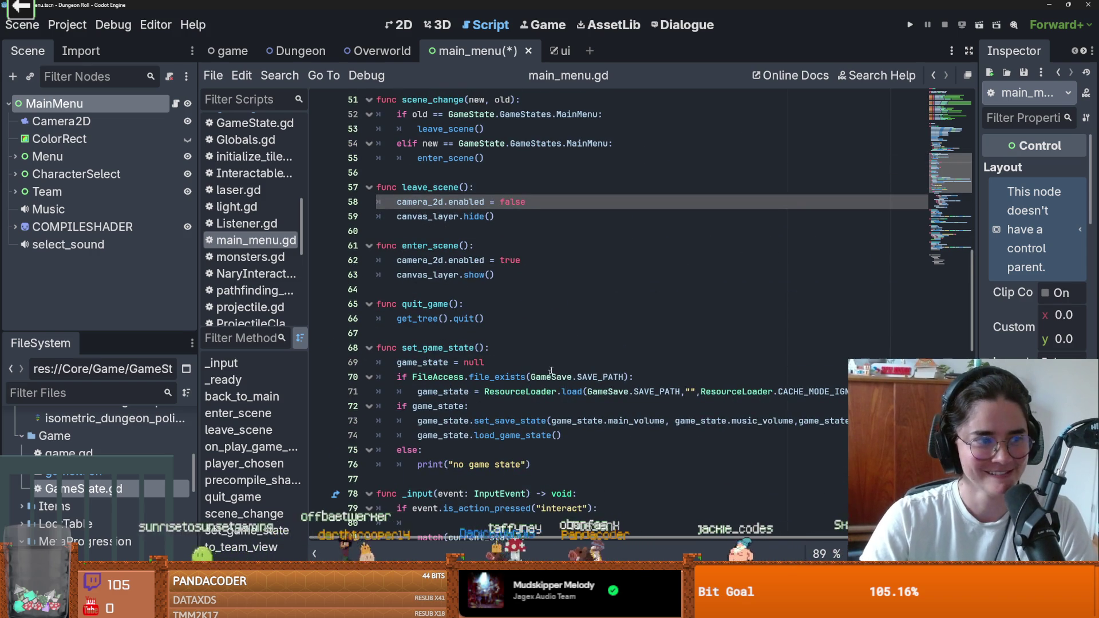
scroll(546, 378, "up", 15)
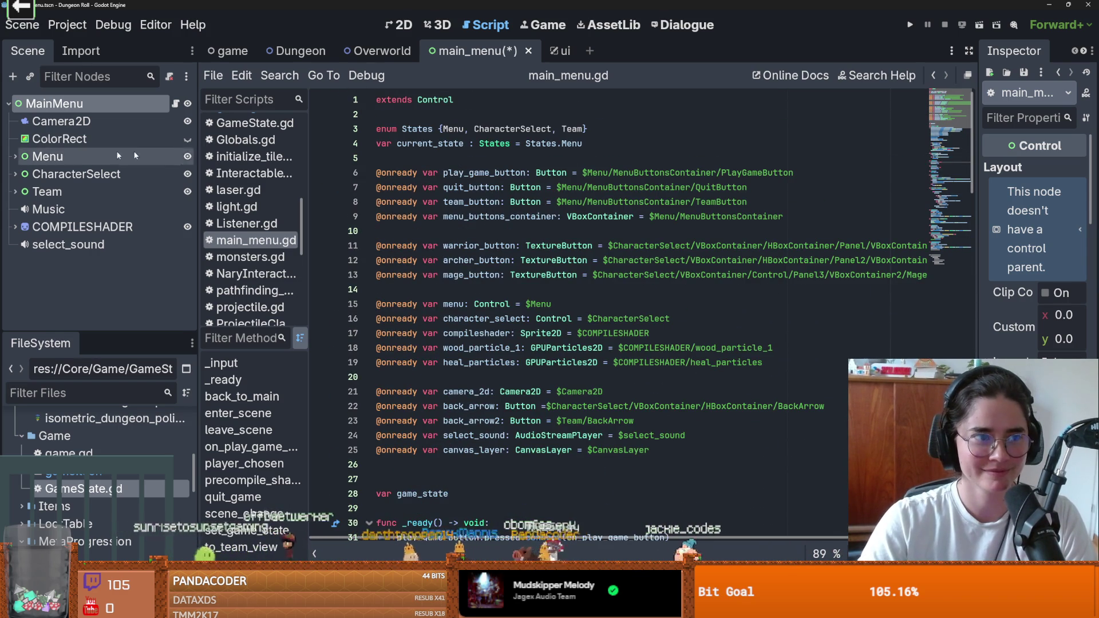
Delete the Camera2D node and save the main menu scene
left_click(67, 121)
right_click(72, 123)
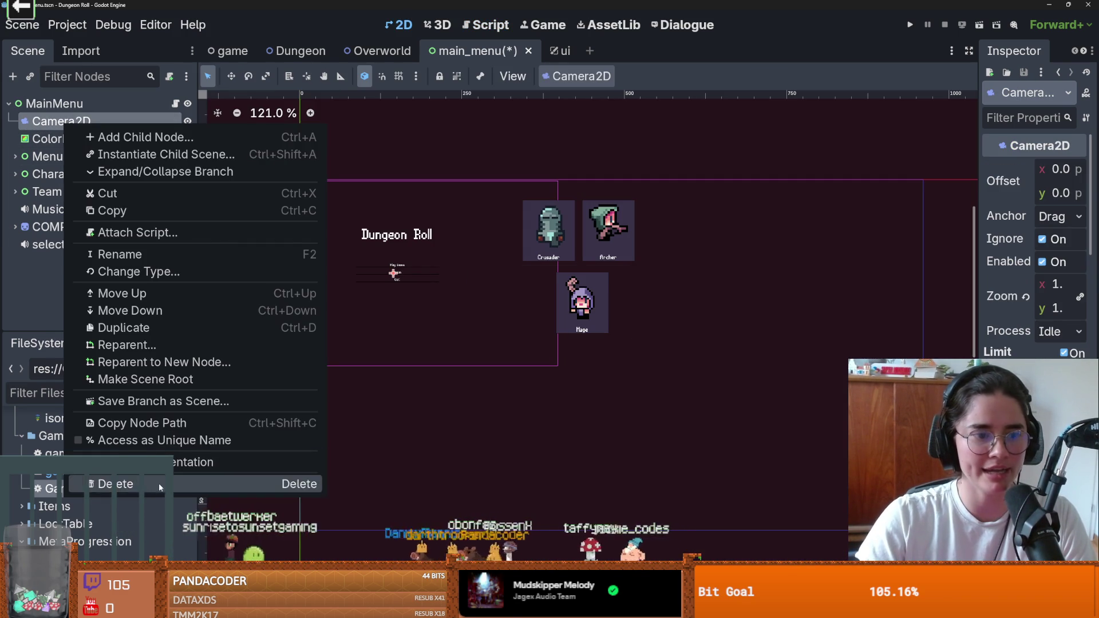
left_click(132, 484)
key("Return")
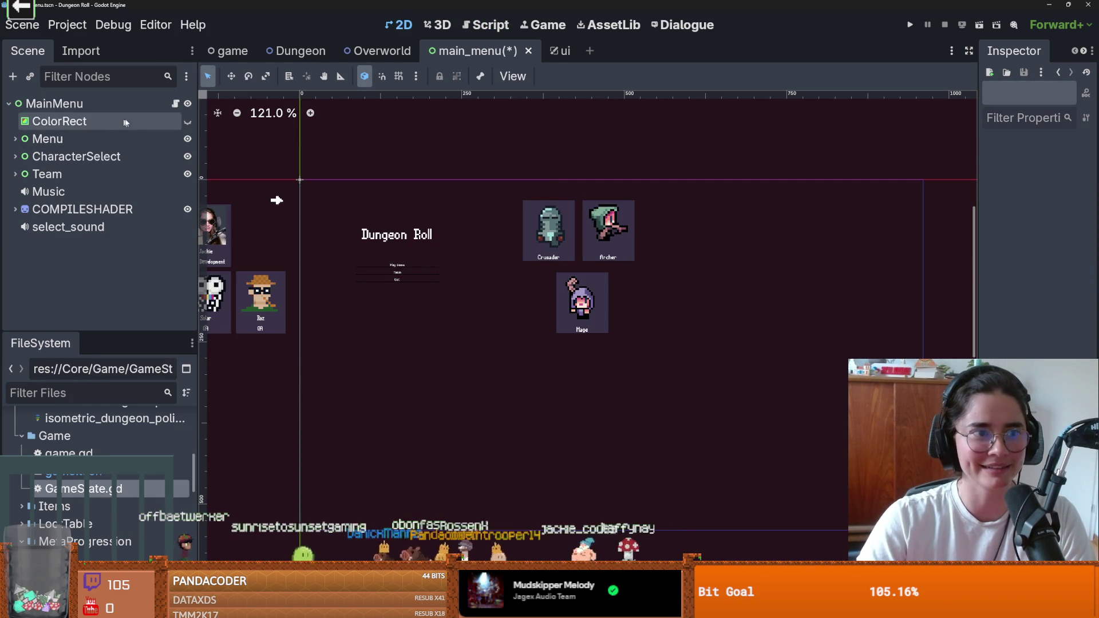
key("ctrl+s")
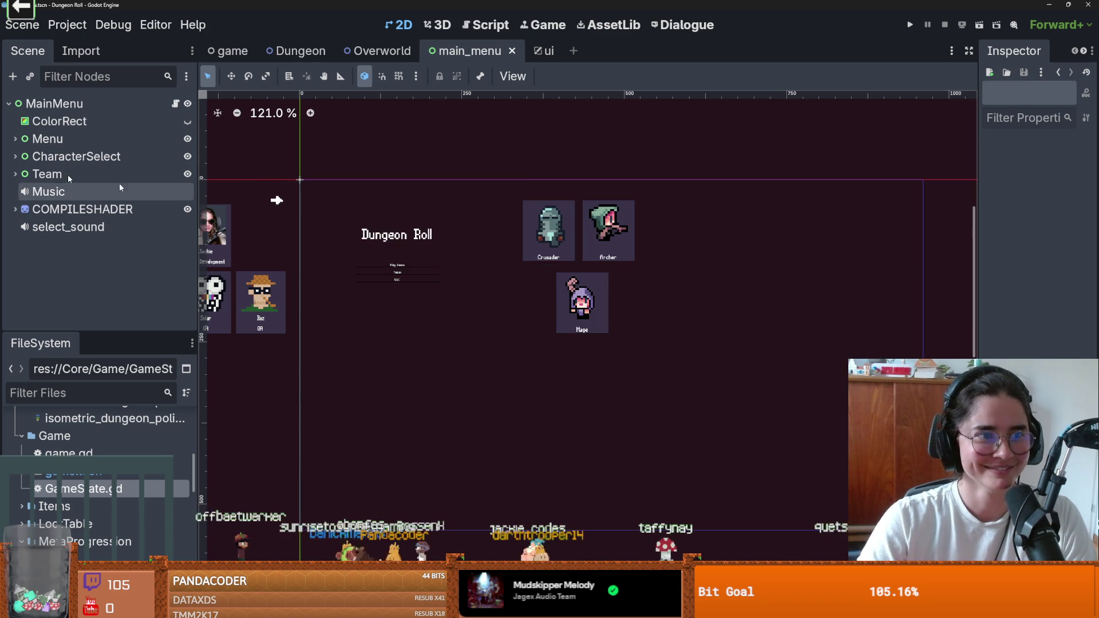
Delete the Team node with all its credit card children
left_click(15, 156)
left_click(15, 156)
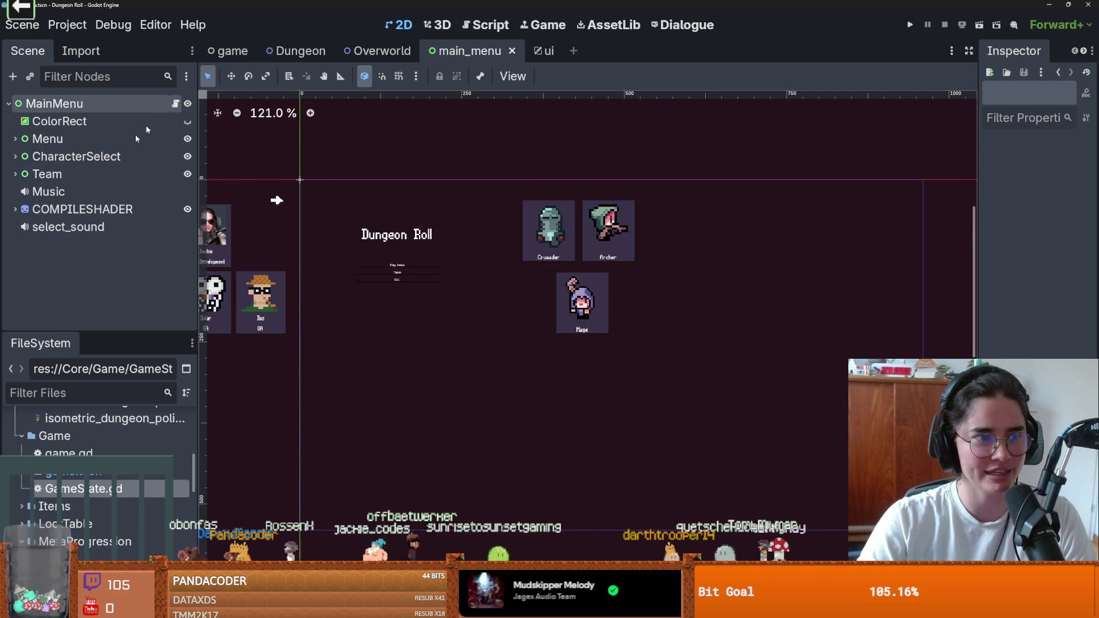
left_click(15, 174)
left_click(15, 174)
scroll(471, 314, "up", 5)
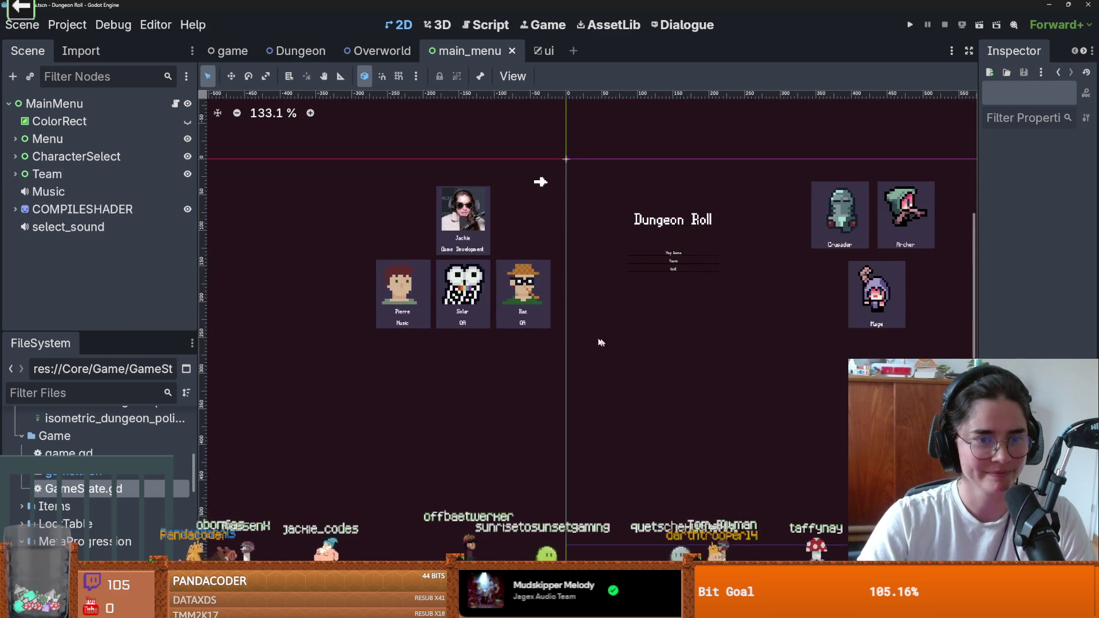
scroll(518, 422, "up", 5)
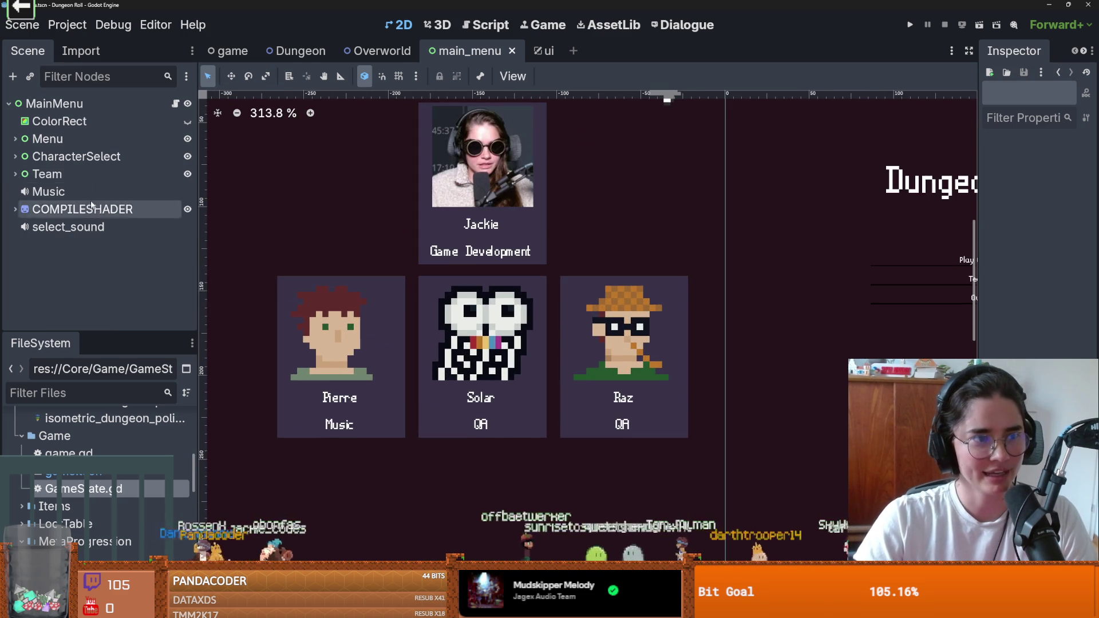
left_click(15, 173)
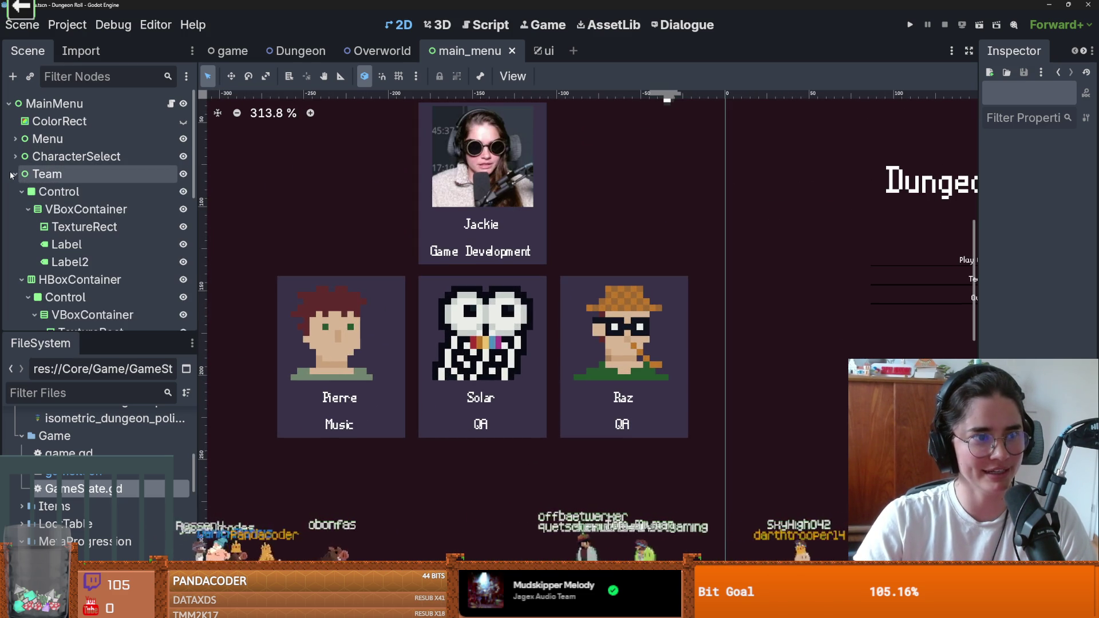
scroll(483, 447, "down", 1)
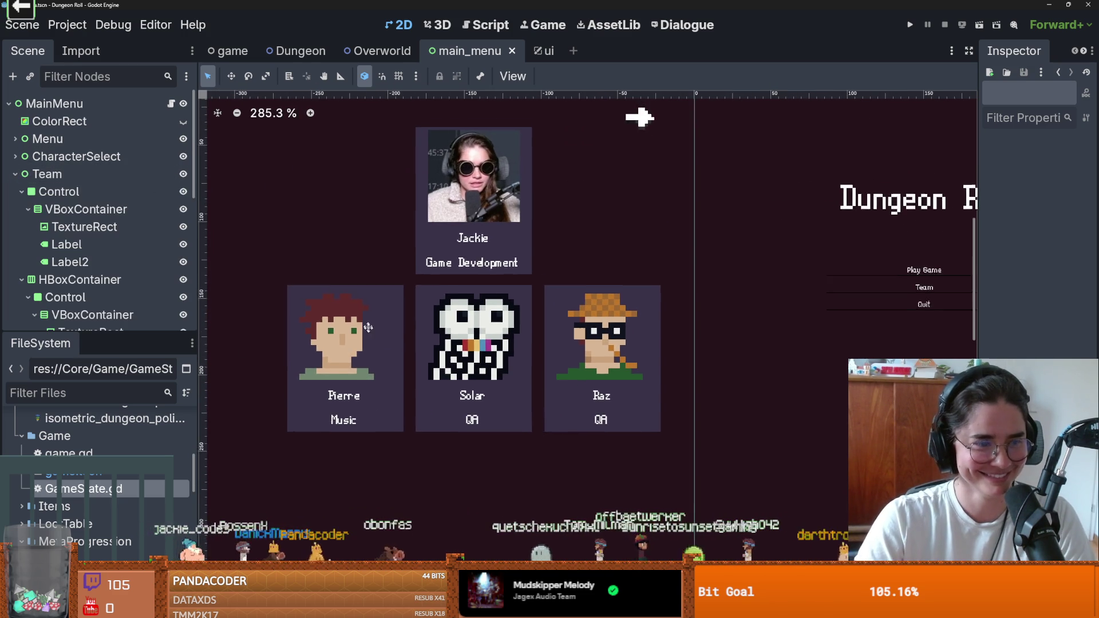
right_click(128, 175)
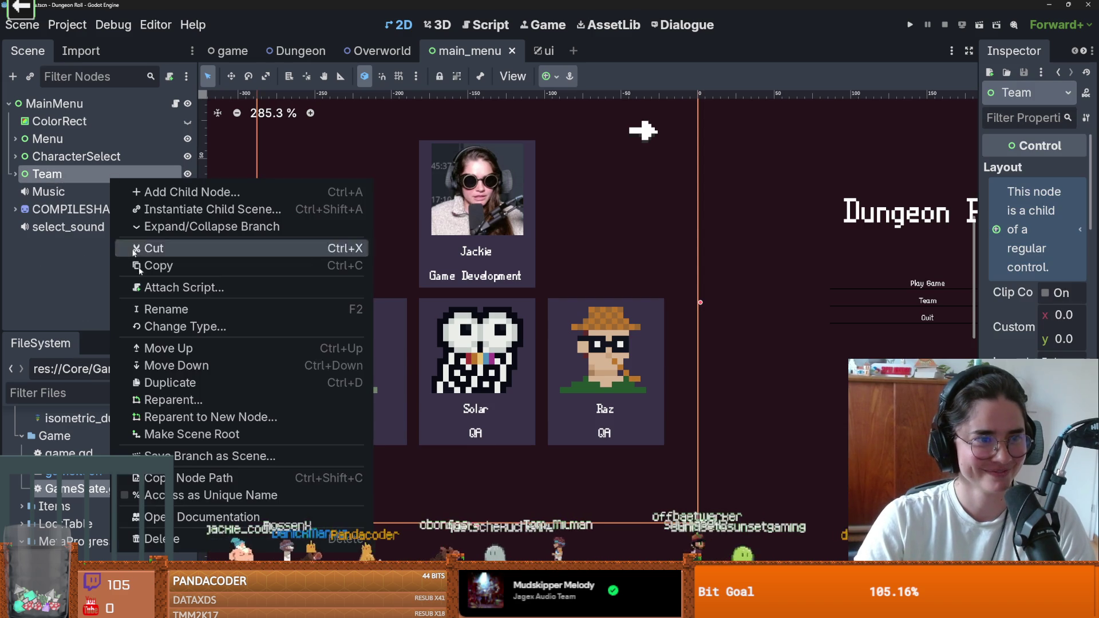
left_click(171, 535)
left_click(504, 322)
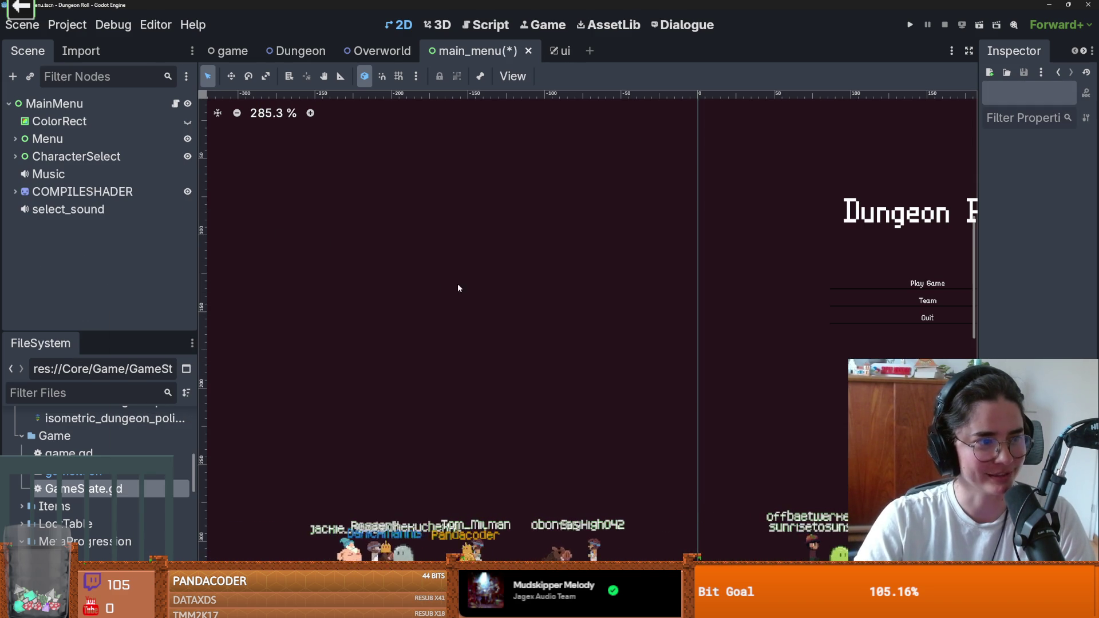
Inspect the CharacterSelect node's children in the scene tree
scroll(458, 287, "down", 3)
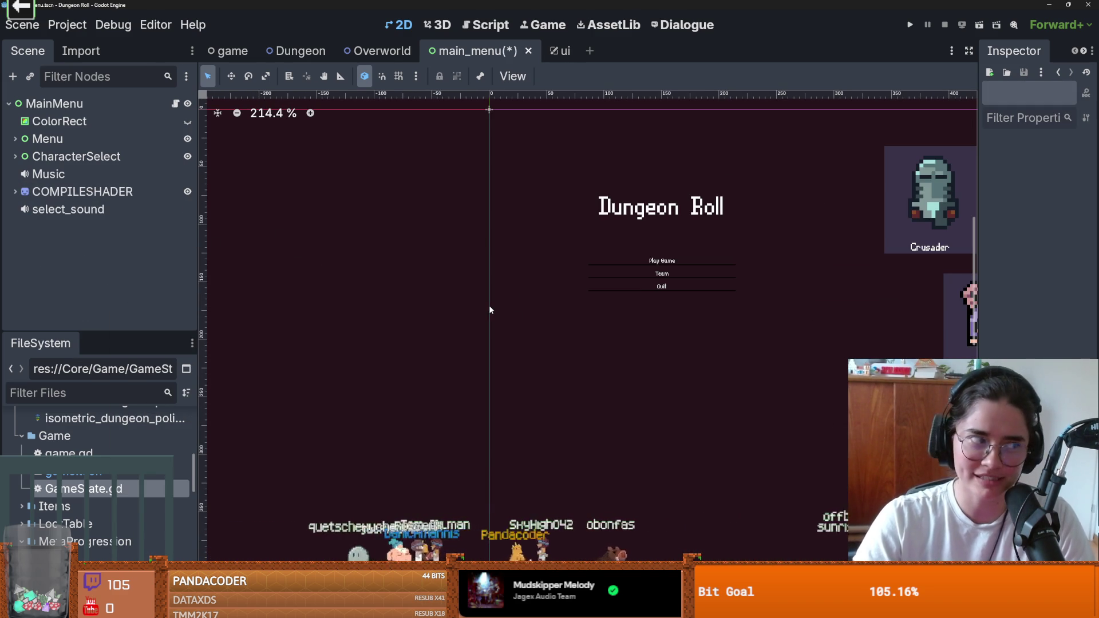
scroll(402, 248, "up", 2)
scroll(410, 262, "down", 2)
scroll(485, 272, "up", 2)
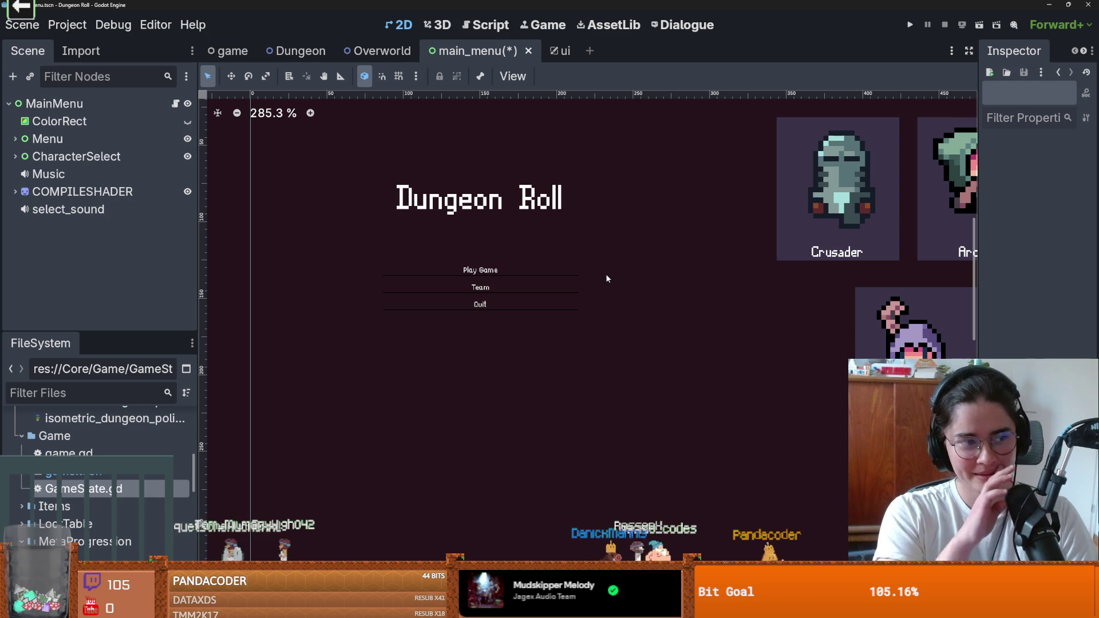
left_click(11, 156)
left_click(11, 157)
scroll(606, 269, "down", 3)
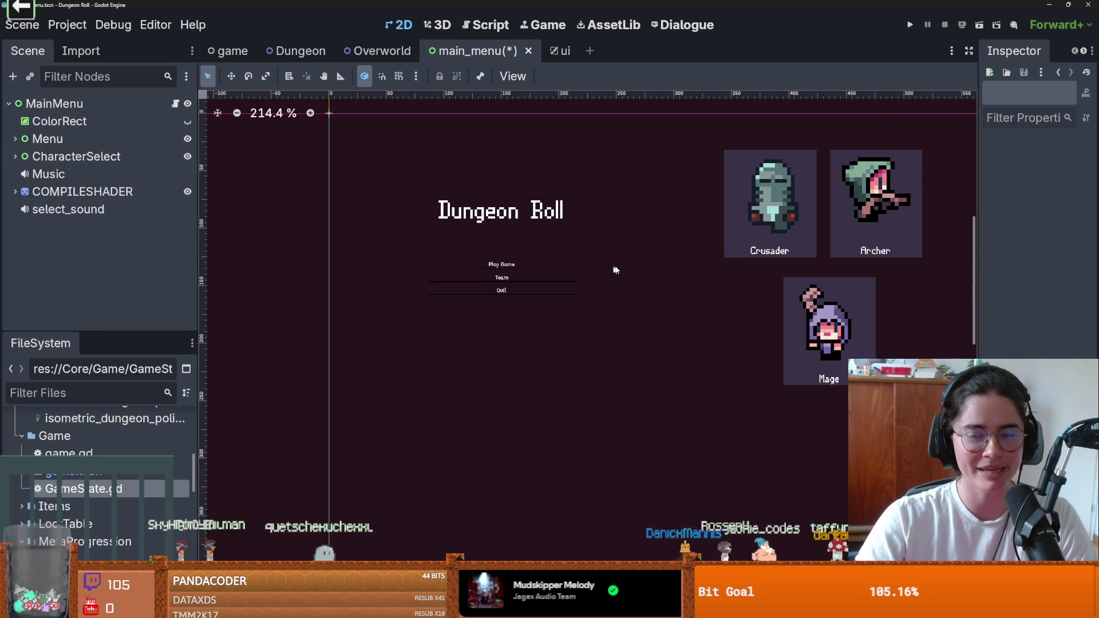
left_click(16, 157)
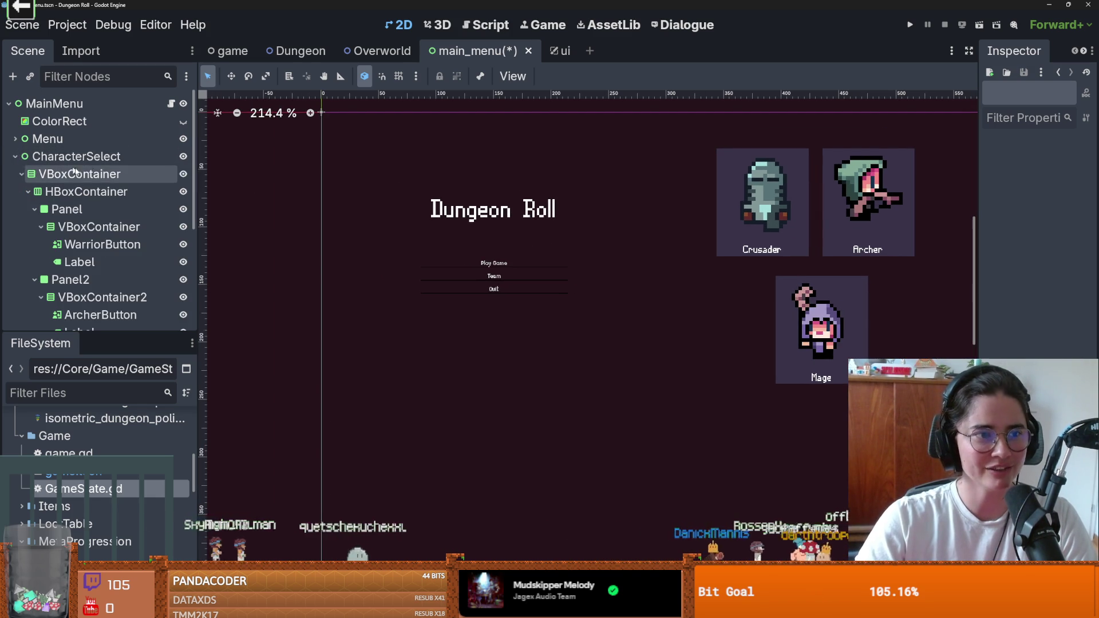
left_click(20, 174)
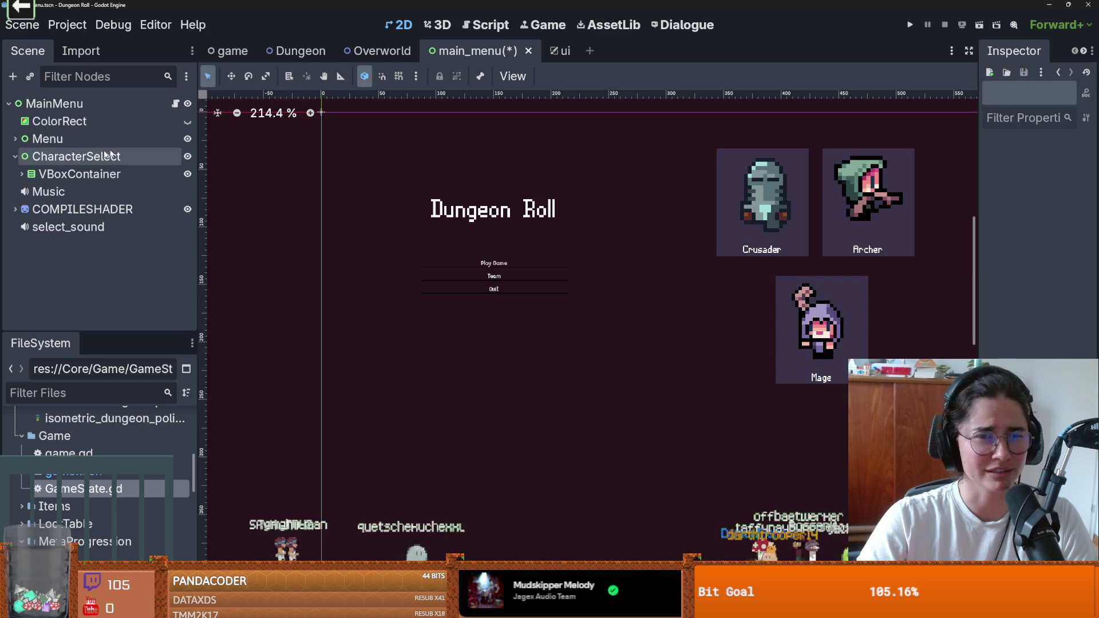
scroll(490, 210, "up", 1)
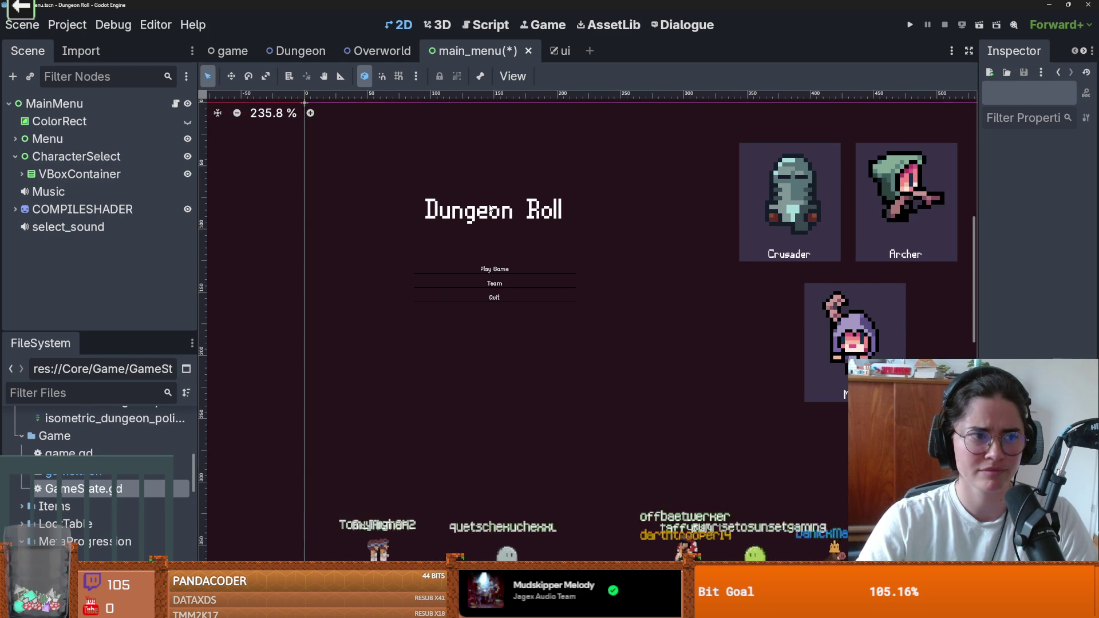
left_click(12, 156)
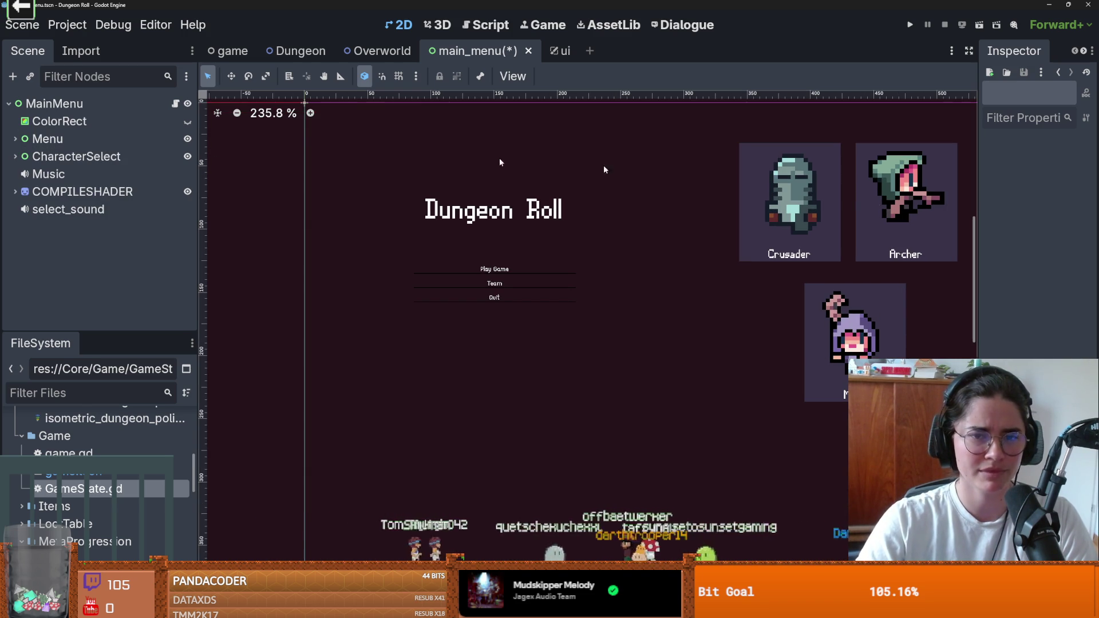
Move the CharacterSelect panel left, hide it, and save the scene
left_click(76, 157)
mouse_move(800, 198)
left_mouse_down()
mouse_move(396, 181)
mouse_move(438, 200)
mouse_move(430, 196)
left_mouse_up()
key("ctrl+s")
left_click(187, 156)
key("ctrl+s")
left_click(15, 139)
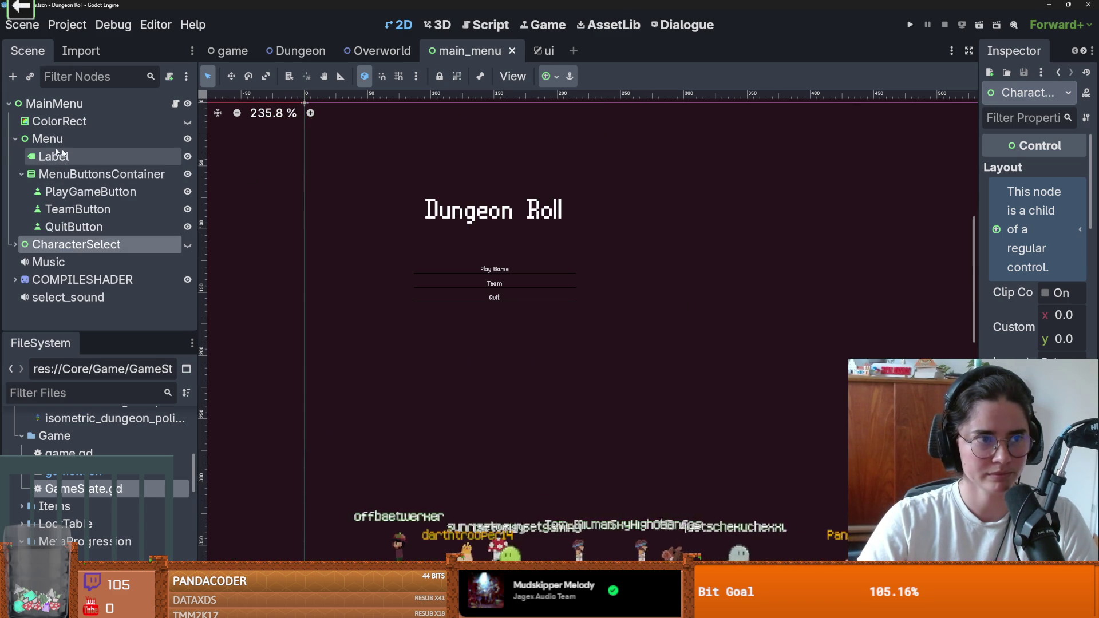
left_click(14, 138)
key("ctrl+s")
Open main_menu.gd and delete the team_button declaration on line 8
left_click(109, 191)
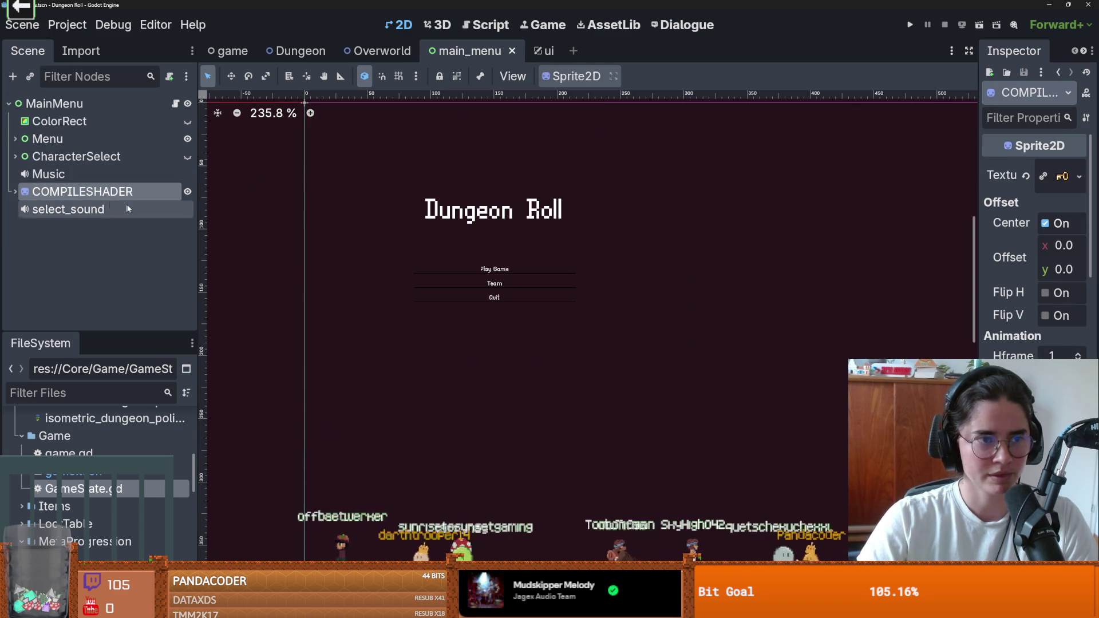
left_click(177, 104)
scroll(495, 190, "down", 1)
left_click(494, 188)
mouse_move(495, 190)
left_mouse_down()
mouse_move(320, 129)
mouse_move(307, 137)
left_mouse_up()
left_click_drag(748, 158, 343, 158)
key("BackSpace")
key("BackSpace")
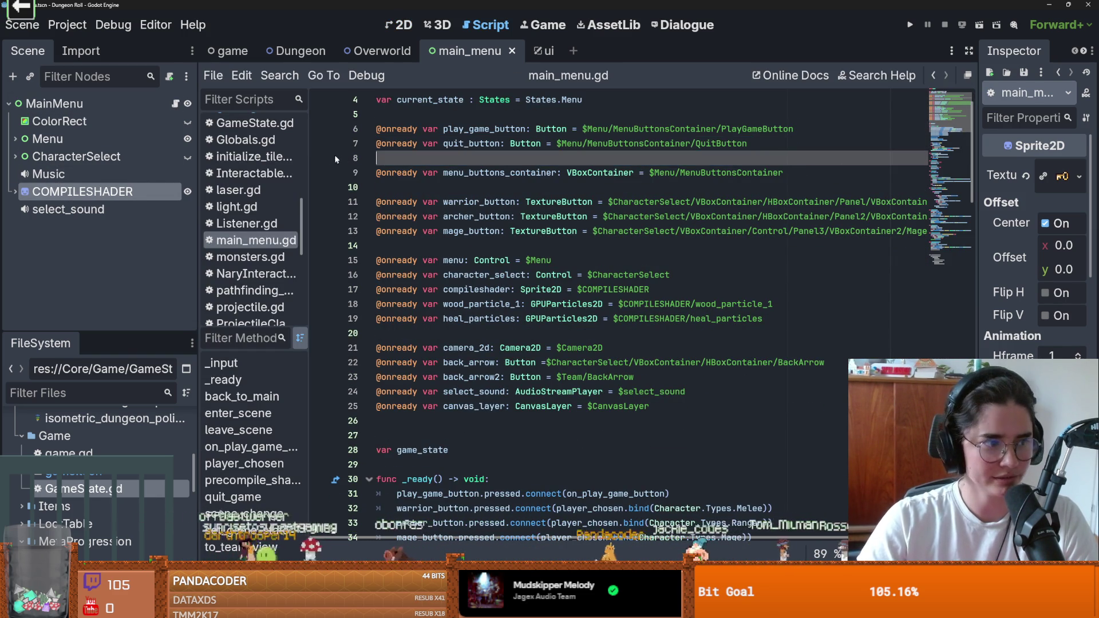
Restore the line and rename team_button to credit_button with path $Menu/MenuButtonsContainer/CreditButton
key("ctrl+s")
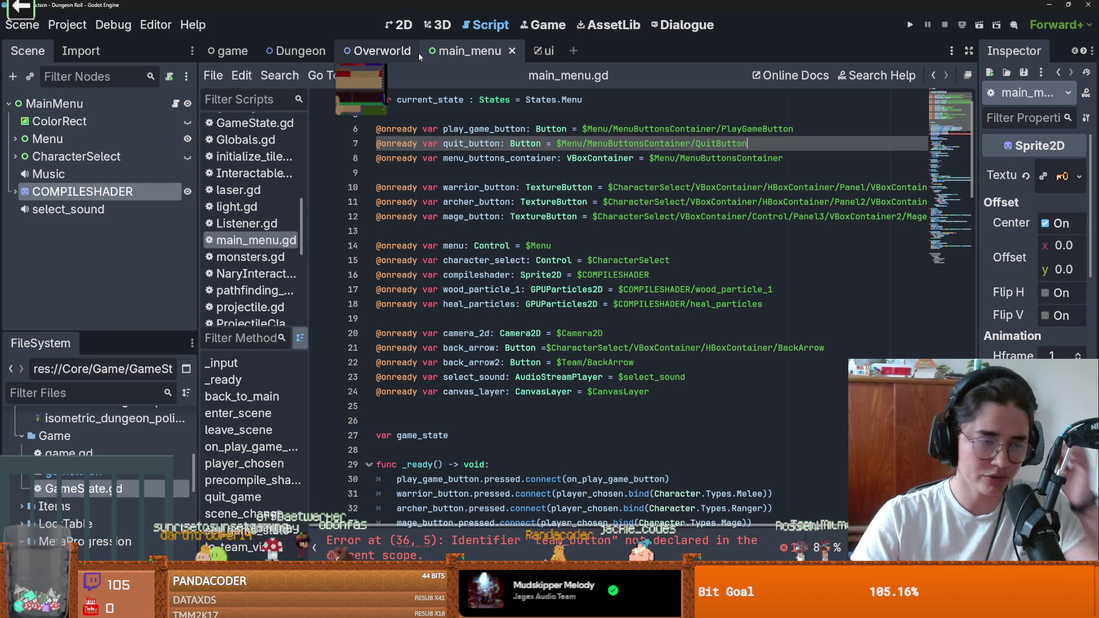
key("ctrl+z")
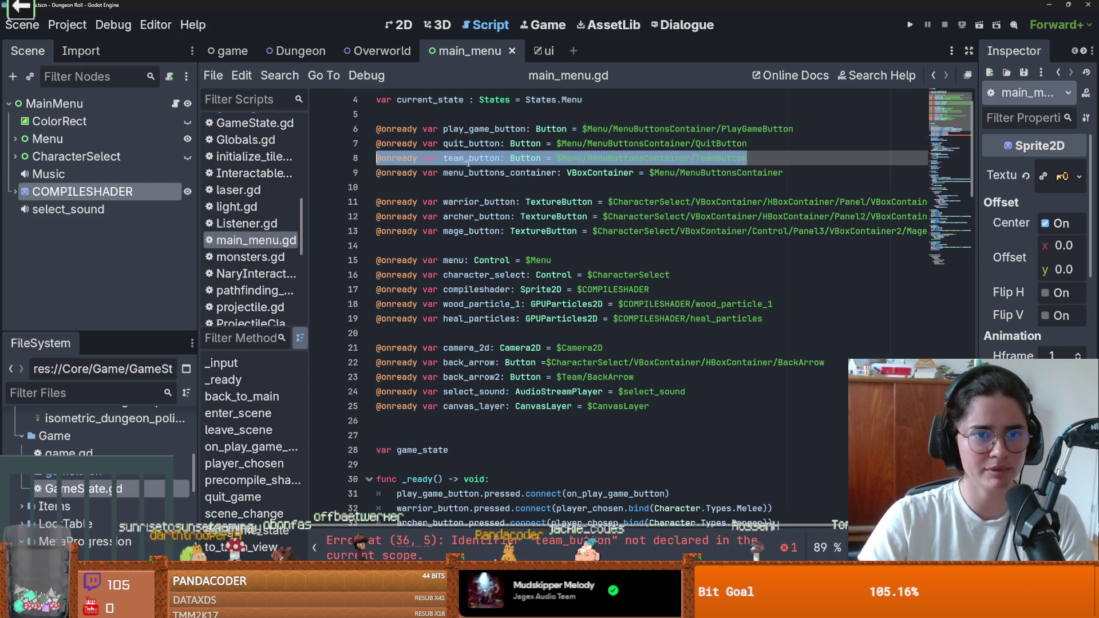
left_click_drag(464, 158, 442, 159)
type("credit")
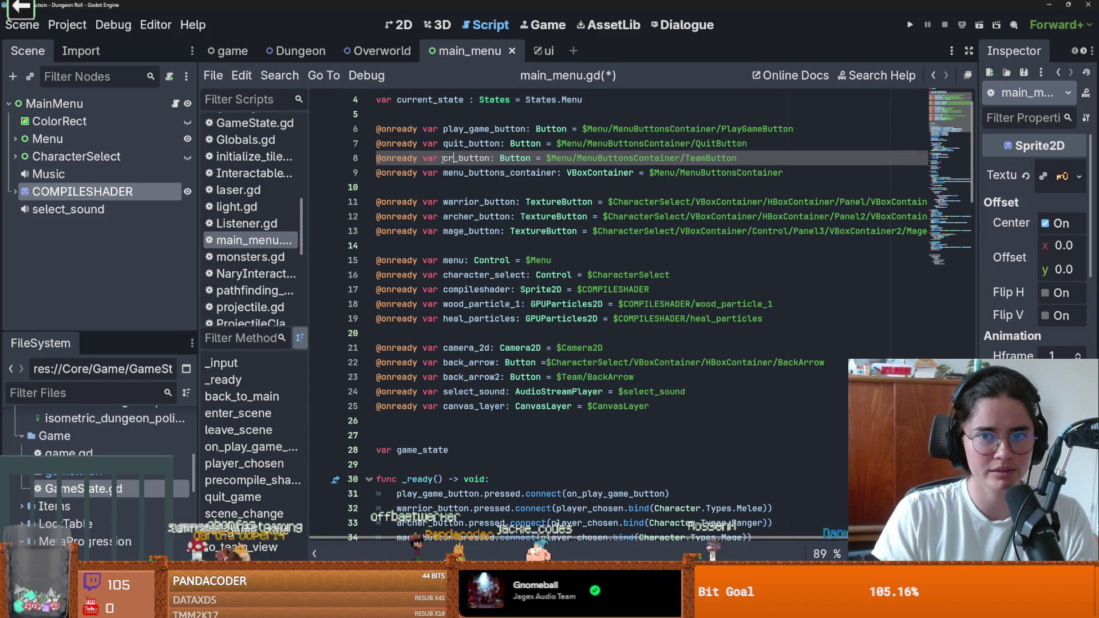
left_click_drag(727, 159, 707, 159)
key("BackSpace")
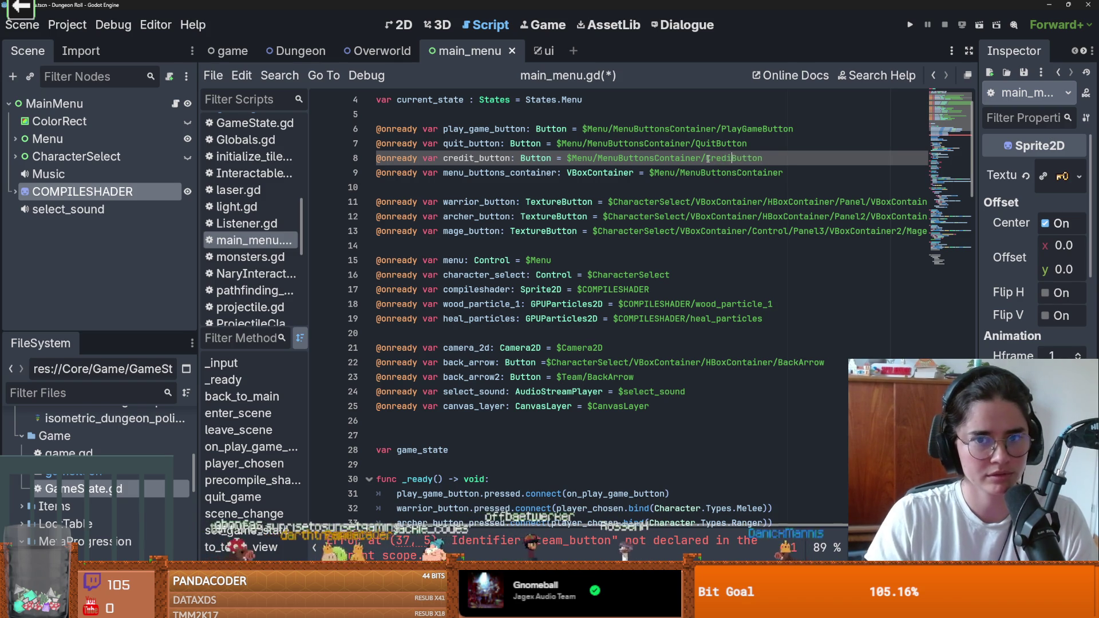
type("t")
key("ctrl+s")
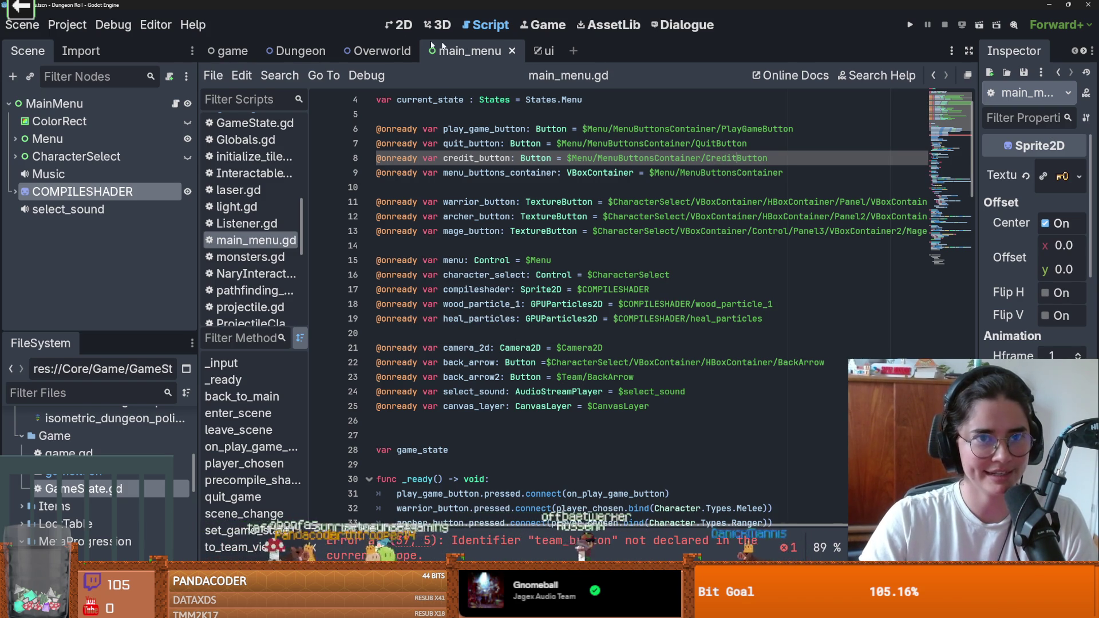
Change the TeamButton's text to 'Credits', save the scene, and return to main_menu.gd
left_click(461, 51)
scroll(483, 269, "up", 6)
left_click(507, 308)
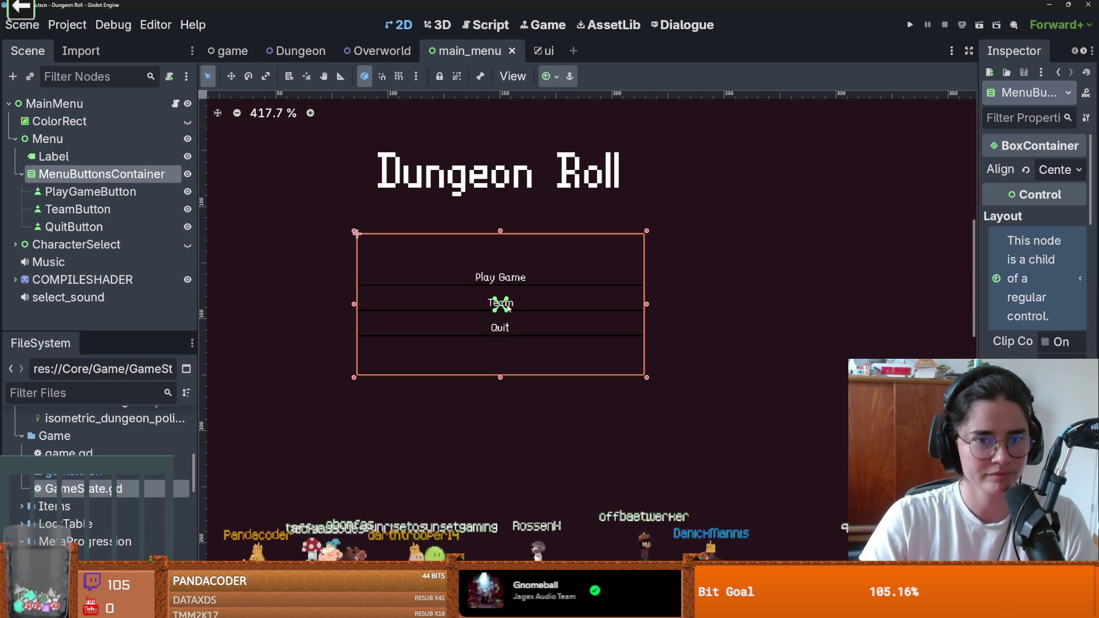
left_click(78, 209)
double_click(999, 193)
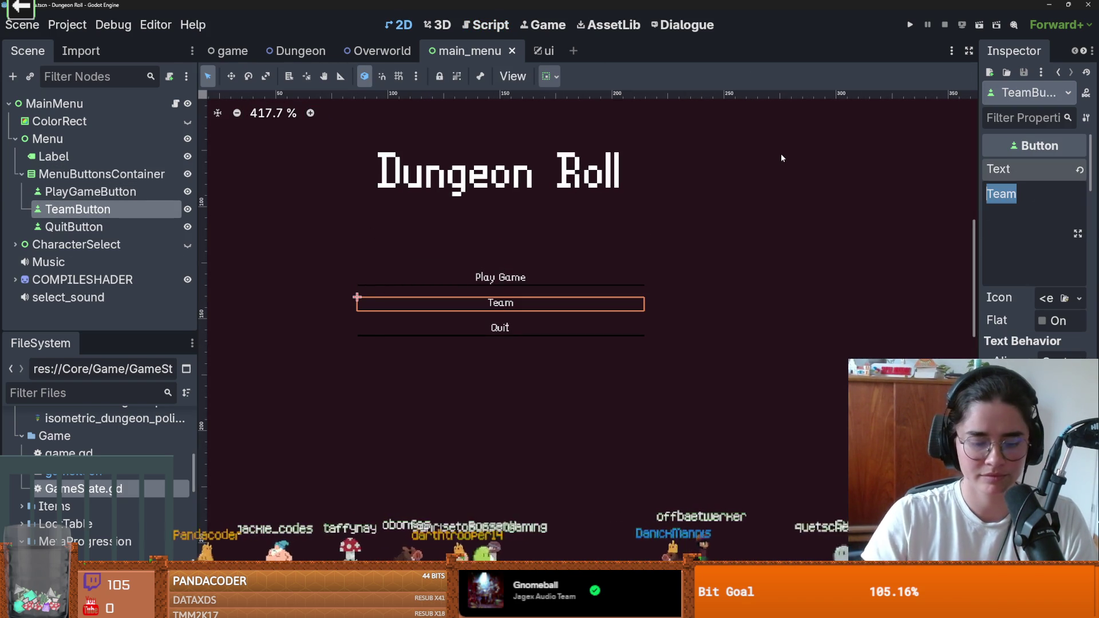
type("Credits")
key("ctrl+s")
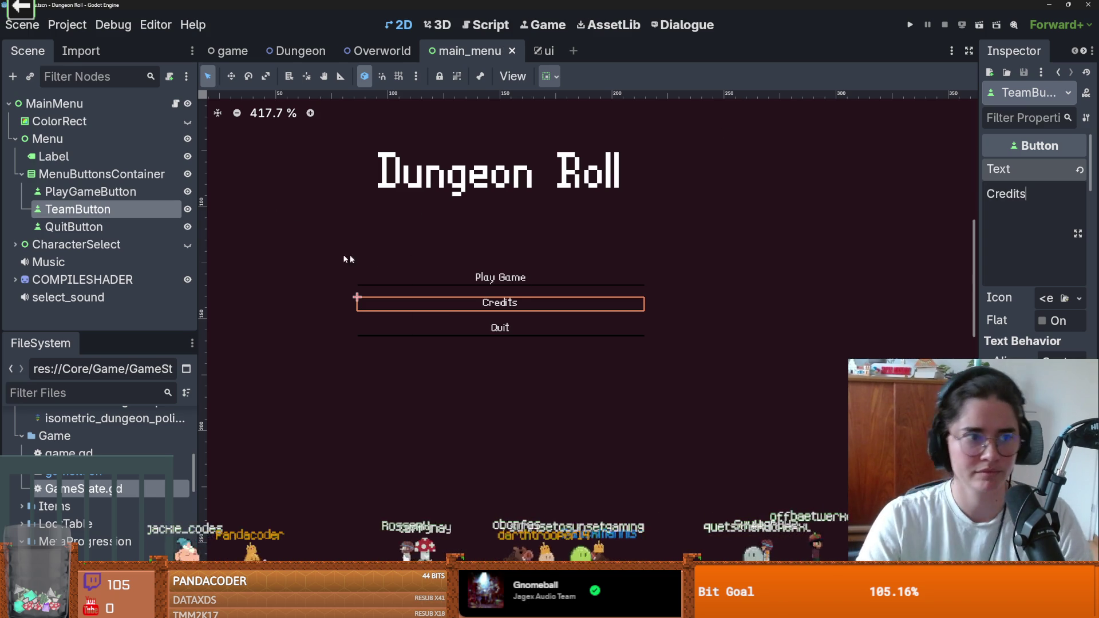
left_click(175, 104)
left_click(461, 201)
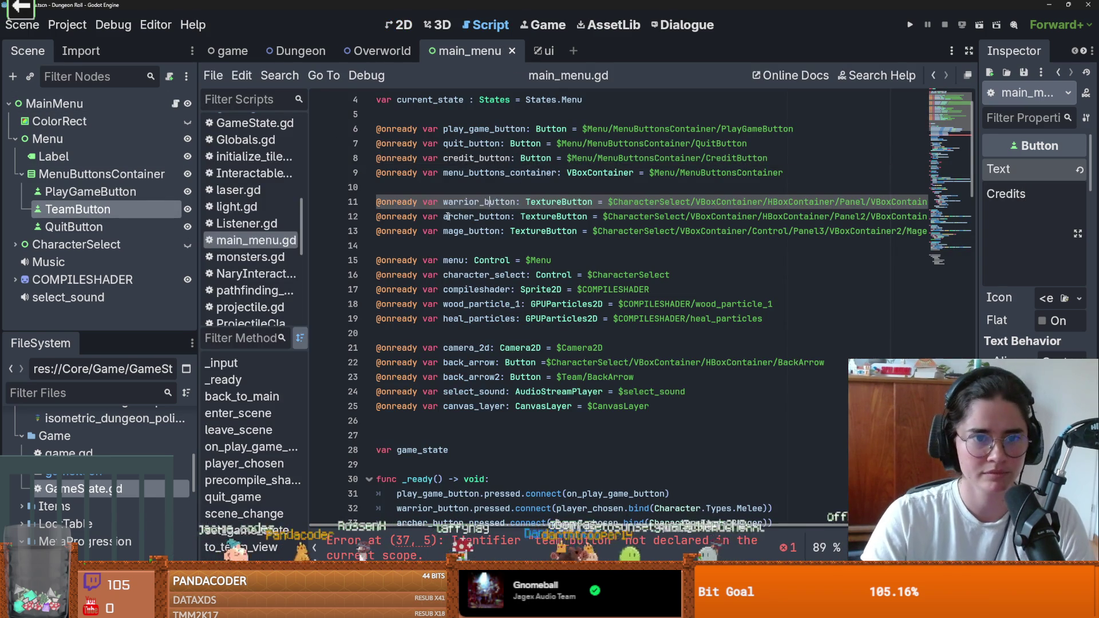
Replace team_button with credit_button on line 37
left_click(471, 231)
scroll(466, 241, "down", 2)
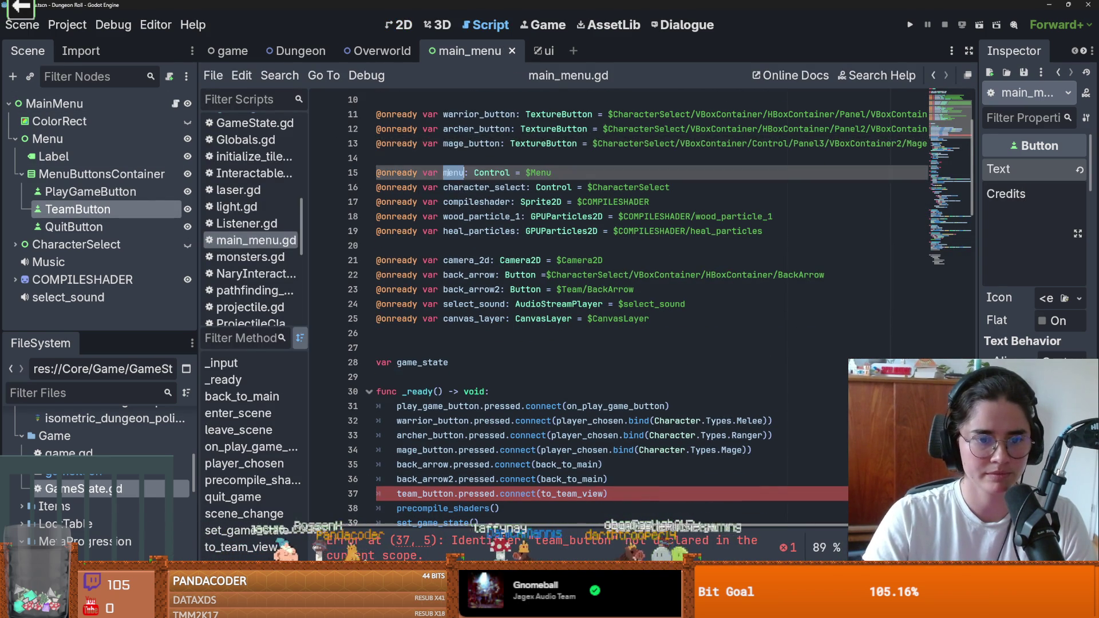
scroll(465, 229, "down", 3)
left_click(396, 362)
double_click(400, 363)
type("cre")
key("Return")
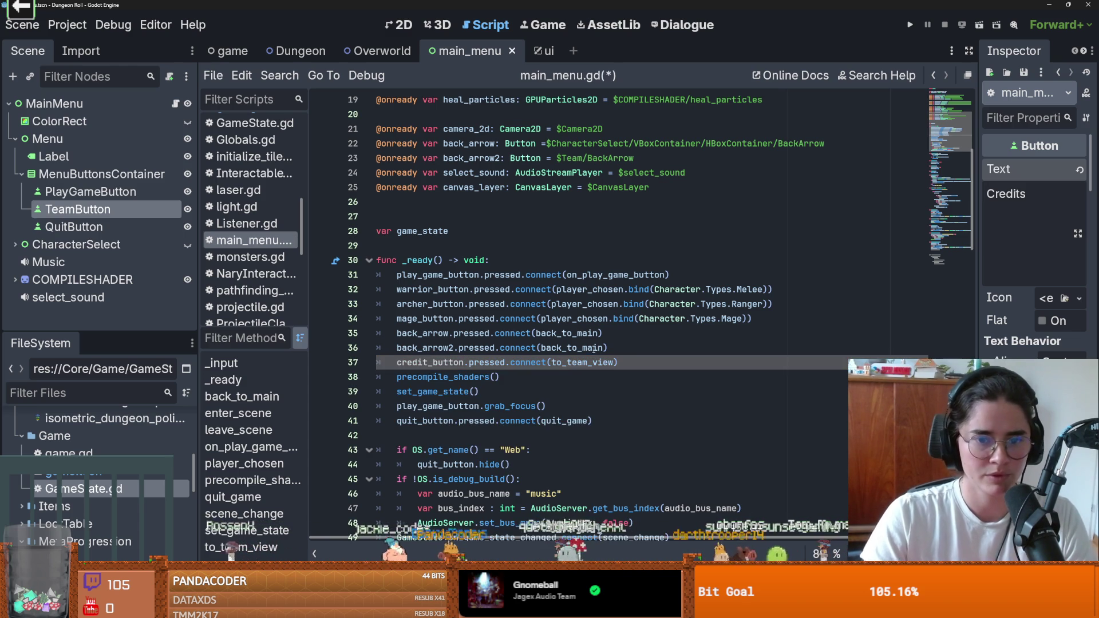
Remove the camera tween_property line from the to_team_view function
left_click(592, 364, "ctrl")
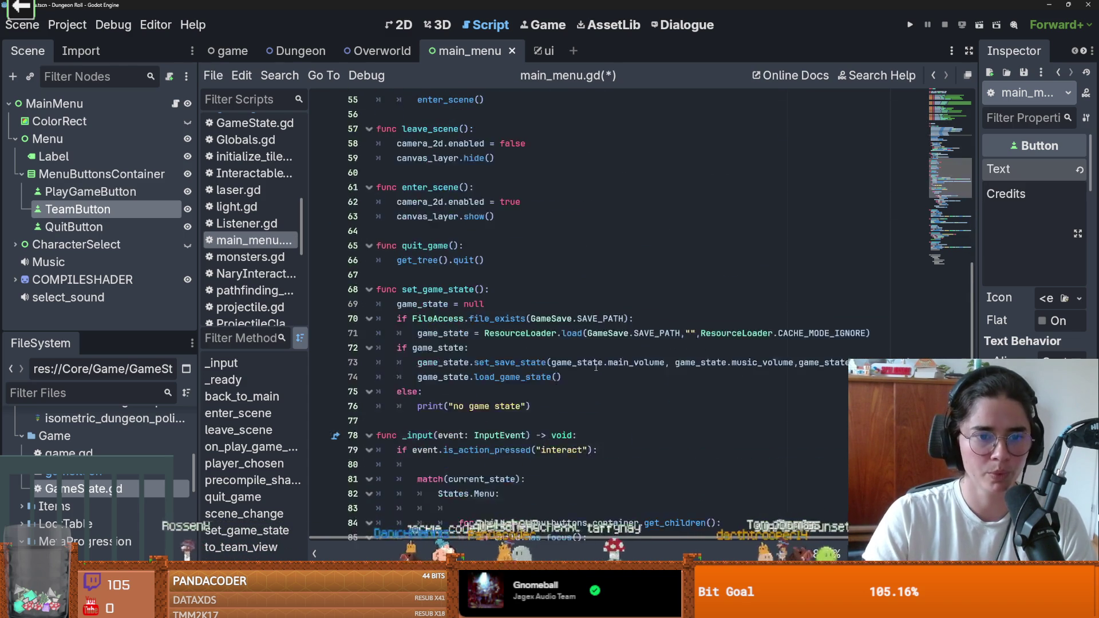
scroll(595, 367, "down", 6)
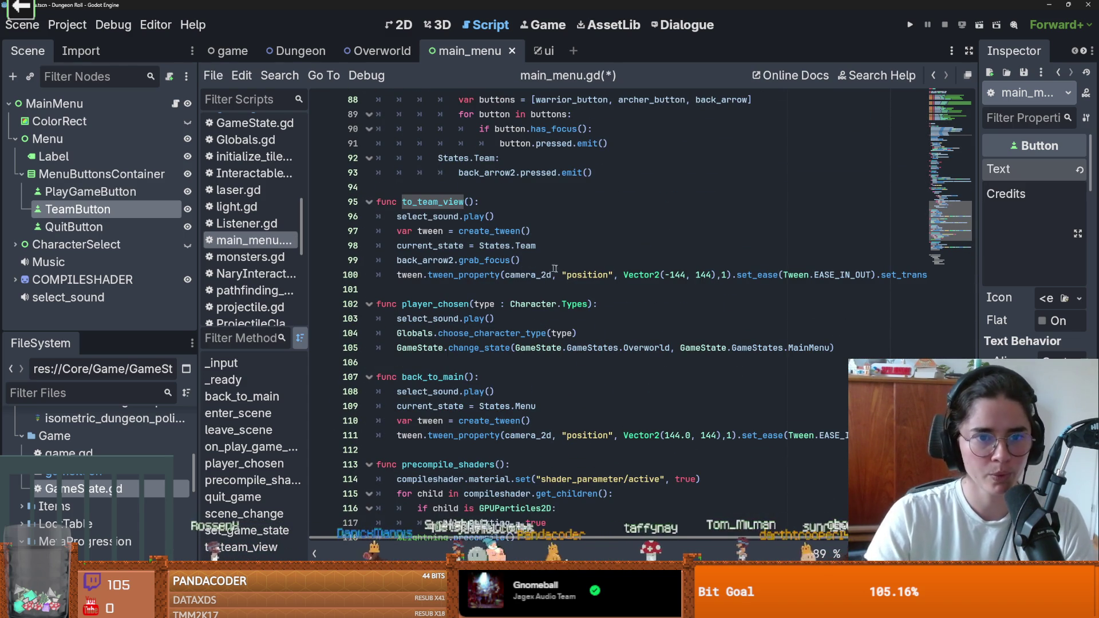
left_click_drag(520, 287, 378, 273)
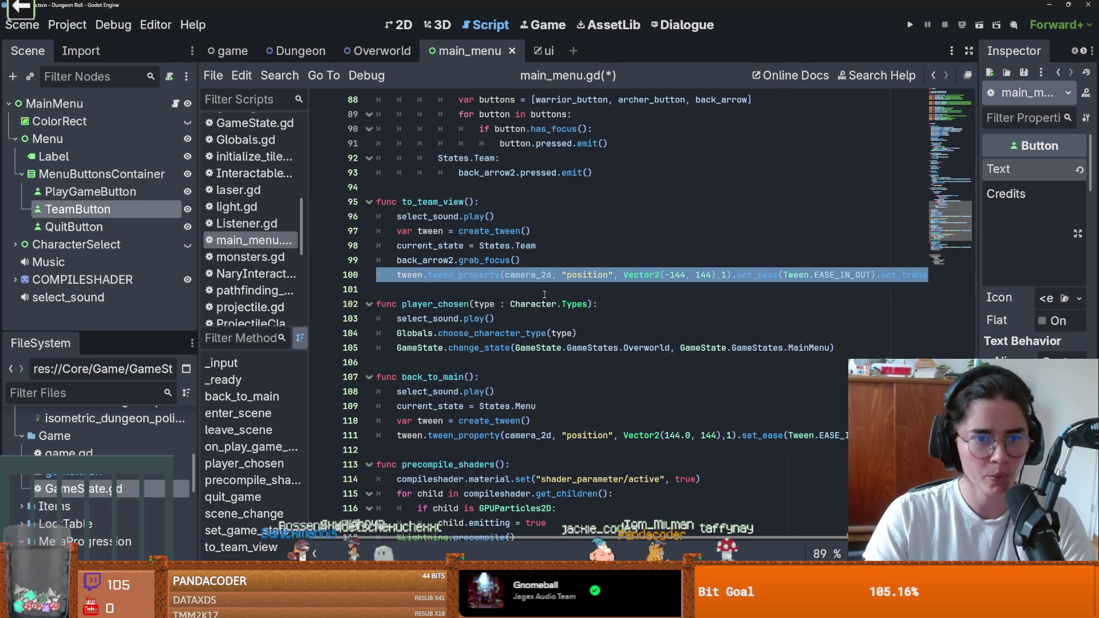
key("ctrl+x")
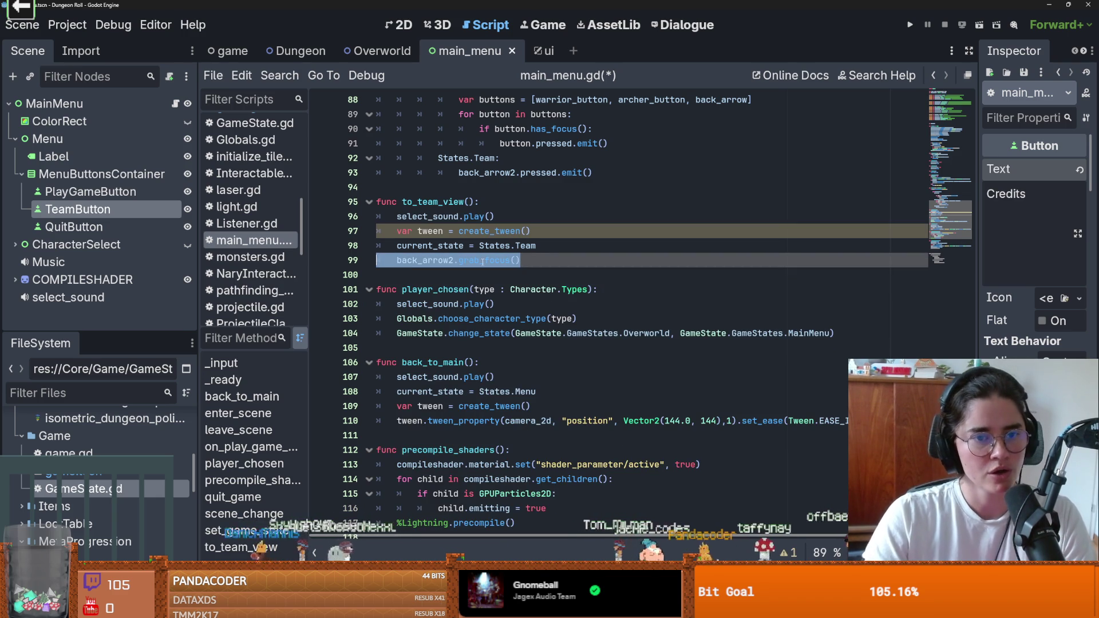
double_click(429, 260)
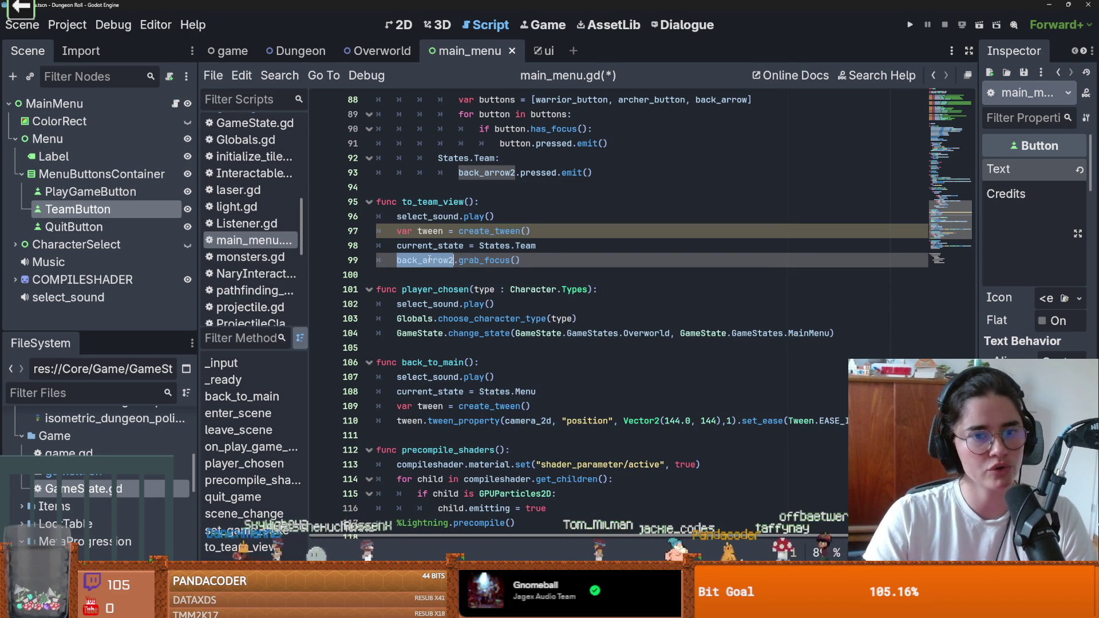
left_click(523, 262)
scroll(554, 263, "up", 1)
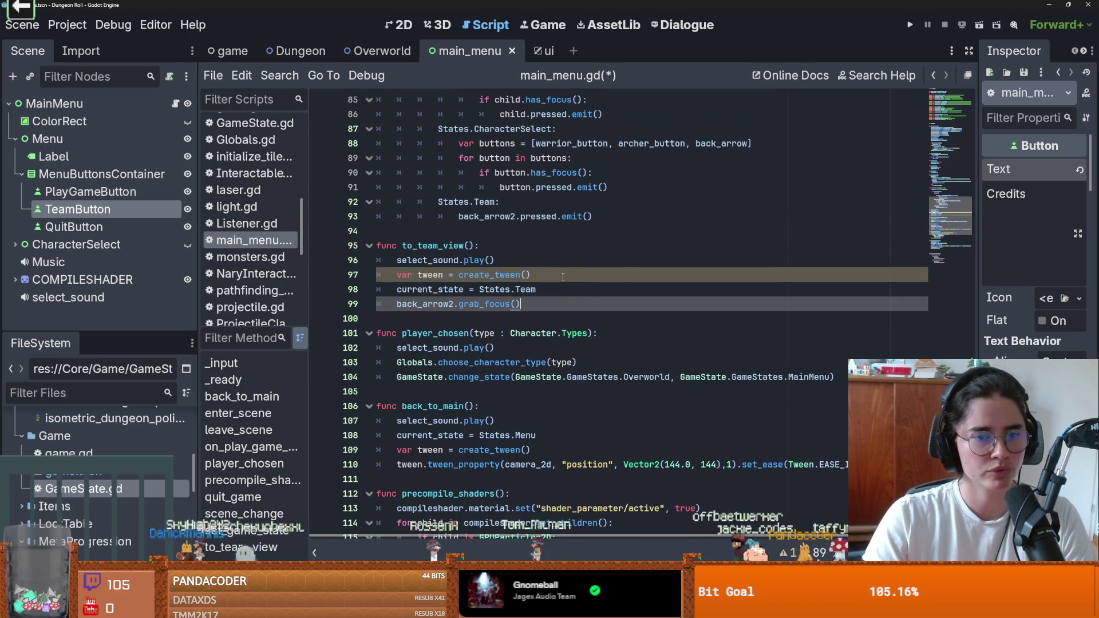
Toggle the ColorRect background's visibility to check the menu, then return to the script
left_click(399, 32)
left_click(188, 122)
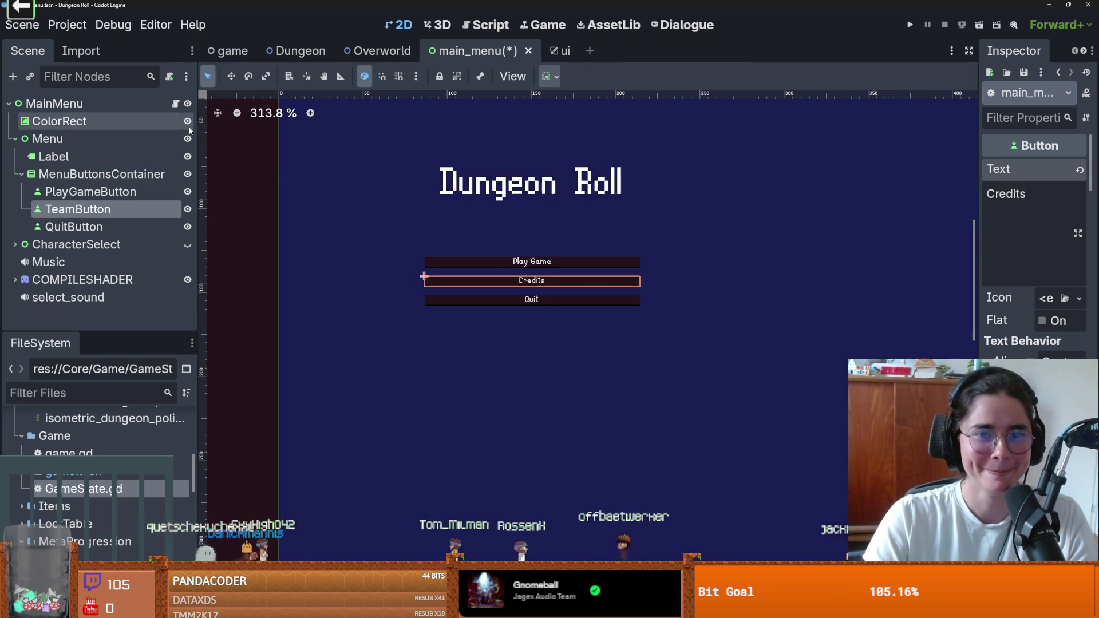
left_click(188, 121)
scroll(368, 188, "down", 2)
left_click(175, 103)
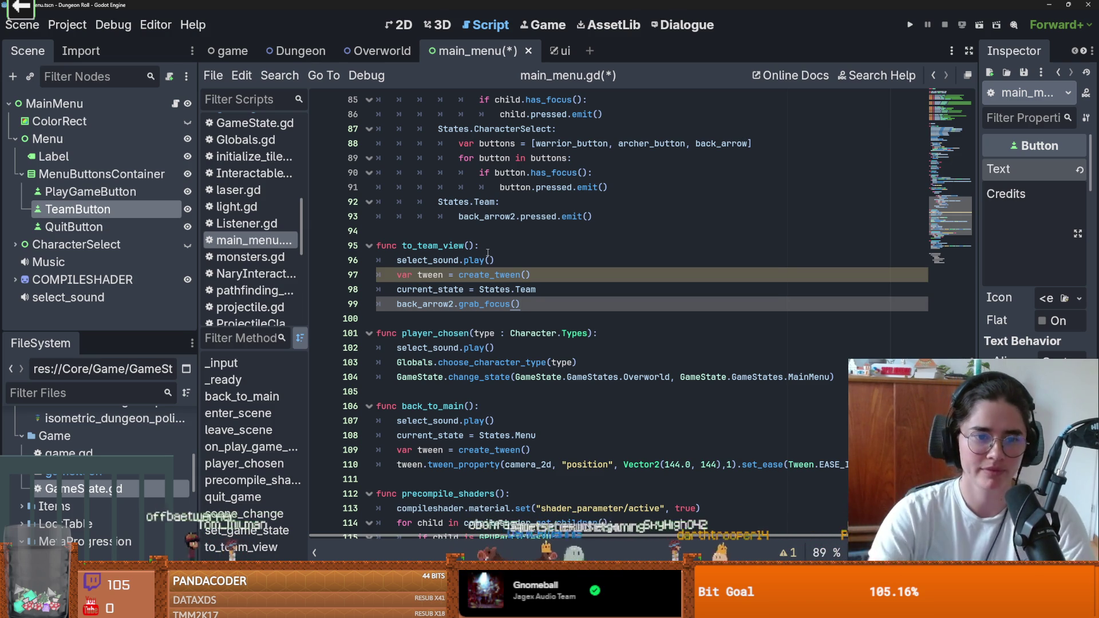
Review the player_chosen, choose_character_type and on_play_game_button code
scroll(532, 360, "down", 2)
left_click(440, 289)
left_click(442, 260)
left_click(418, 275)
double_click(458, 275)
scroll(446, 288, "down", 3)
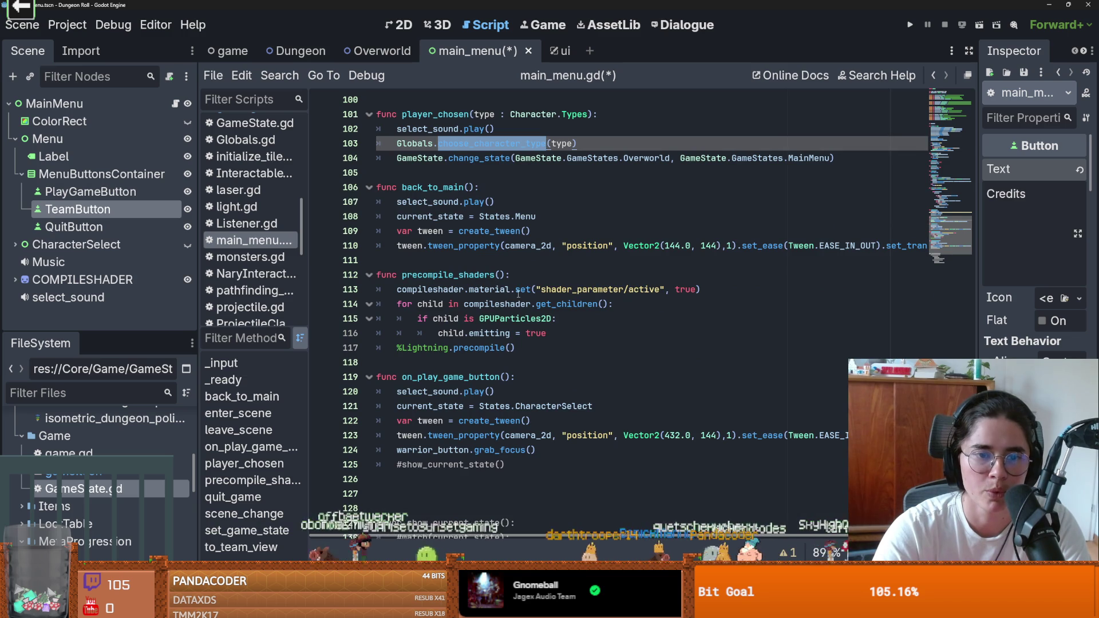
scroll(475, 276, "down", 2)
scroll(470, 307, "down", 1)
double_click(486, 290)
scroll(498, 322, "down", 1)
Delete the commented-out show_current_state block and save main_menu.gd
left_click_drag(601, 514, 249, 401)
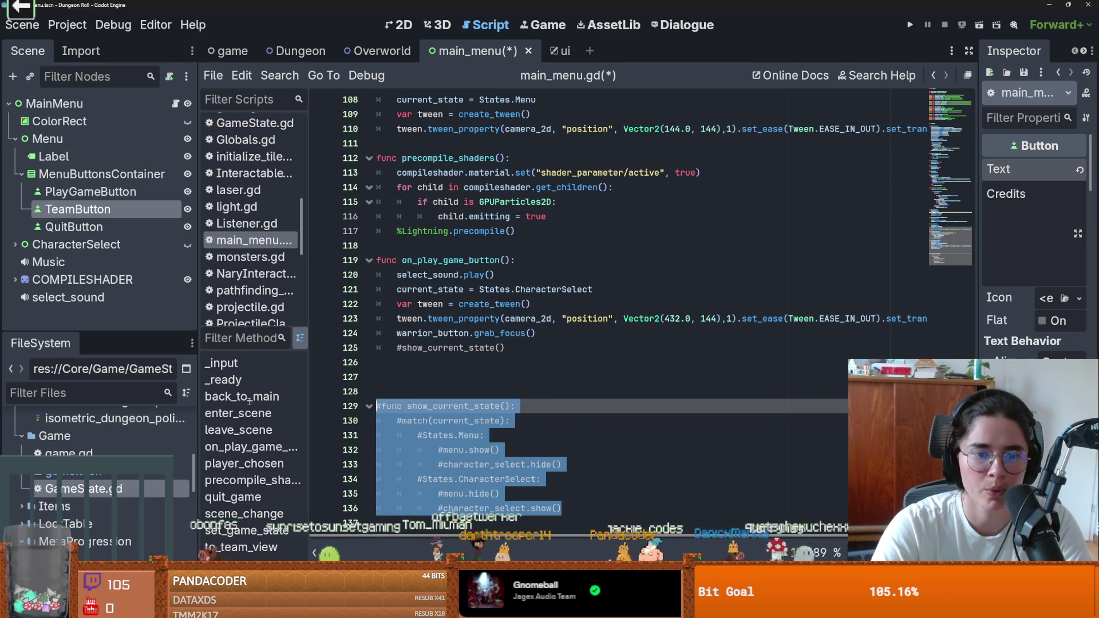
key("Delete")
key("ctrl+s")
scroll(564, 324, "up", 15)
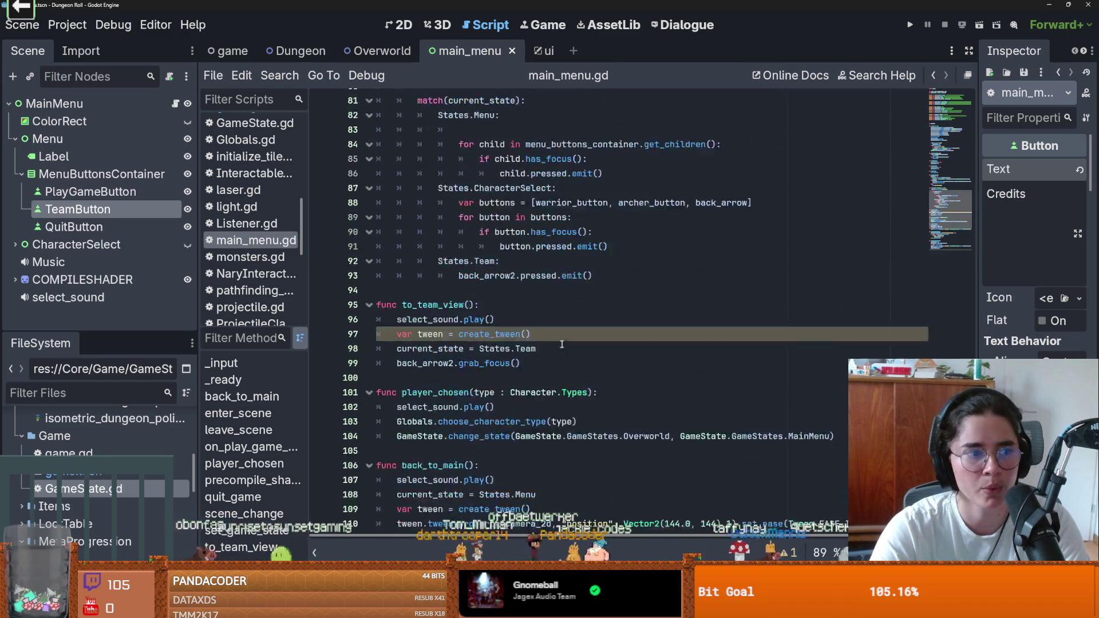
scroll(565, 324, "up", 10)
scroll(565, 318, "up", 6)
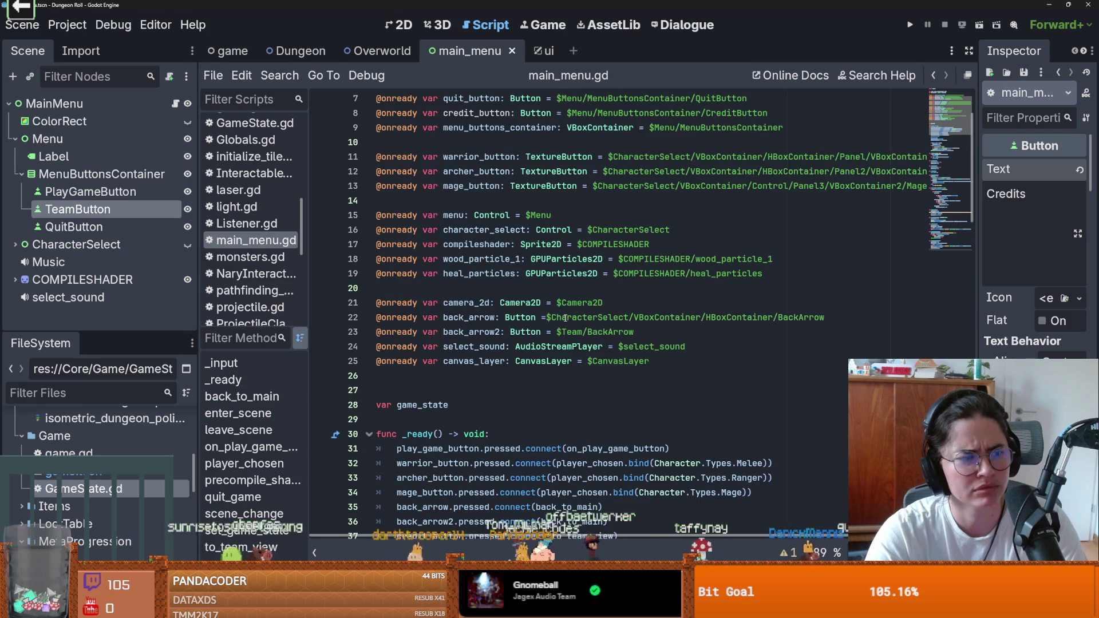